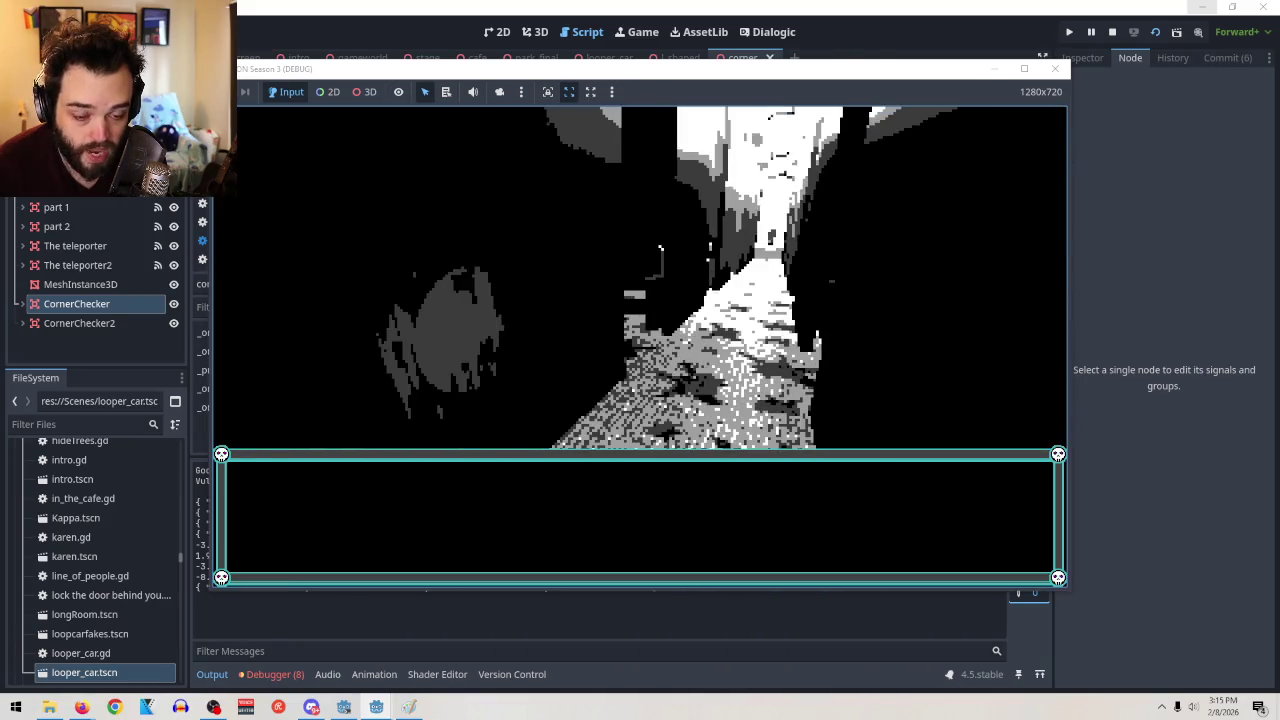
Stop the game and change the rotation increment from 180 to 90 on lines 32 and 40
key("F8")
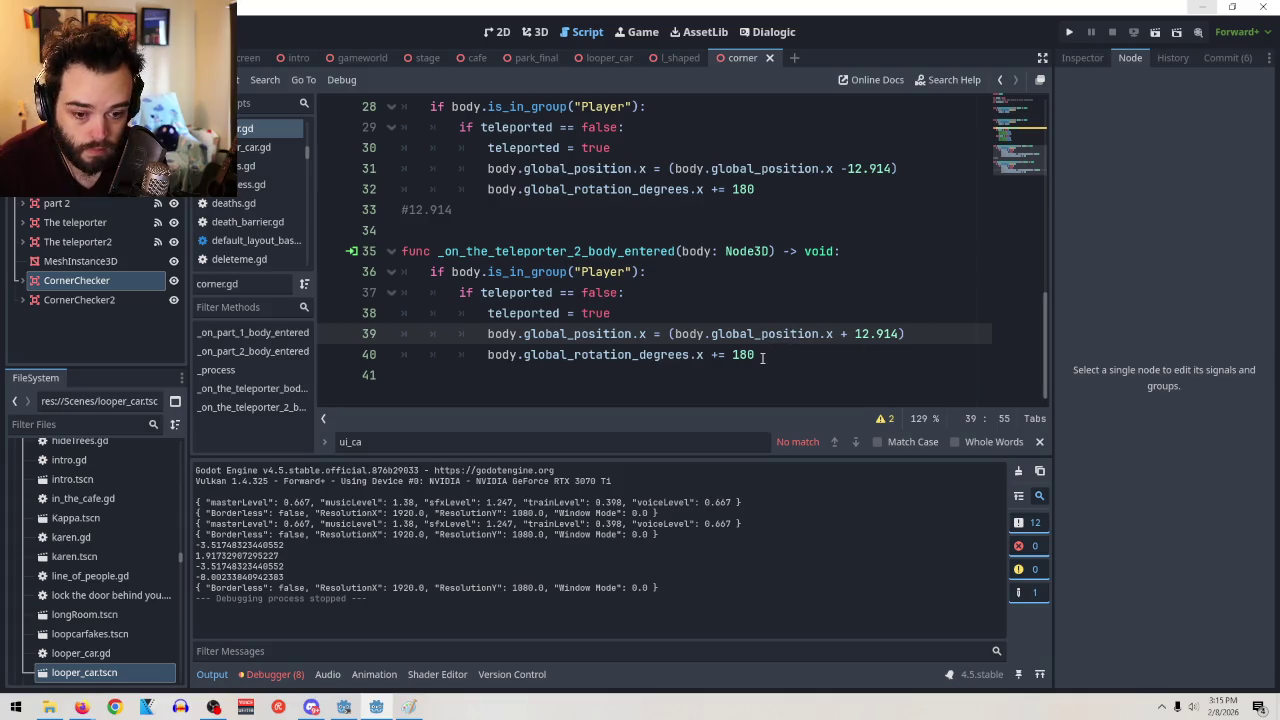
left_click_drag(761, 190, 733, 192)
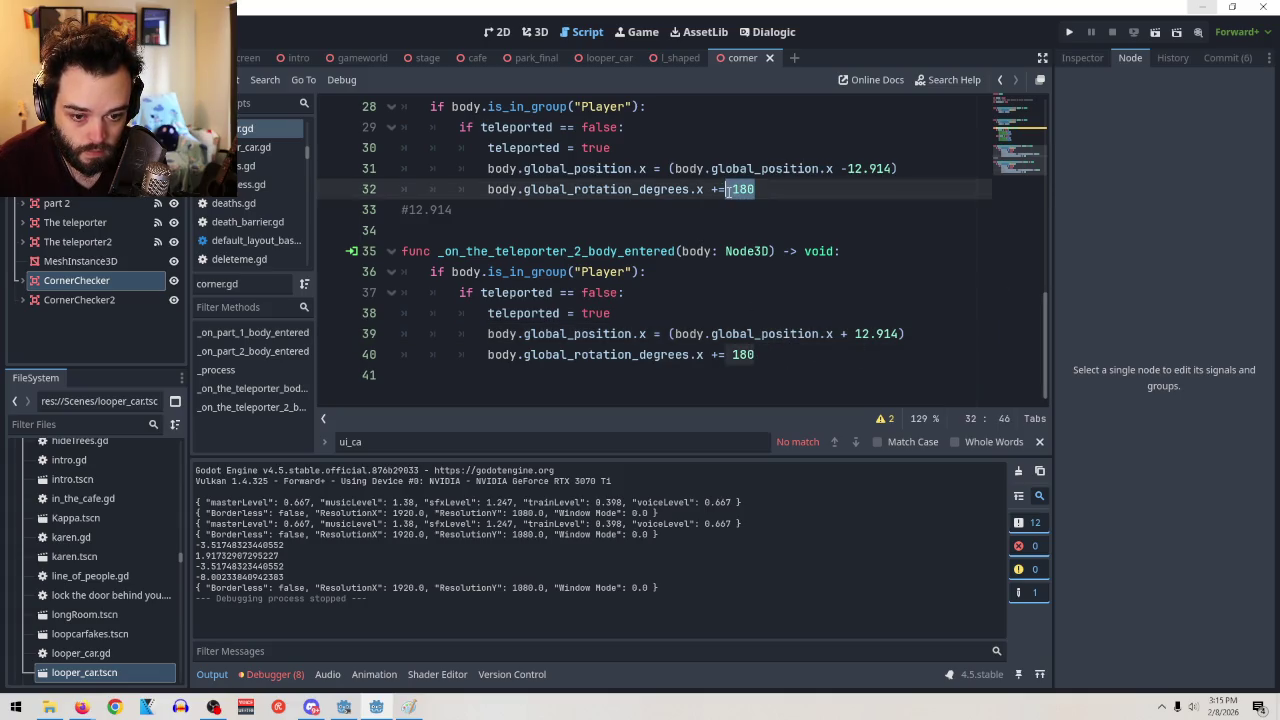
type("90")
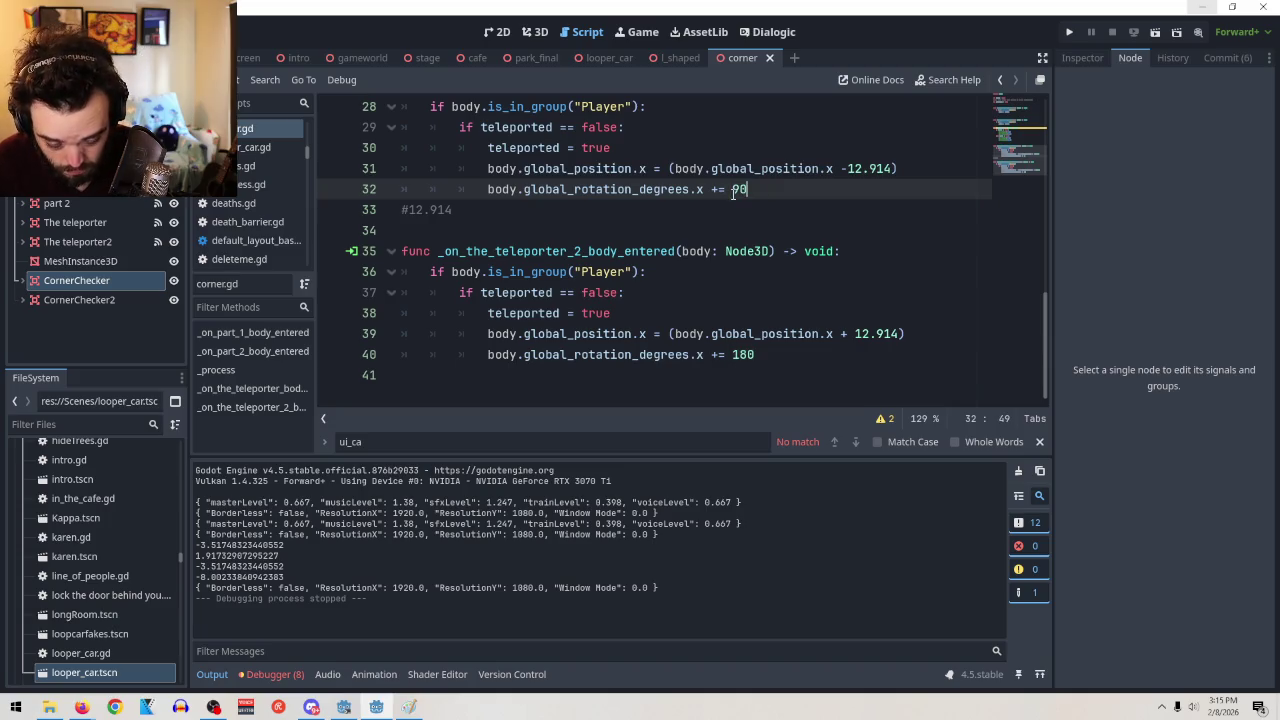
left_click_drag(757, 355, 733, 354)
type("90")
Run the game to test the 90° teleporters, stop it, and show the corner scene in 3D
left_click(1155, 32)
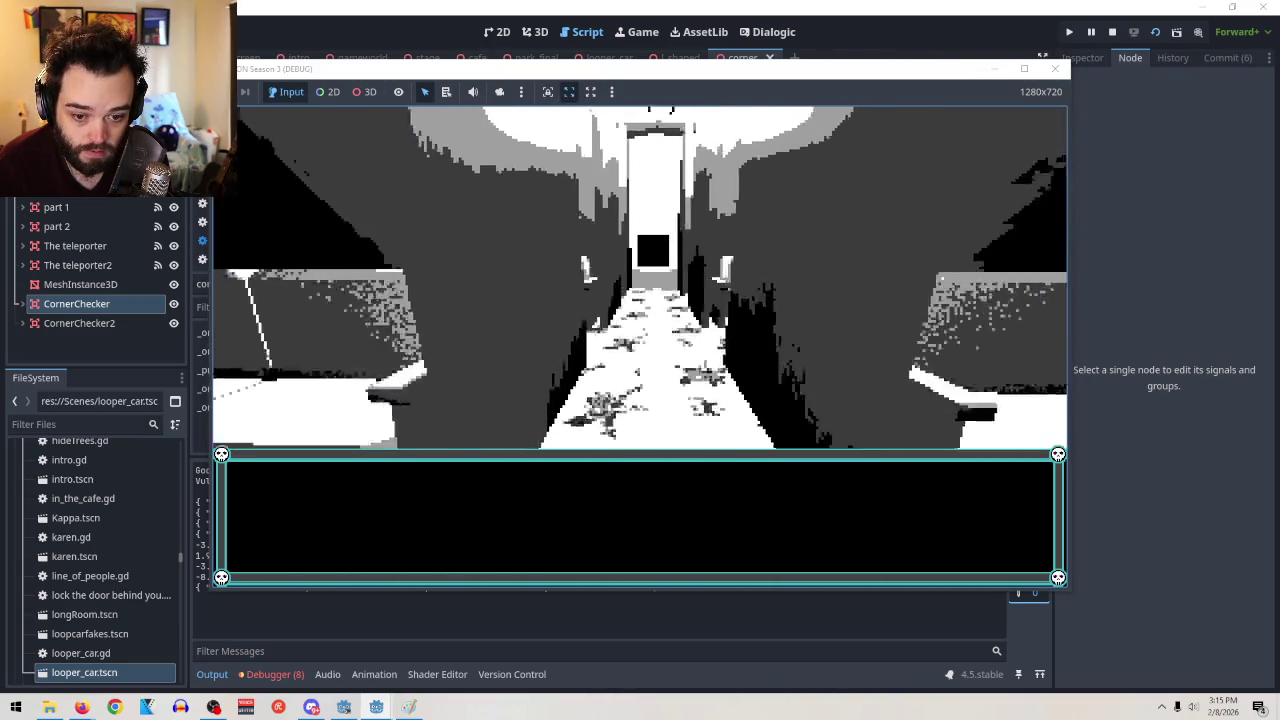
key("F8")
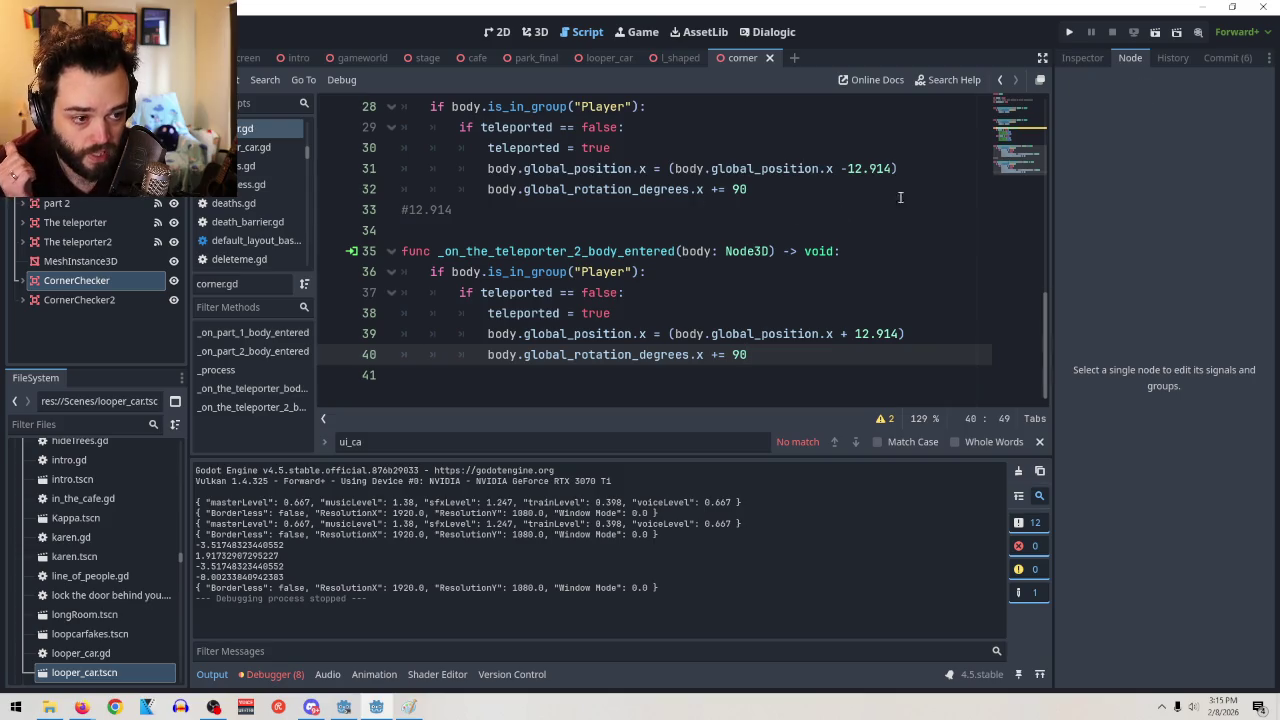
left_click_drag(748, 189, 727, 190)
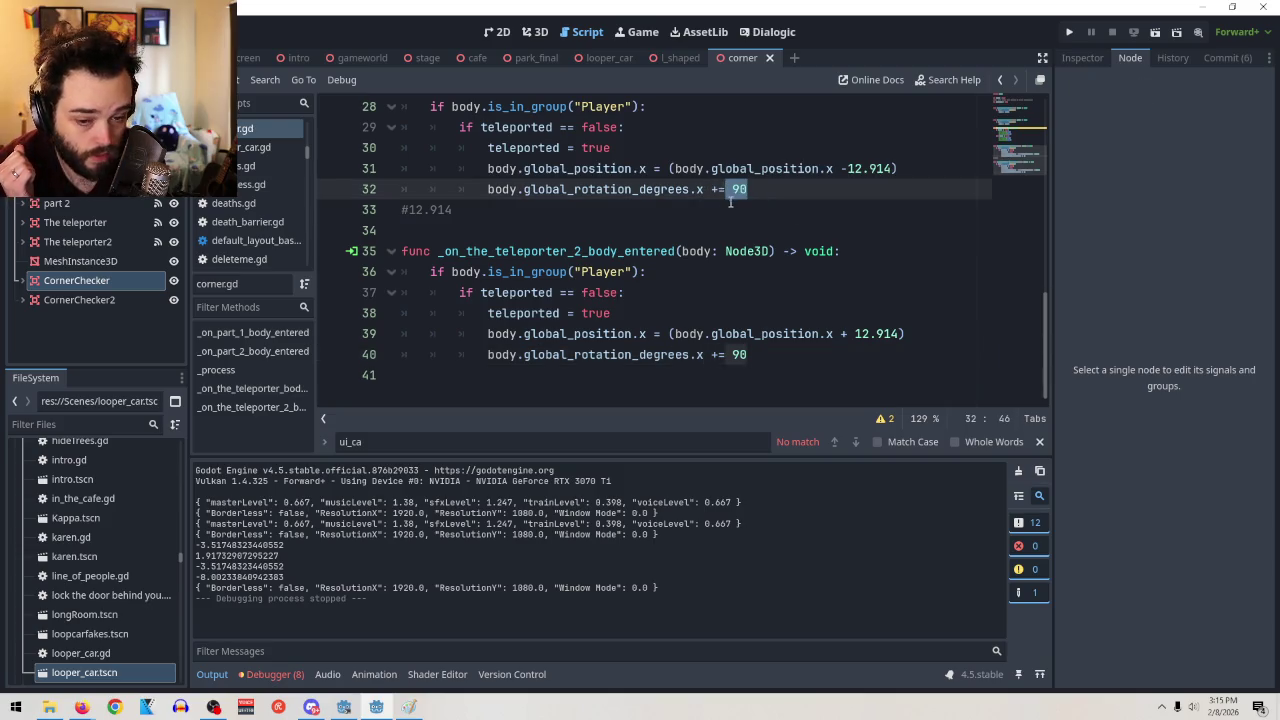
key("Right")
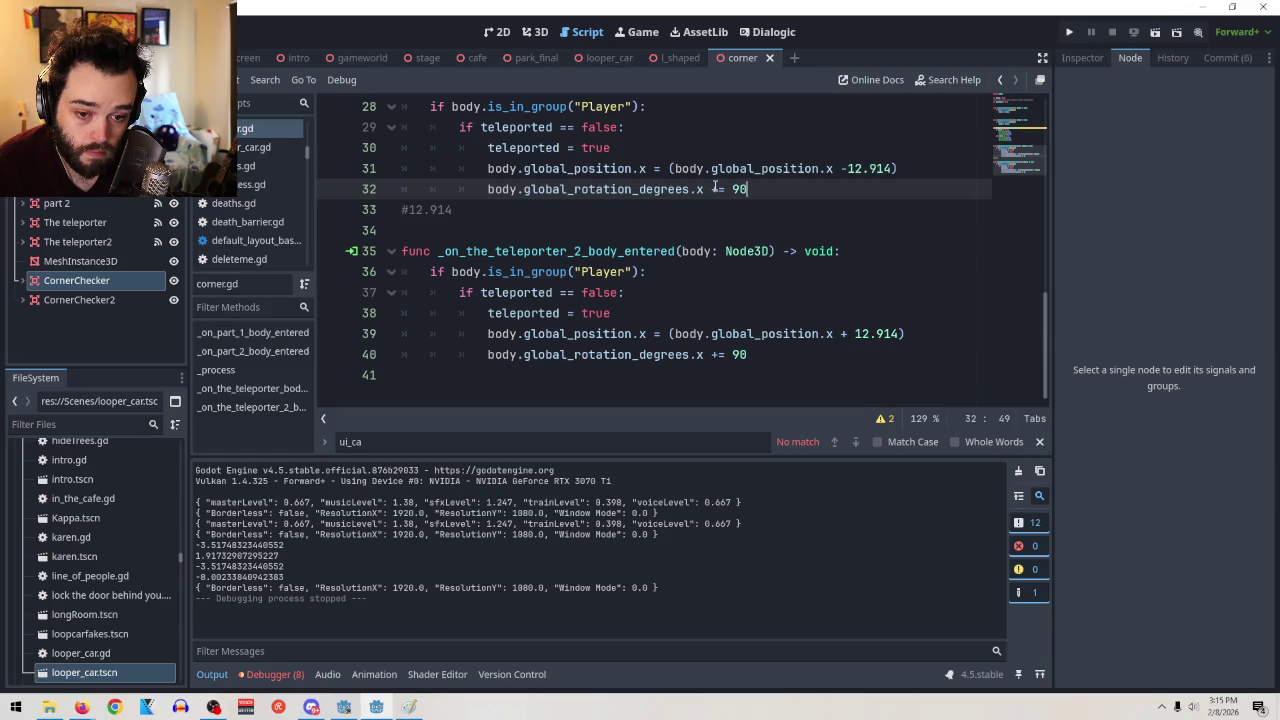
left_click(533, 31)
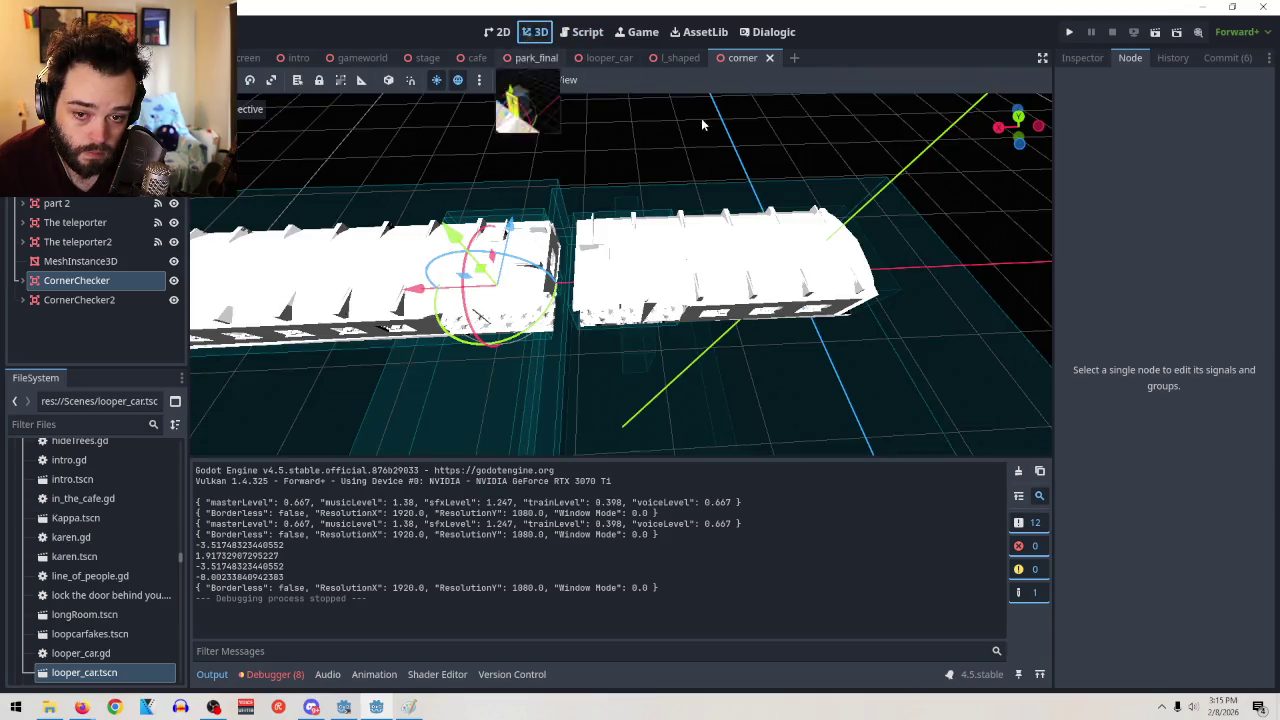
Start adding a child node, cancel the Create New Node dialog, and return to corner.gd
right_click(76, 136)
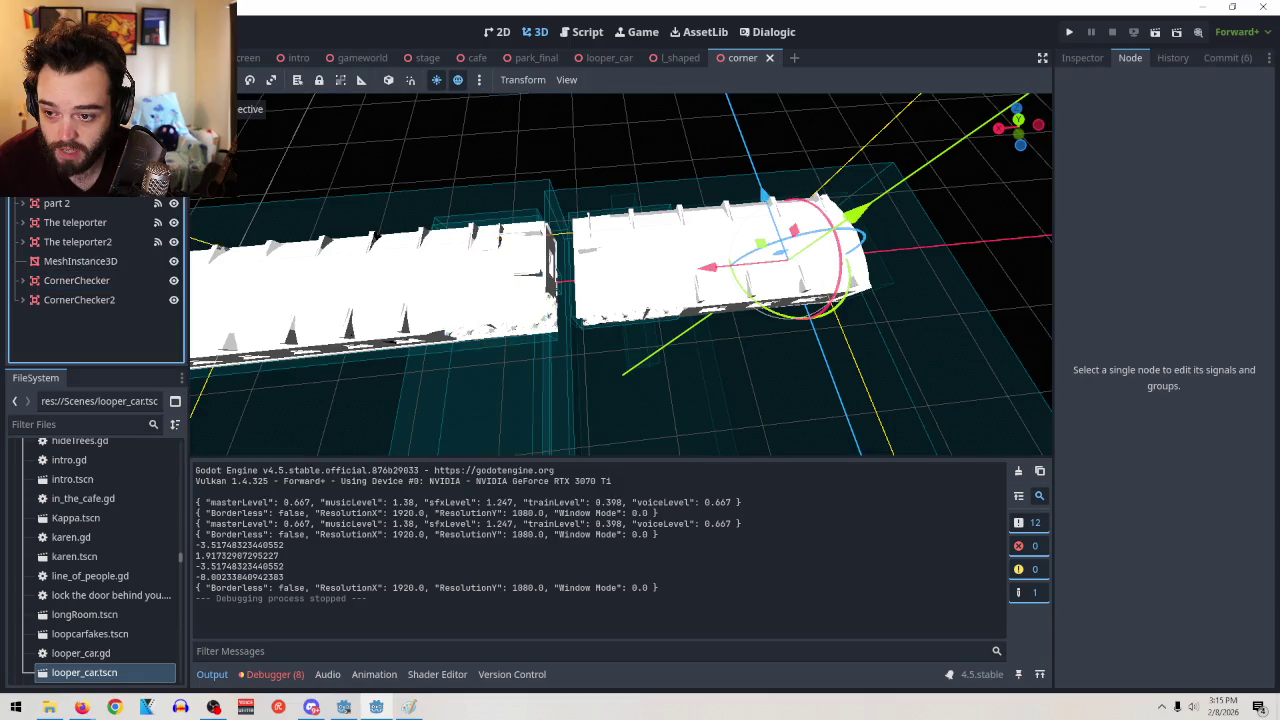
key("ctrl+a")
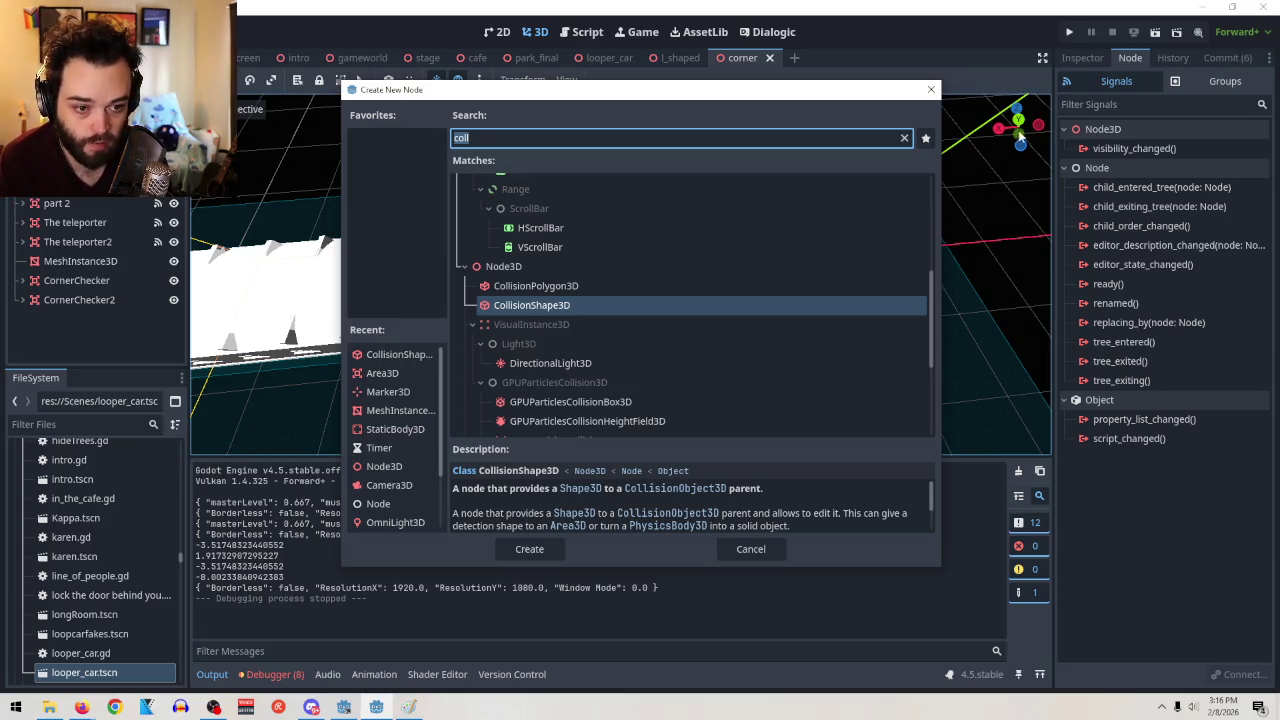
left_click(930, 89)
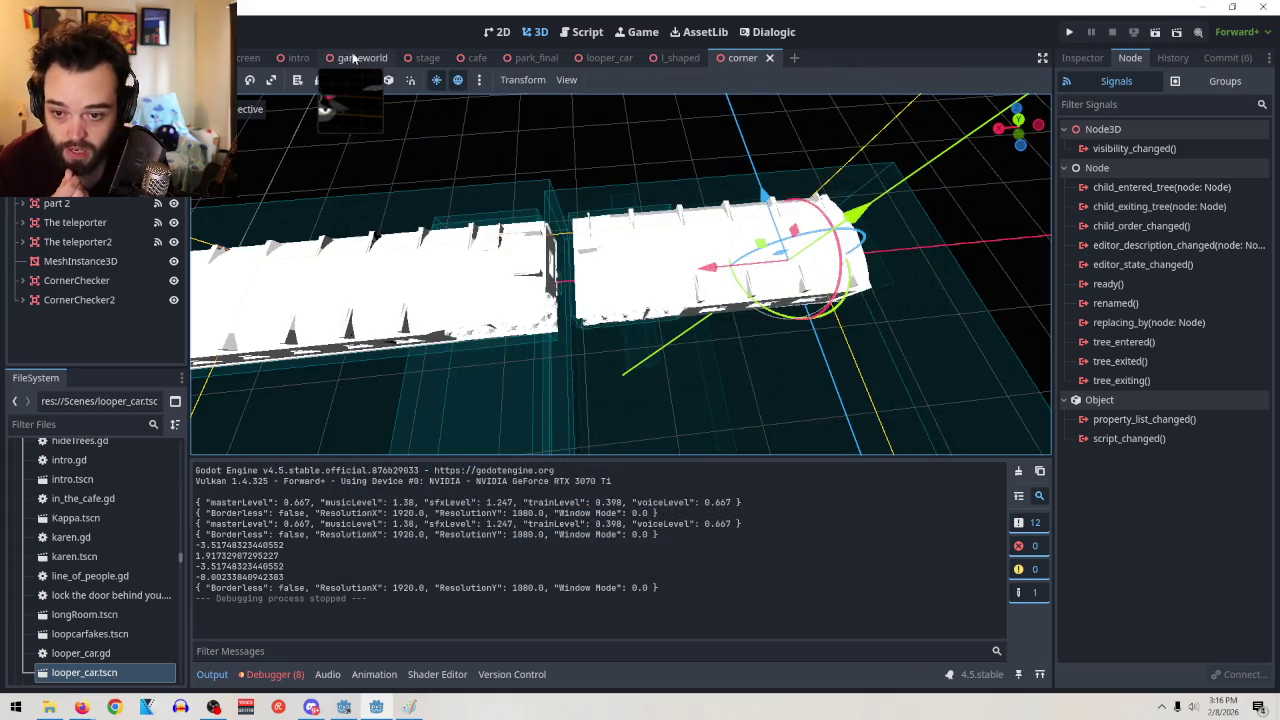
left_click(585, 35)
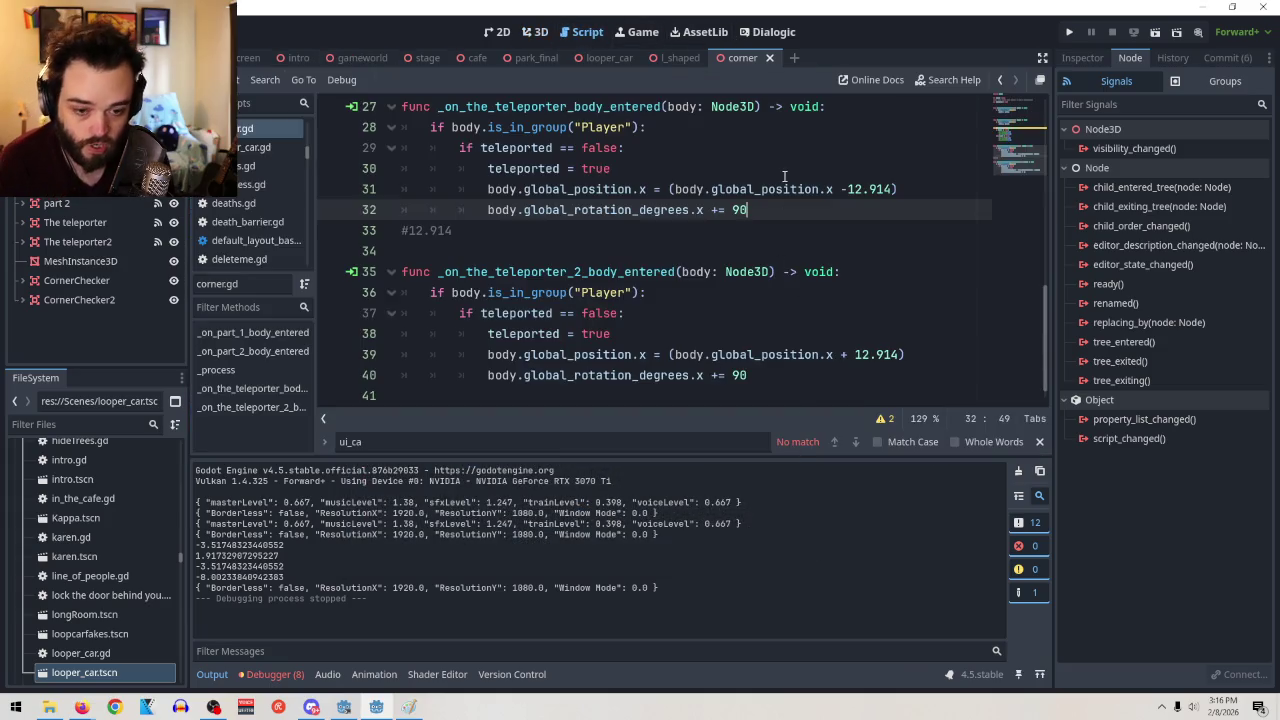
Turn line 32 into an assignment from the copied position expression, renamed to rotation_degrees
left_click(874, 190)
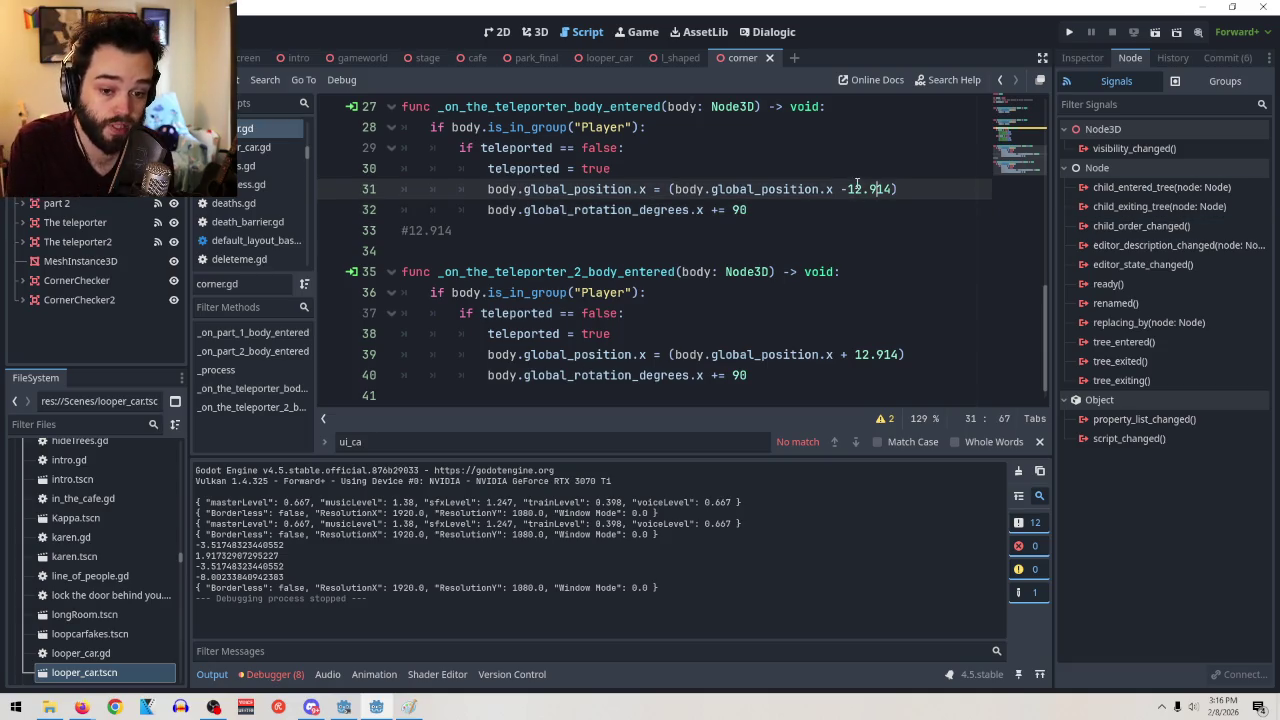
left_click(718, 209)
key("BackSpace")
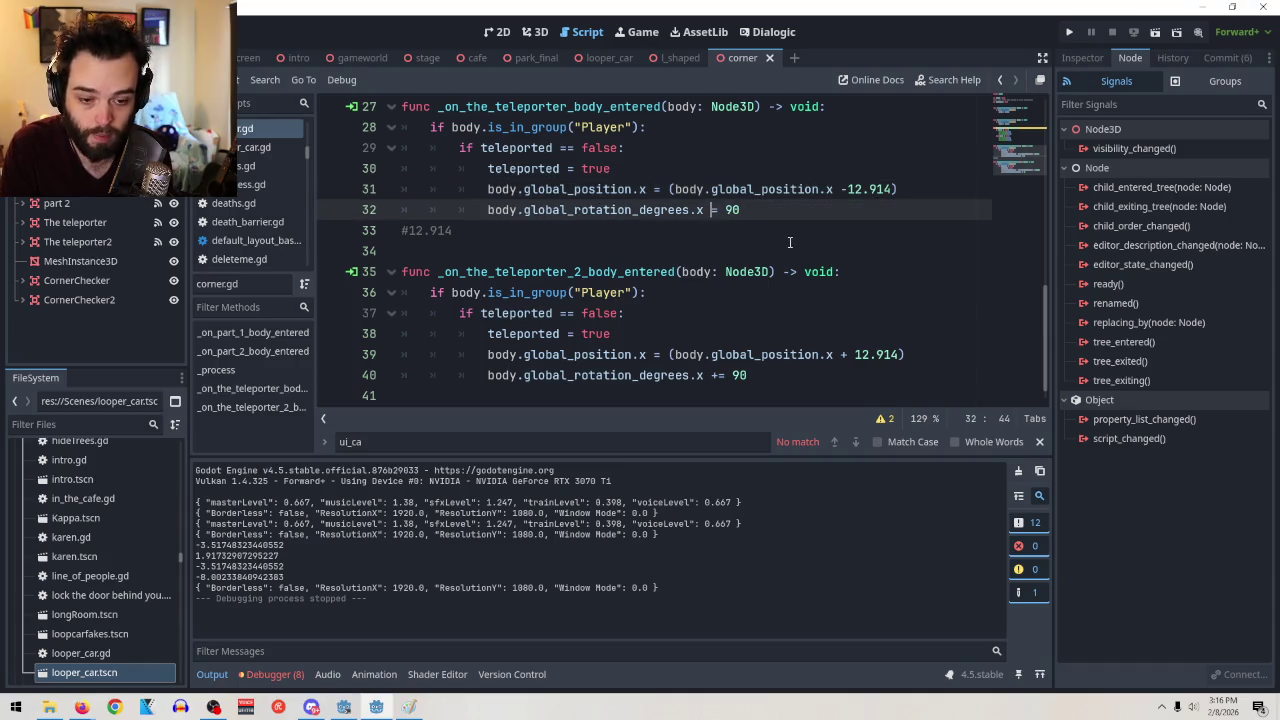
left_click_drag(668, 189, 900, 190)
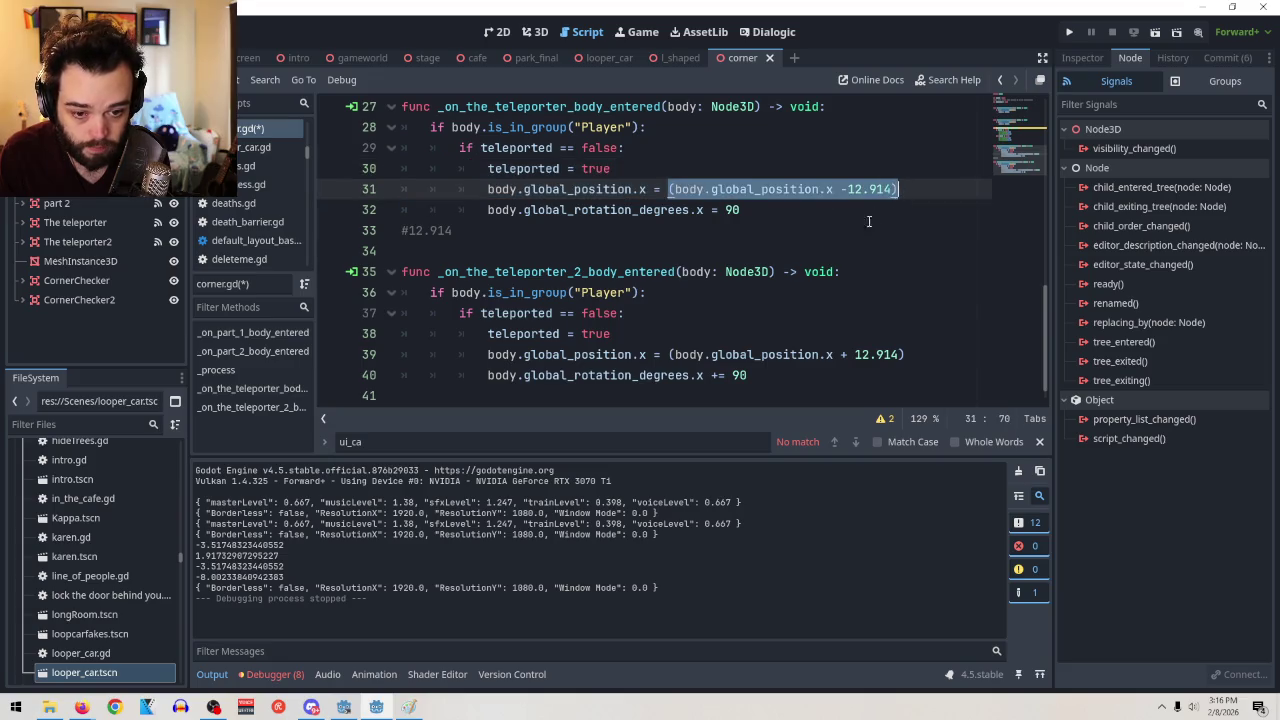
double_click(732, 210)
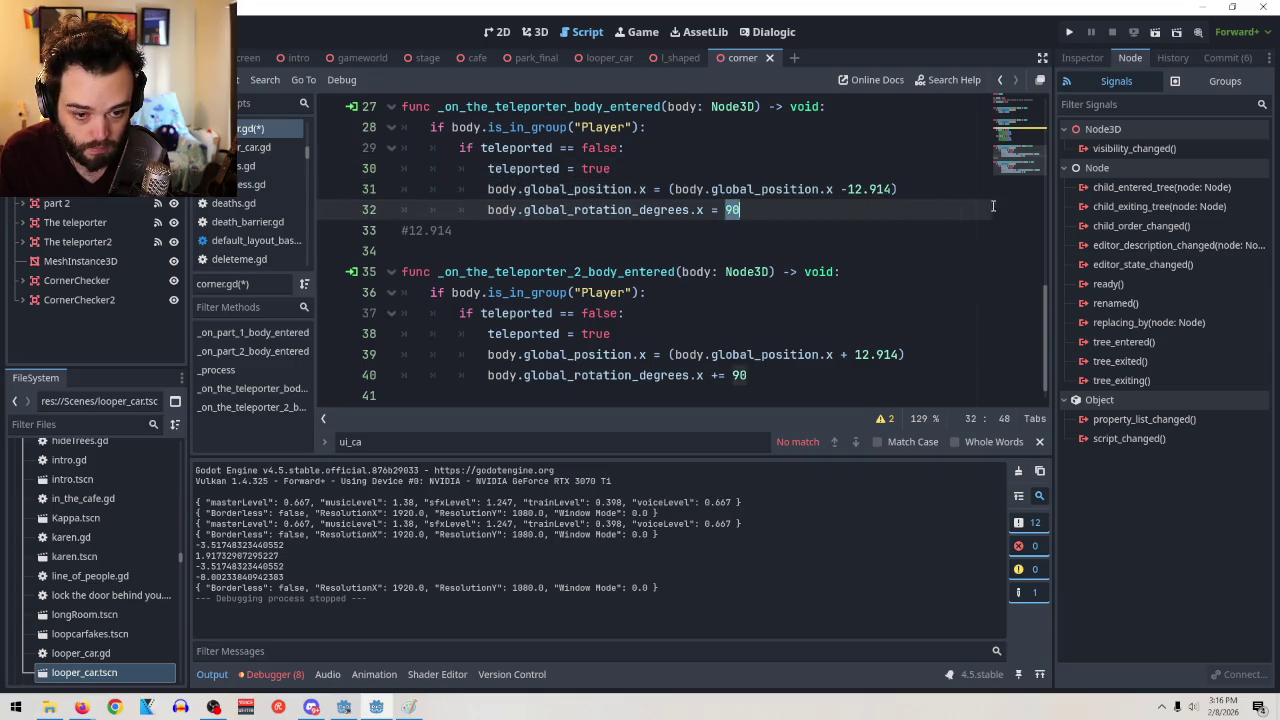
type("(body.global_position.x -12.914)")
double_click(875, 209)
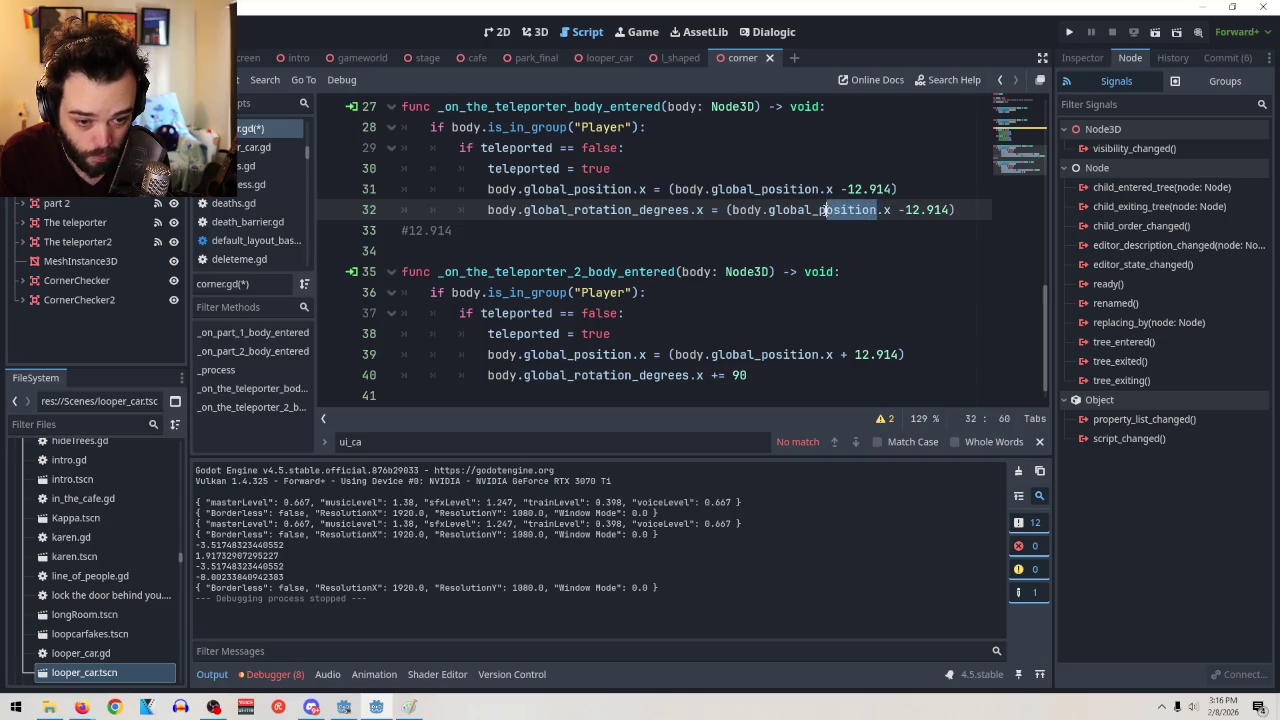
type("rotation")
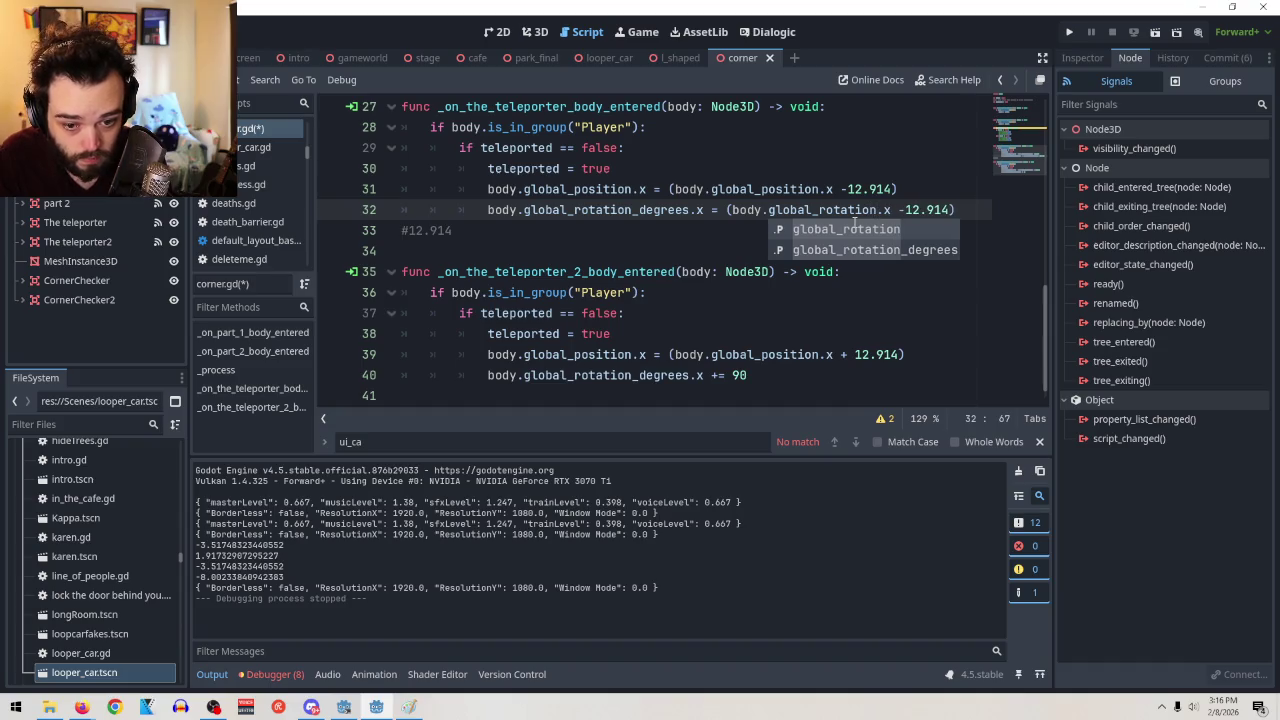
type("_degree")
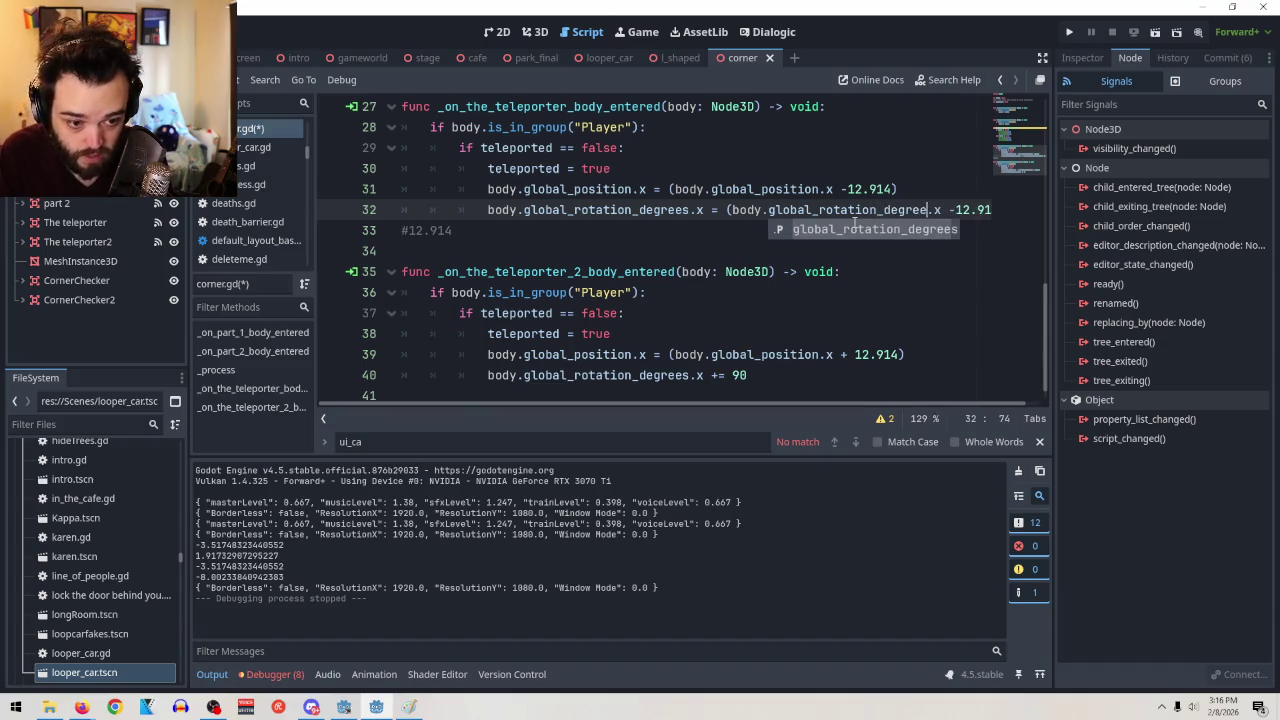
type("s")
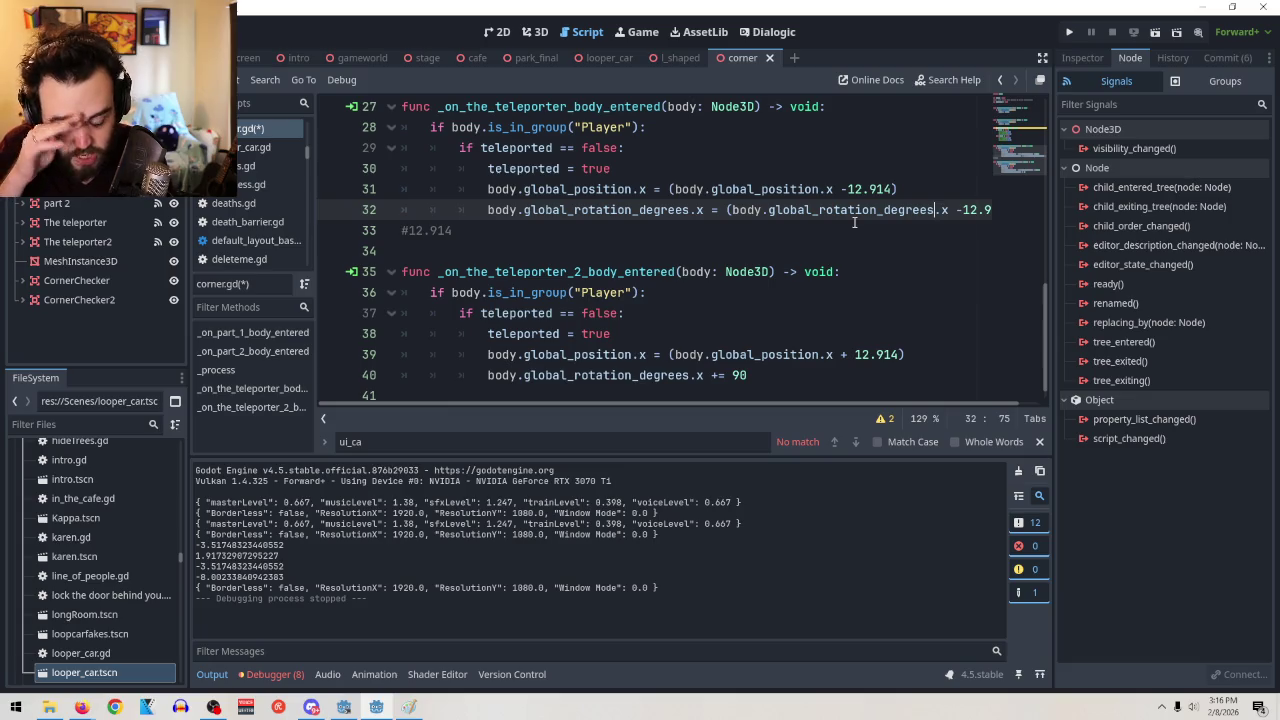
Replace -12.914 with +180 at the end of line 32
scroll(741, 405, "right", 2)
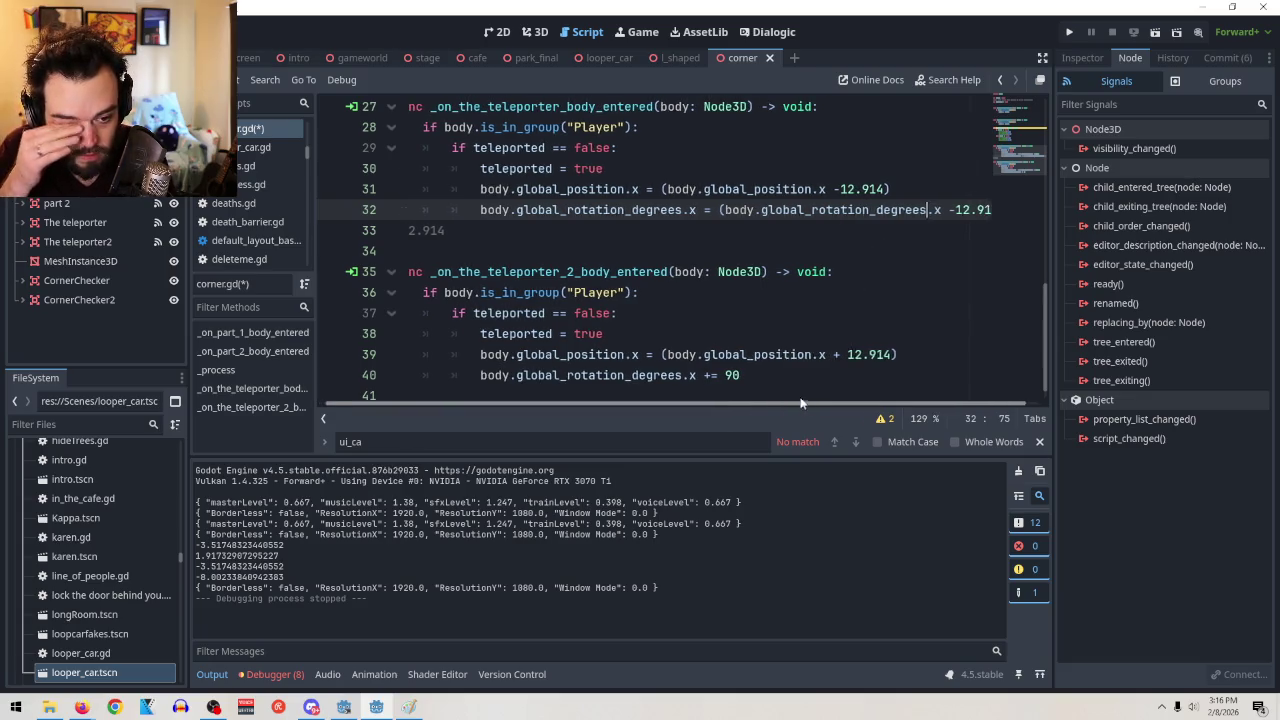
left_click_drag(940, 210, 986, 212)
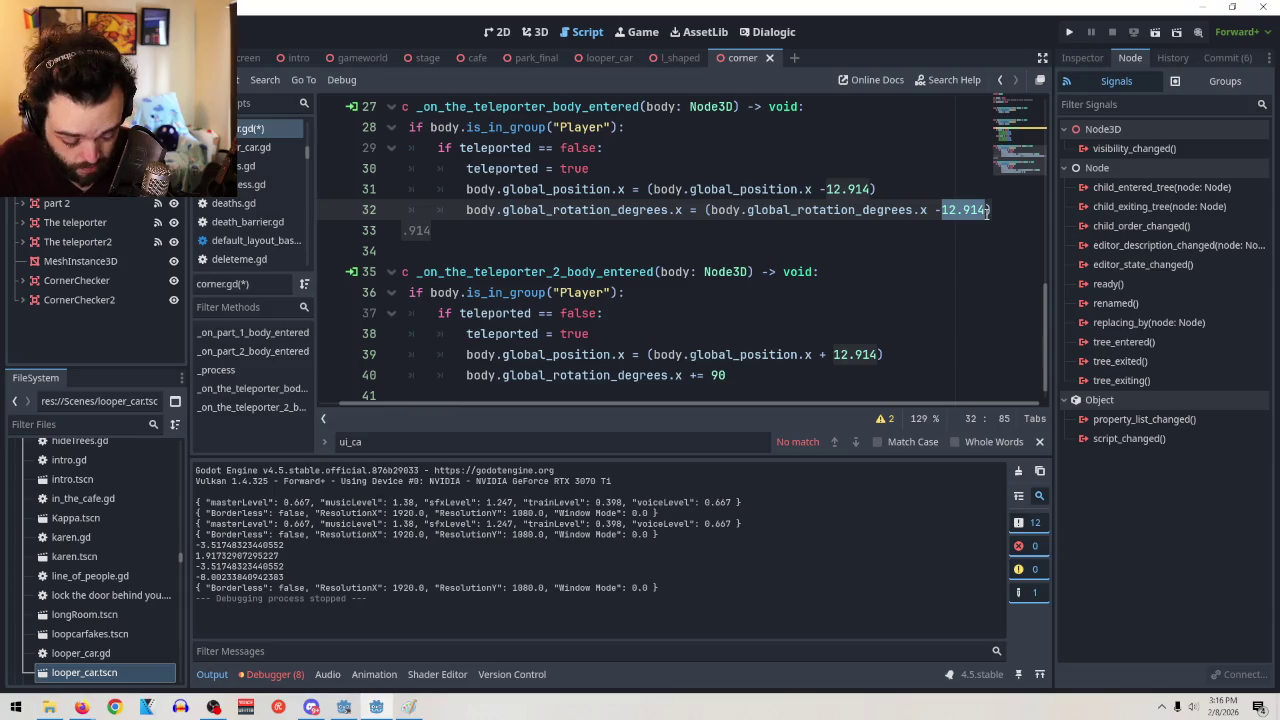
key("BackSpace")
key("BackSpace")
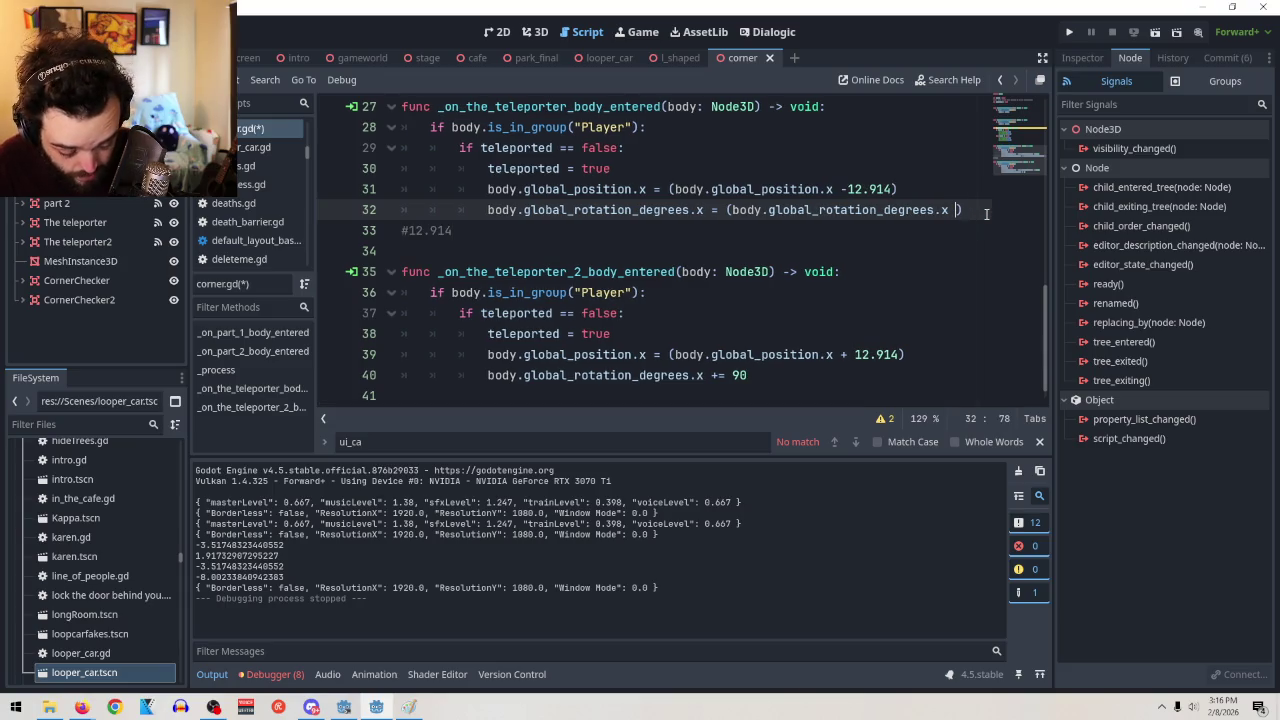
type("+180")
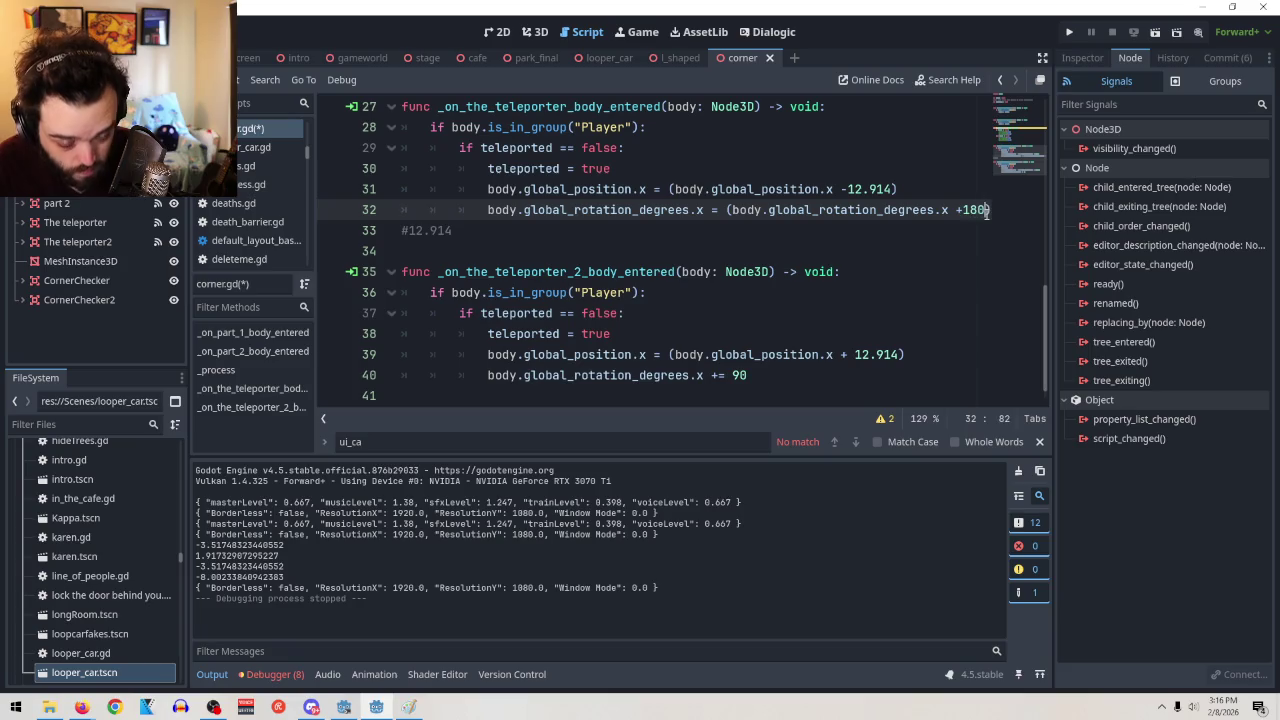
left_click(962, 209)
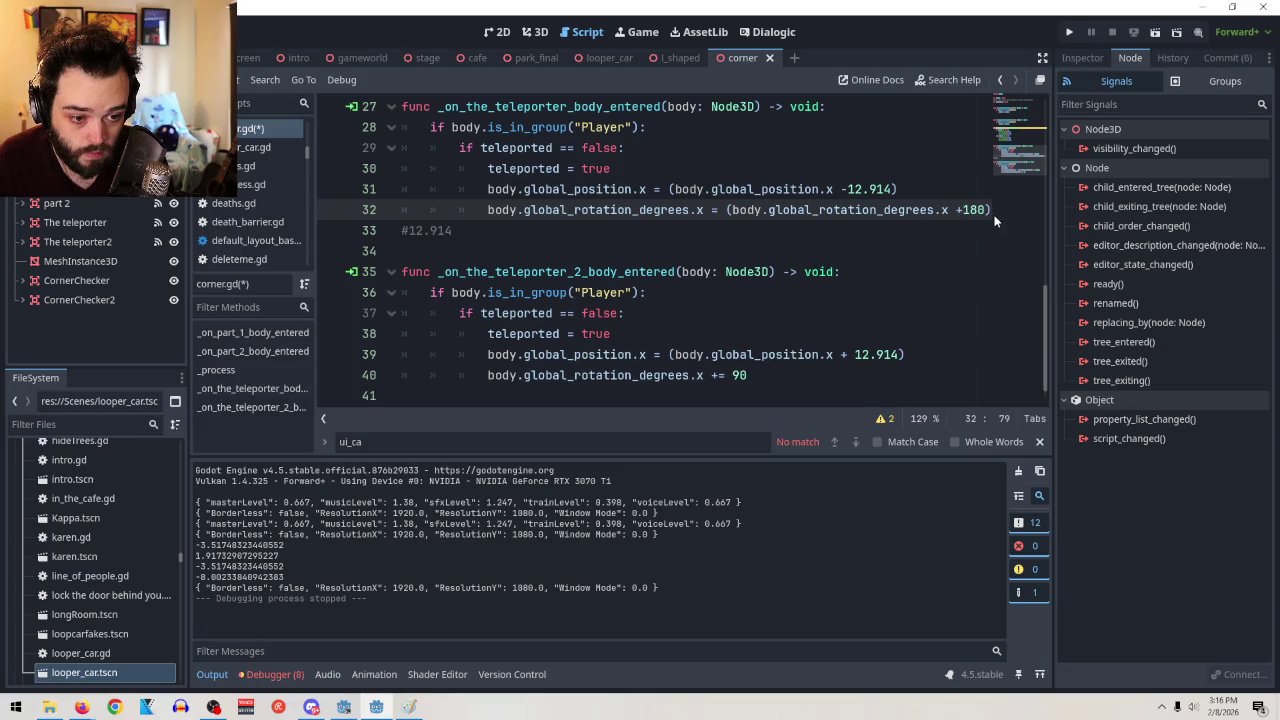
Copy the finished rotation line over line 40's rotation code and run the game to test
left_click_drag(991, 209, 483, 211)
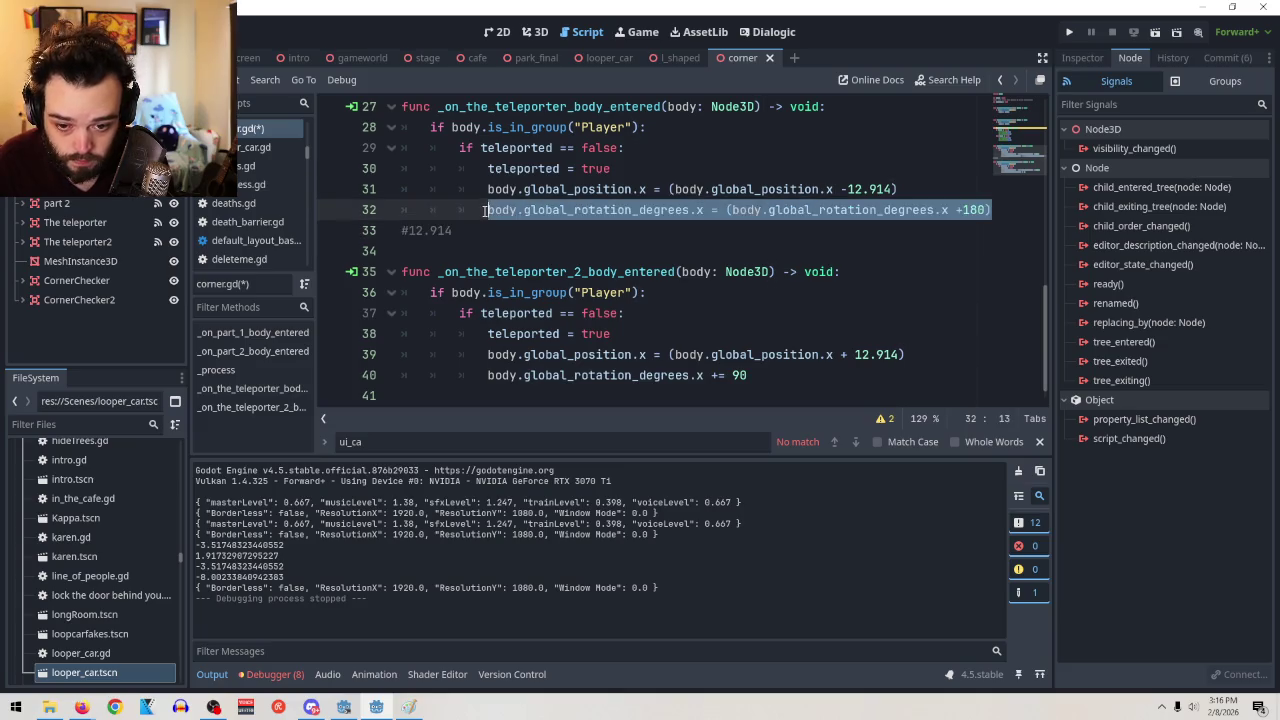
scroll(600, 237, "down", 1)
key("ctrl+c")
left_click_drag(758, 358, 486, 356)
key("ctrl+v")
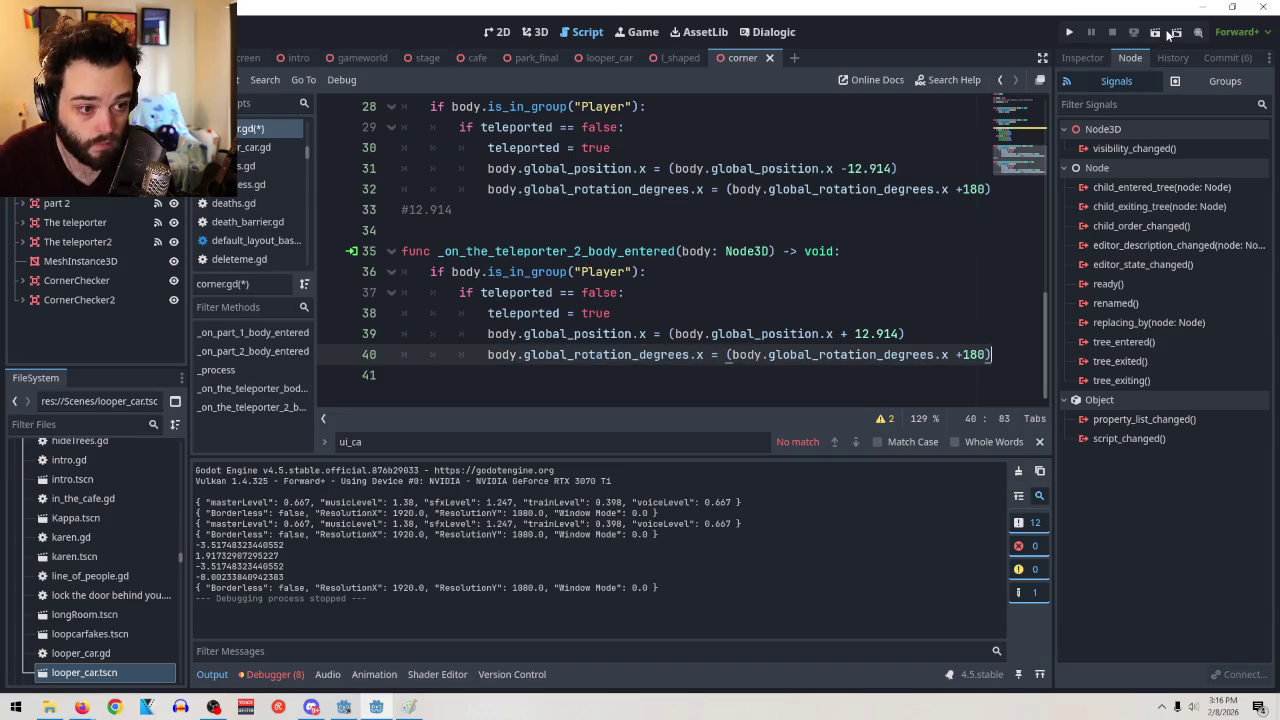
left_click(1155, 32)
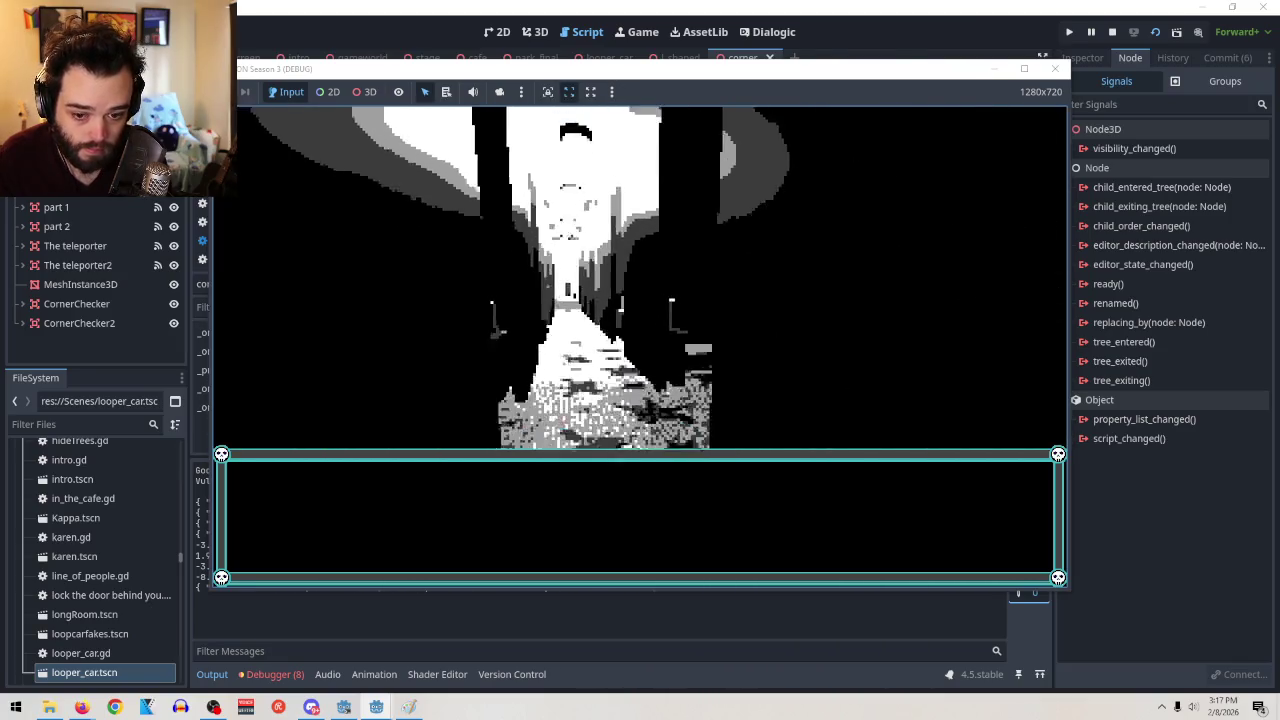
Stop the game, drop .x from line 32's global_rotation_degrees target, and rerun the scene
key("Escape")
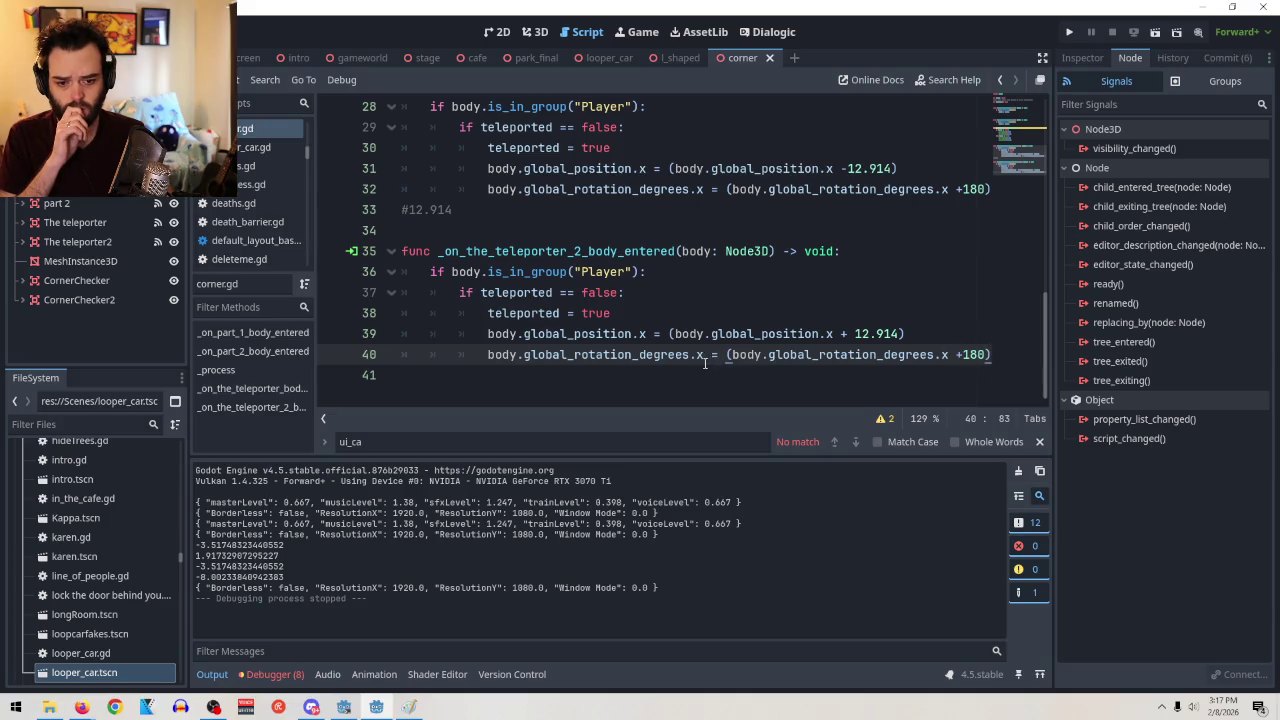
key("BackSpace")
key("BackSpace")
key("BackSpace")
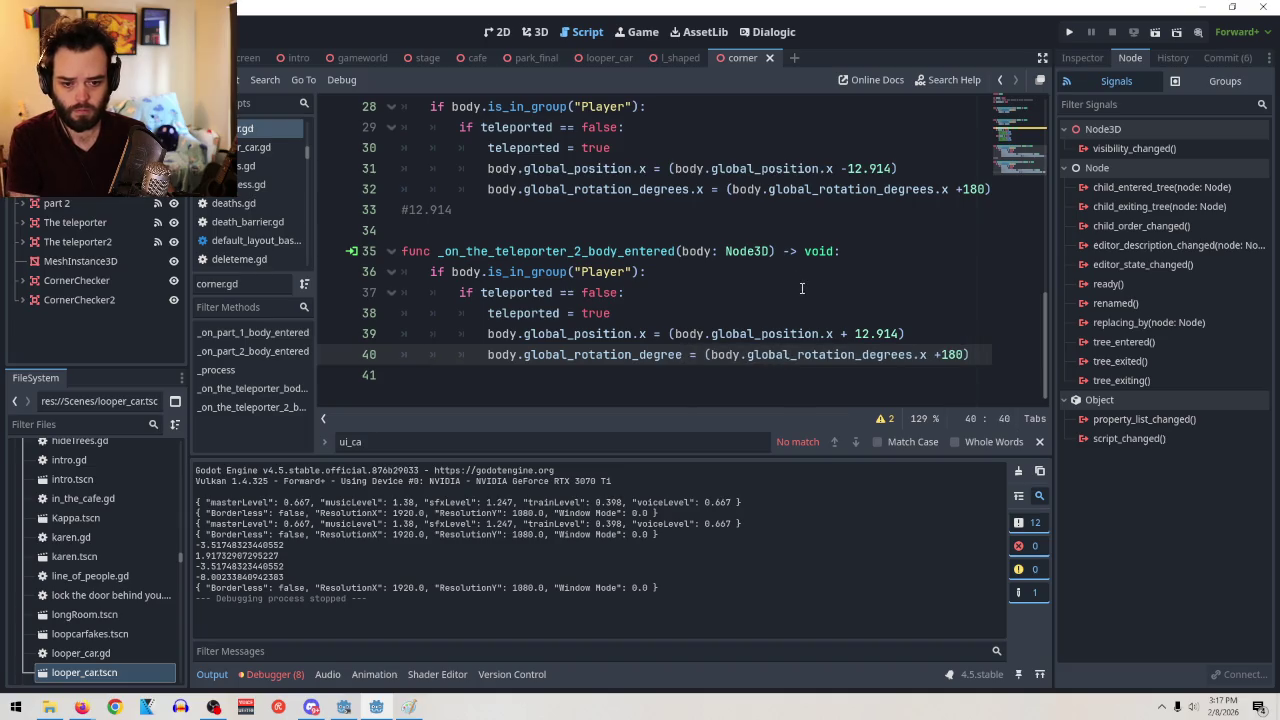
type("s")
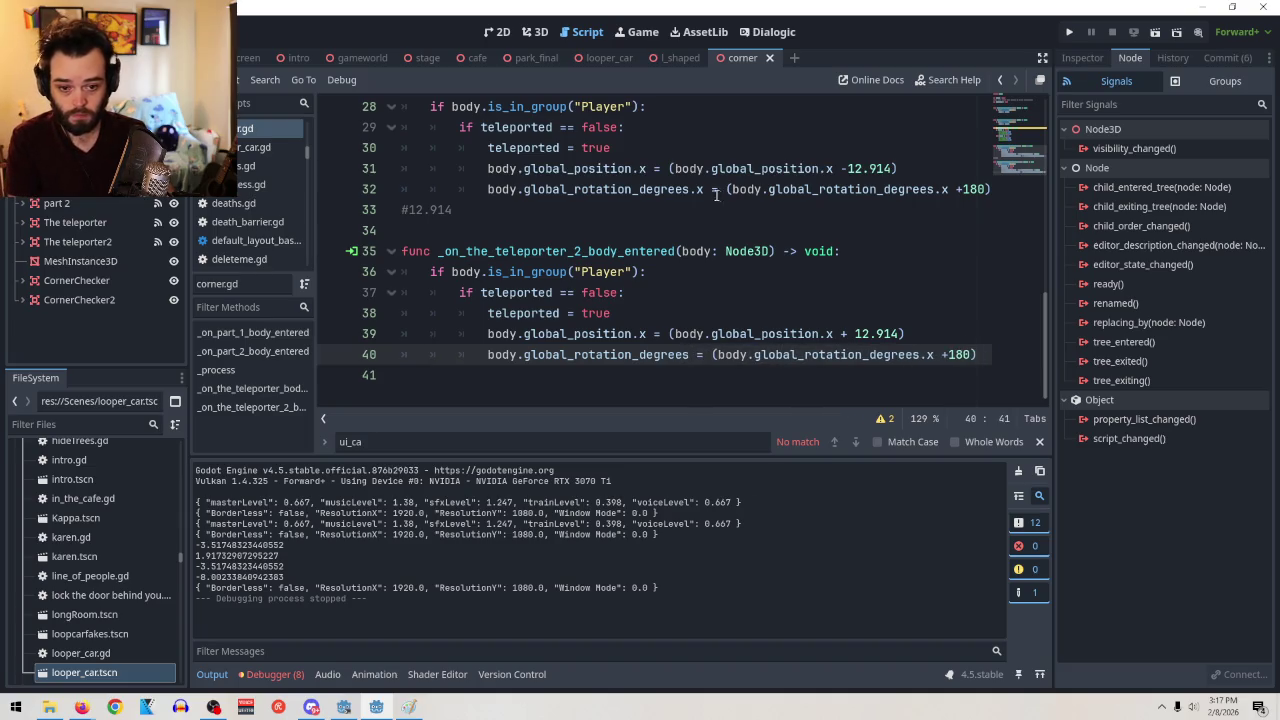
left_click(704, 189)
key("BackSpace")
key("BackSpace")
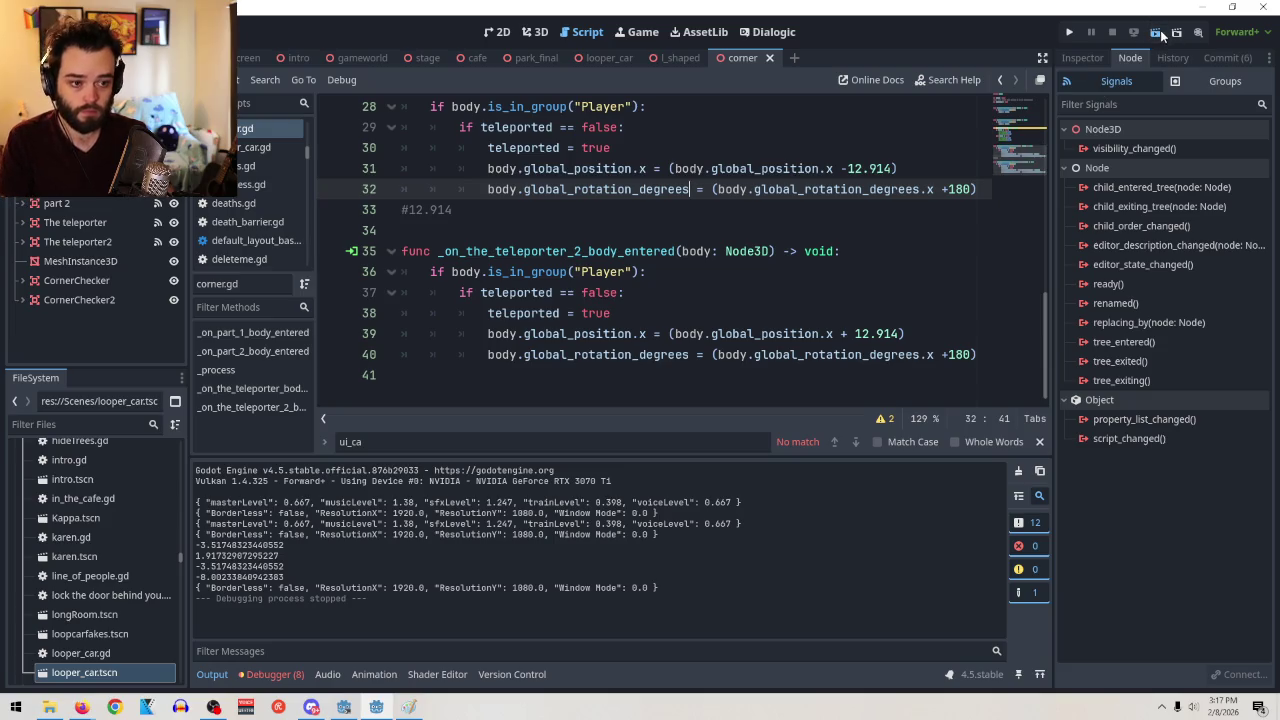
left_click(1158, 34)
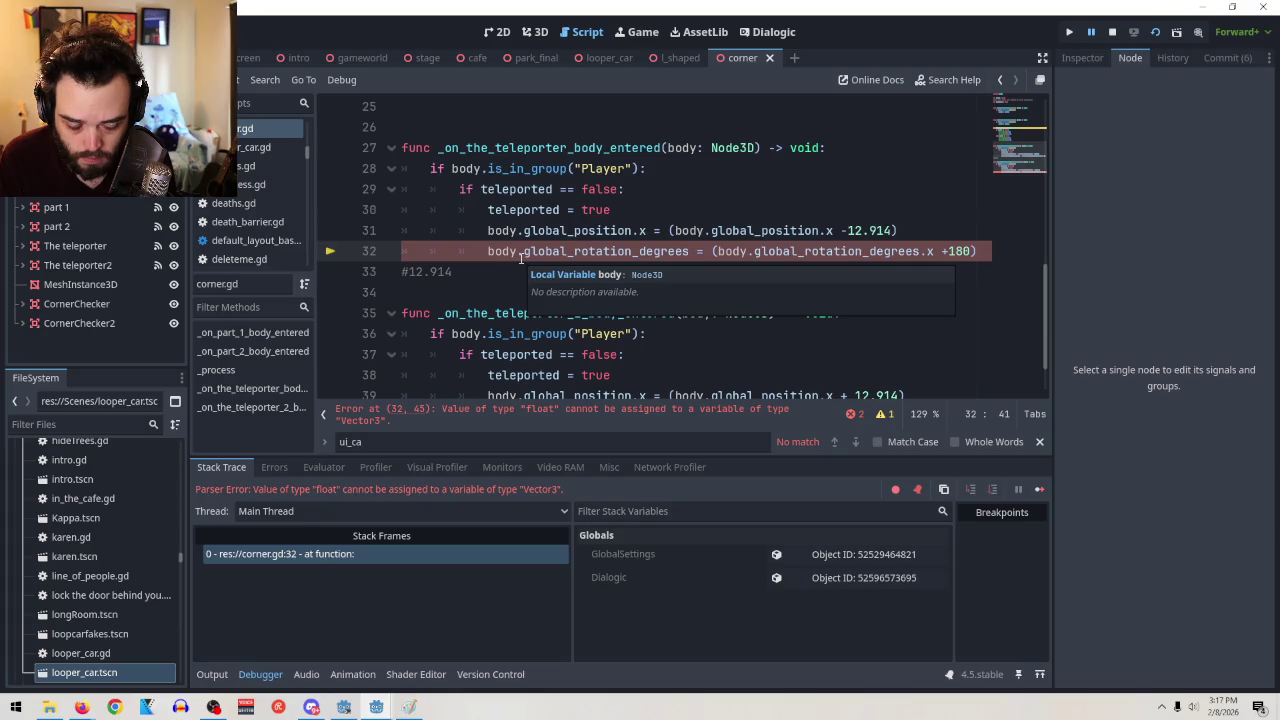
Add set_ and get_ prefixes to the global_rotation_degrees references on line 32
left_click(521, 257)
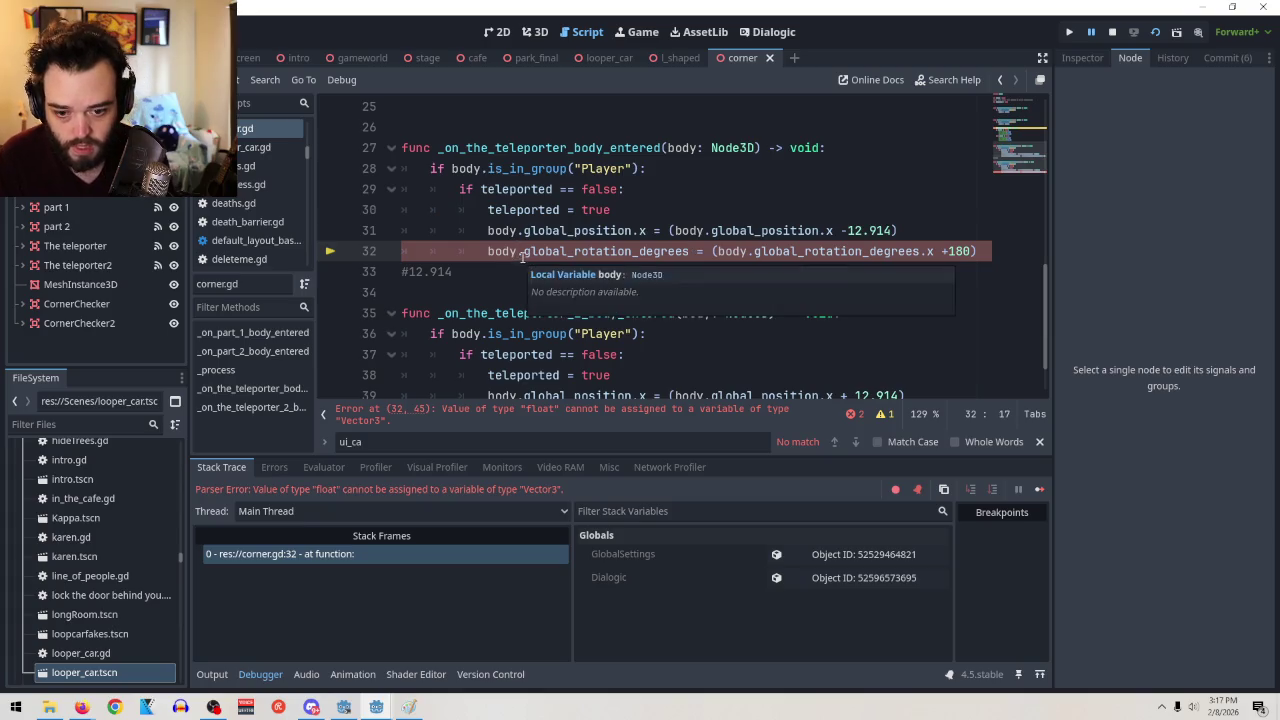
type("set")
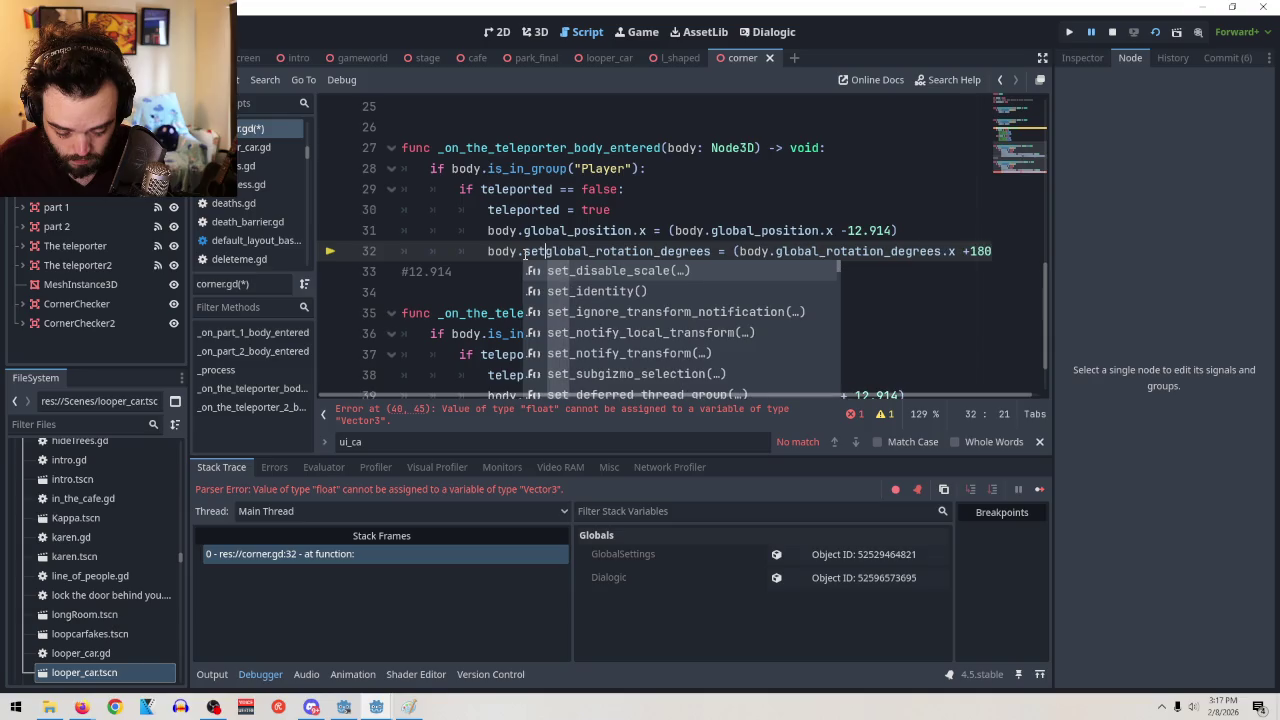
type("_")
left_click(900, 251)
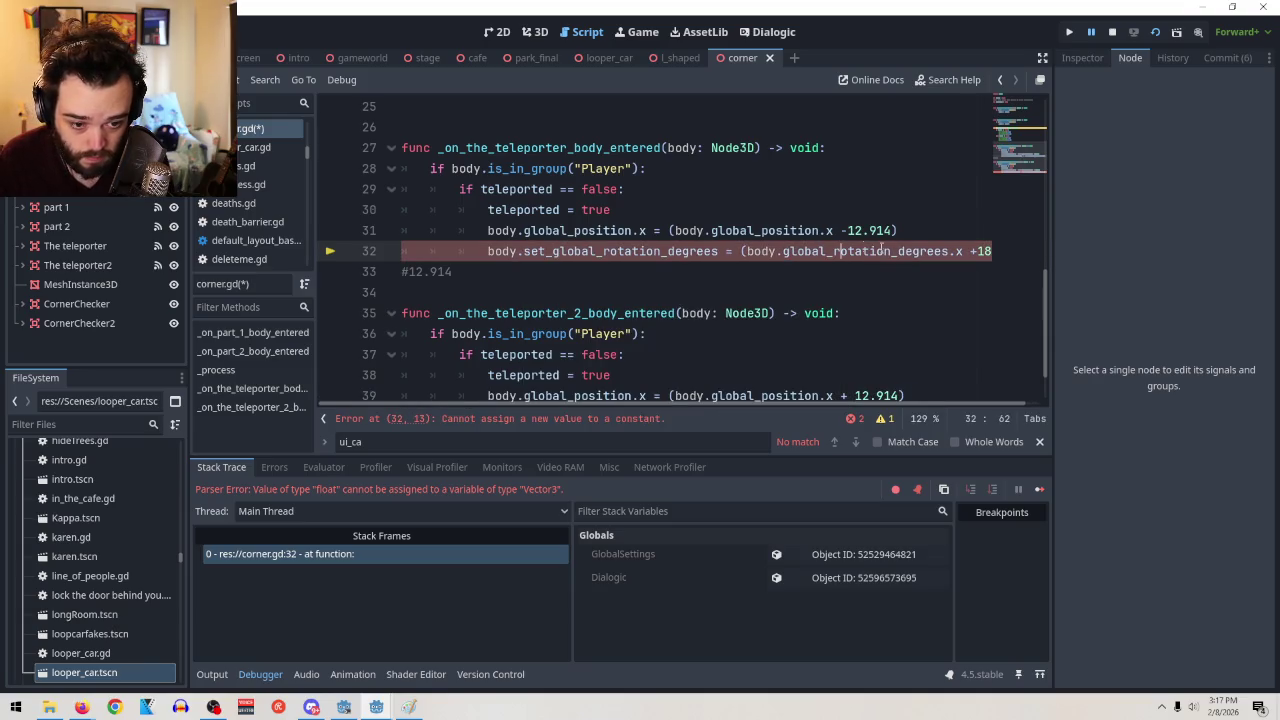
left_click(783, 251)
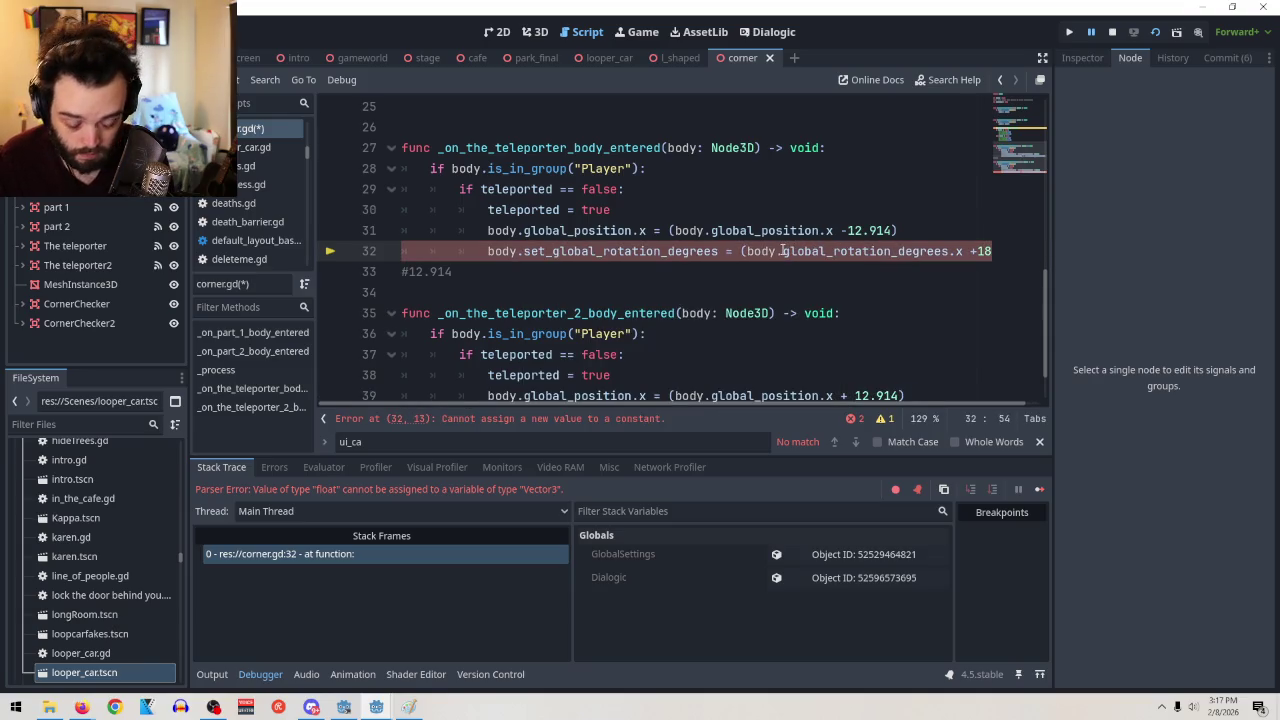
type("get_g")
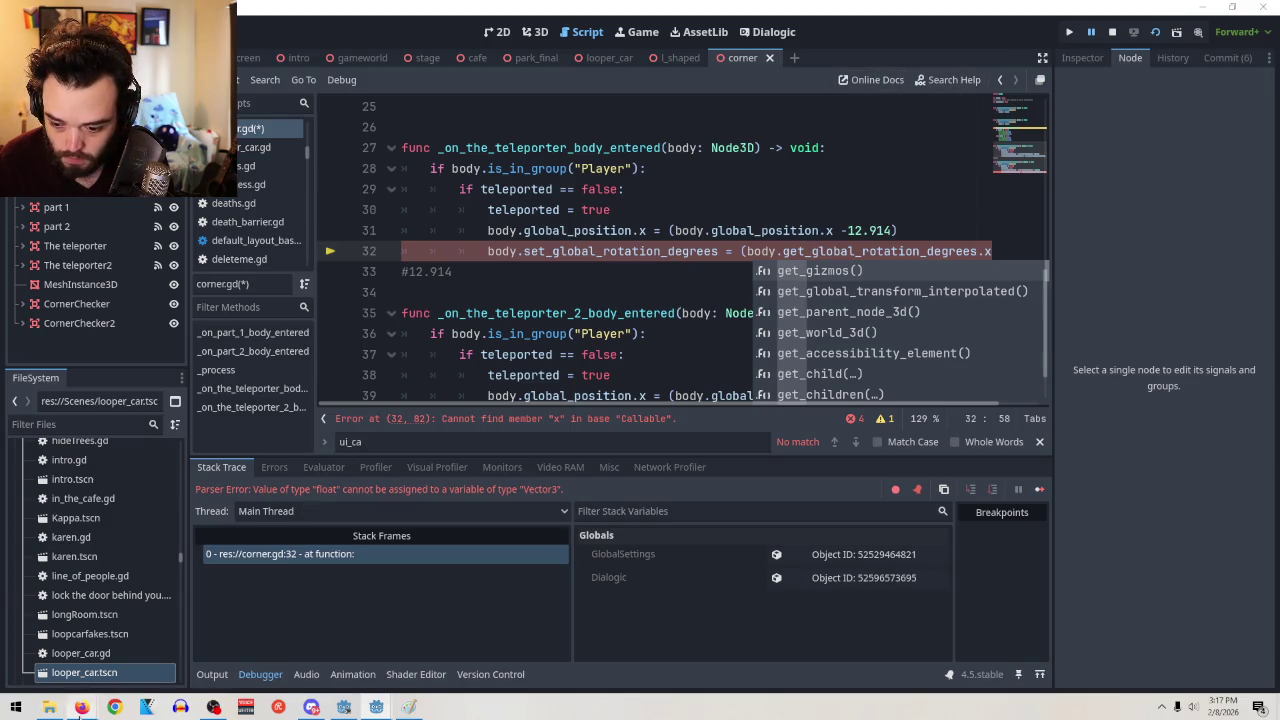
Look up get_global_rotation_degrees() in the Node3D docs, then return to the script
mouse_move(80, 707)
left_click(215, 640)
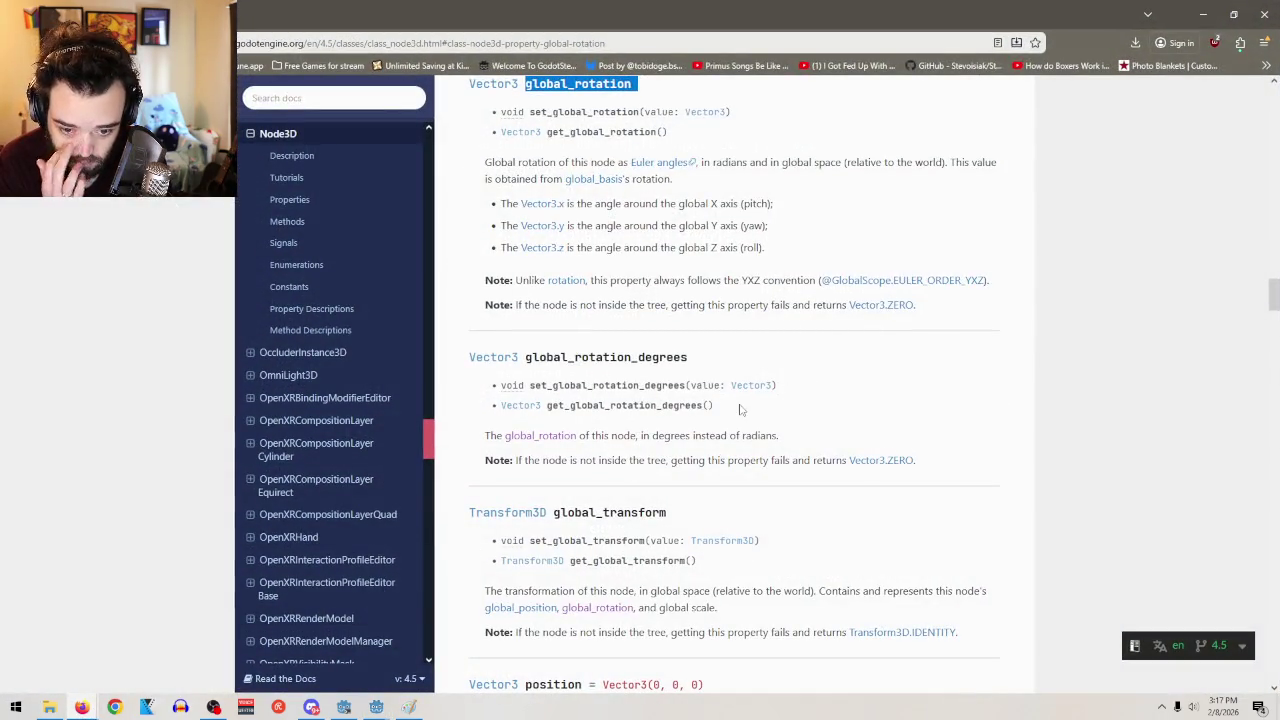
left_click_drag(716, 406, 547, 408)
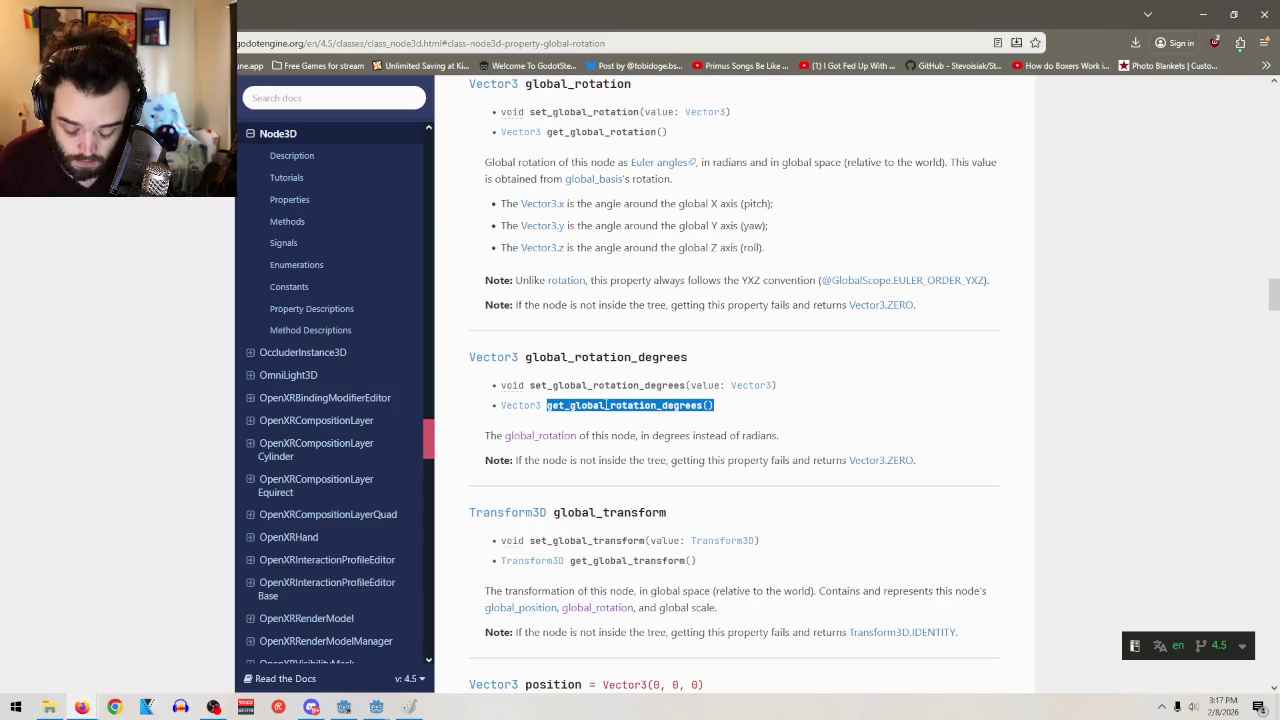
left_click(1203, 14)
left_click(828, 230)
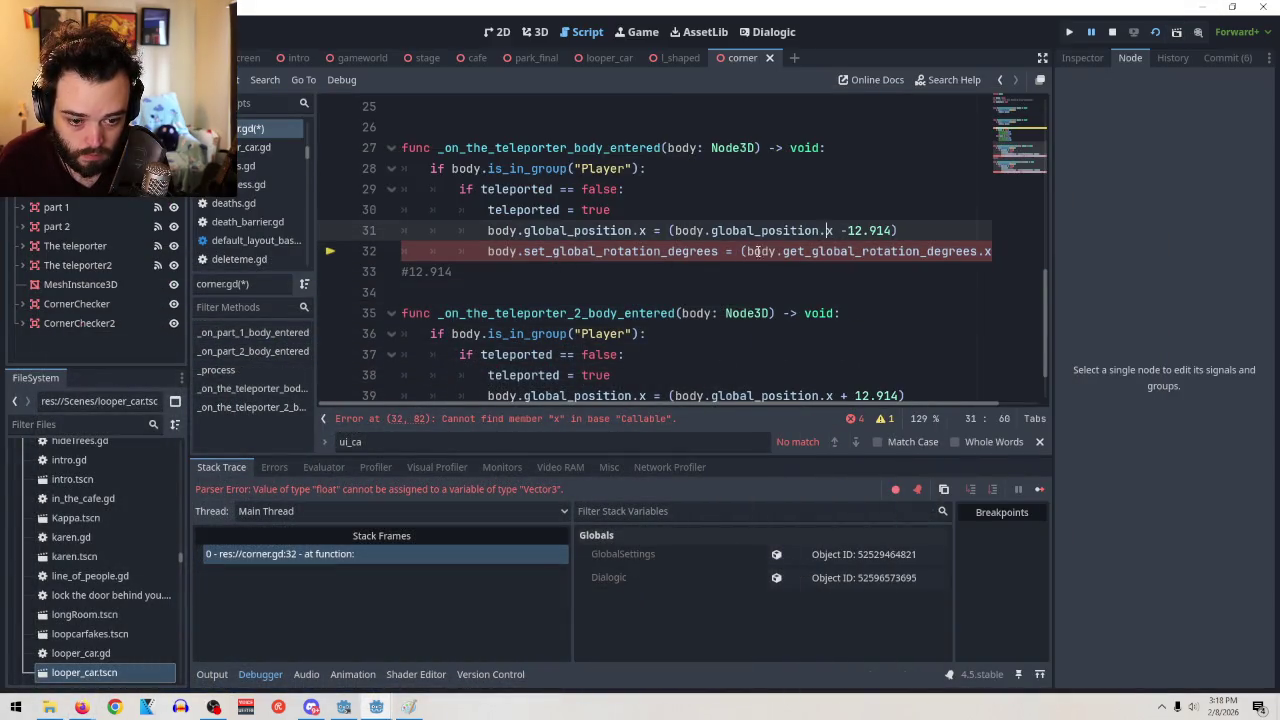
Rework line 32 to assign set_global_rotation_degrees from get_global_rotation_degrees
left_click_drag(524, 251, 720, 251)
type("get_global_rotation_degrees()")
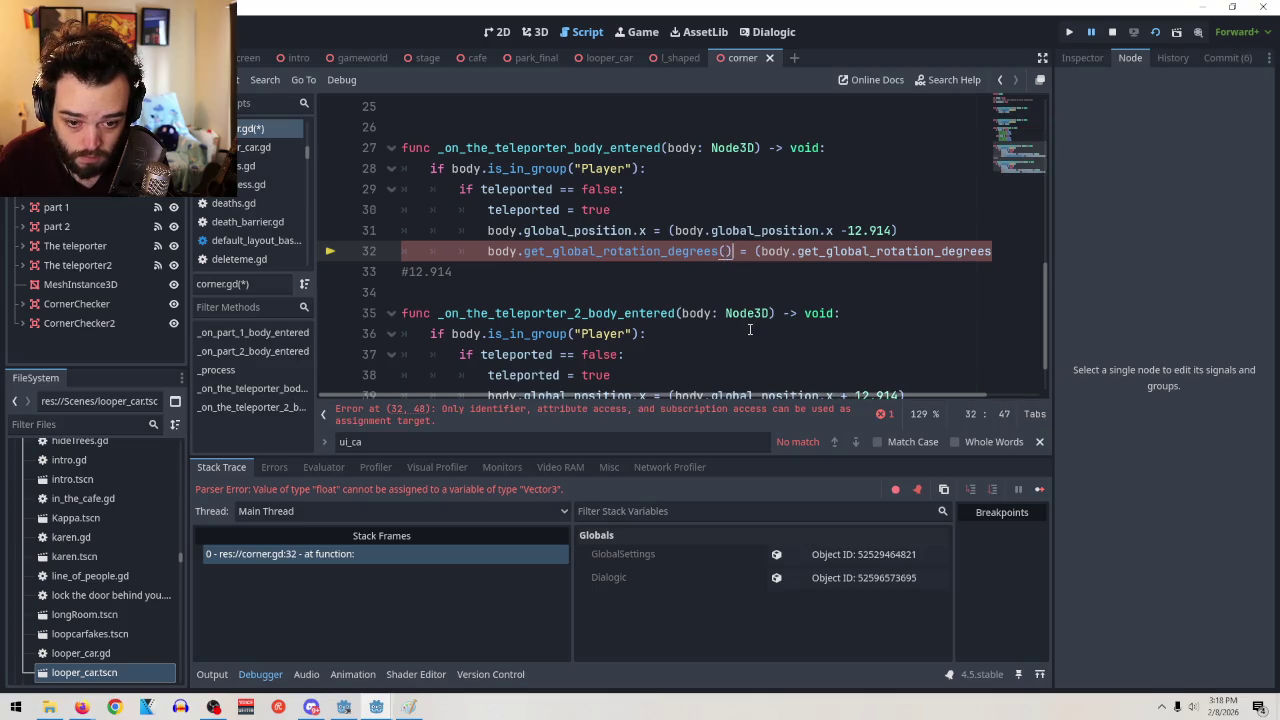
key("BackSpace")
key("BackSpace")
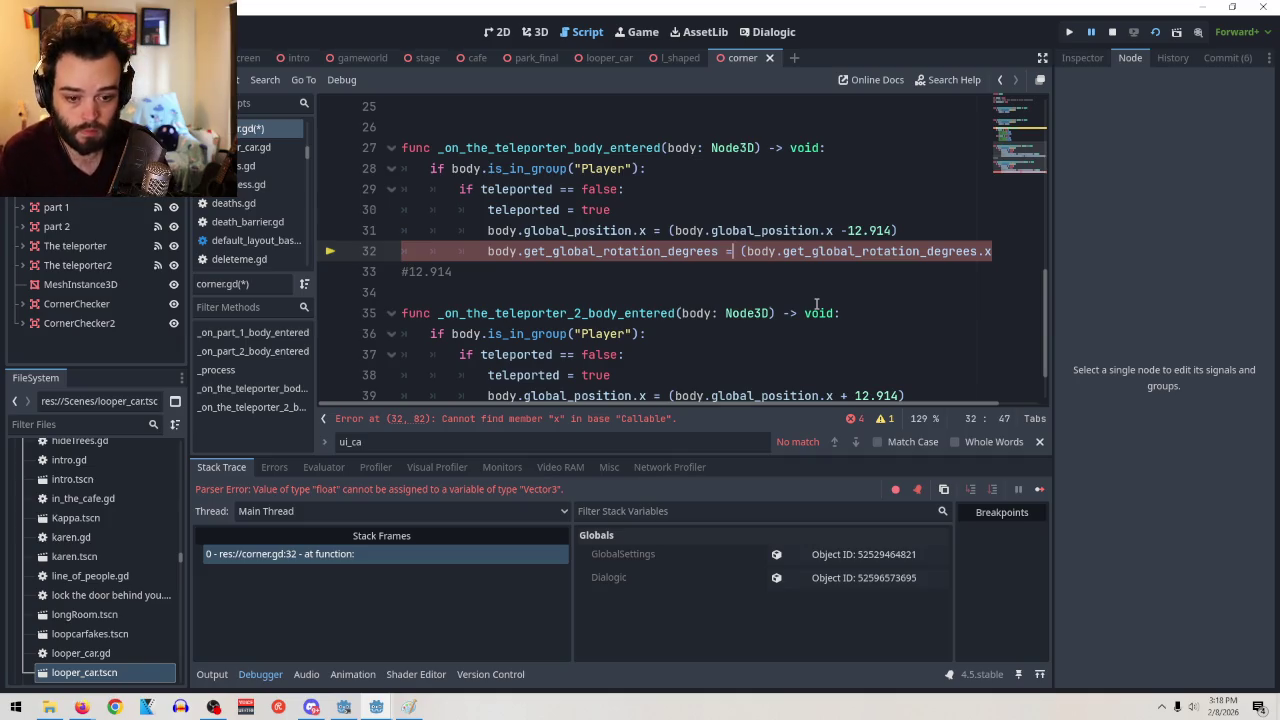
left_click_drag(806, 253, 784, 253)
left_click_drag(689, 400, 725, 400)
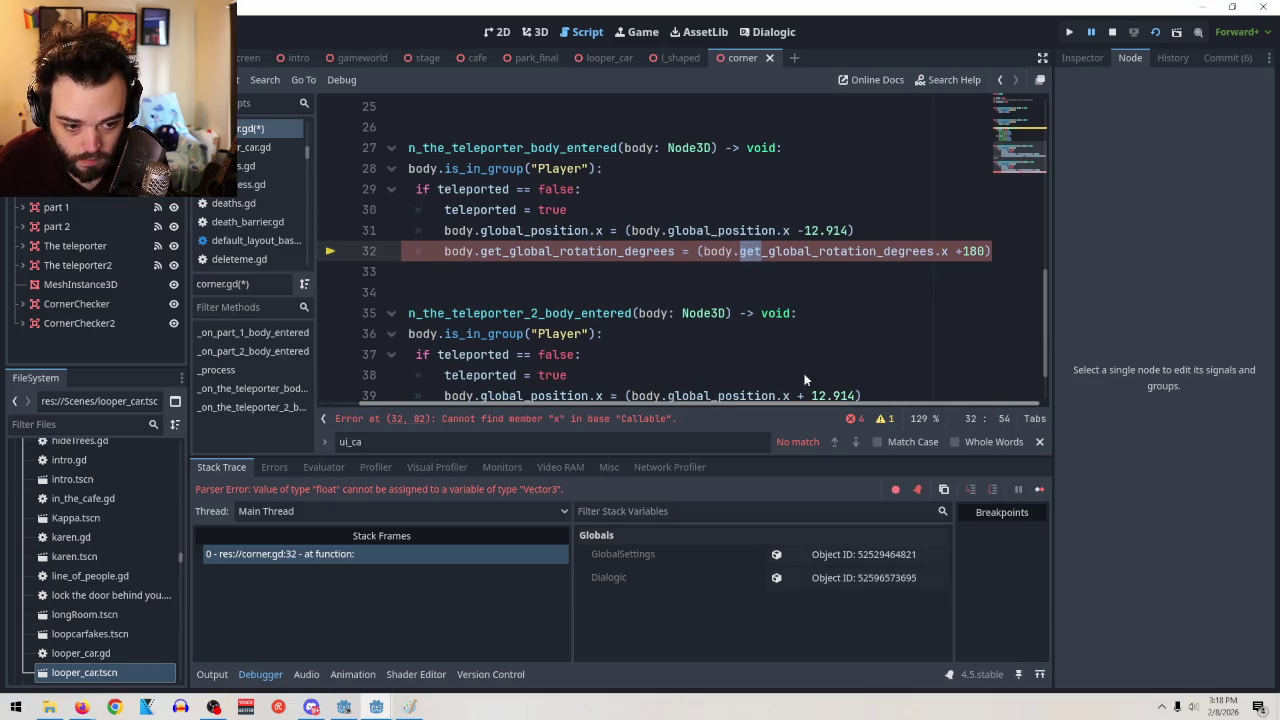
type("set")
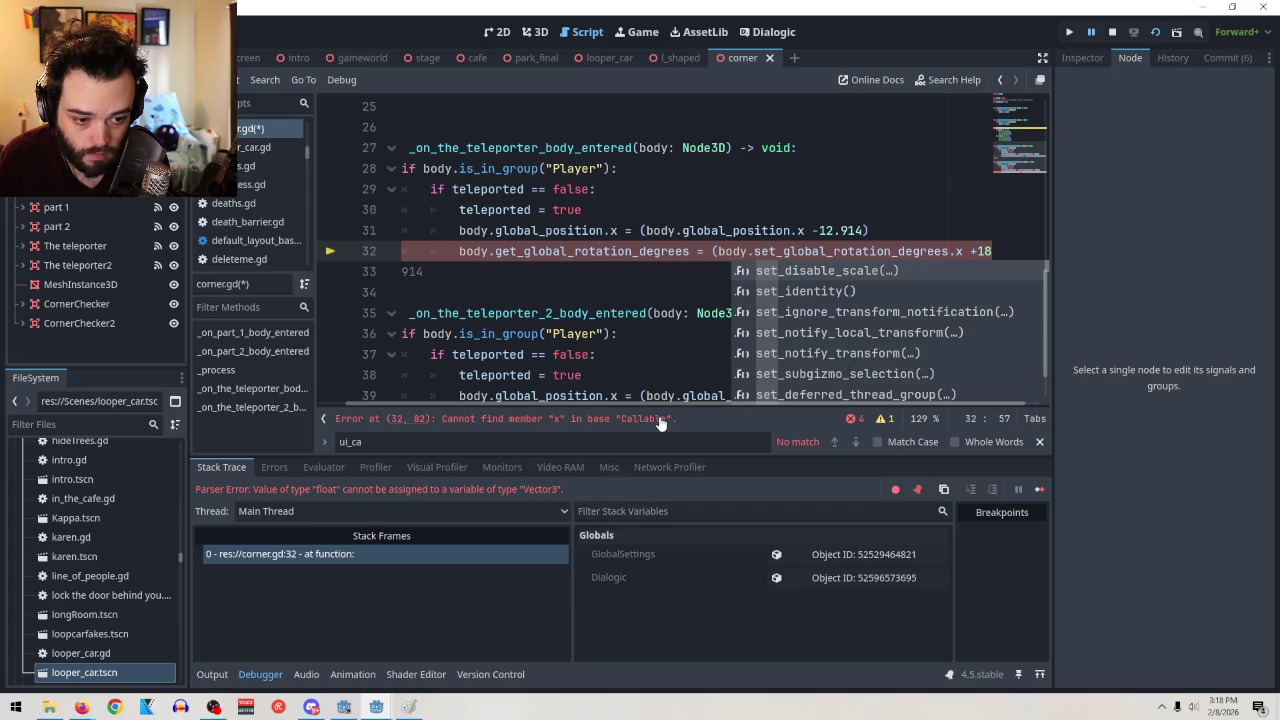
key("ctrl+z")
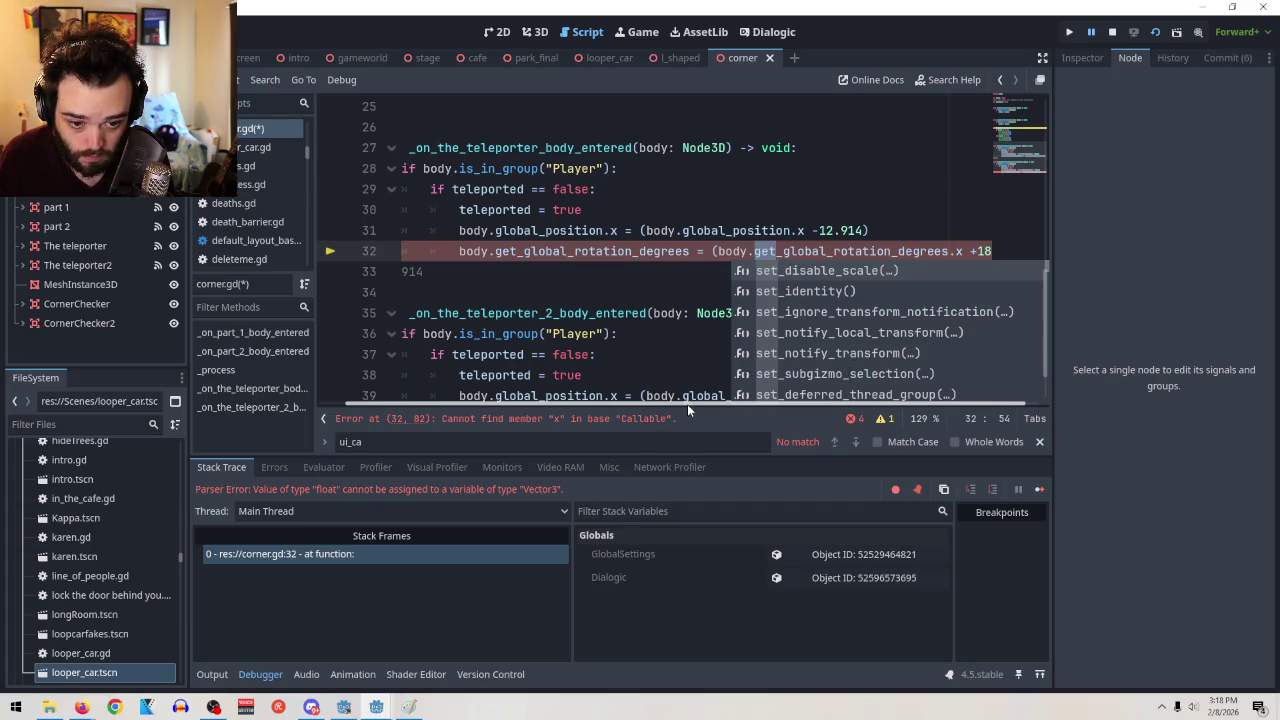
key("BackSpace")
key("BackSpace")
type("se")
left_click(824, 251)
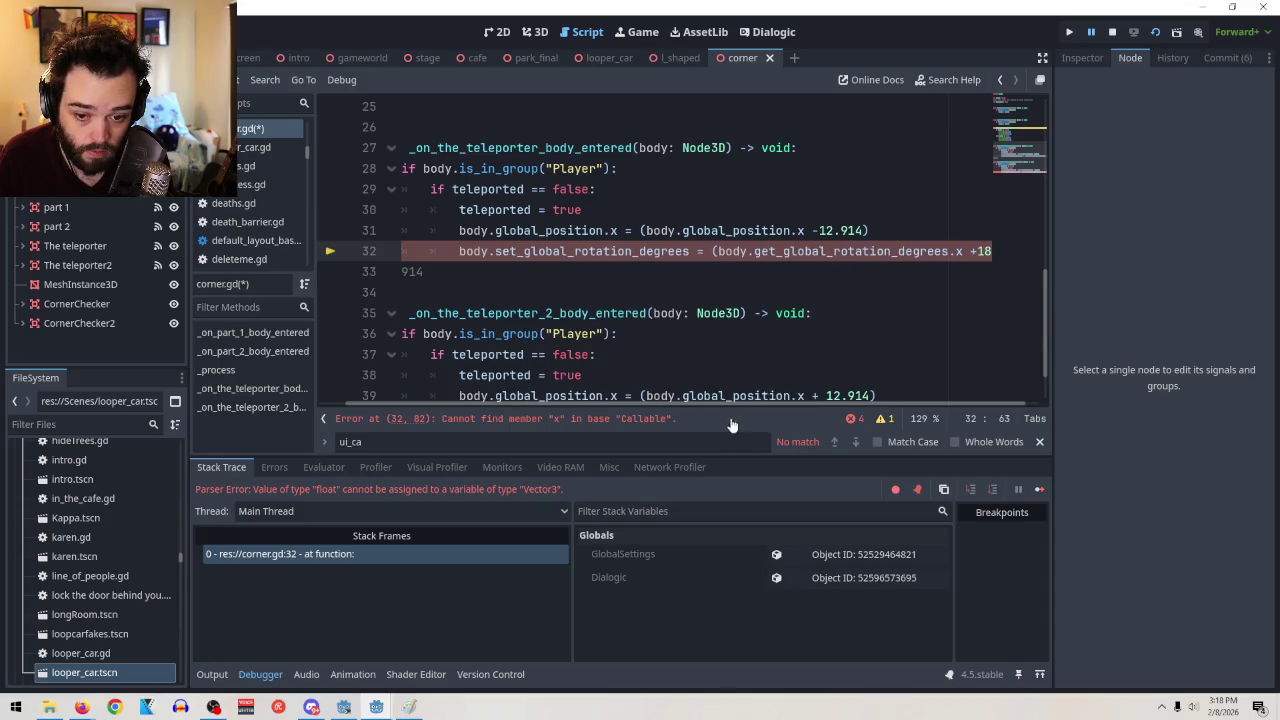
Remove the .x suffixes from line 32 and select its whole rotation expression
scroll(925, 241, "right", 1)
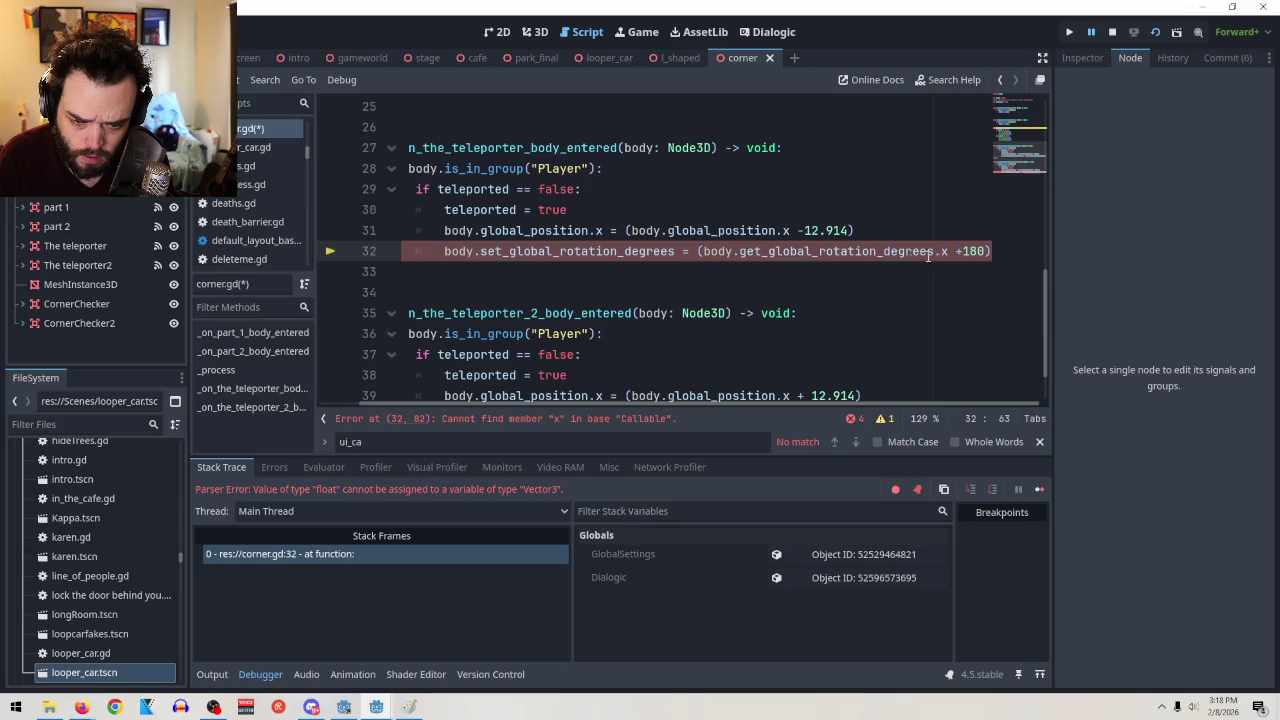
type(".x")
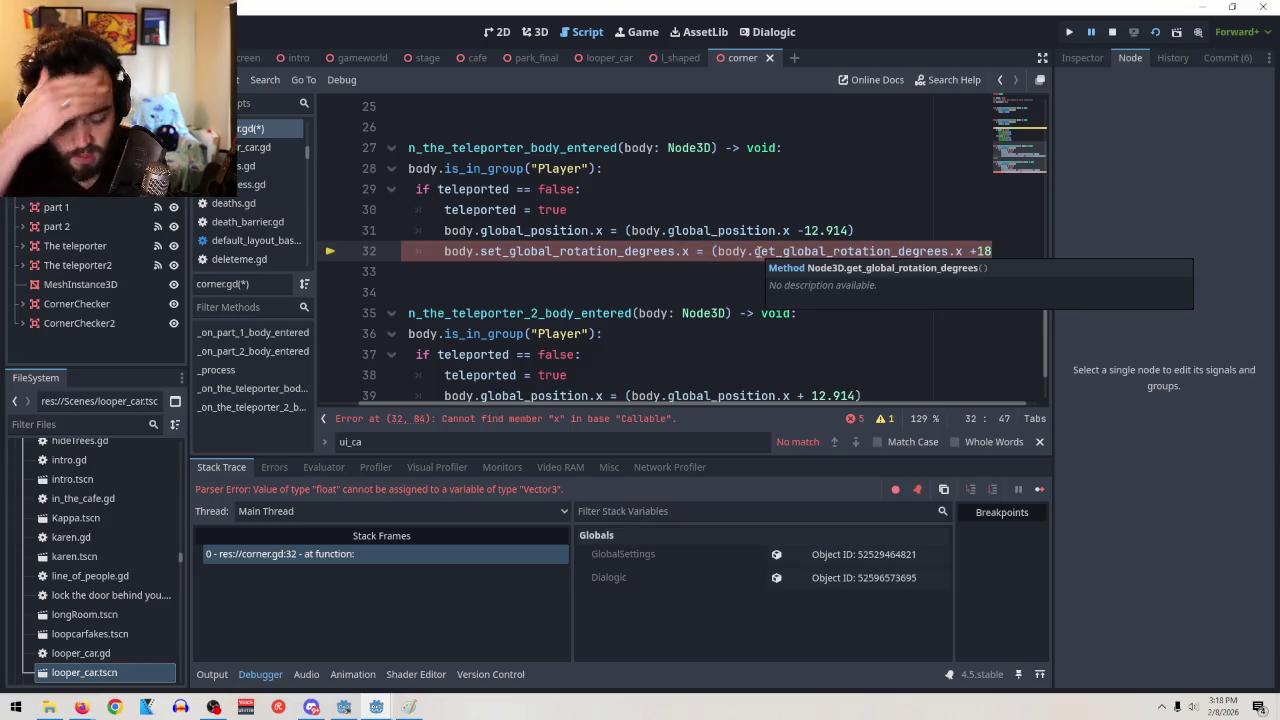
key("BackSpace")
key("BackSpace")
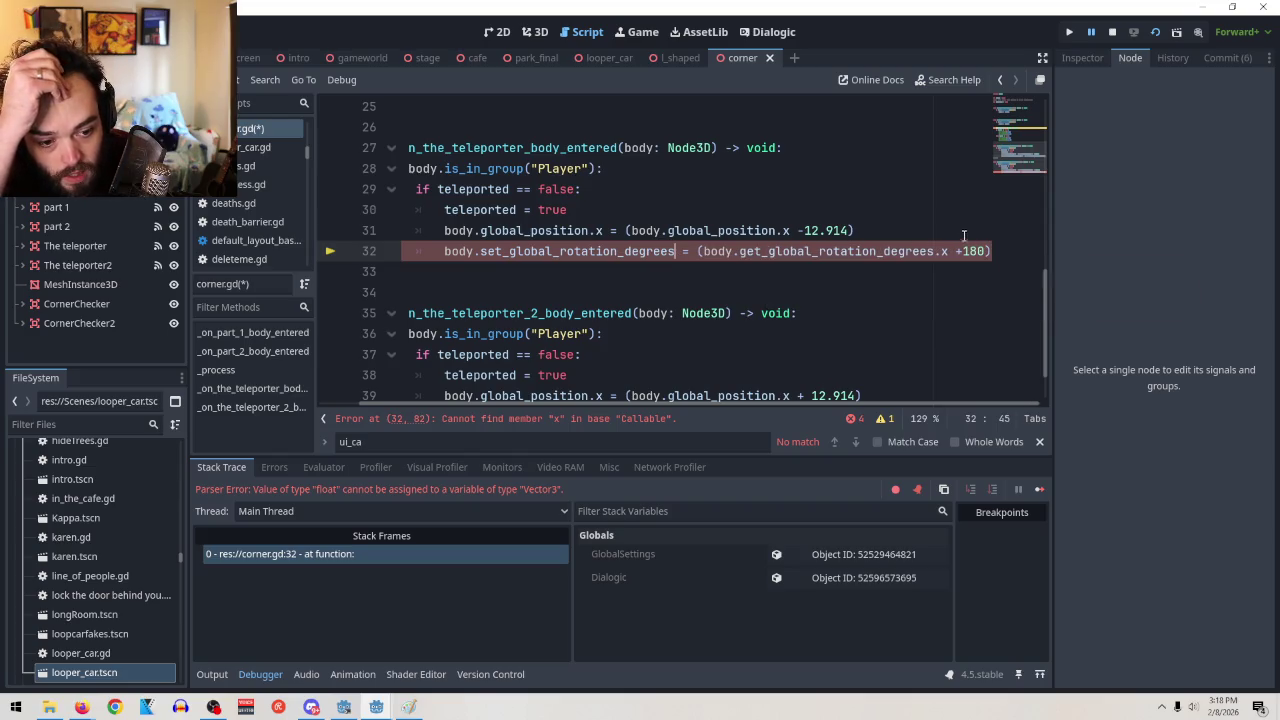
key("BackSpace")
key("BackSpace")
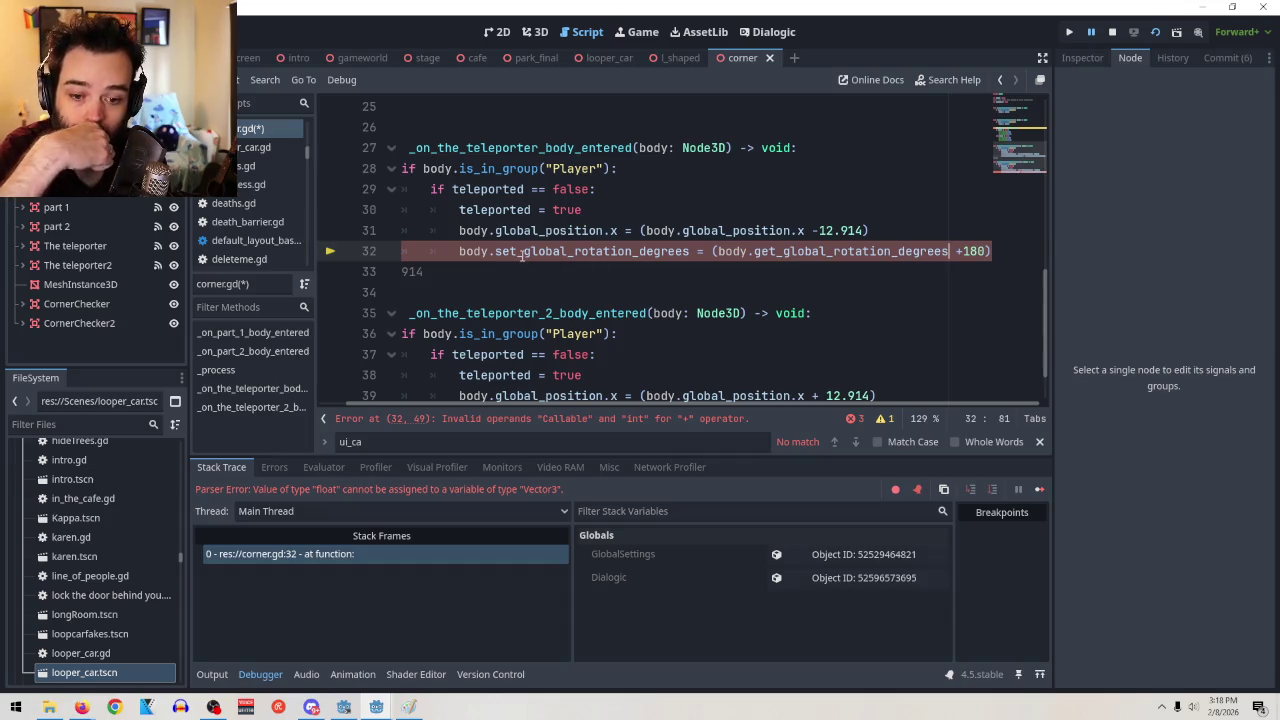
type("g")
left_click_drag(496, 251, 920, 251)
left_click_drag(1034, 256, 1049, 256)
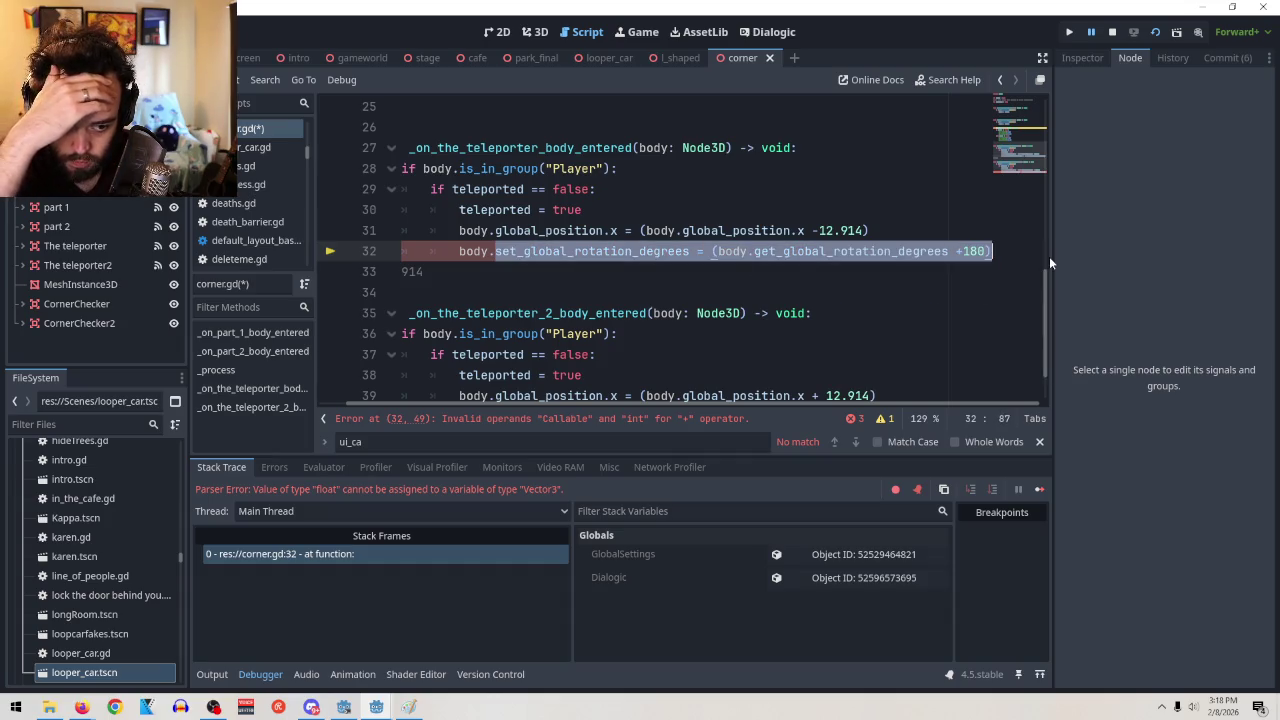
Replace line 32's expression with body.global_rotate() and insert a blank line above it
key("BackSpace")
type("gl")
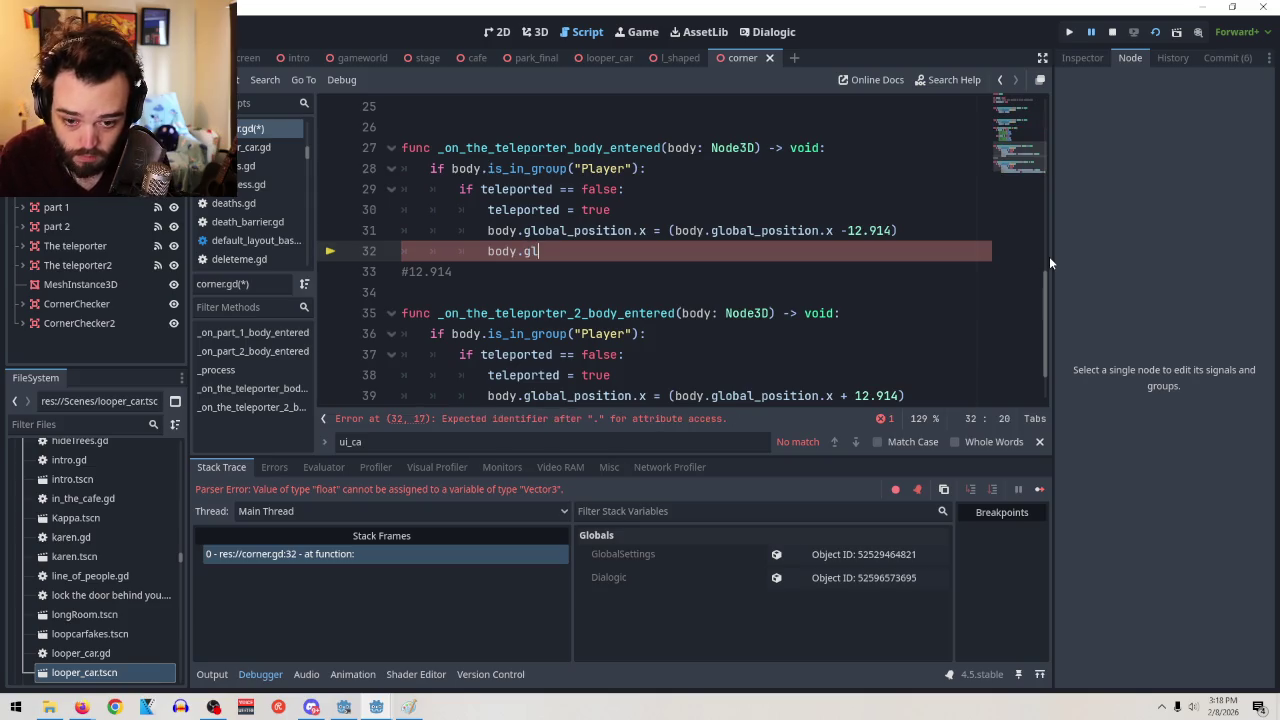
type("obal_re")
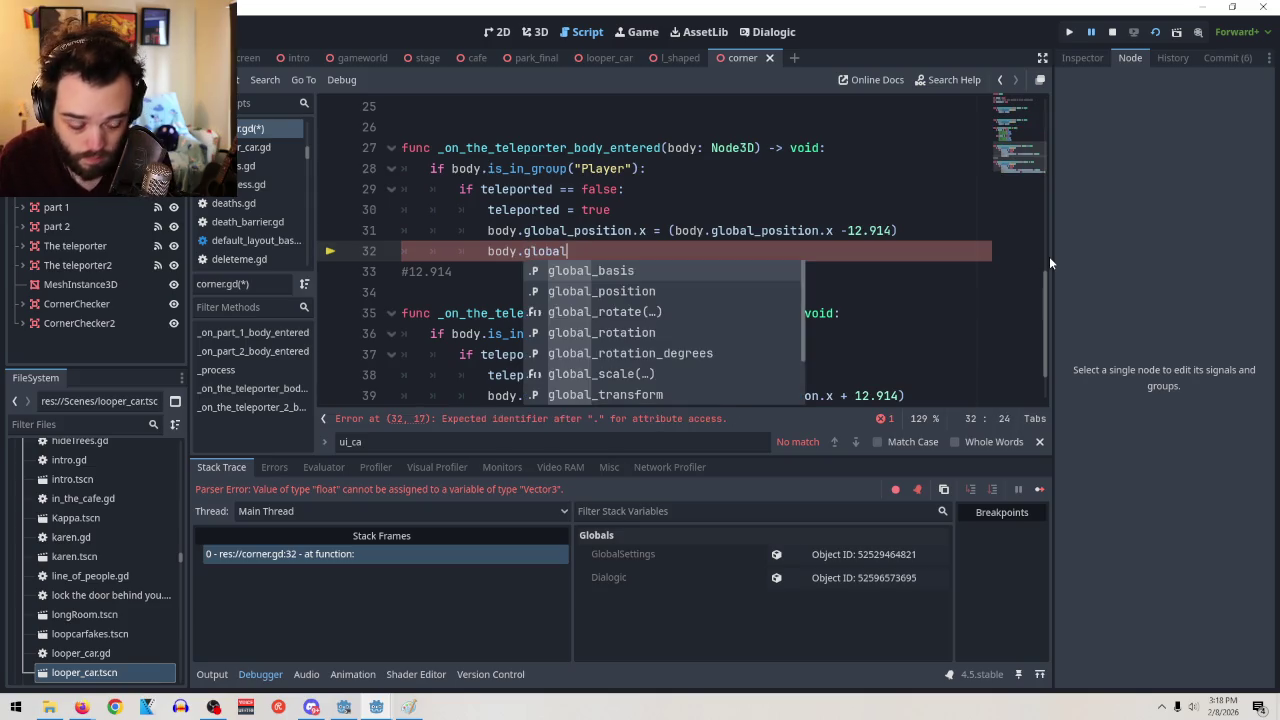
key("BackSpace")
type("o")
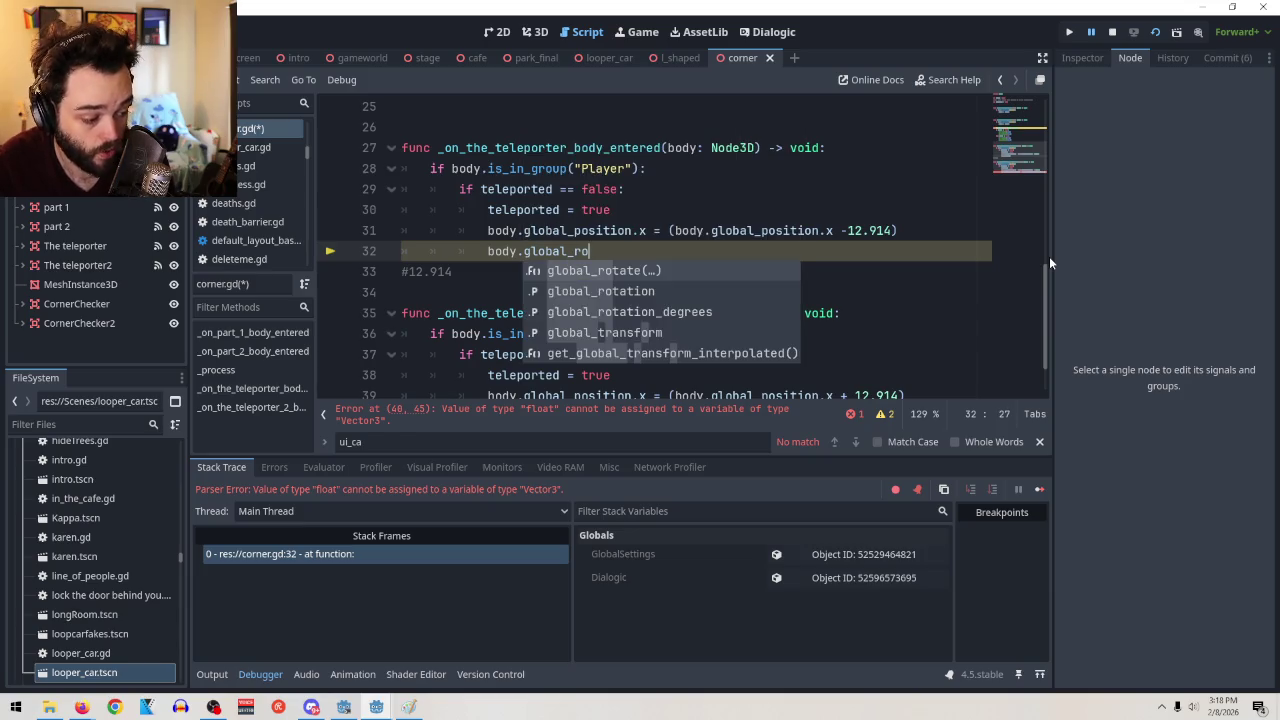
key("Return")
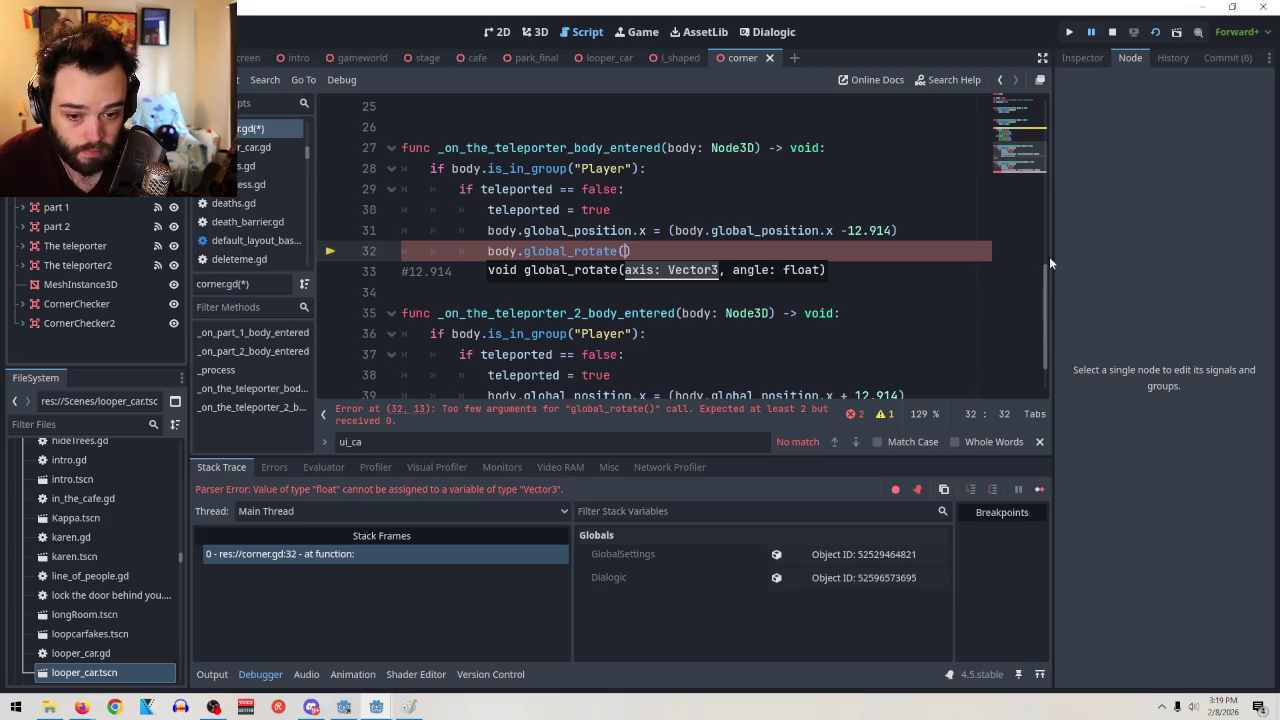
left_click(660, 257)
left_click(915, 231)
key("Return")
Write 'var here = body.get_global' on the new line 32 and bring the docs browser forward
type("bo")
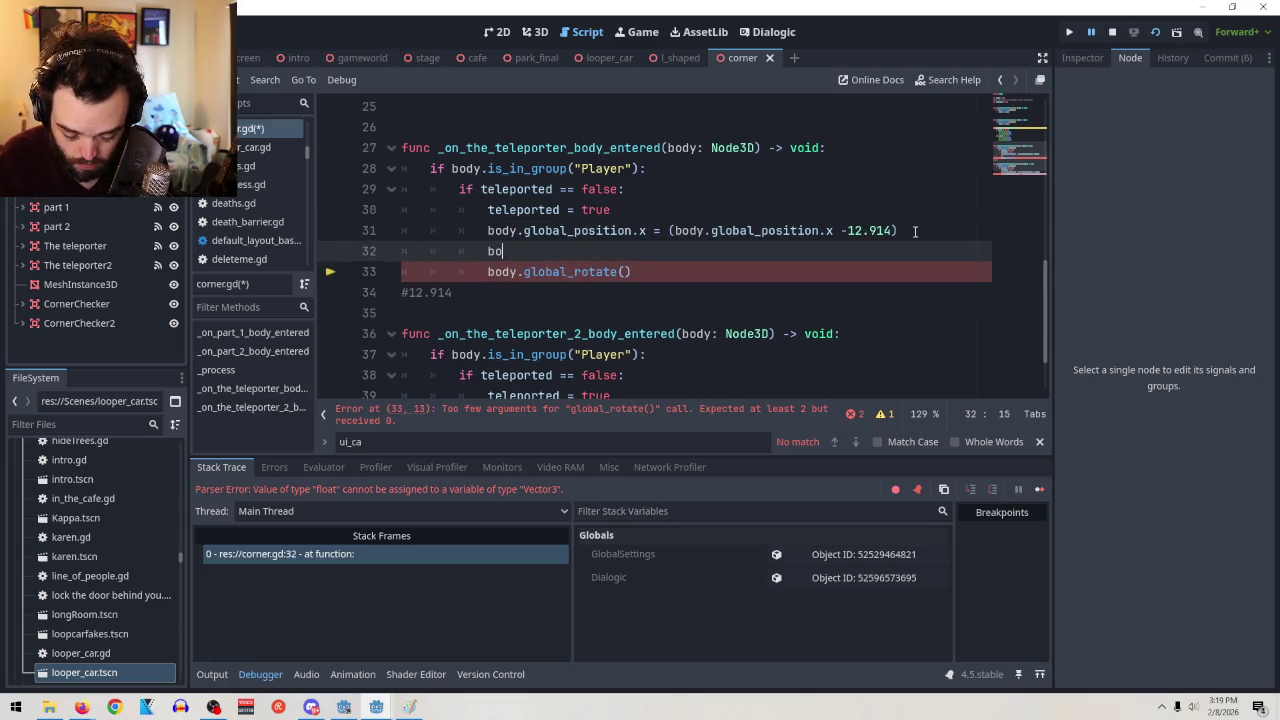
key("BackSpace")
key("BackSpace")
type("var")
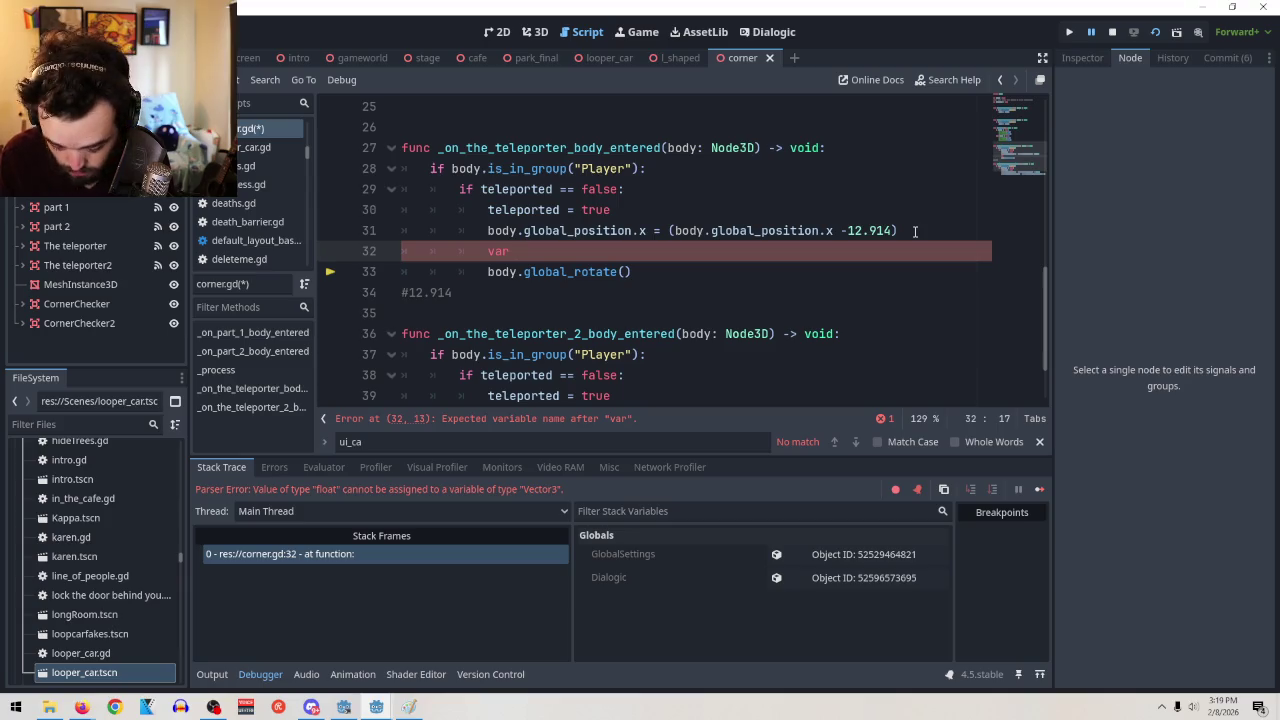
type("here = ")
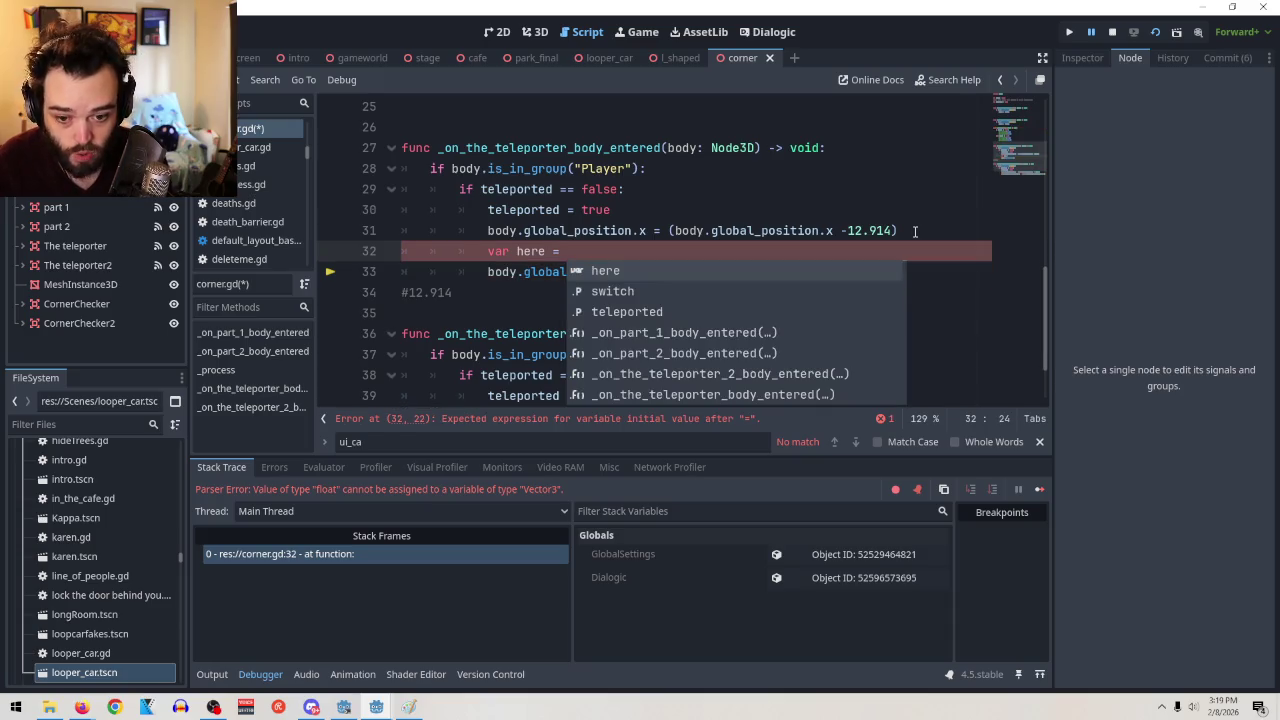
type("player")
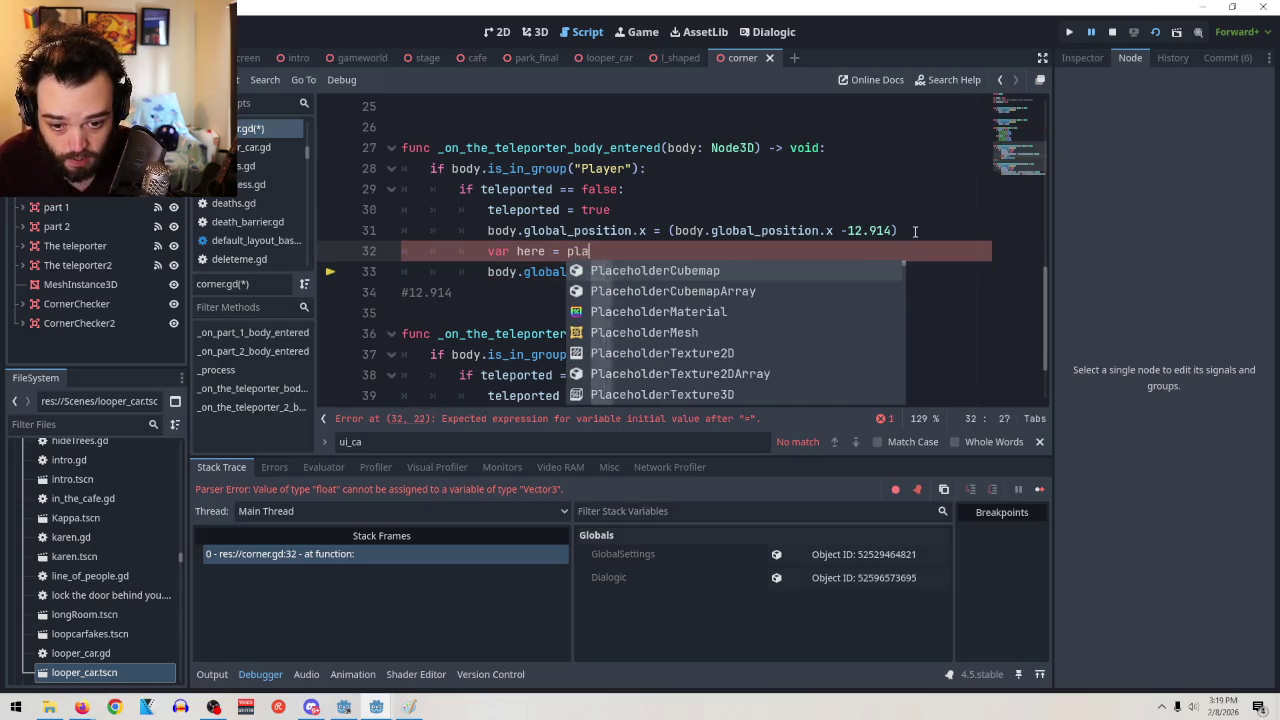
key("BackSpace")
key("BackSpace")
key("BackSpace")
type("body.")
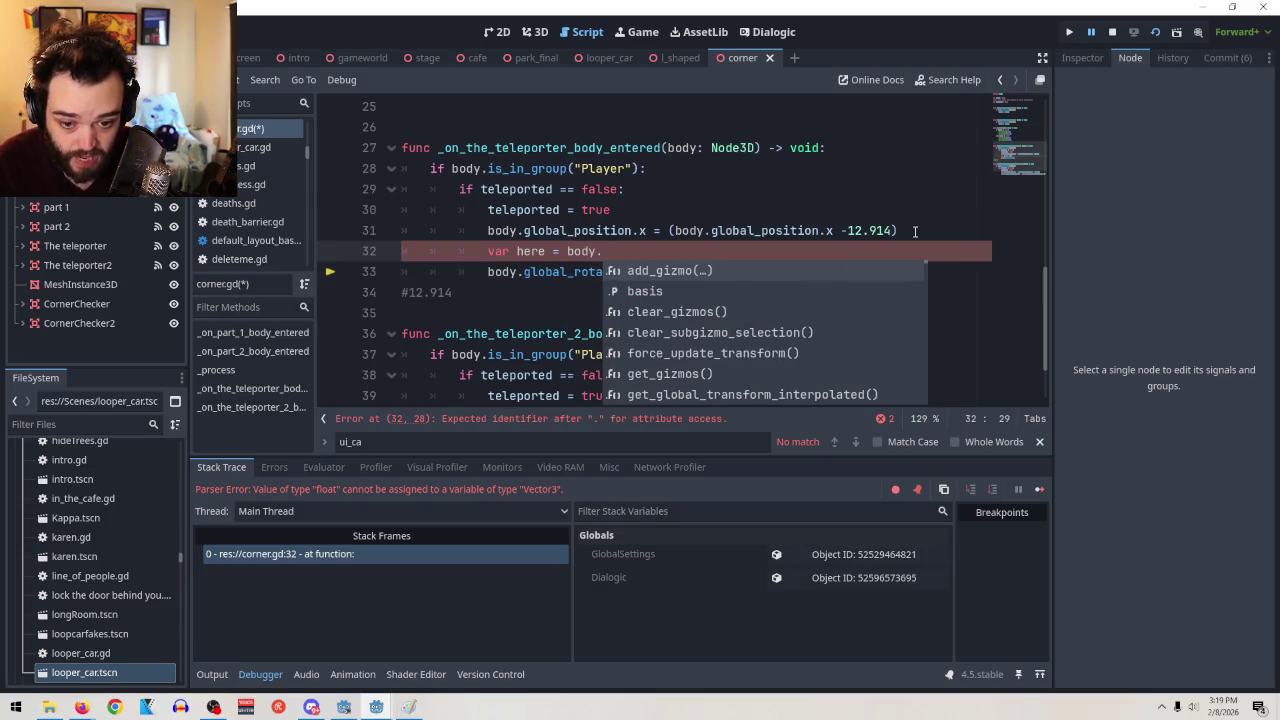
type("ge")
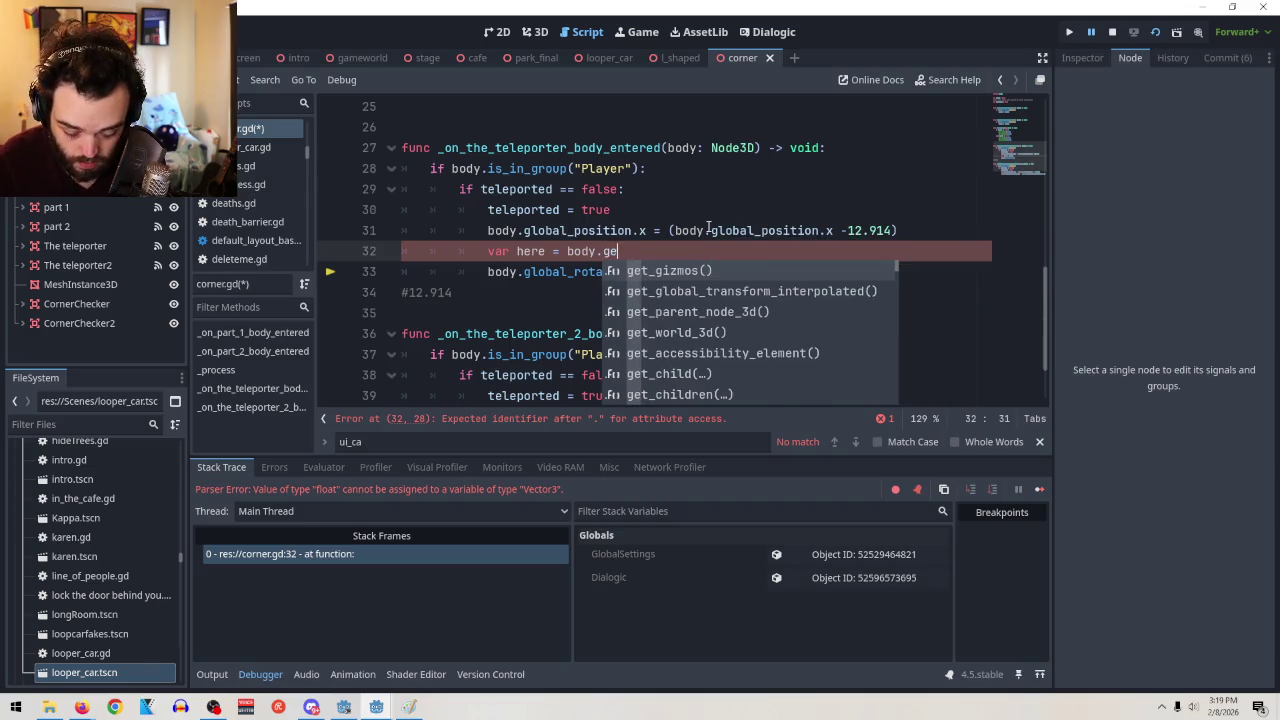
type("t_")
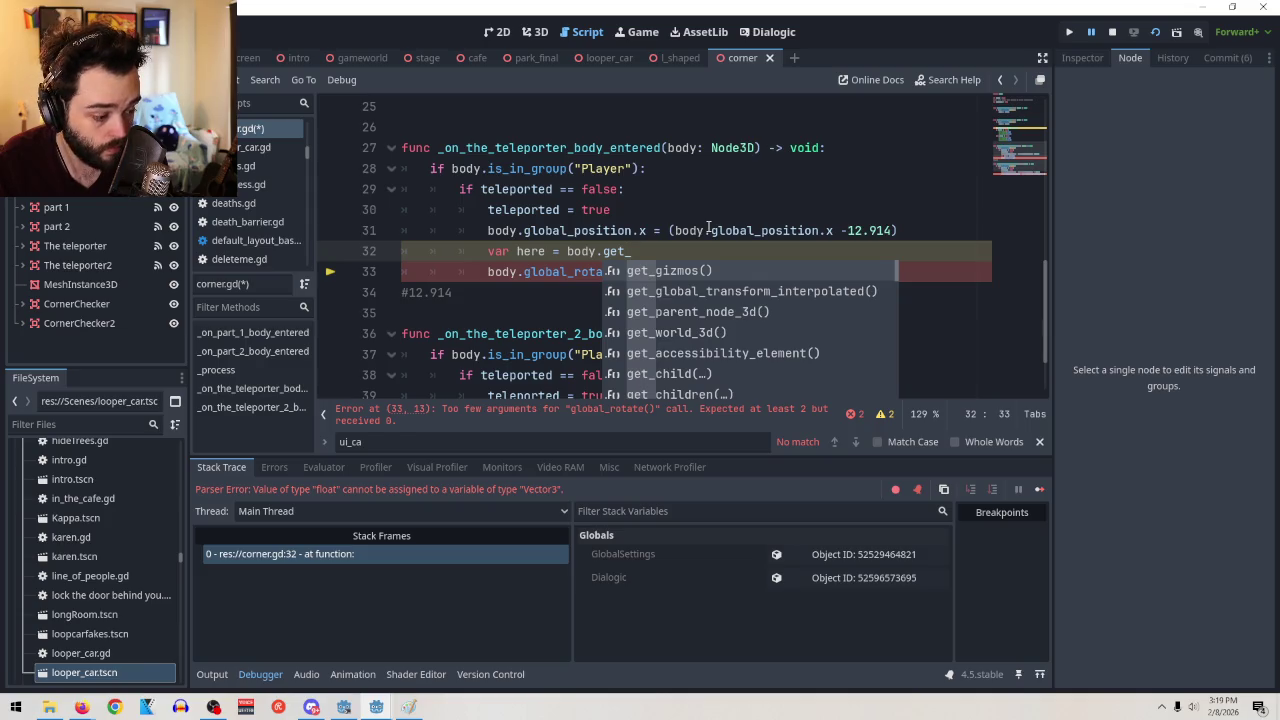
type("g")
key("BackSpace")
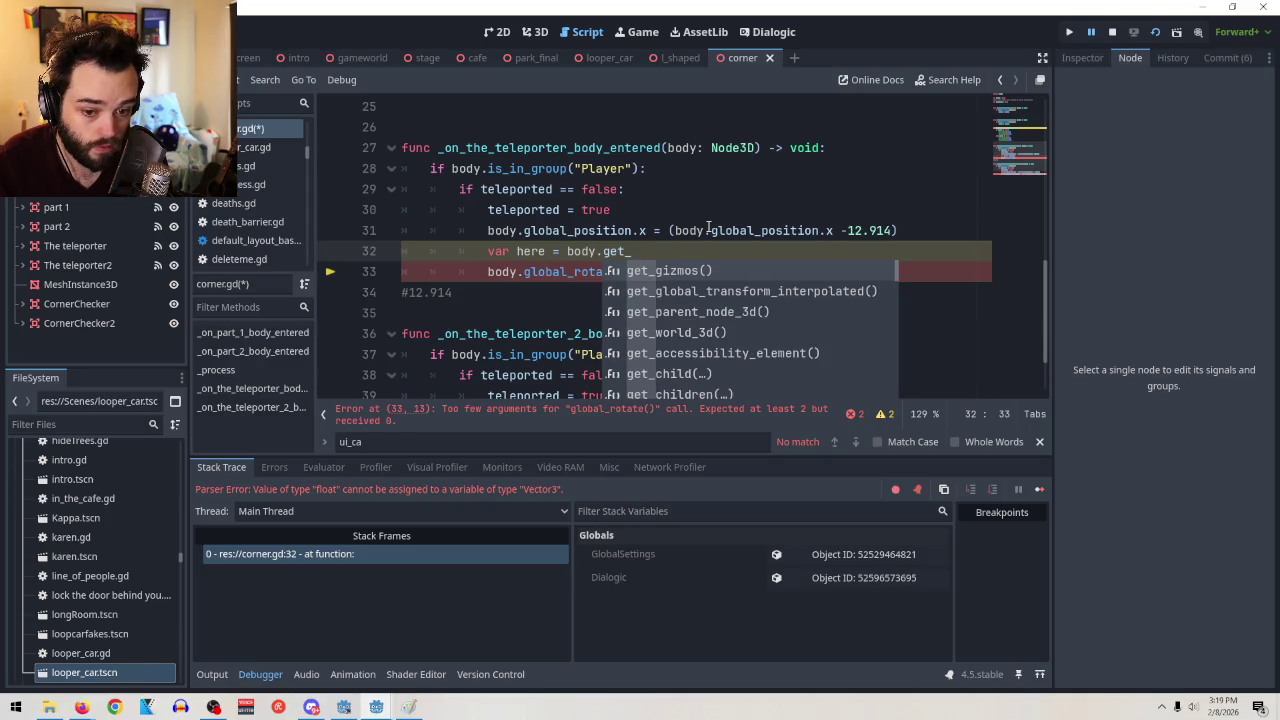
type("global")
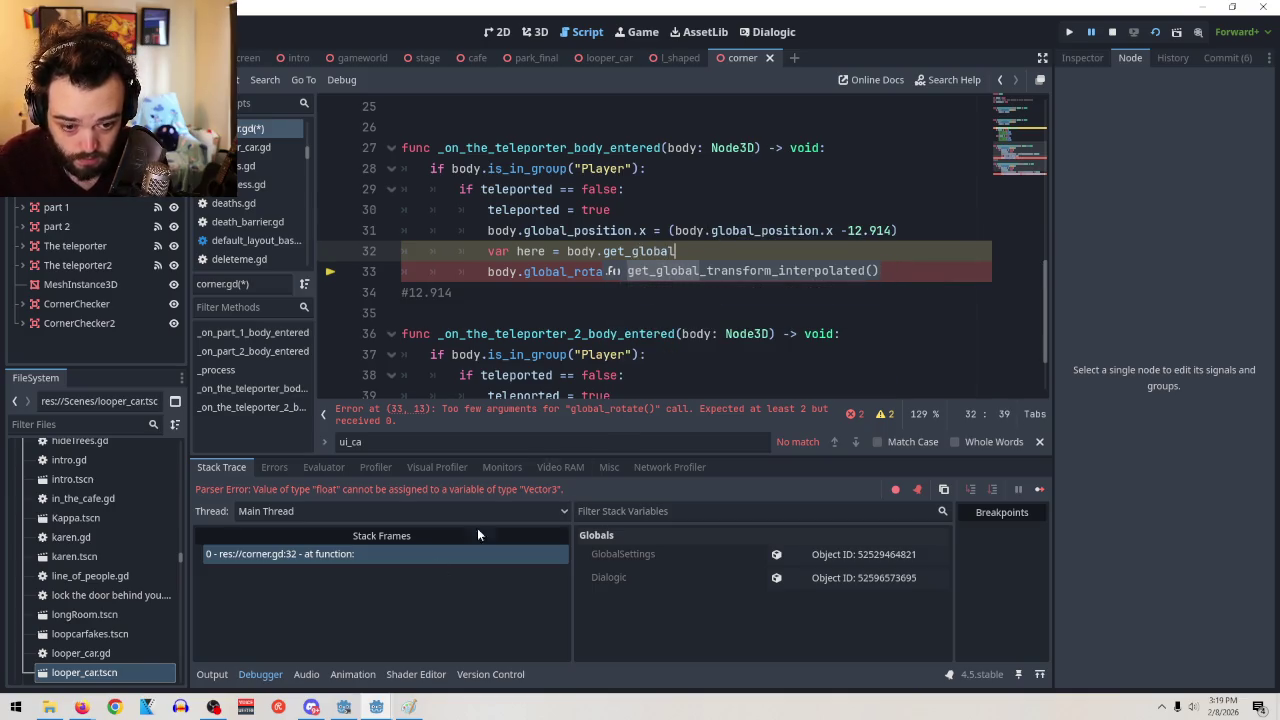
mouse_move(82, 707)
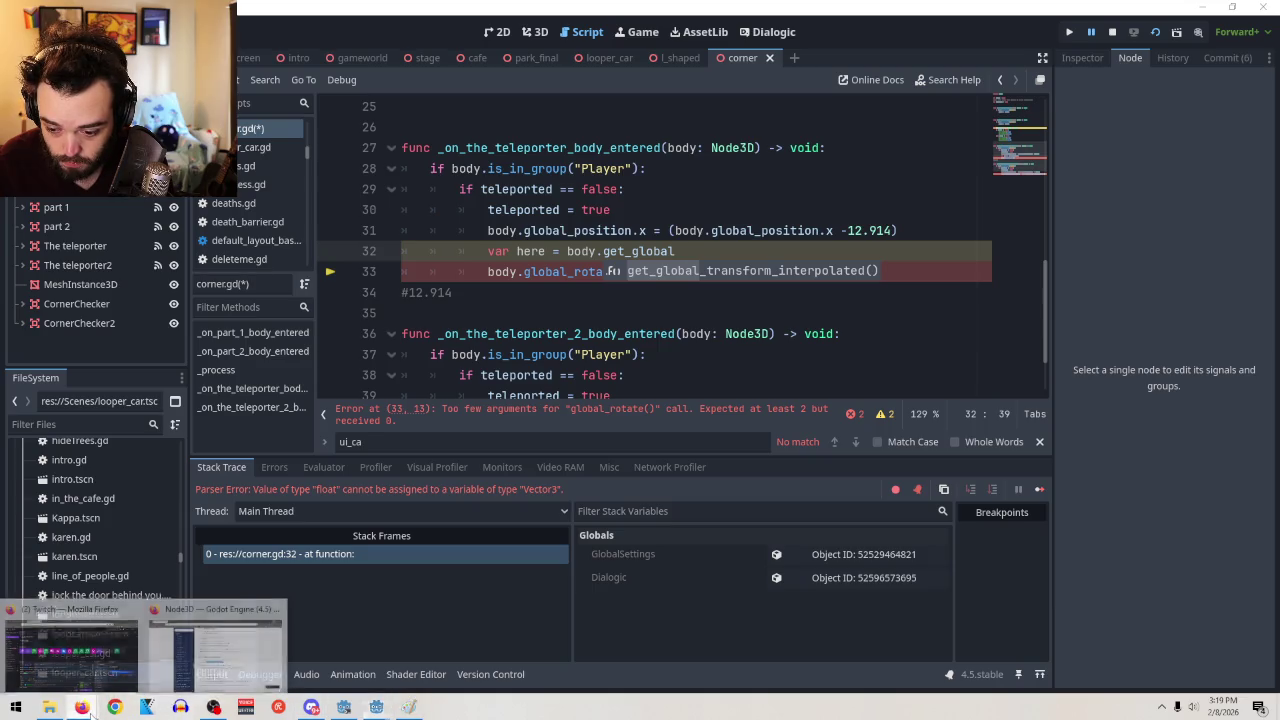
left_click(205, 655)
Scroll the Node3D docs to global_rotation and select its get_global_rotation() getter
left_click(735, 412)
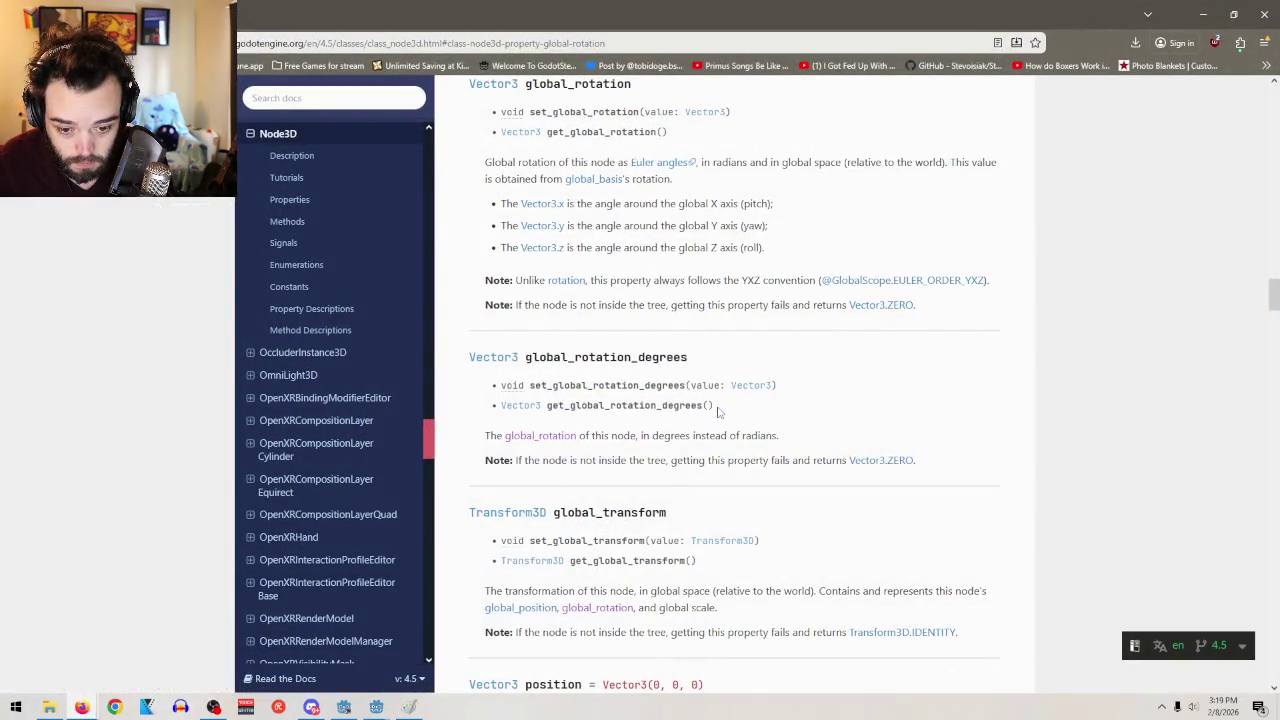
scroll(680, 175, "up", 1)
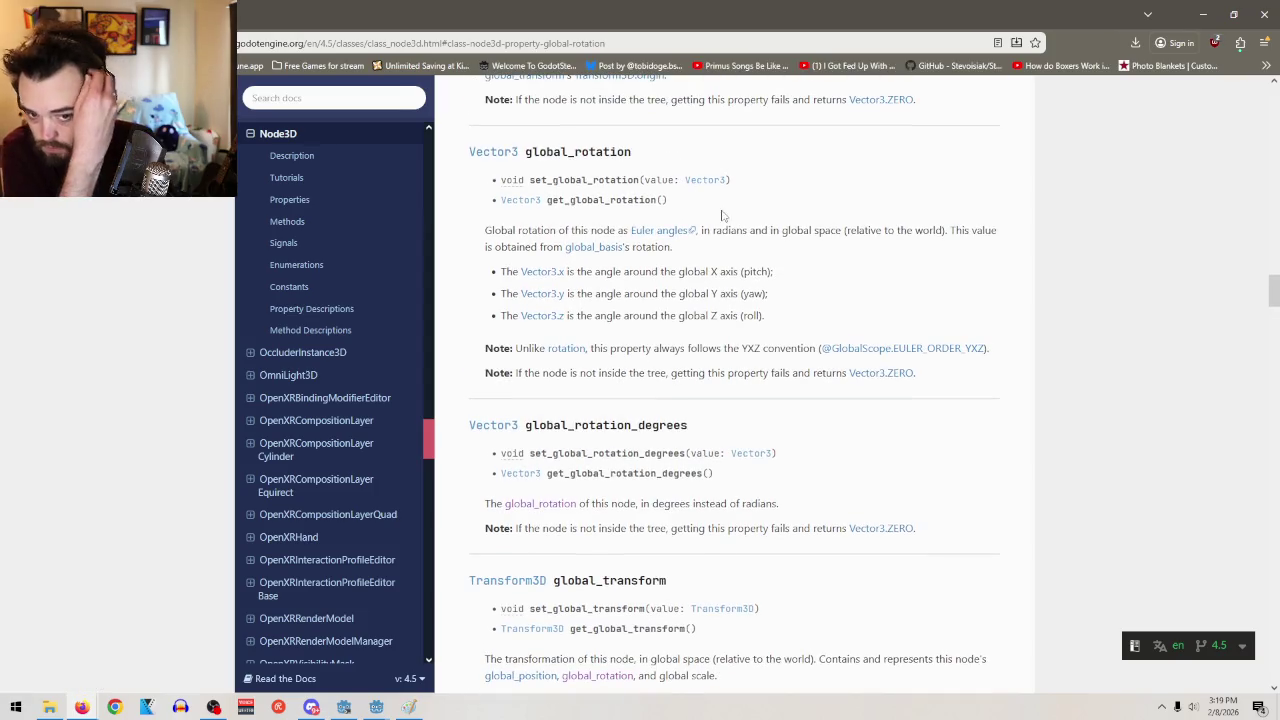
scroll(740, 500, "down", 1)
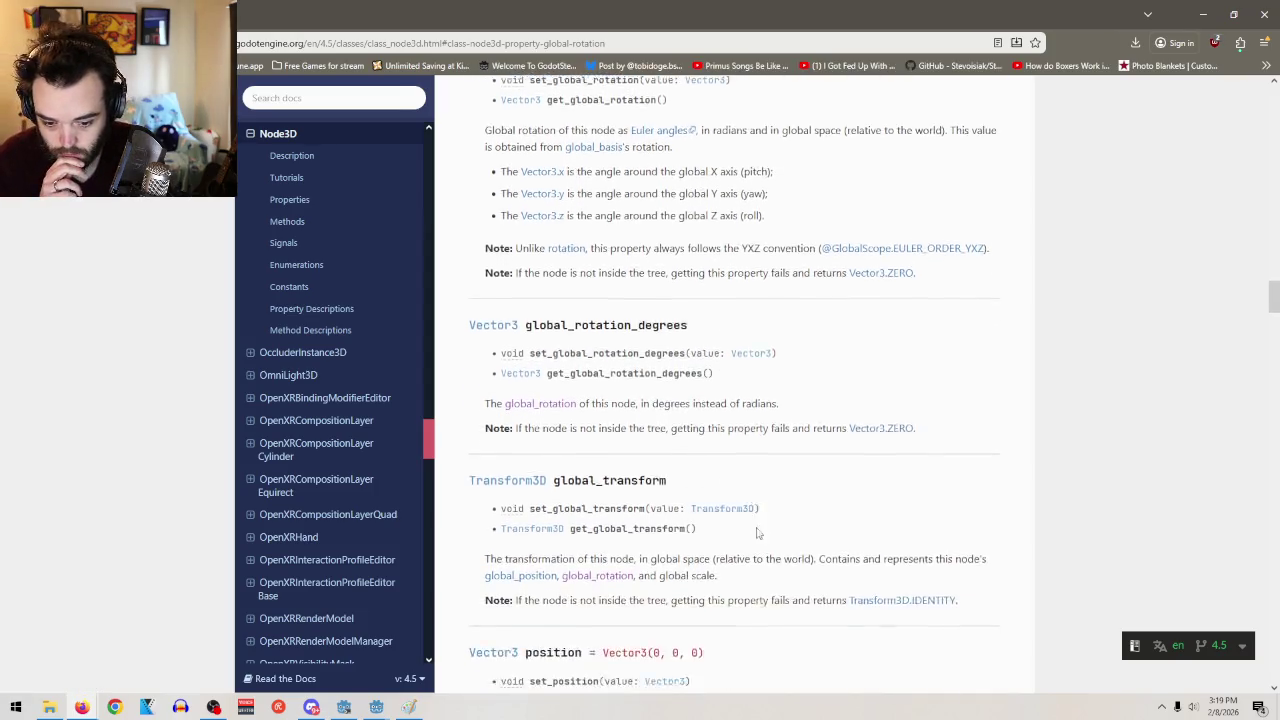
scroll(755, 545, "up", 5)
scroll(718, 455, "up", 2)
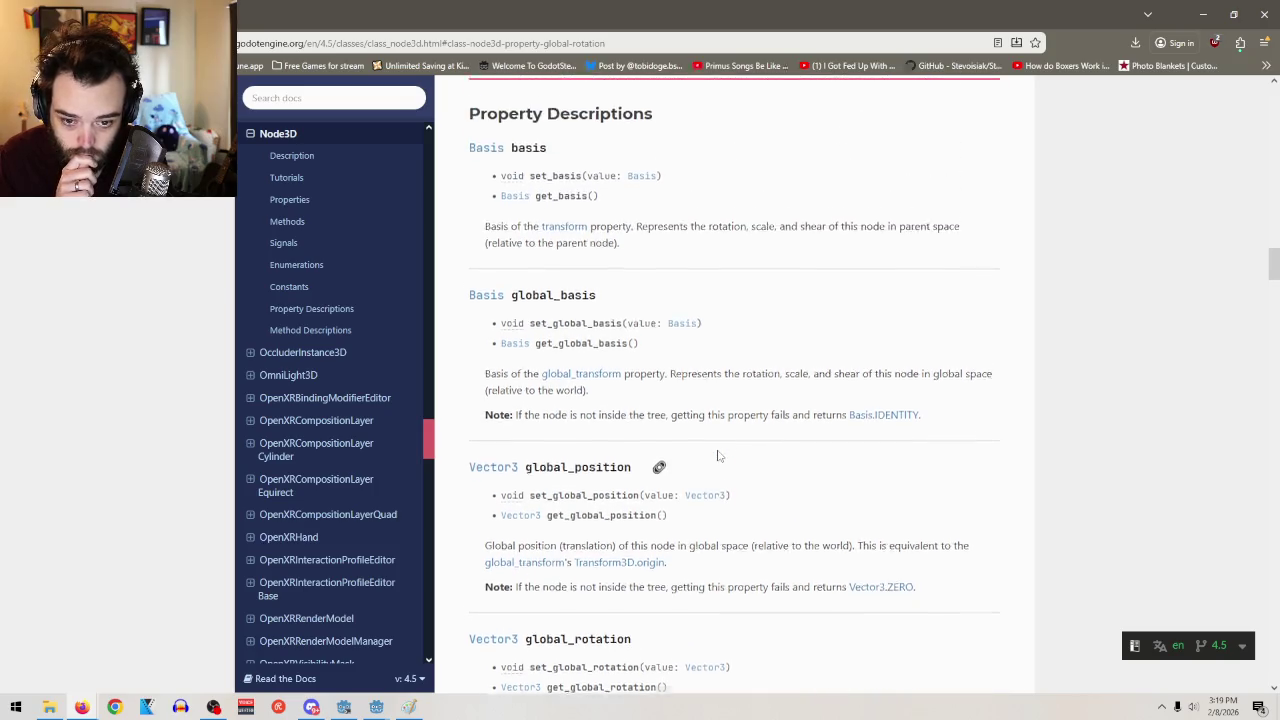
scroll(722, 468, "down", 2)
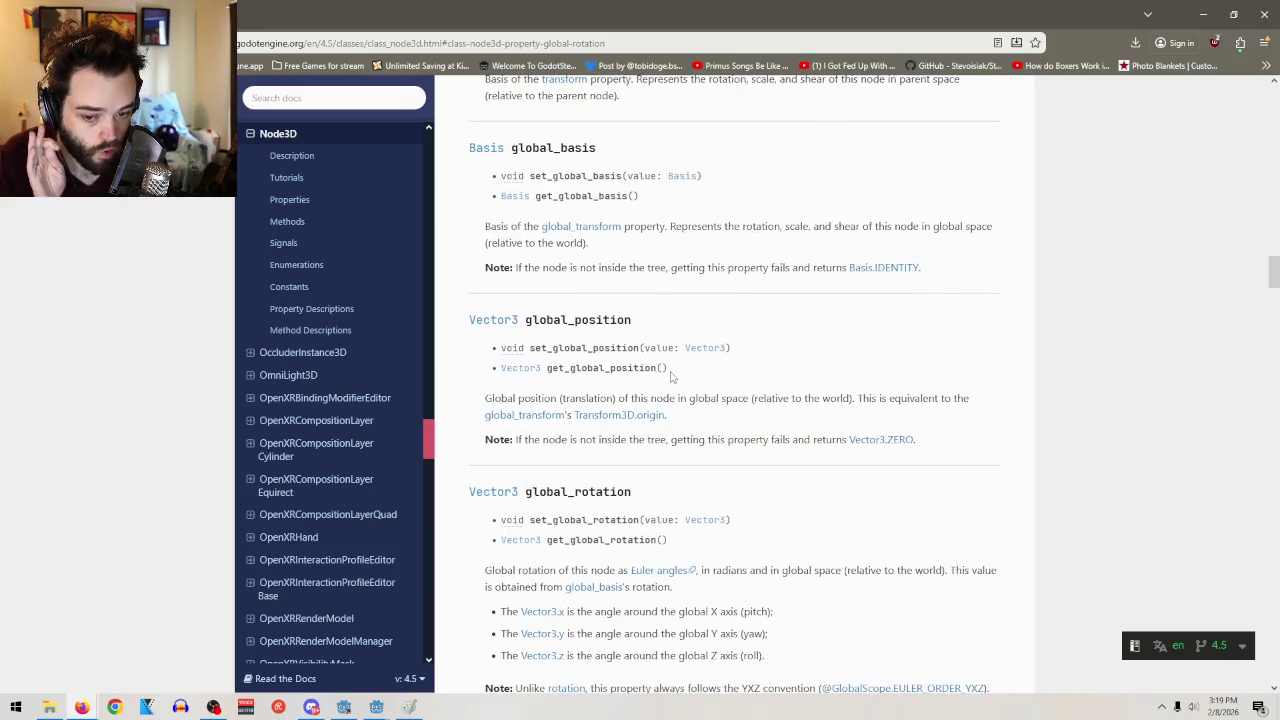
scroll(695, 415, "down", 2)
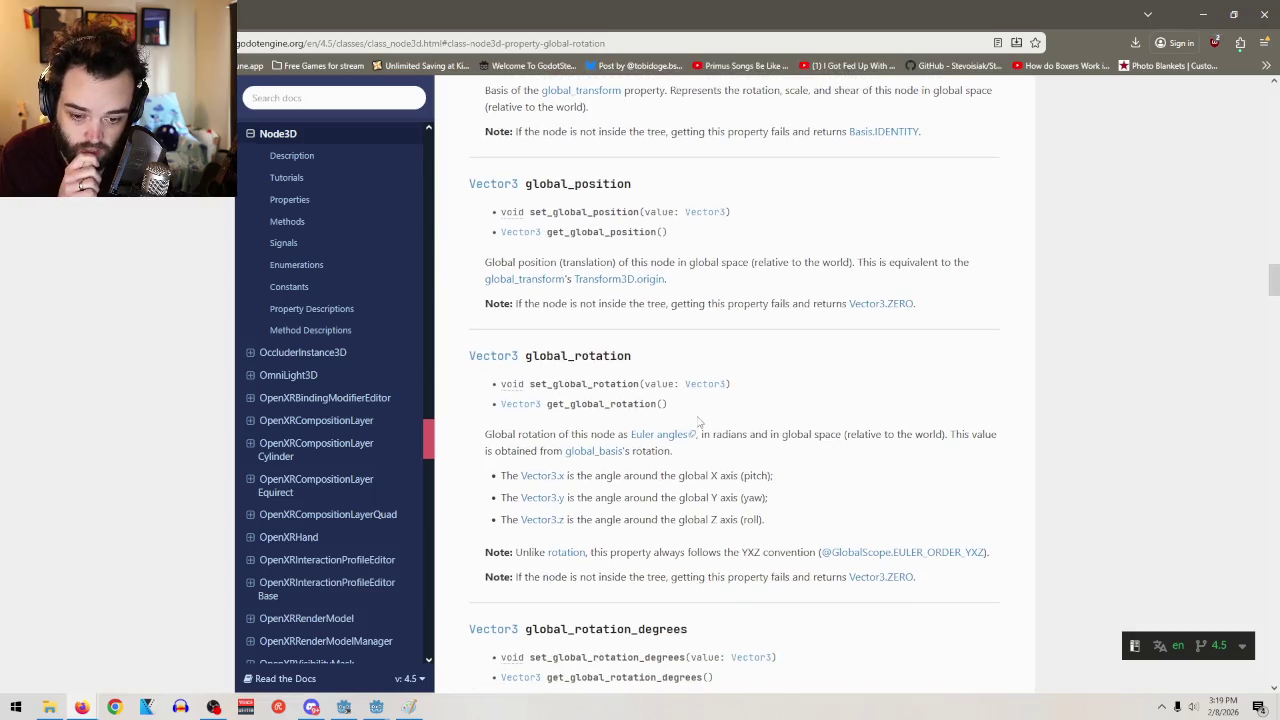
scroll(698, 420, "down", 2)
left_click_drag(683, 273, 548, 275)
key("ctrl+c")
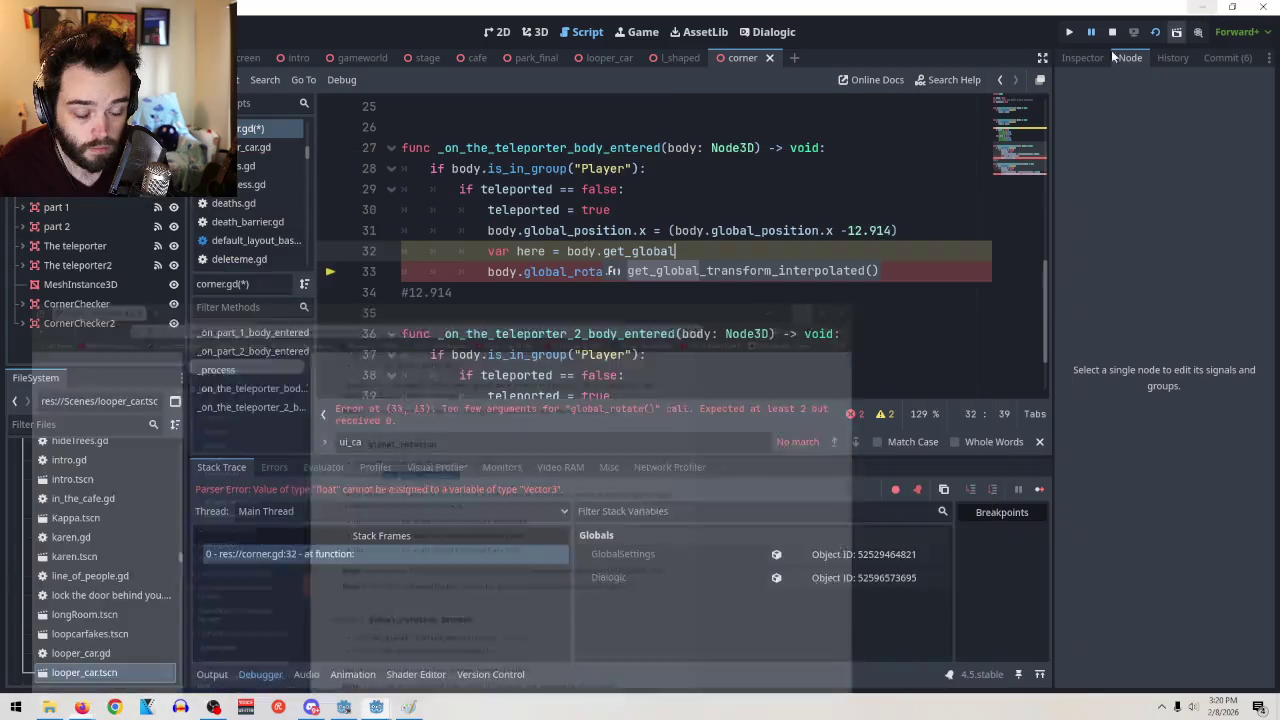
key("alt+Tab")
Rename line 33's call to global_rotation and paste get_global_rotation() into line 32
left_click(641, 231)
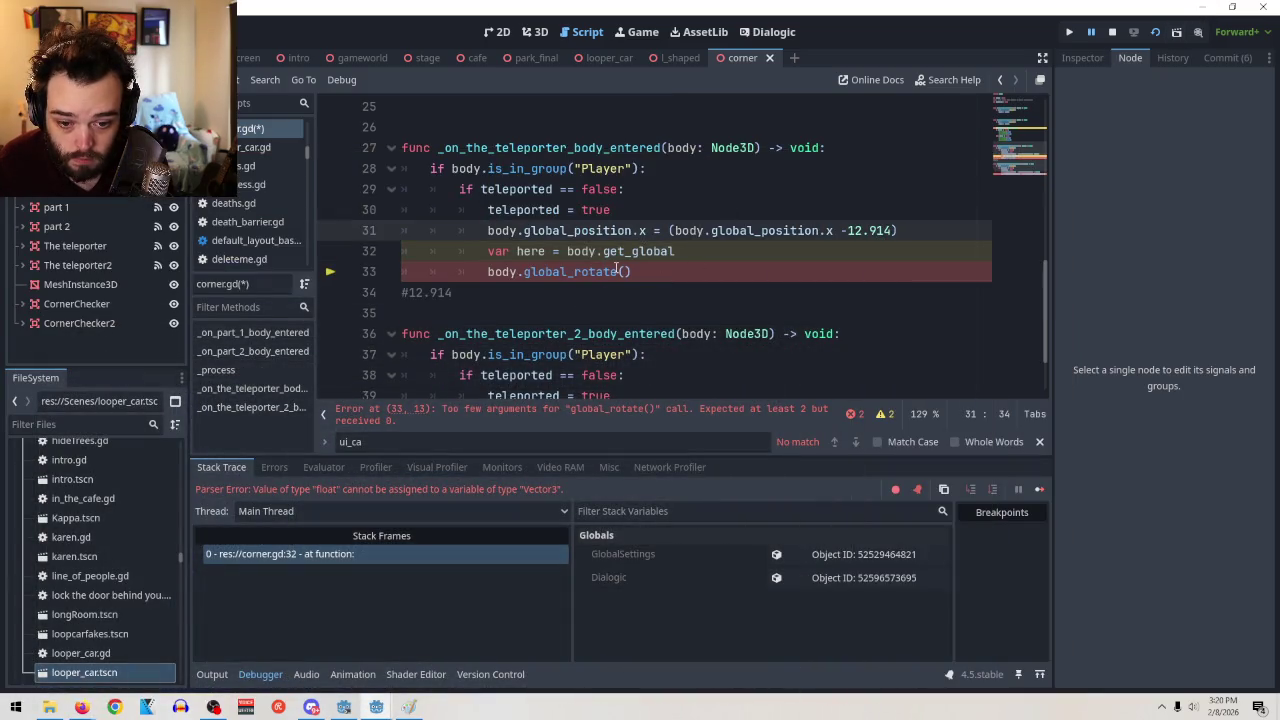
left_click(616, 271)
key("BackSpace")
type("ion")
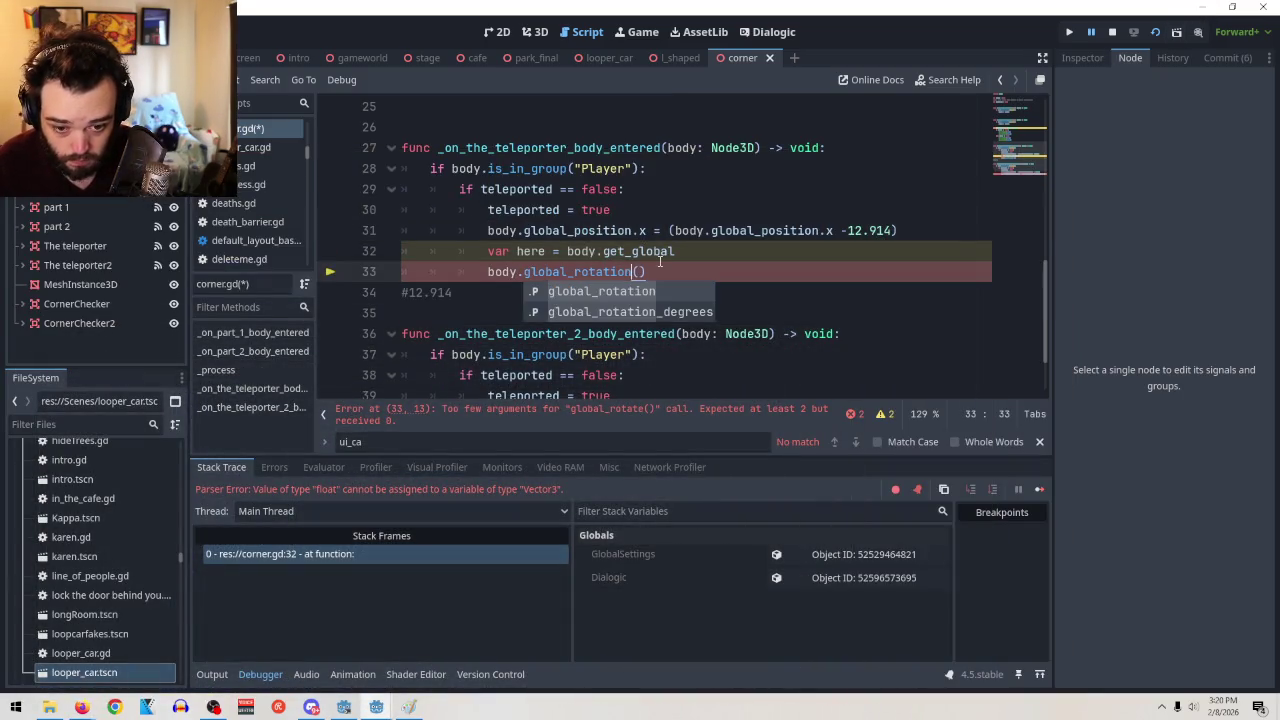
left_click(699, 257)
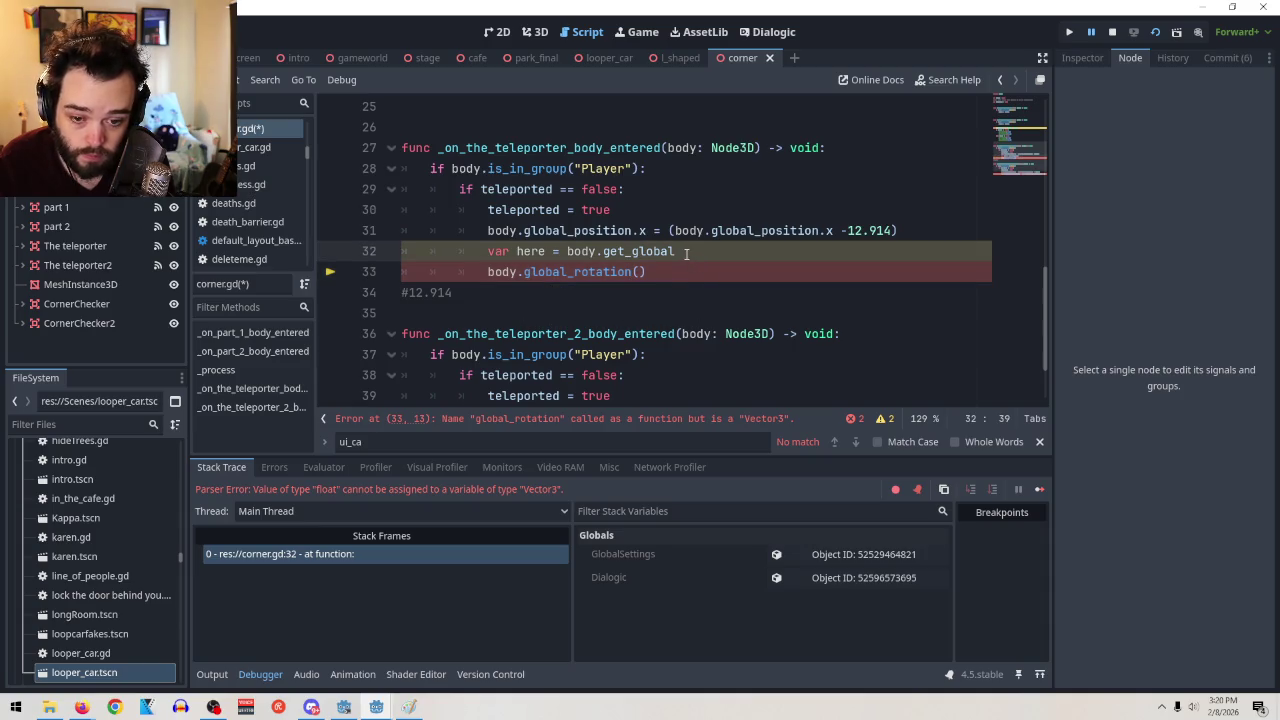
left_click_drag(676, 252, 603, 253)
key("ctrl+v")
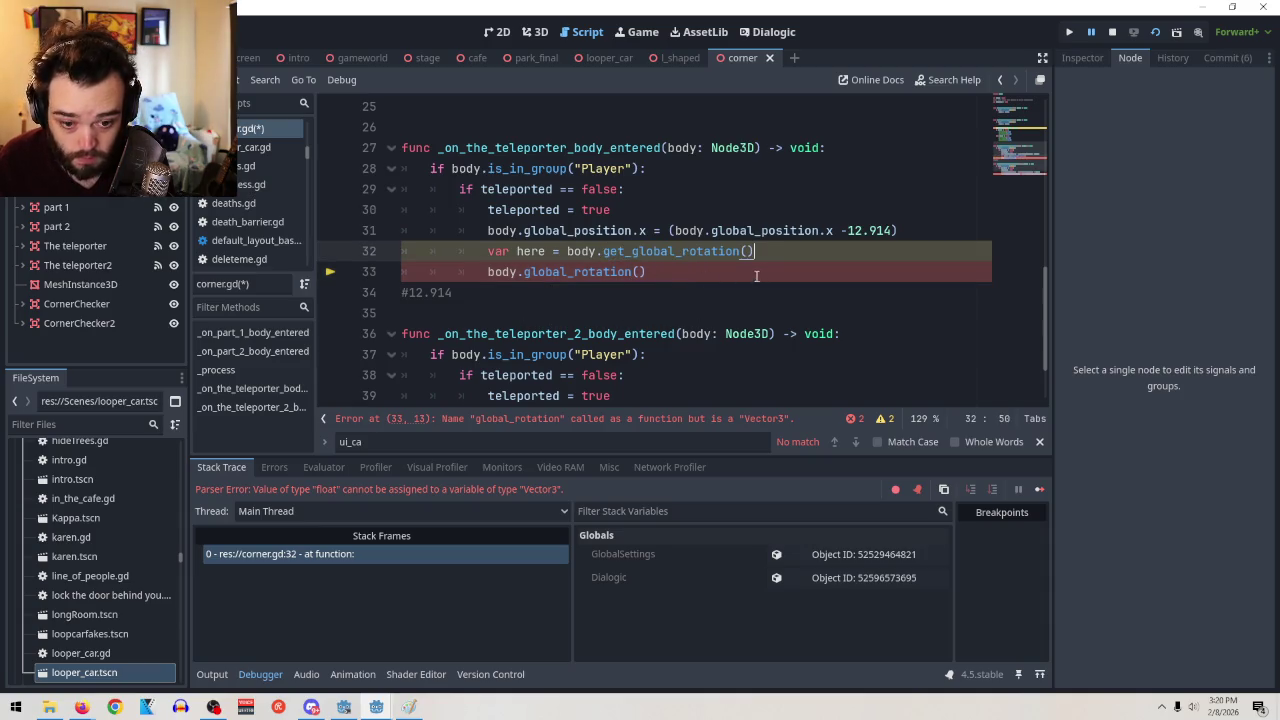
Begin assigning a value to body.global_rotation() at the end of line 33
left_click(641, 272)
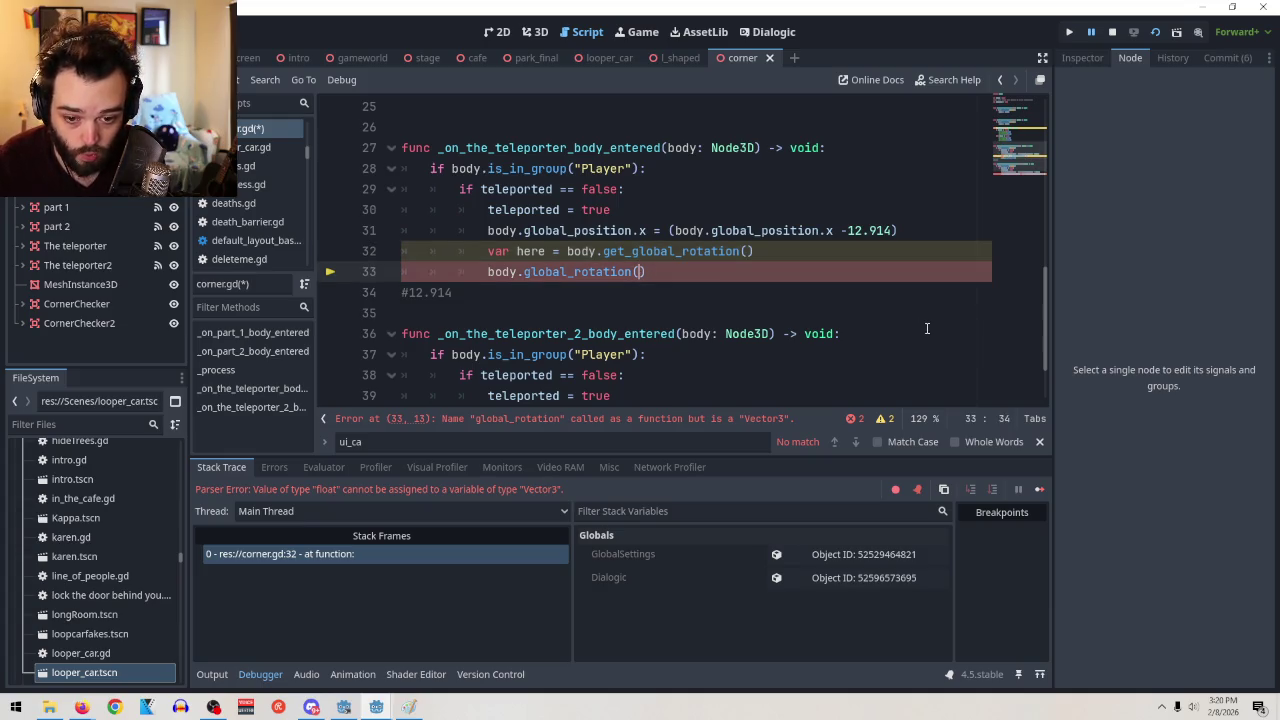
mouse_move(543, 275)
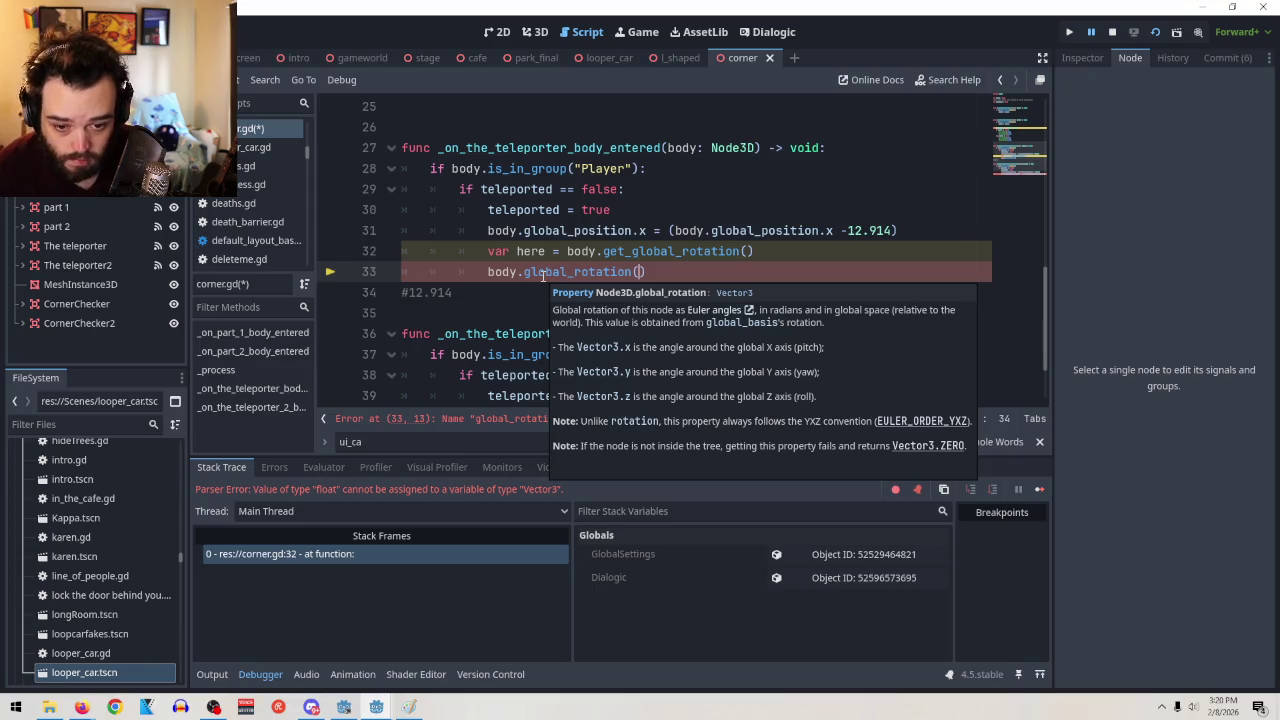
key("End")
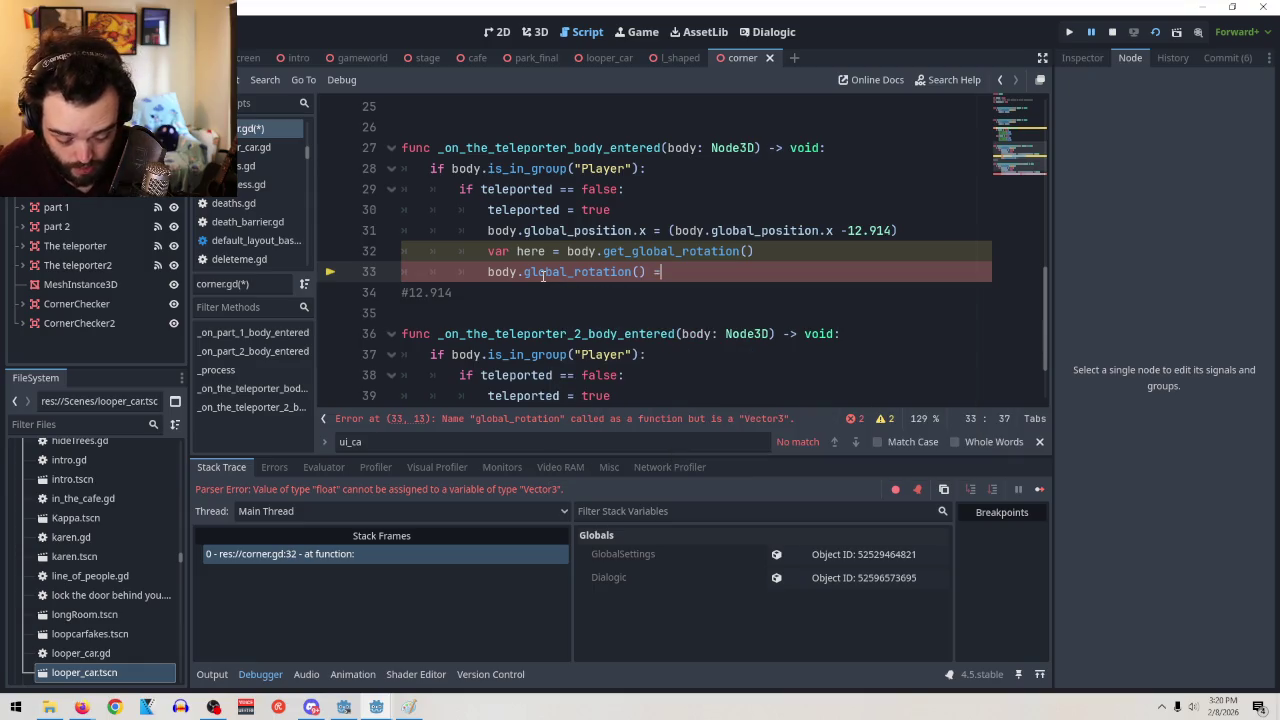
type("=")
key("BackSpace")
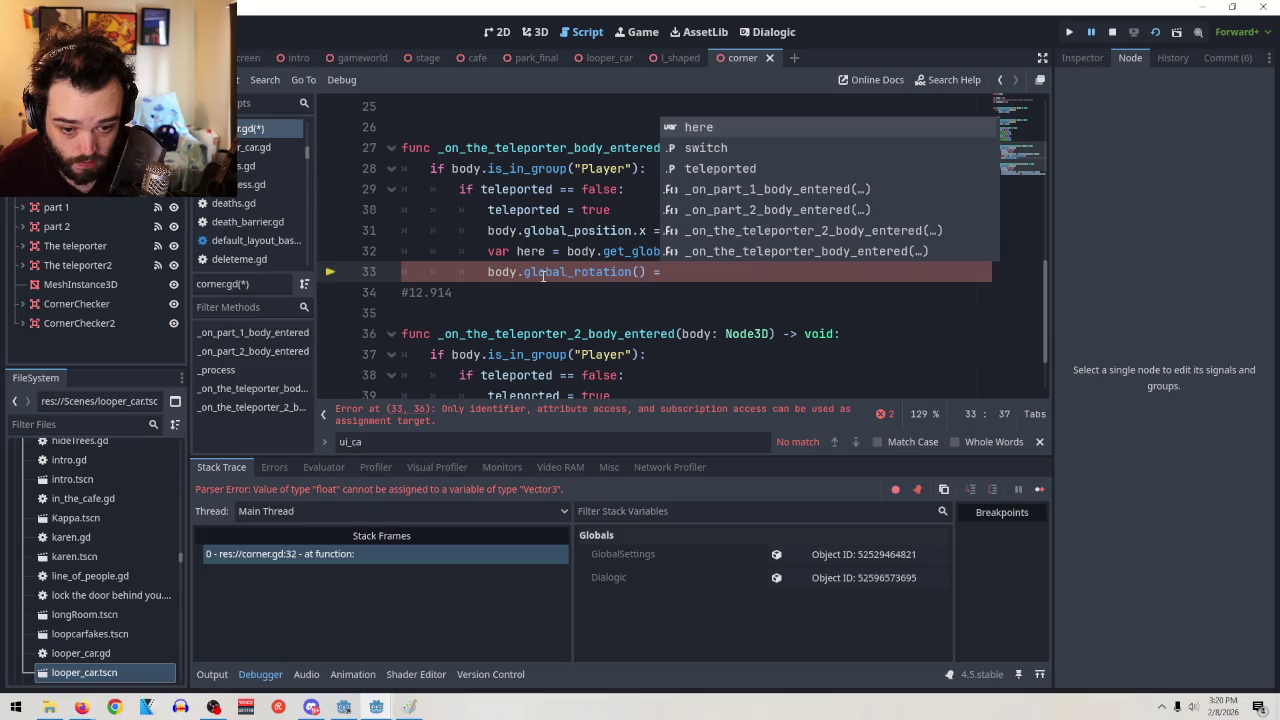
key("Escape")
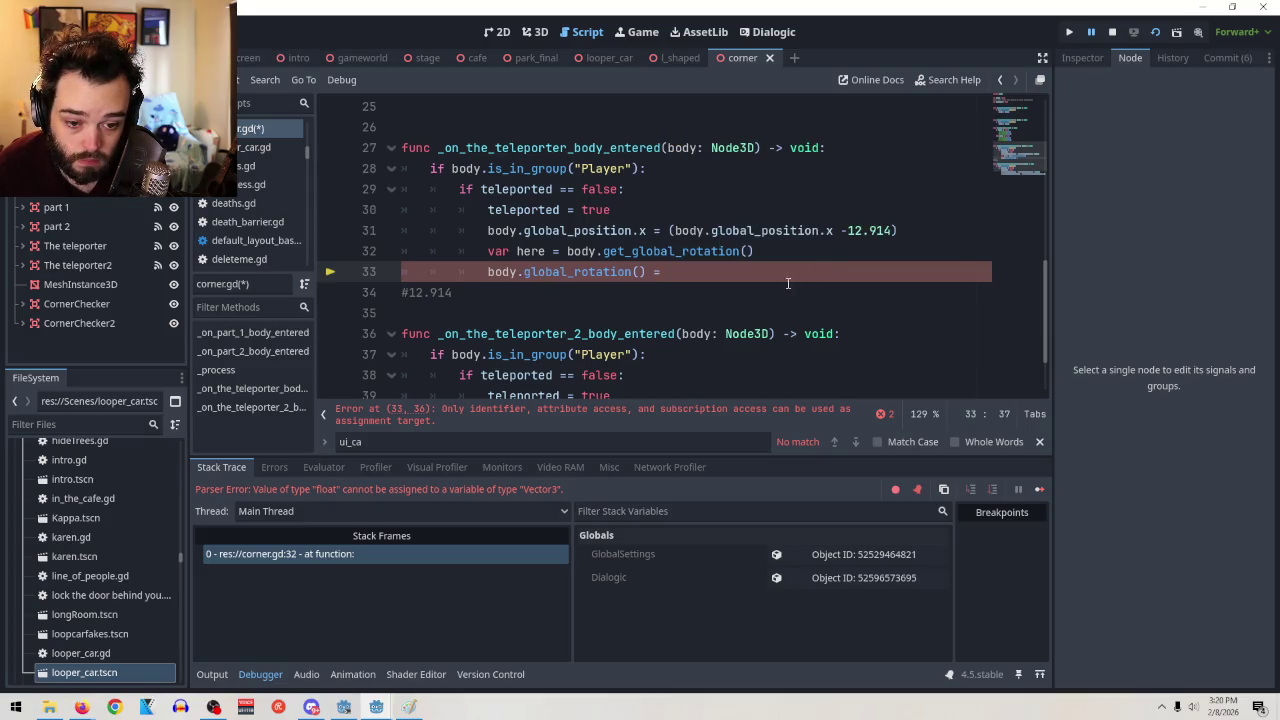
Consult the rotation docs, then finish line 33 as body.global_rotation() = here
left_click(742, 253)
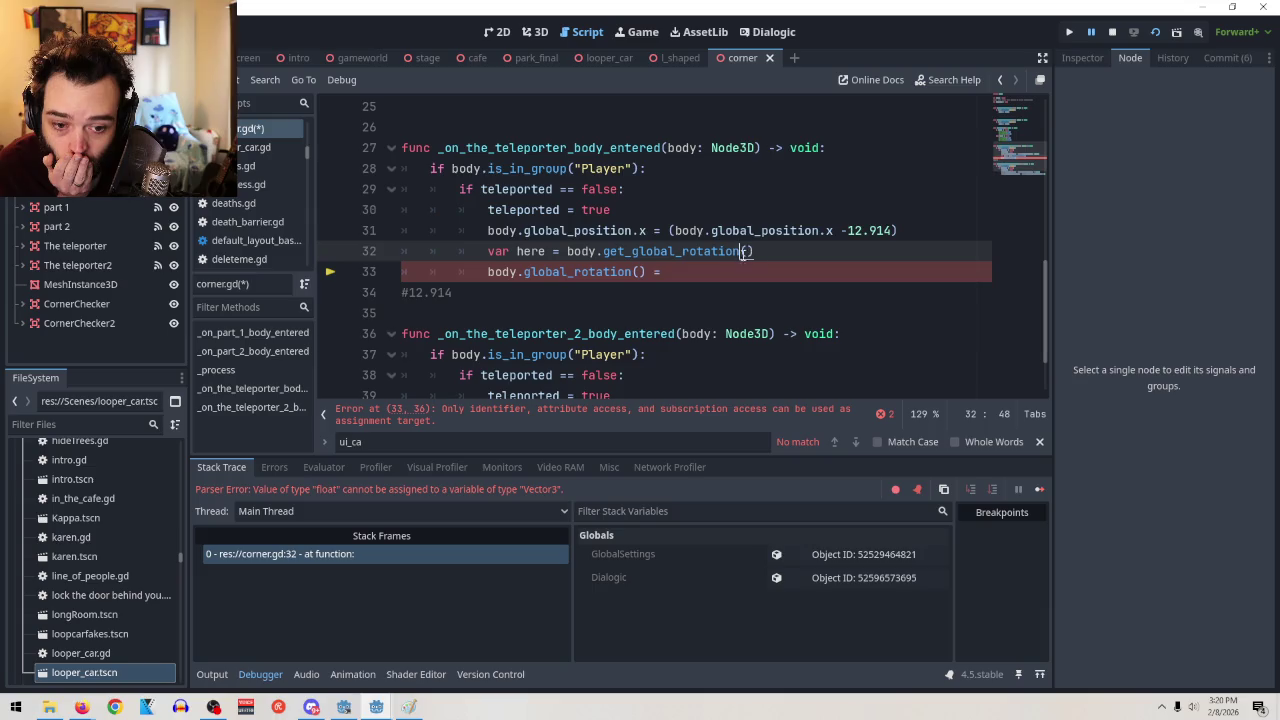
mouse_move(81, 707)
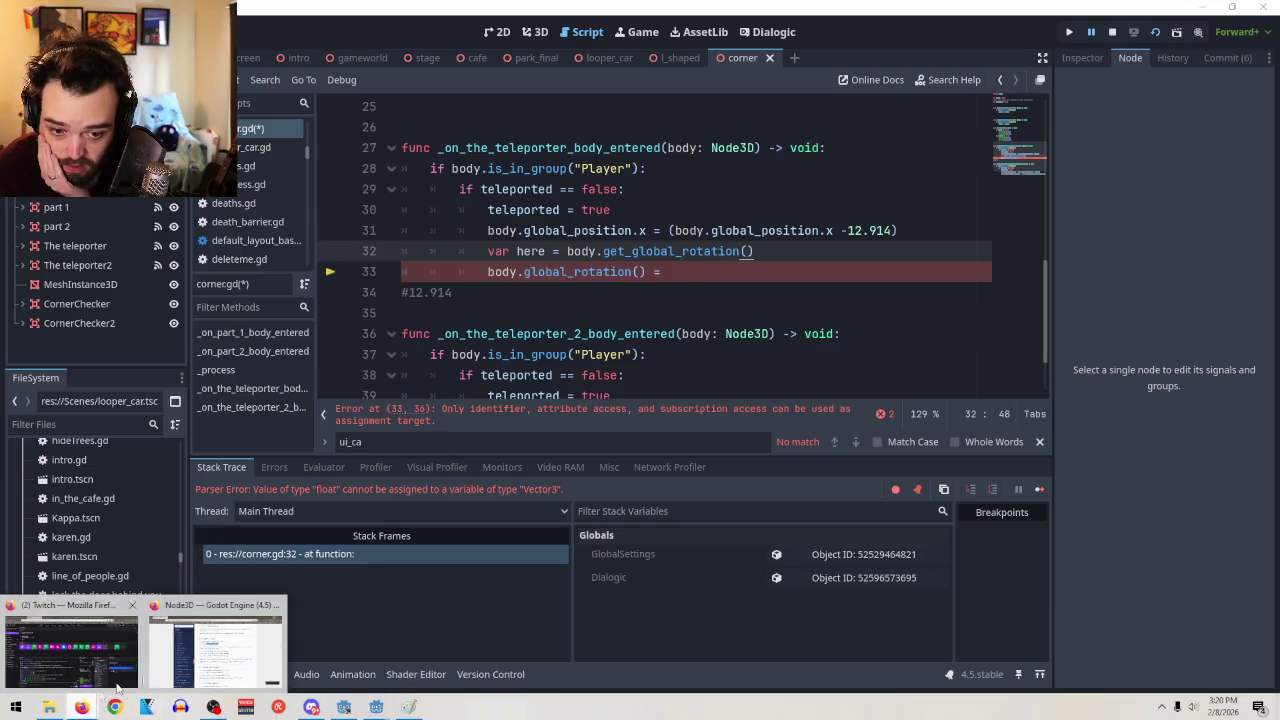
left_click(245, 651)
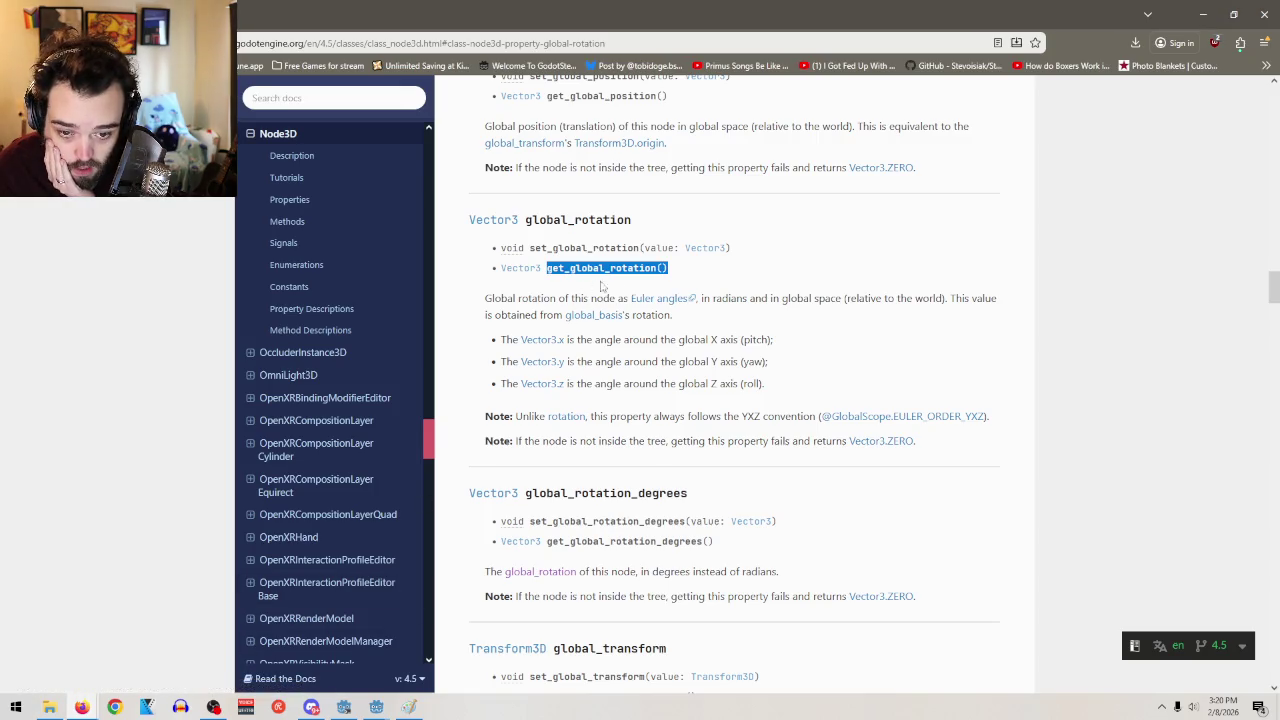
left_click(1203, 14)
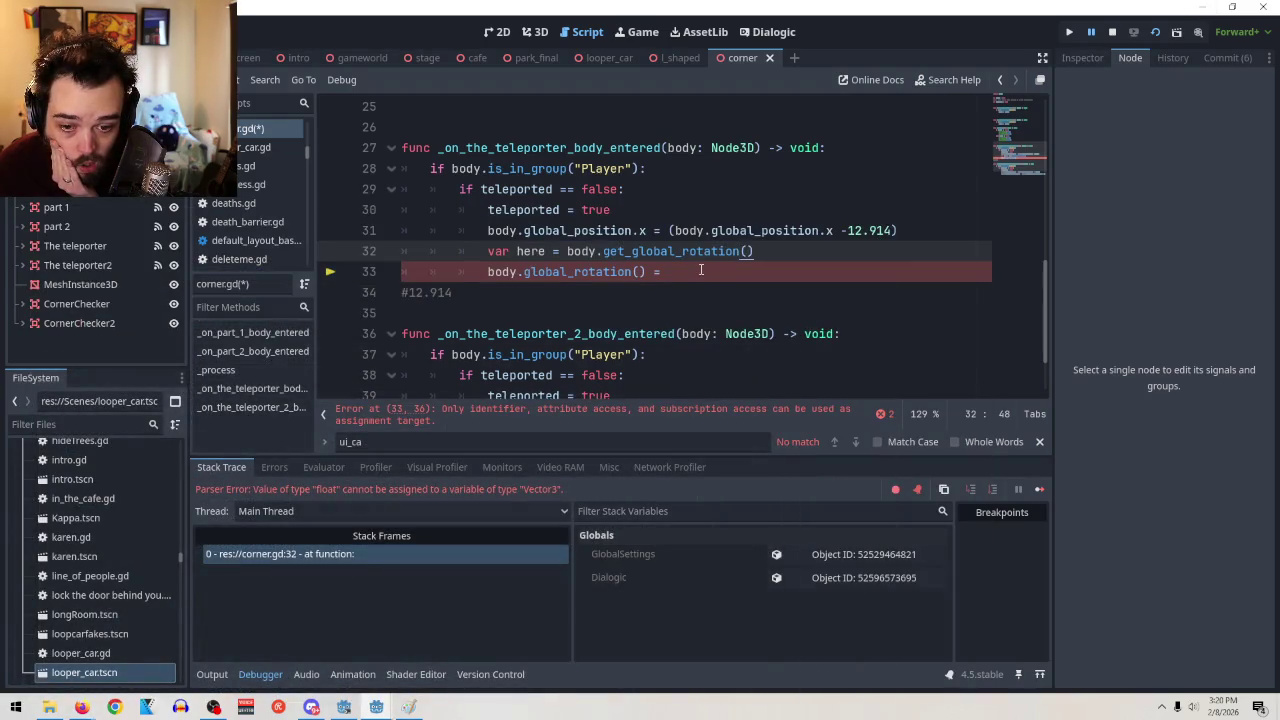
left_click(698, 277)
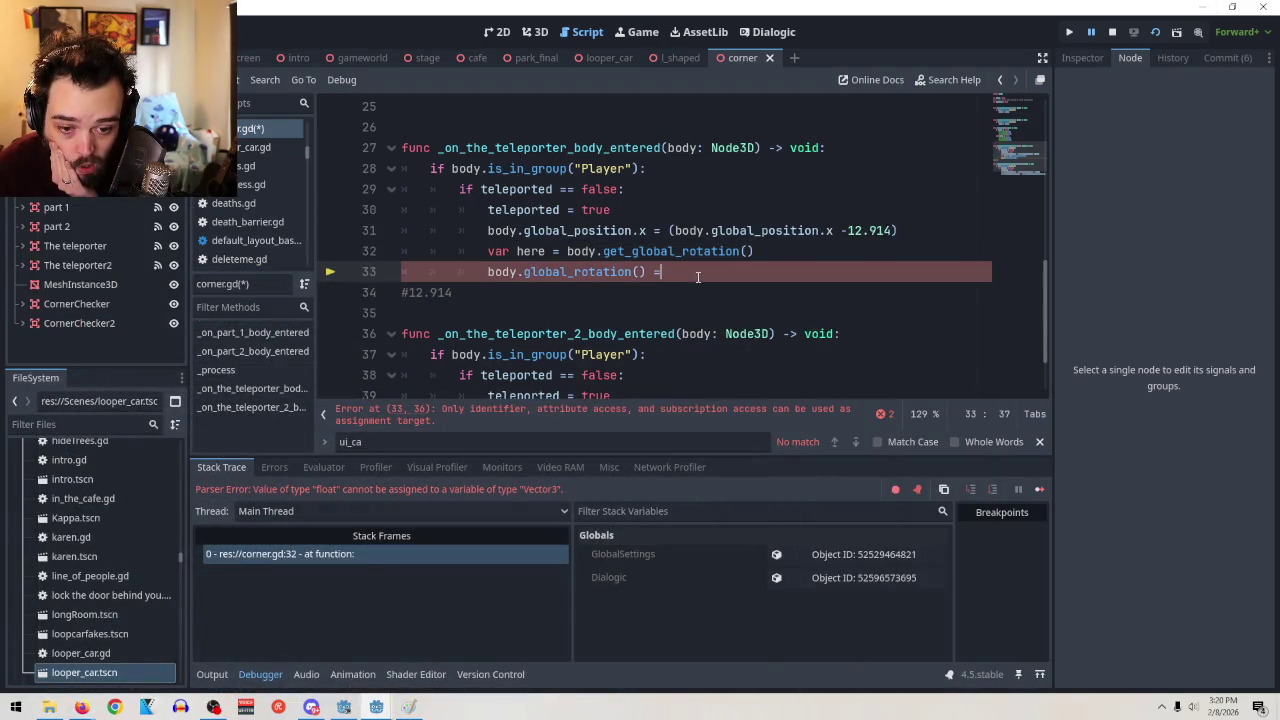
type(" here")
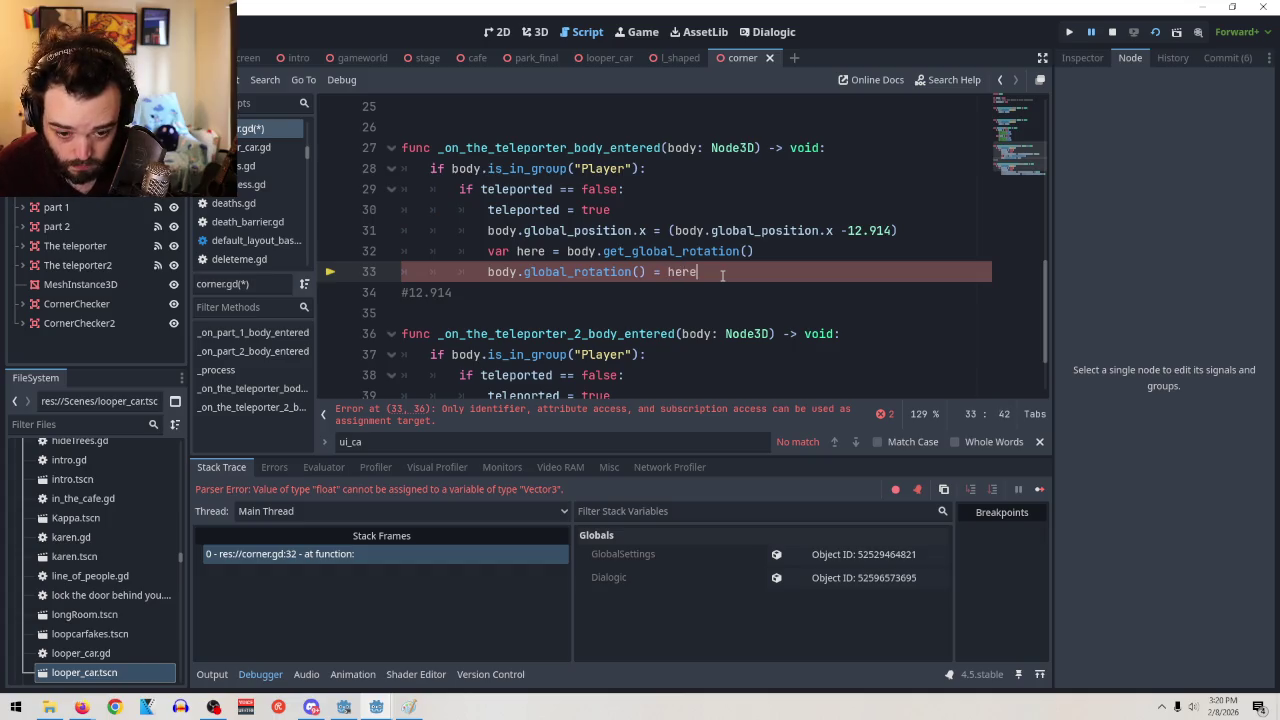
type("+")
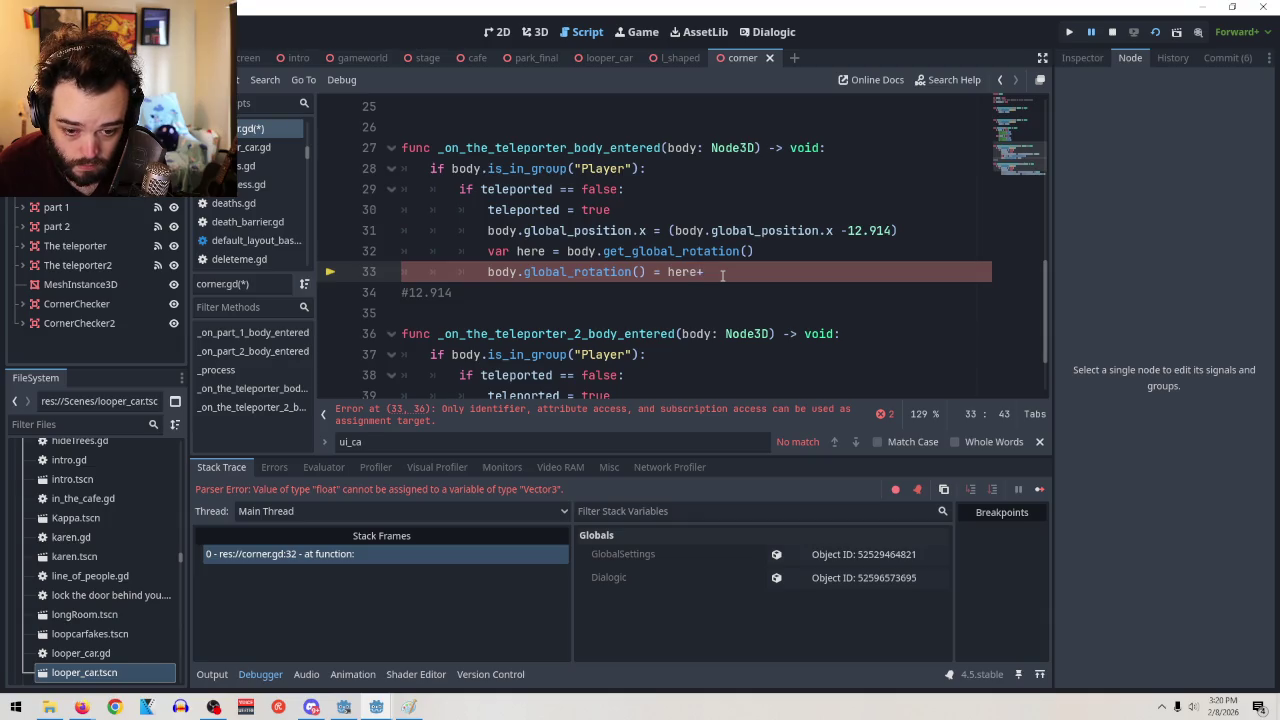
key("BackSpace")
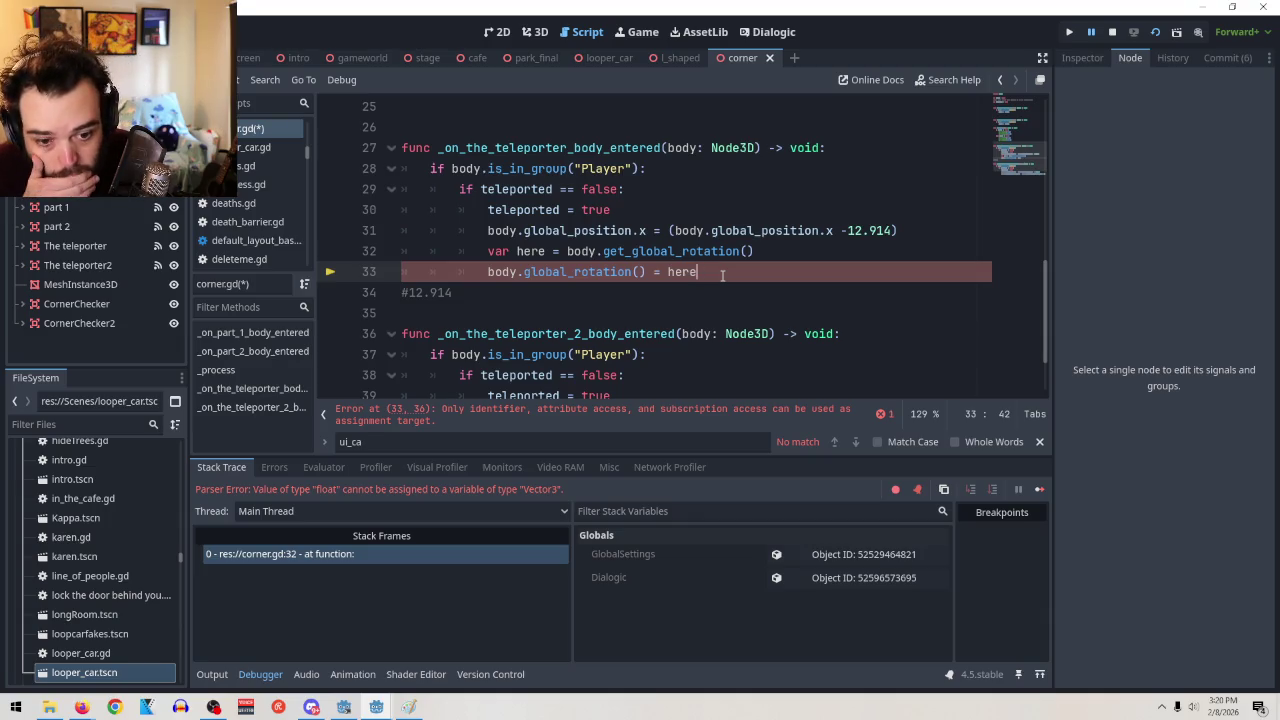
Make line 32 read body.get_global_rotation.x, without the stray space or parentheses
left_click(743, 253)
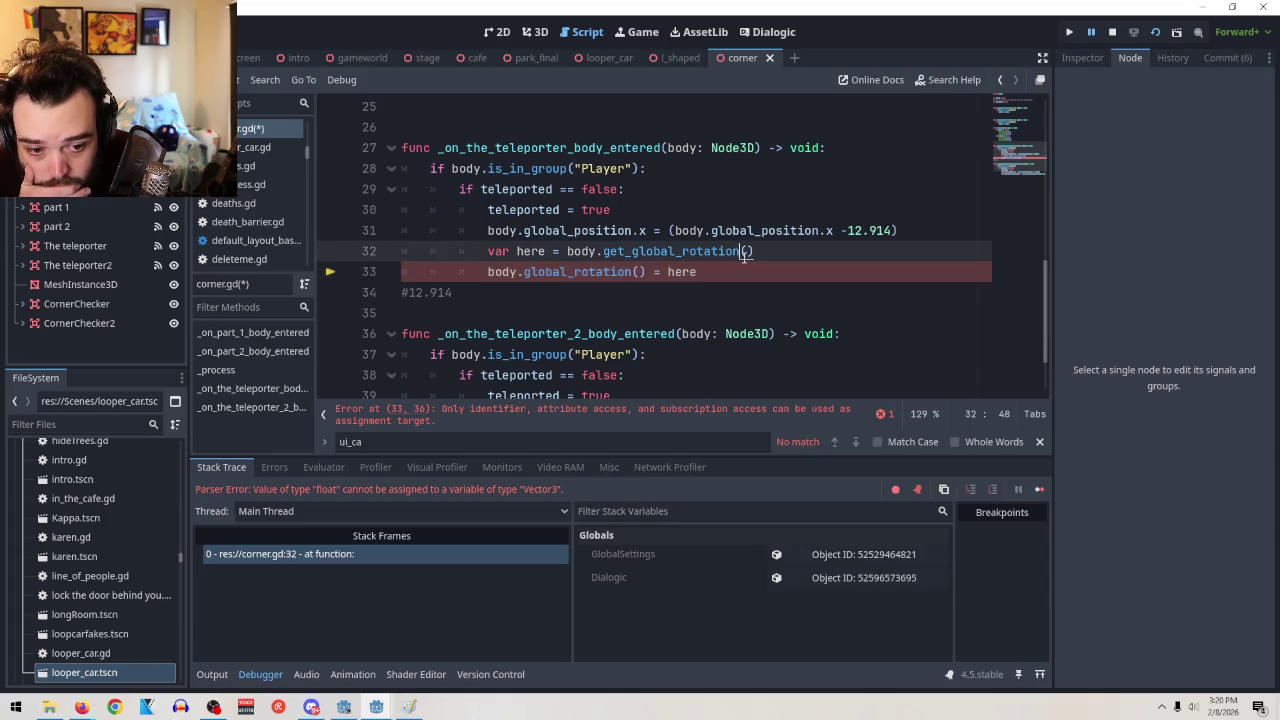
type(". x")
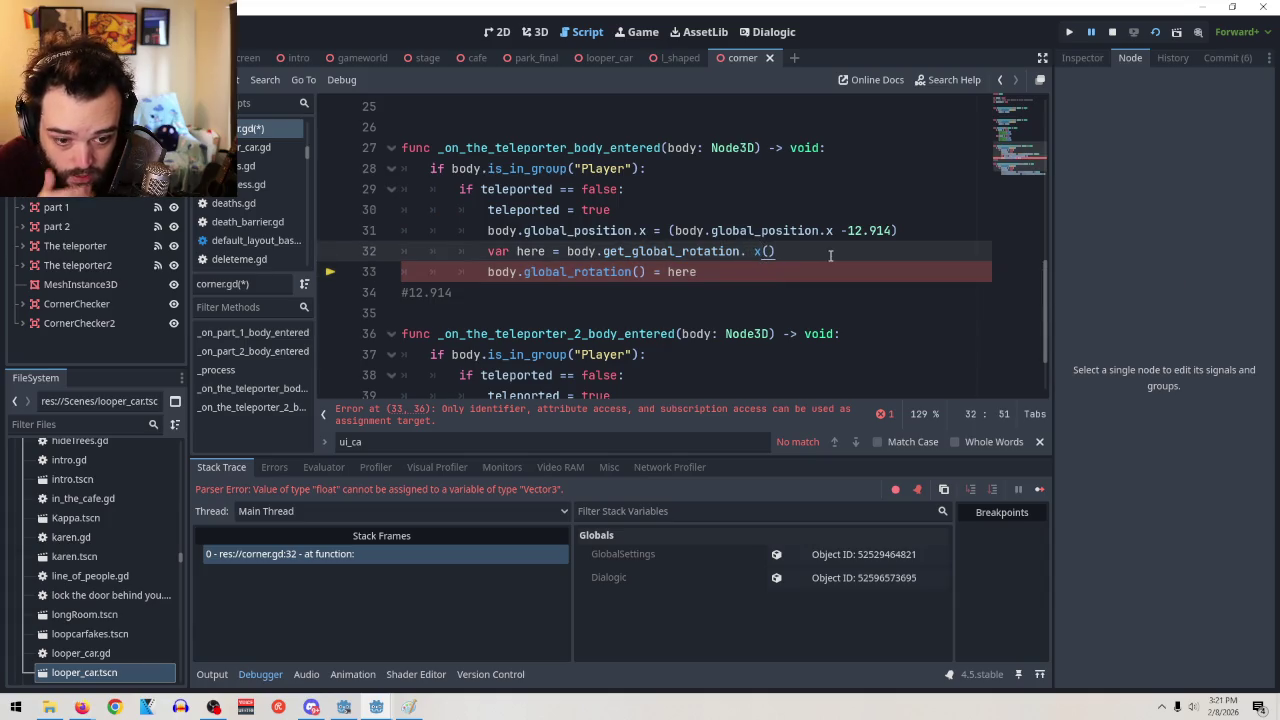
key("Left")
key("BackSpace")
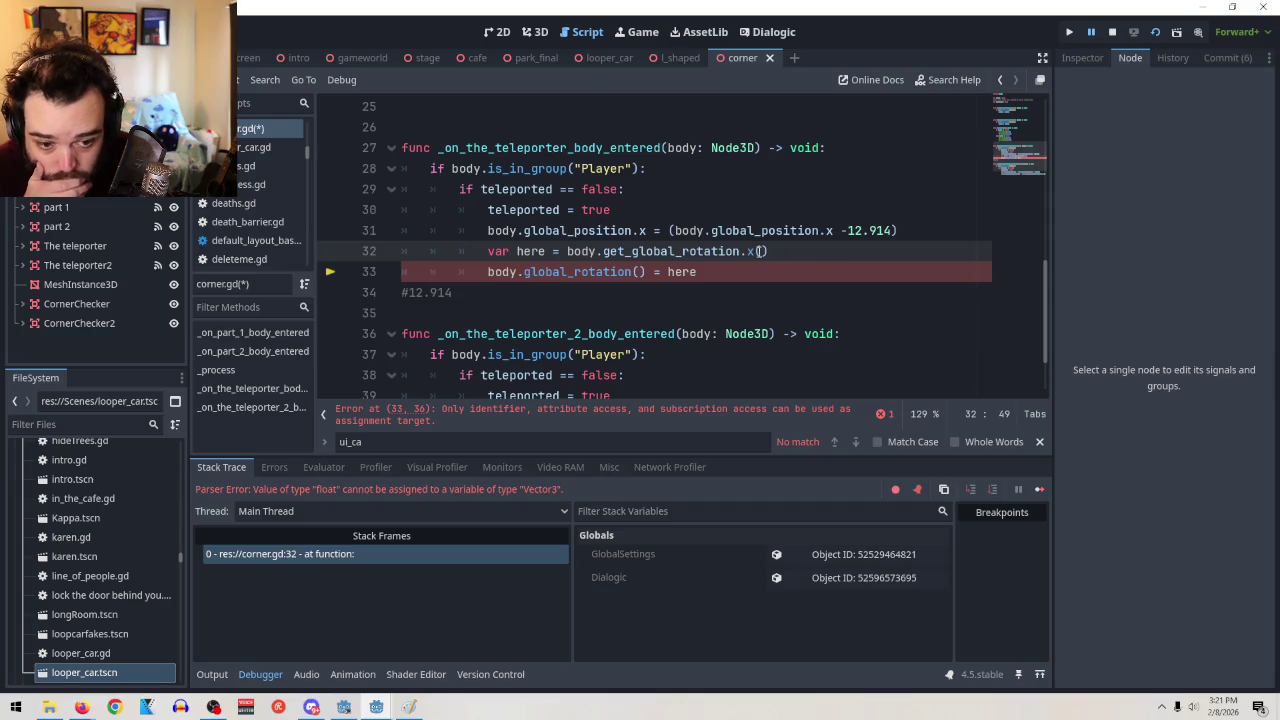
left_click(768, 254)
key("BackSpace")
key("BackSpace")
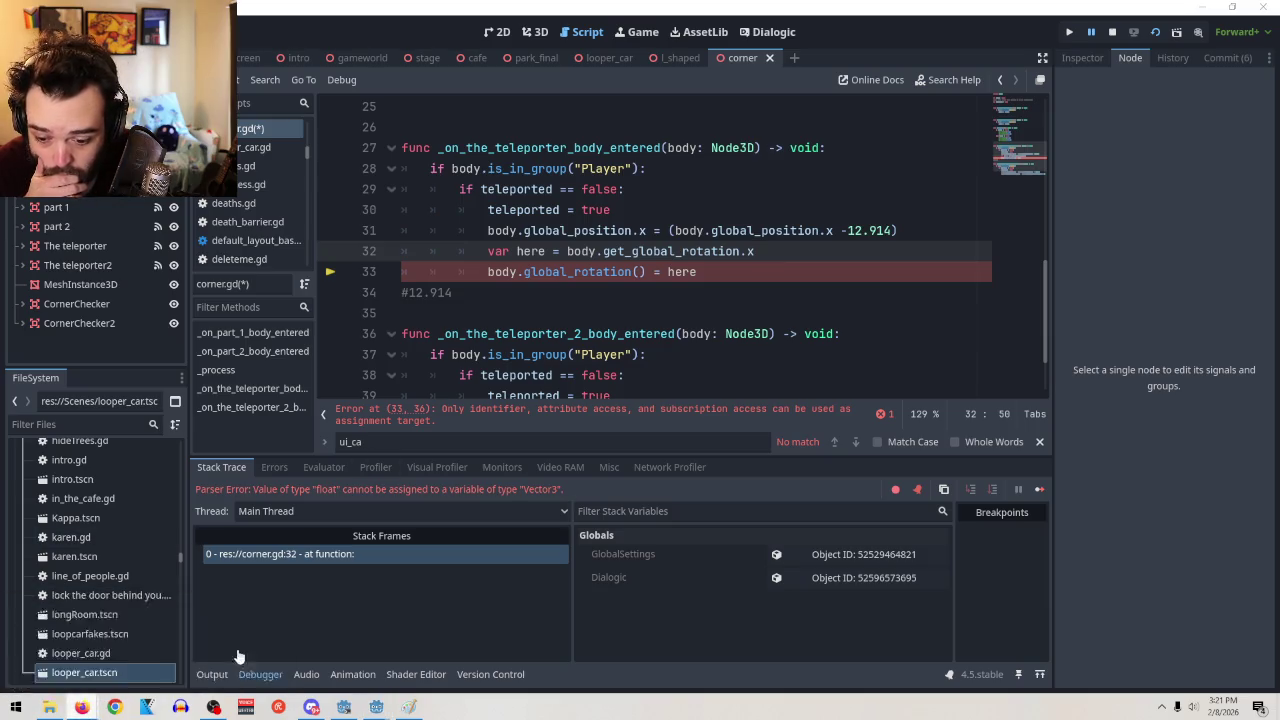
key("alt+Tab")
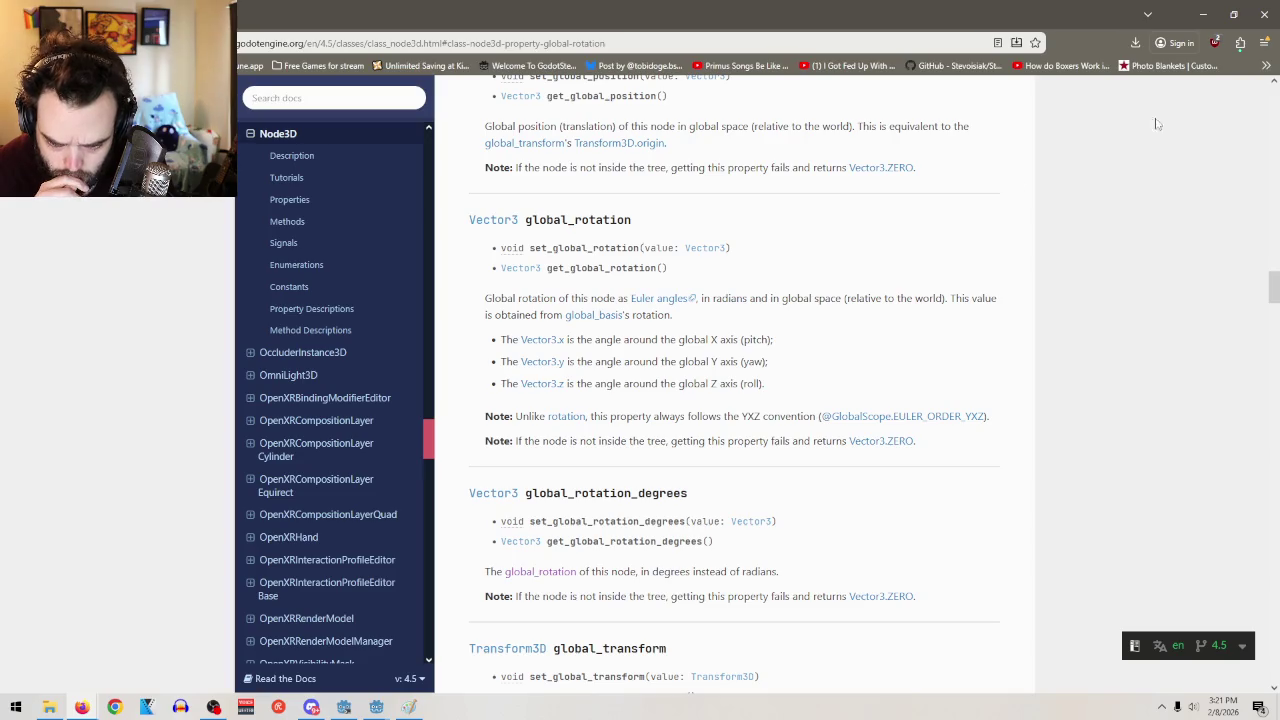
left_click(1203, 14)
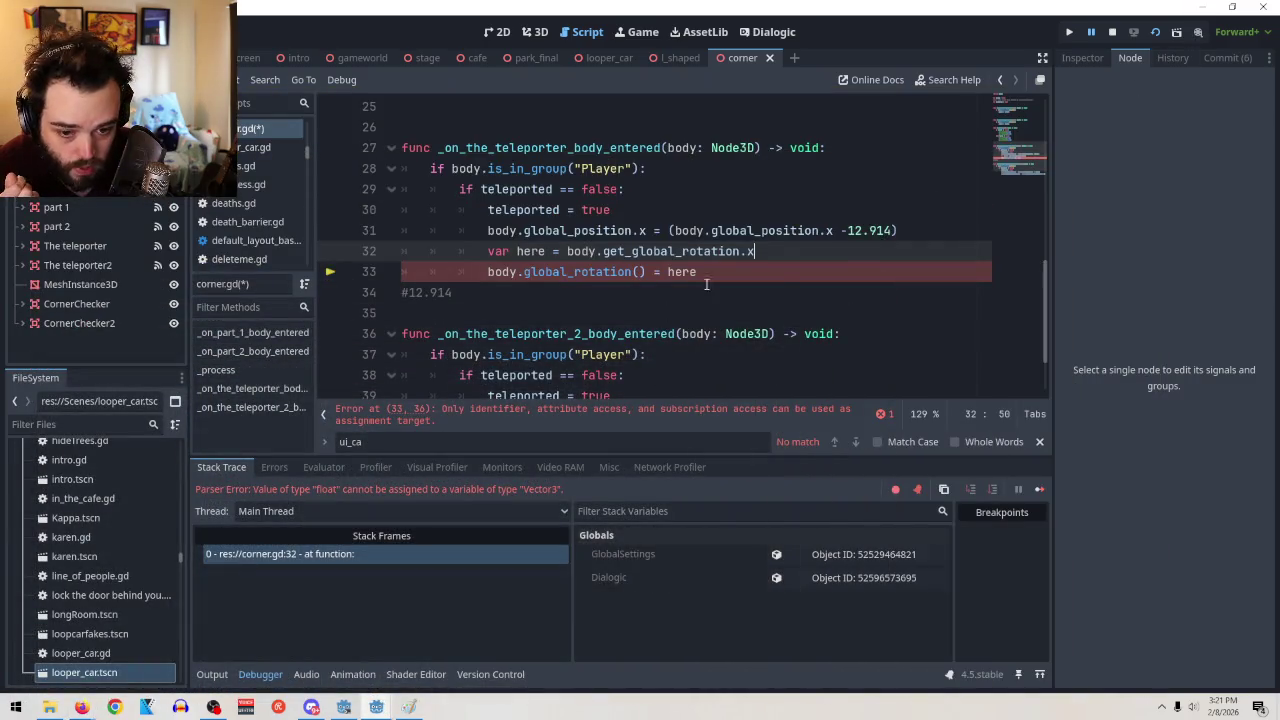
Select get_global_rotation() in the Node3D global_rotation docs, then return to the Godot script
left_click(81, 707)
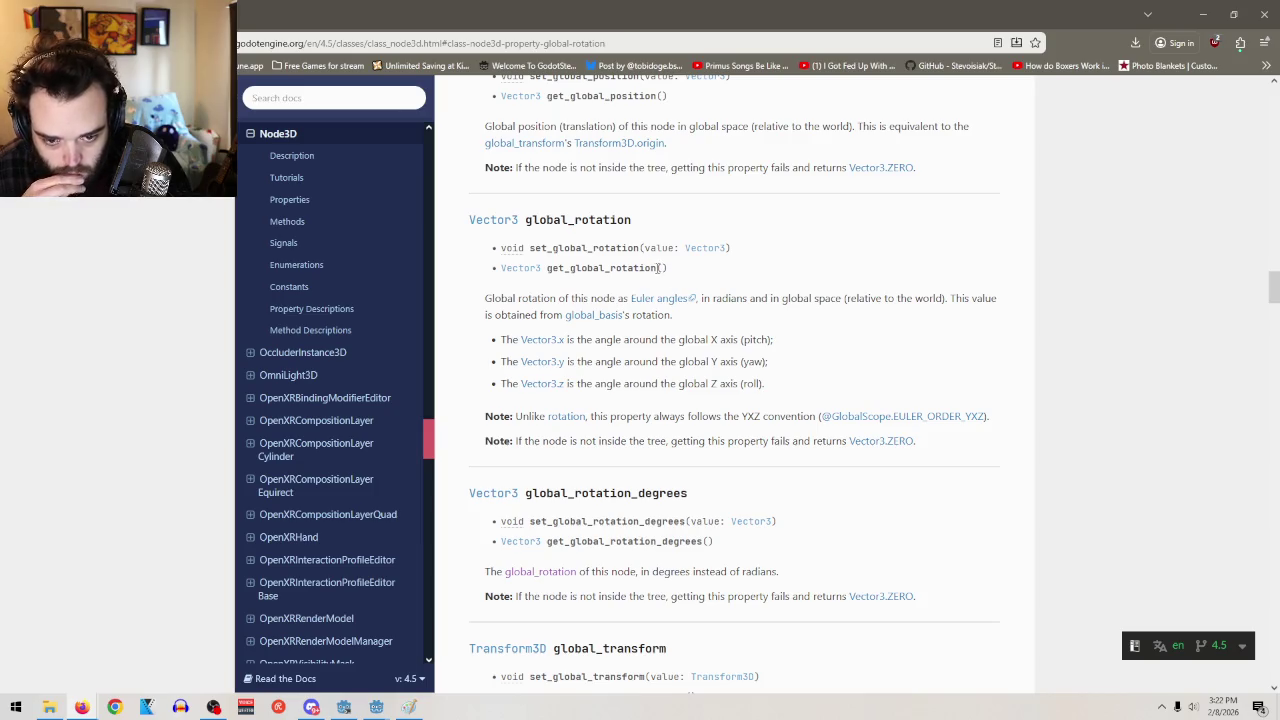
left_click_drag(695, 272, 550, 283)
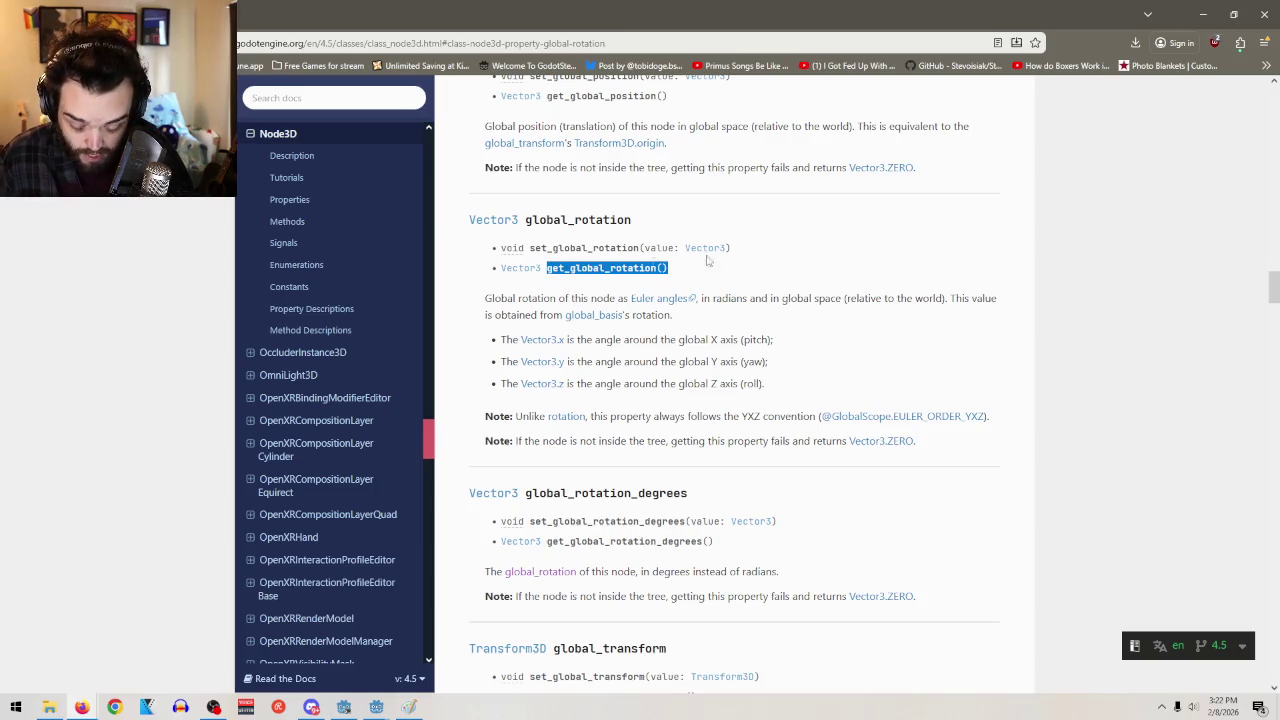
left_click(1203, 12)
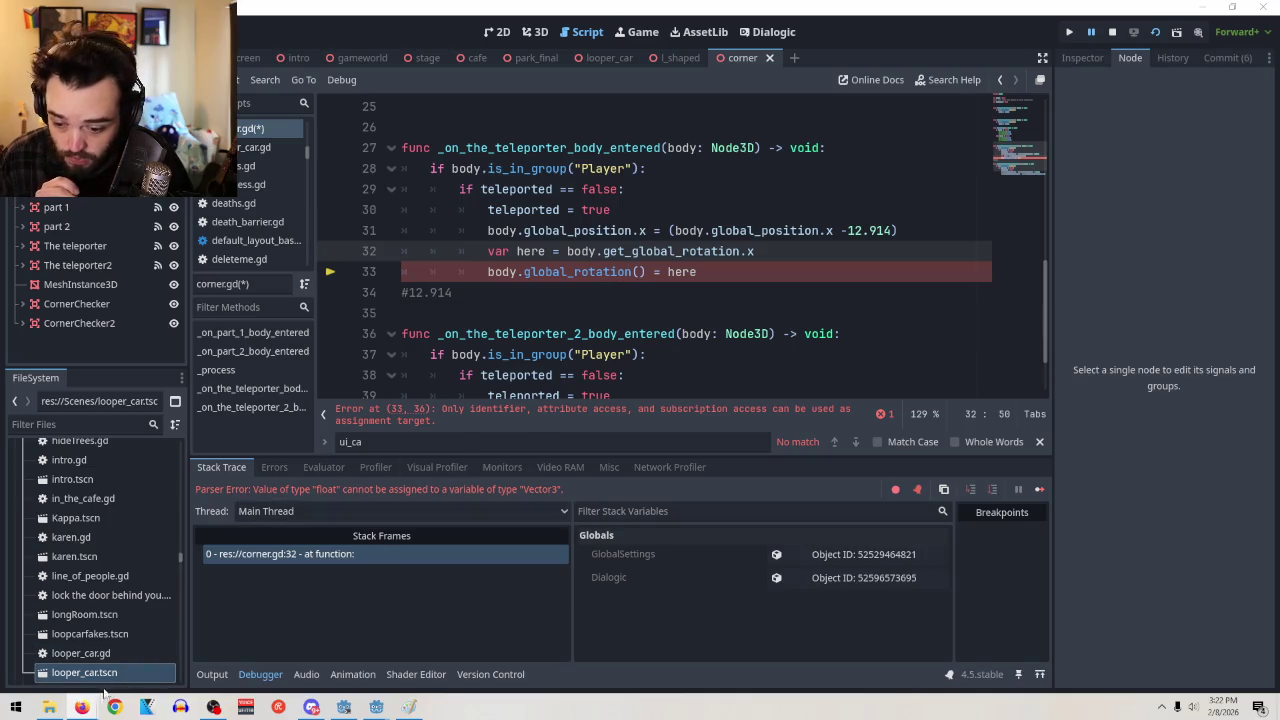
Replace get_global_rotation.x on line 32 with get_global_rotation()
left_click_drag(756, 252, 603, 252)
type("get_global_rotation()")
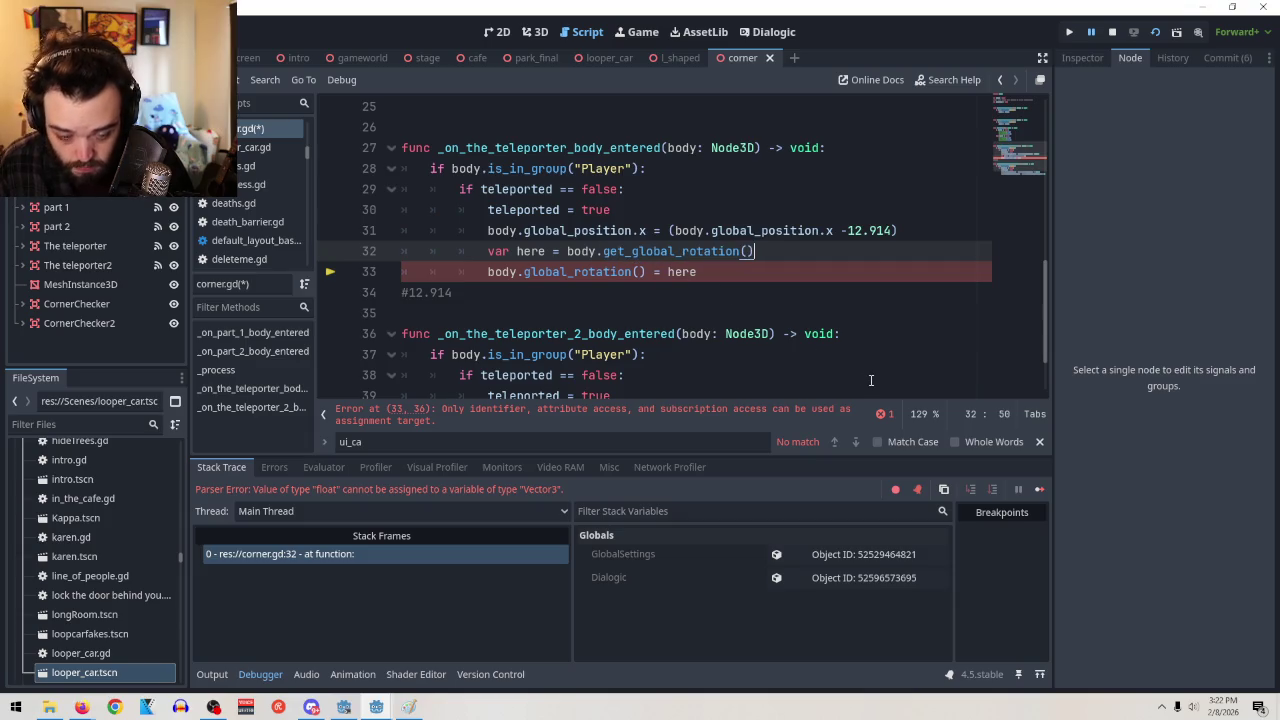
left_click(750, 251)
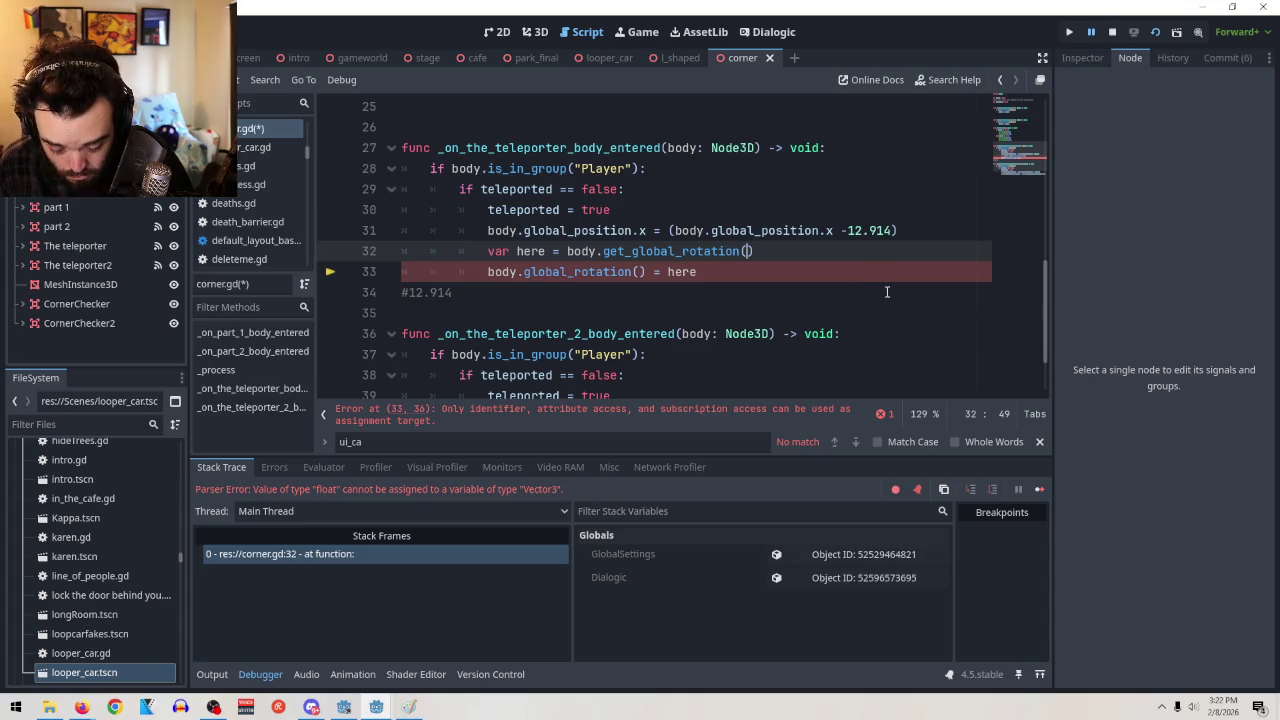
type("x")
key("BackSpace")
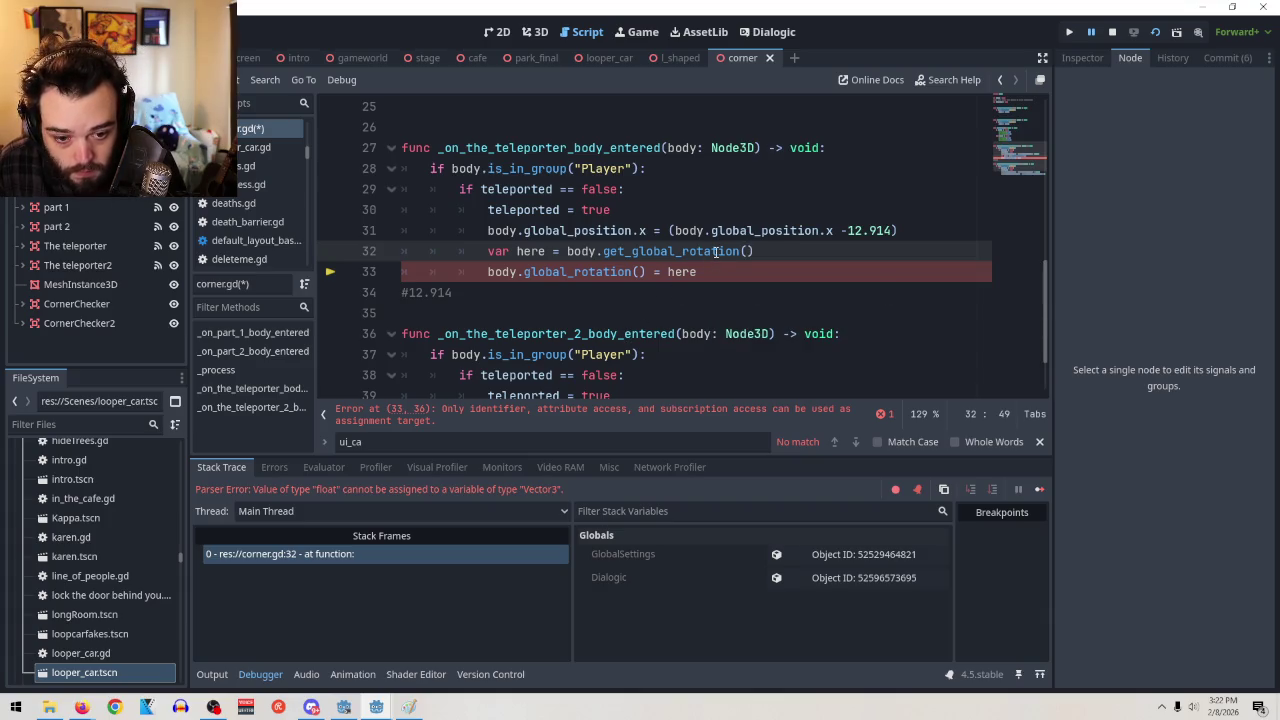
Remove the get_ prefix so line 32 reads var here = body.global_rotation()
mouse_move(716, 251)
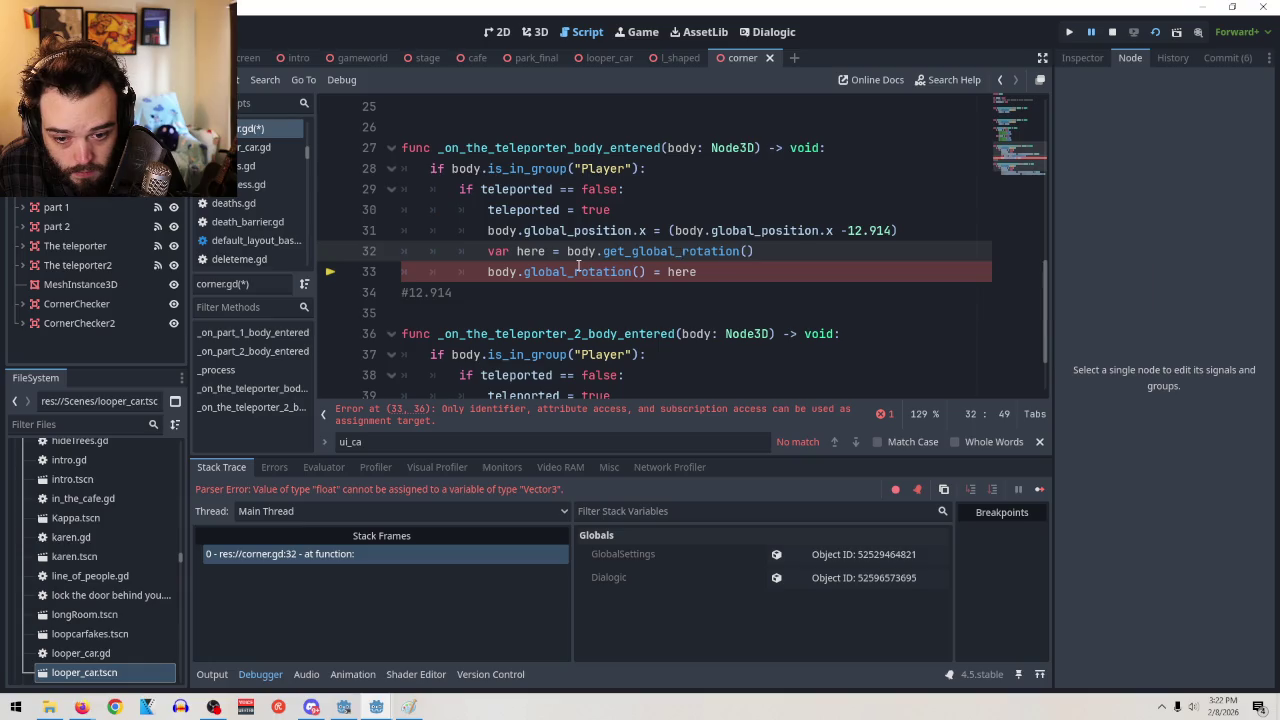
mouse_move(580, 272)
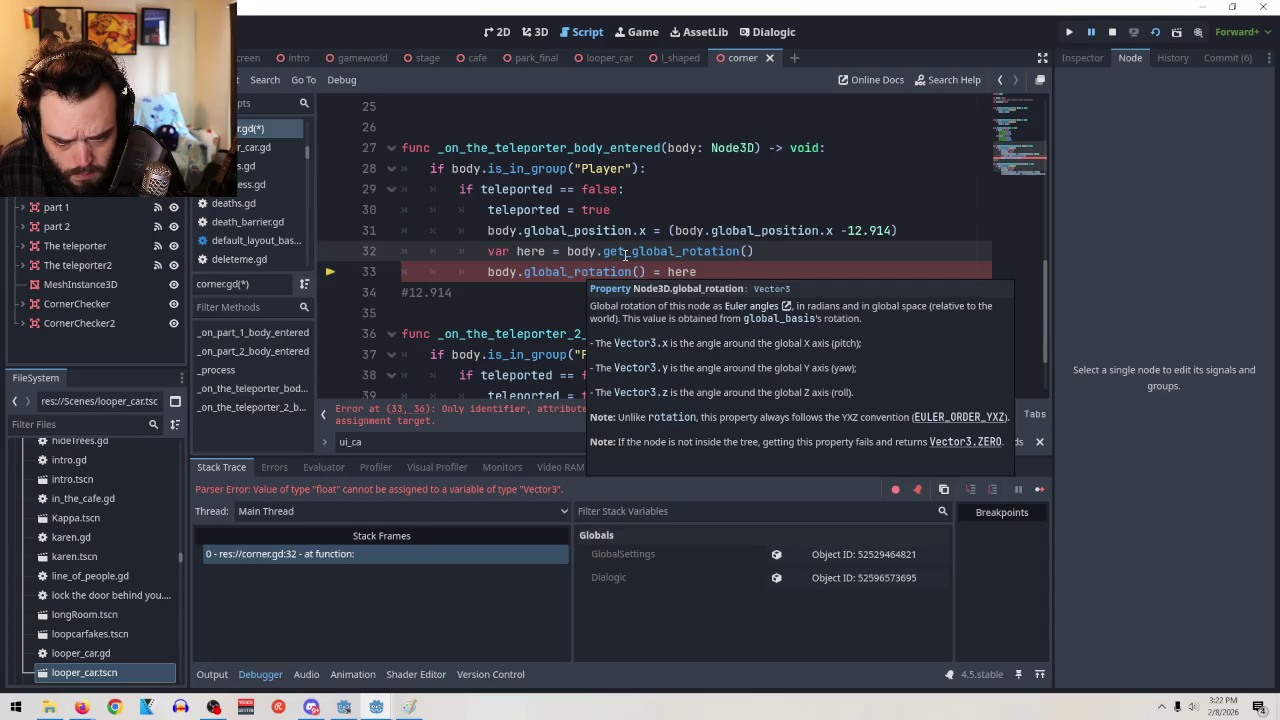
left_click_drag(632, 253, 604, 254)
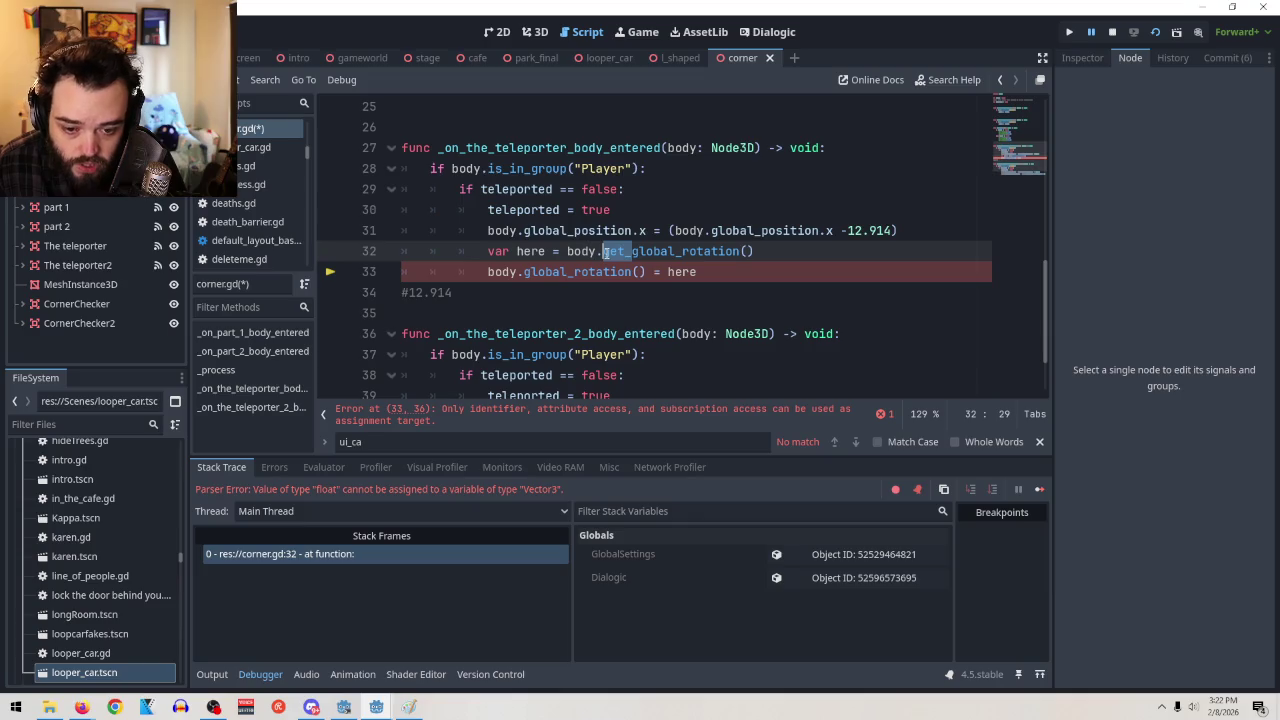
key("BackSpace")
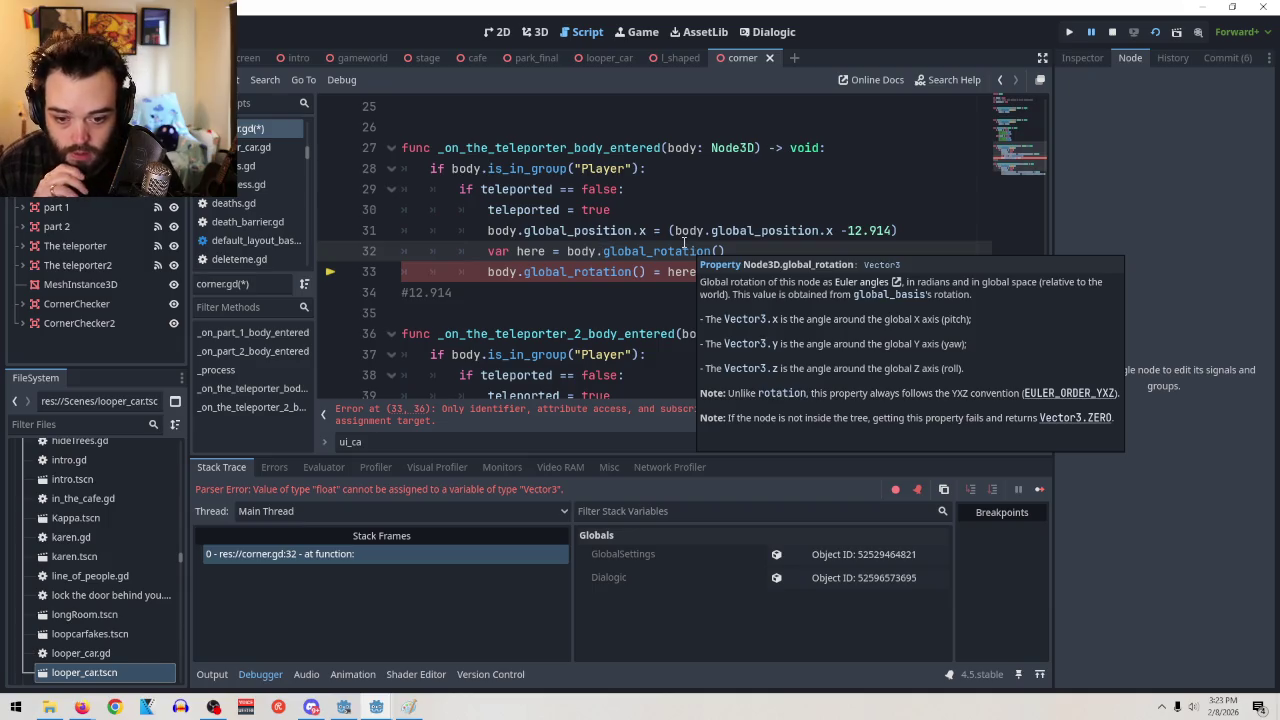
left_click(522, 271)
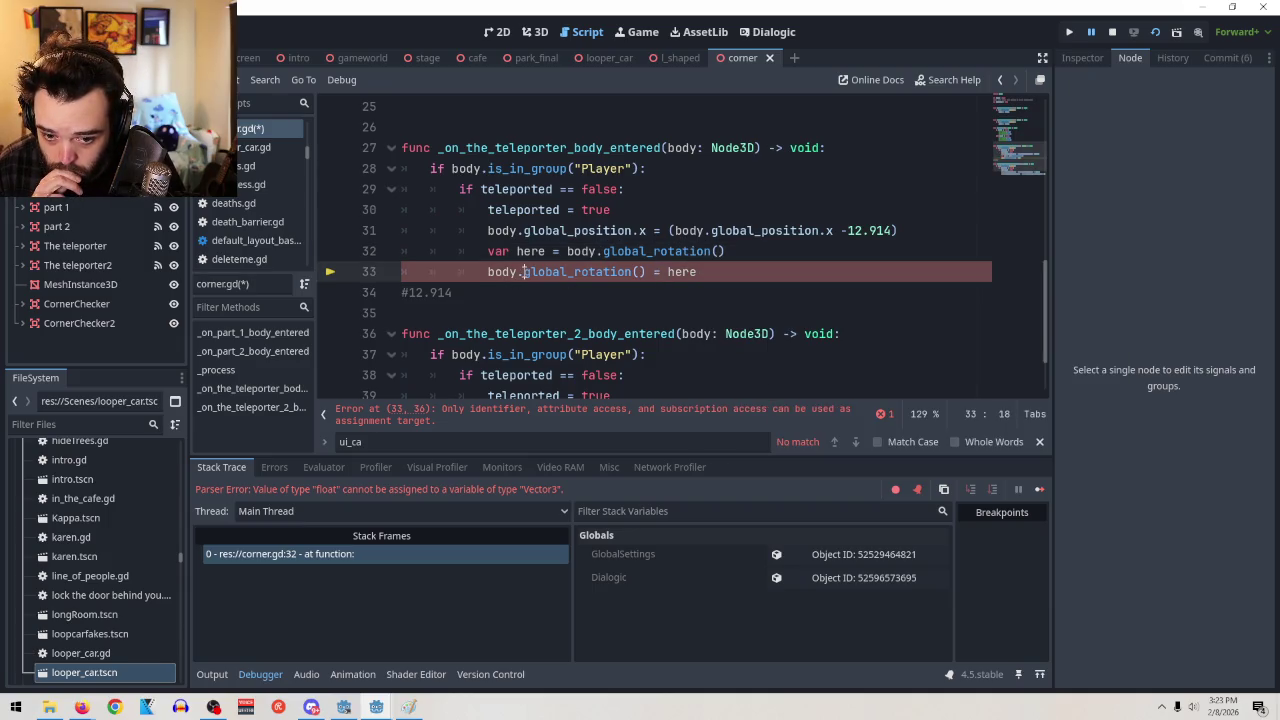
Prefix global_rotation on line 33 with set_ and delete the '= here' assignment
type("set_")
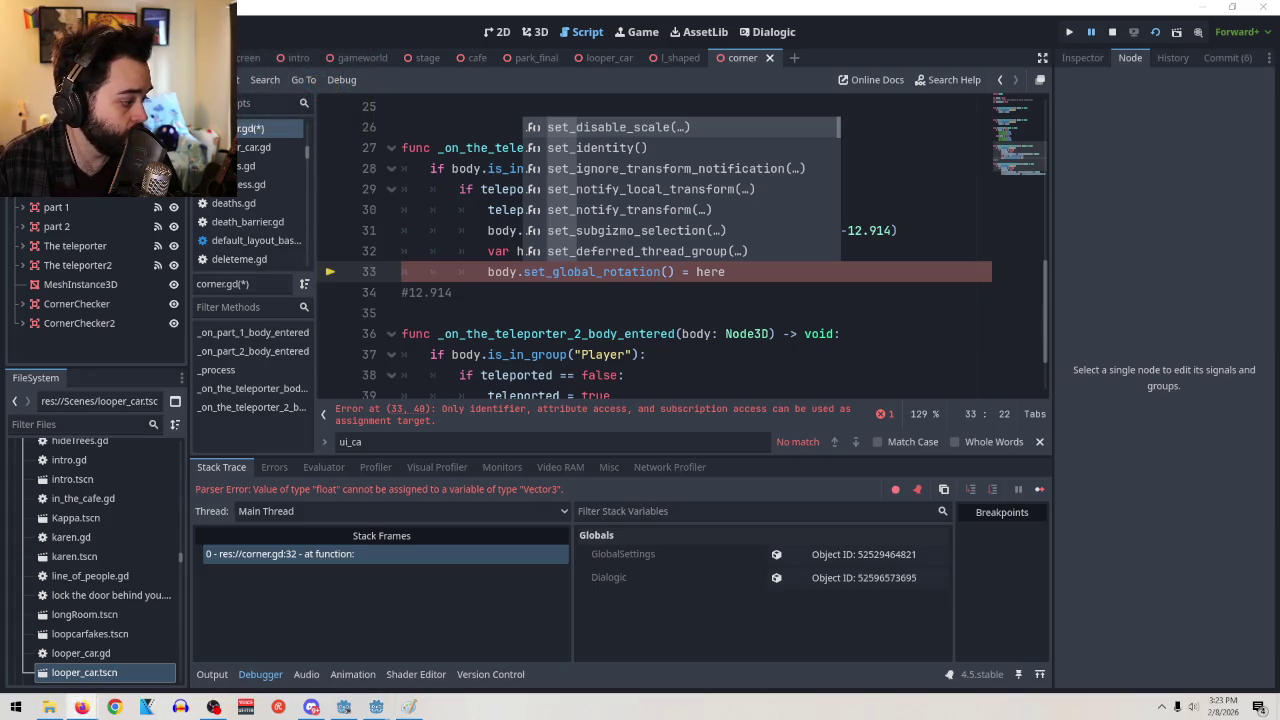
left_click(848, 313)
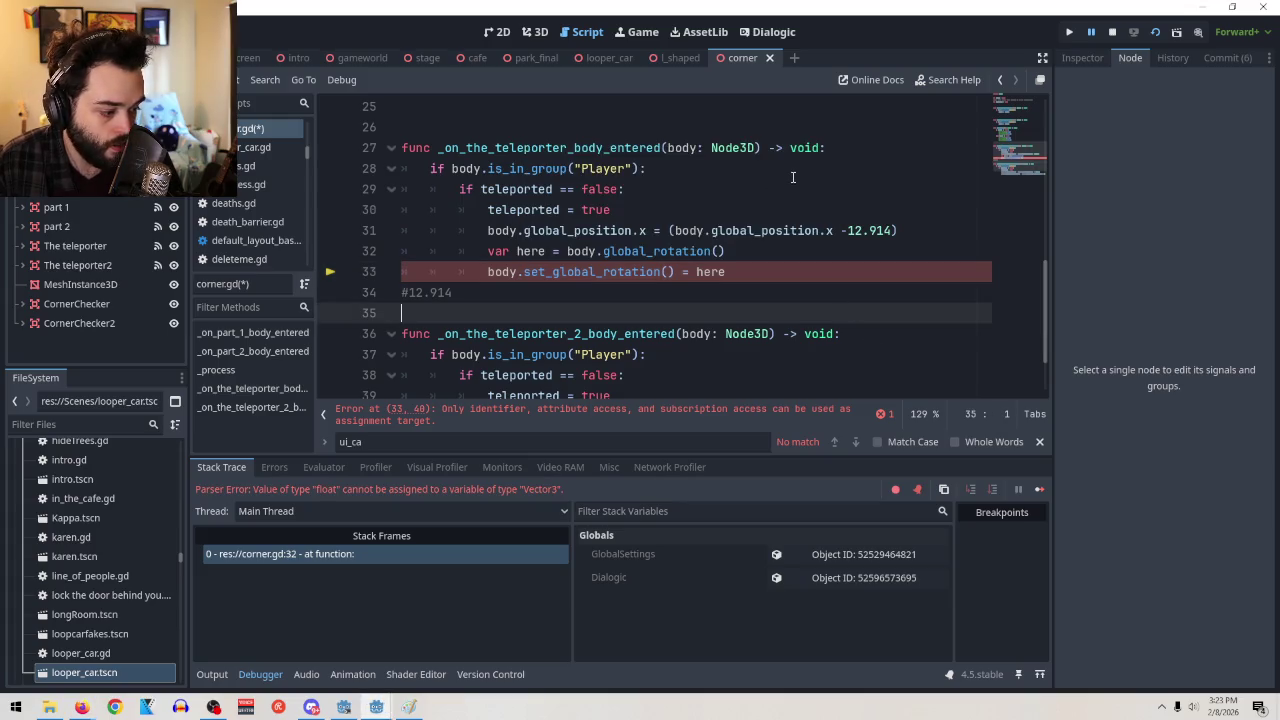
left_click(746, 272)
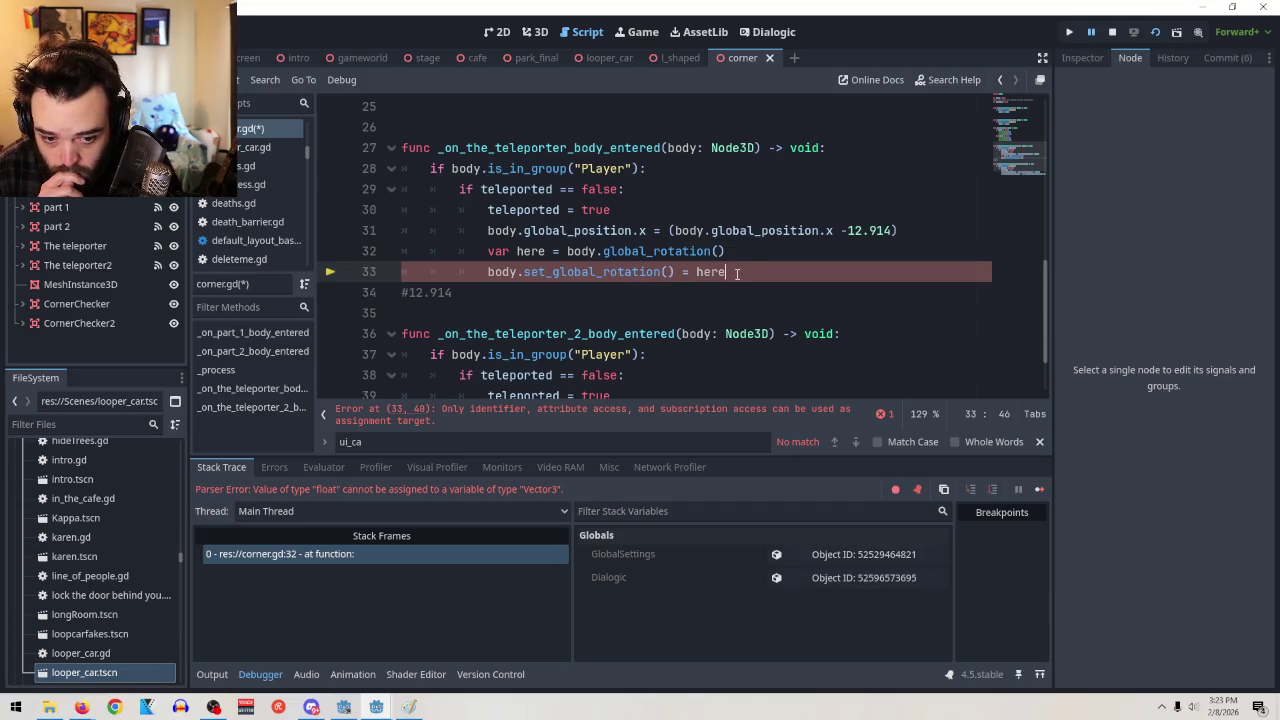
key("BackSpace")
key("BackSpace")
key("BackSpace")
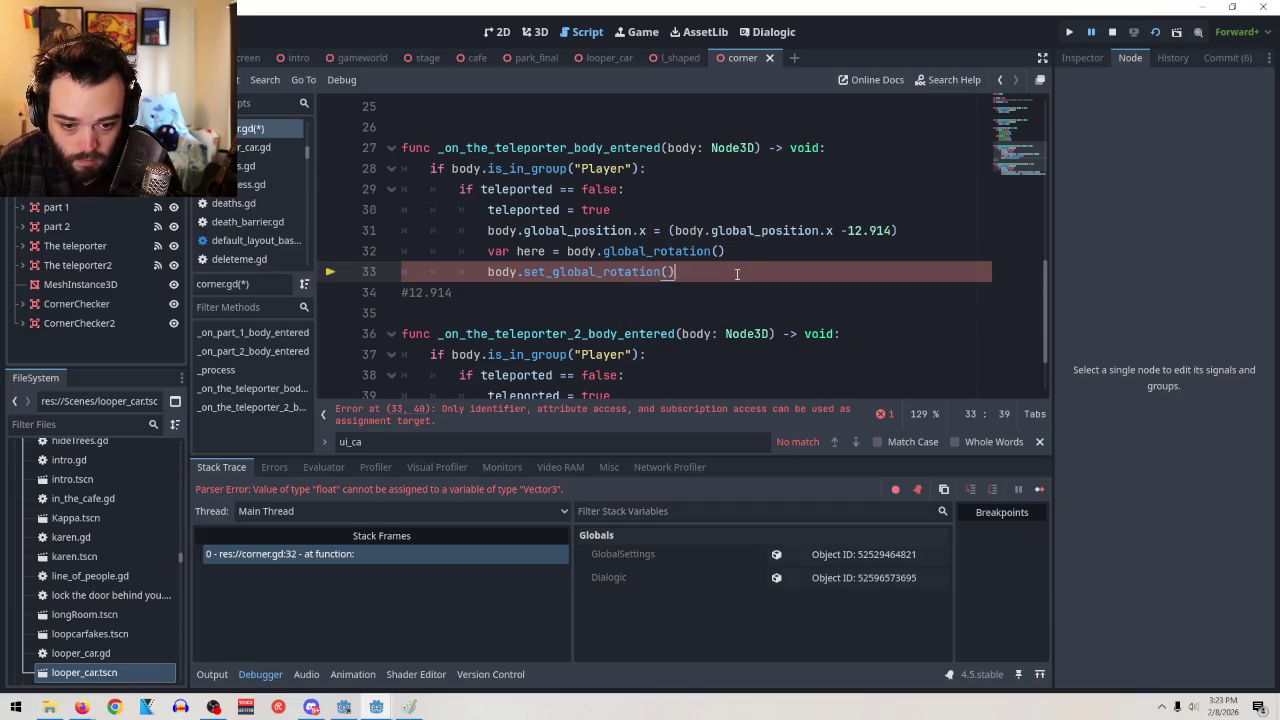
Put here inside the parentheses so line 33 reads body.set_global_rotation(here)
left_click(671, 272)
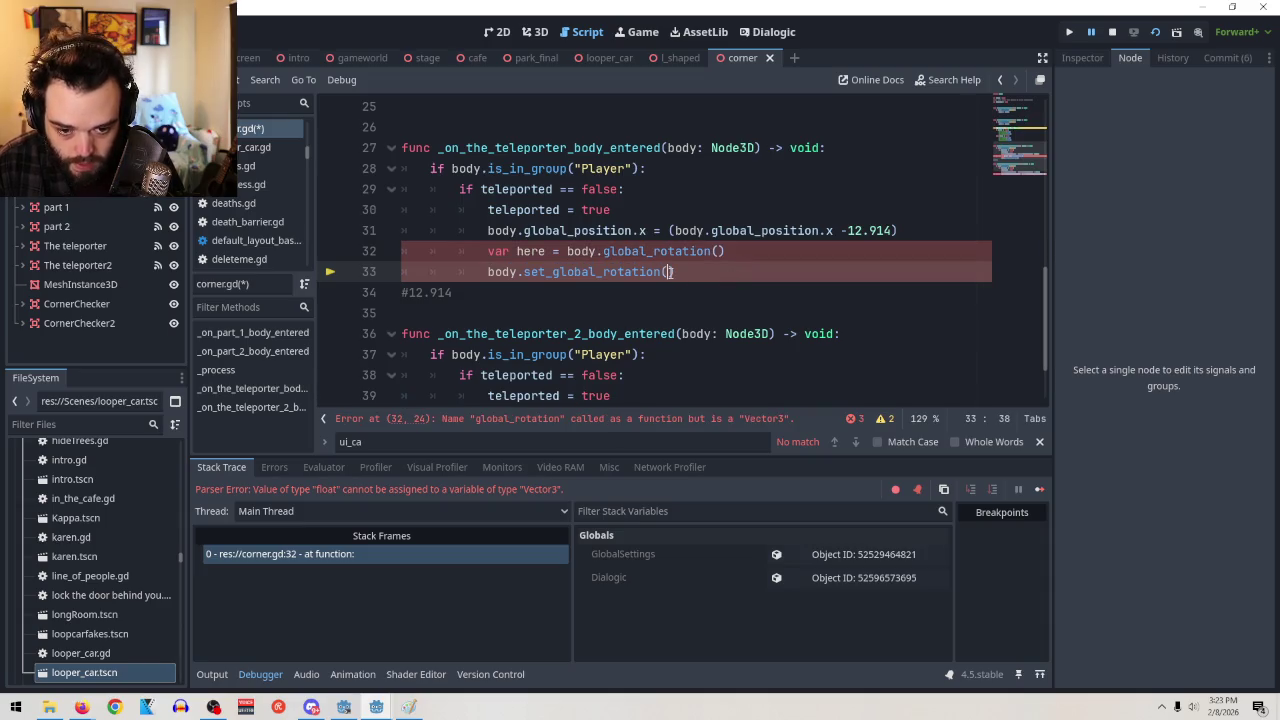
type("here")
left_click(798, 276)
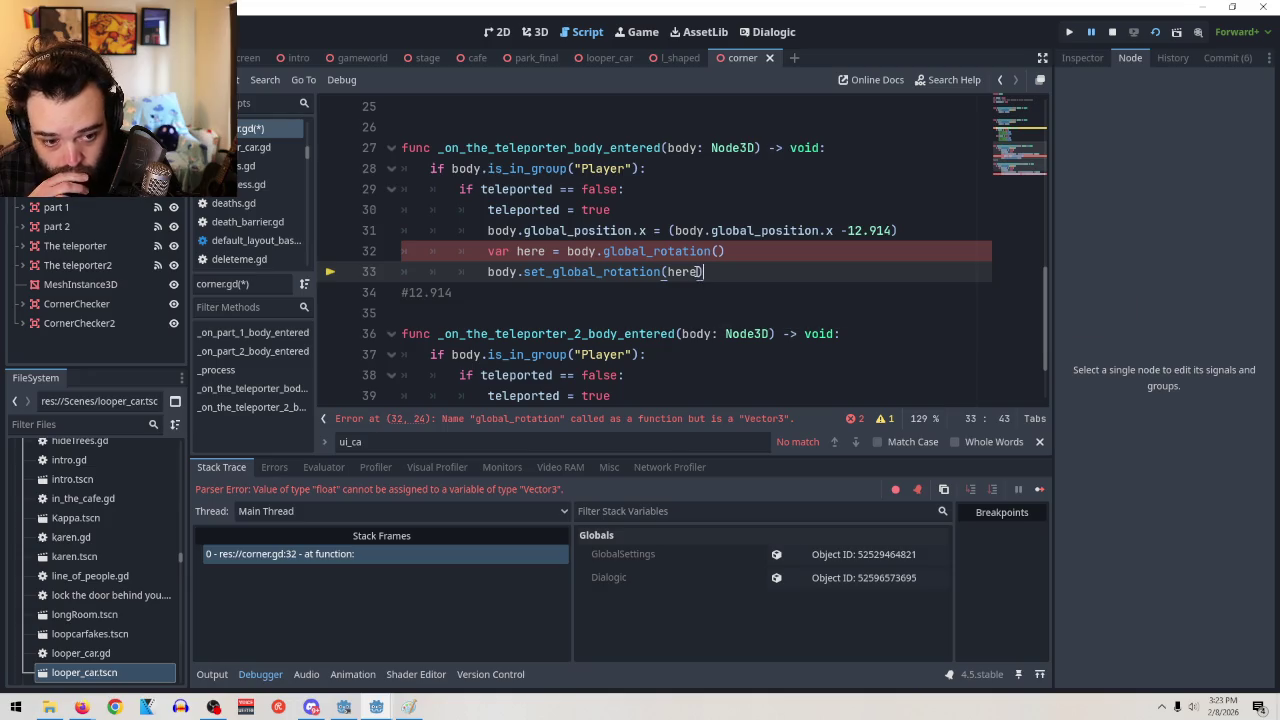
left_click(697, 272)
left_click(718, 253)
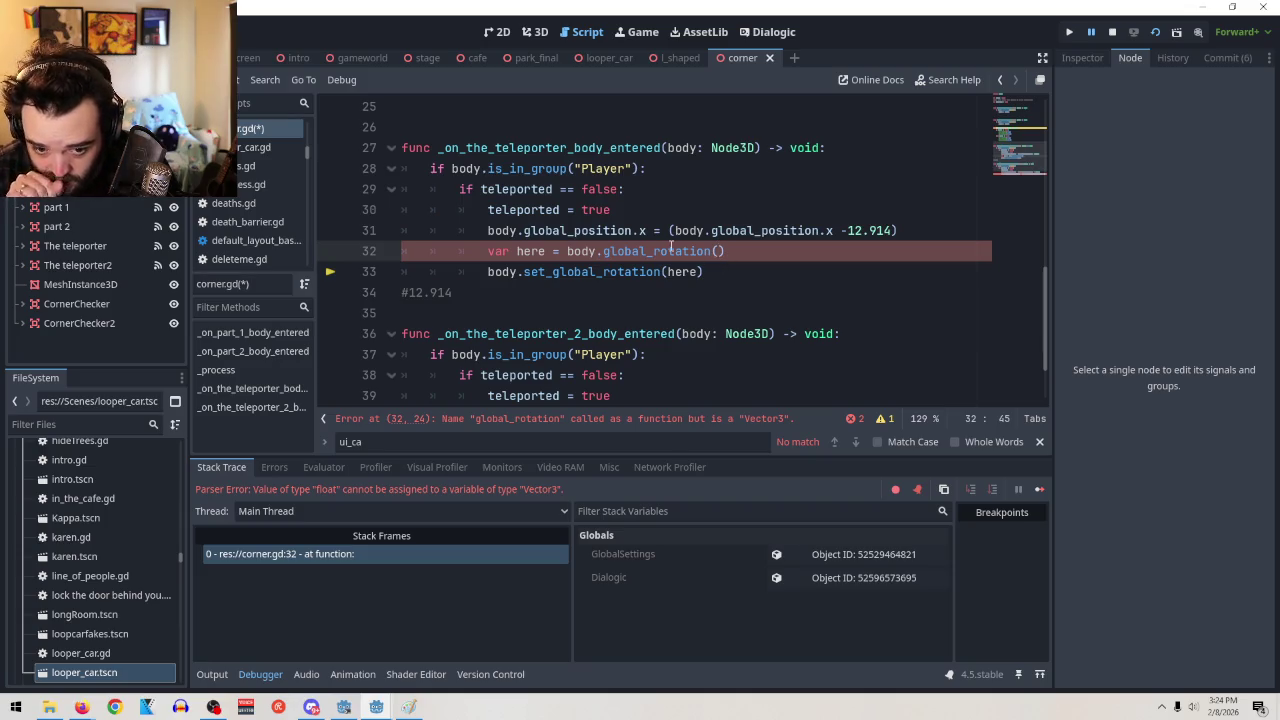
Add .x to global_rotation on line 32, trying a get_ prefix and removing it again
mouse_move(671, 247)
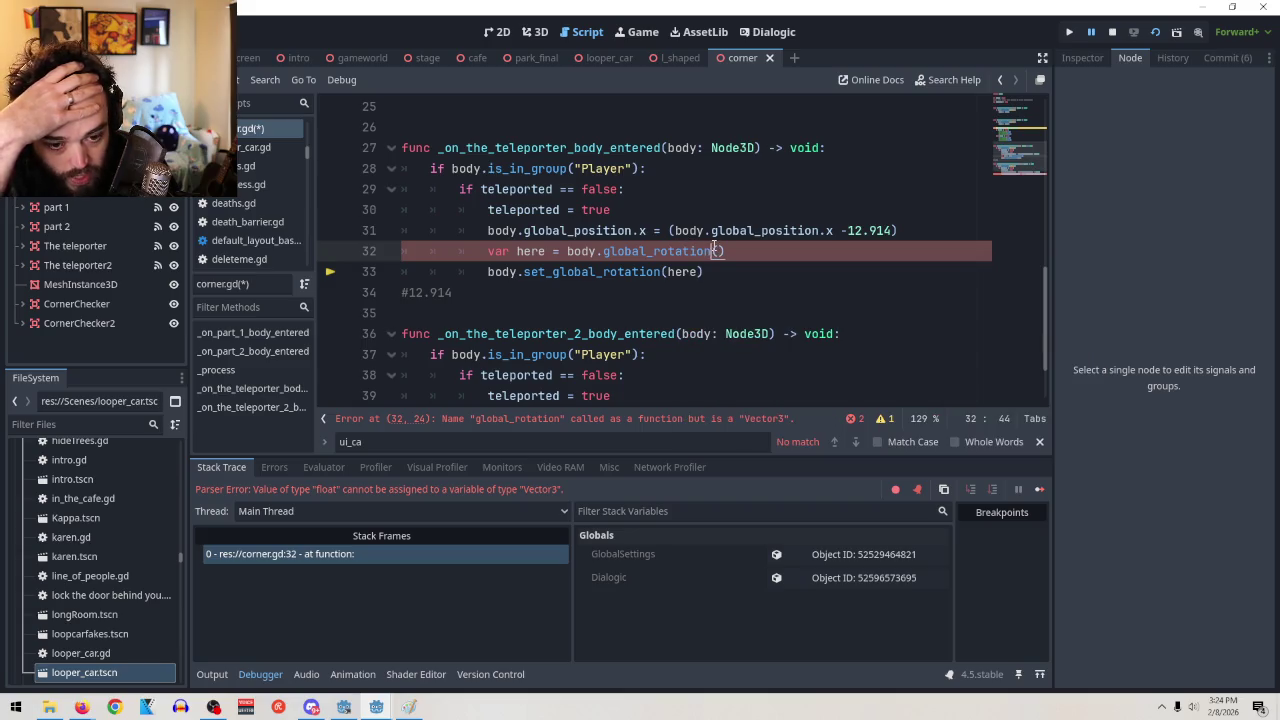
type(".x")
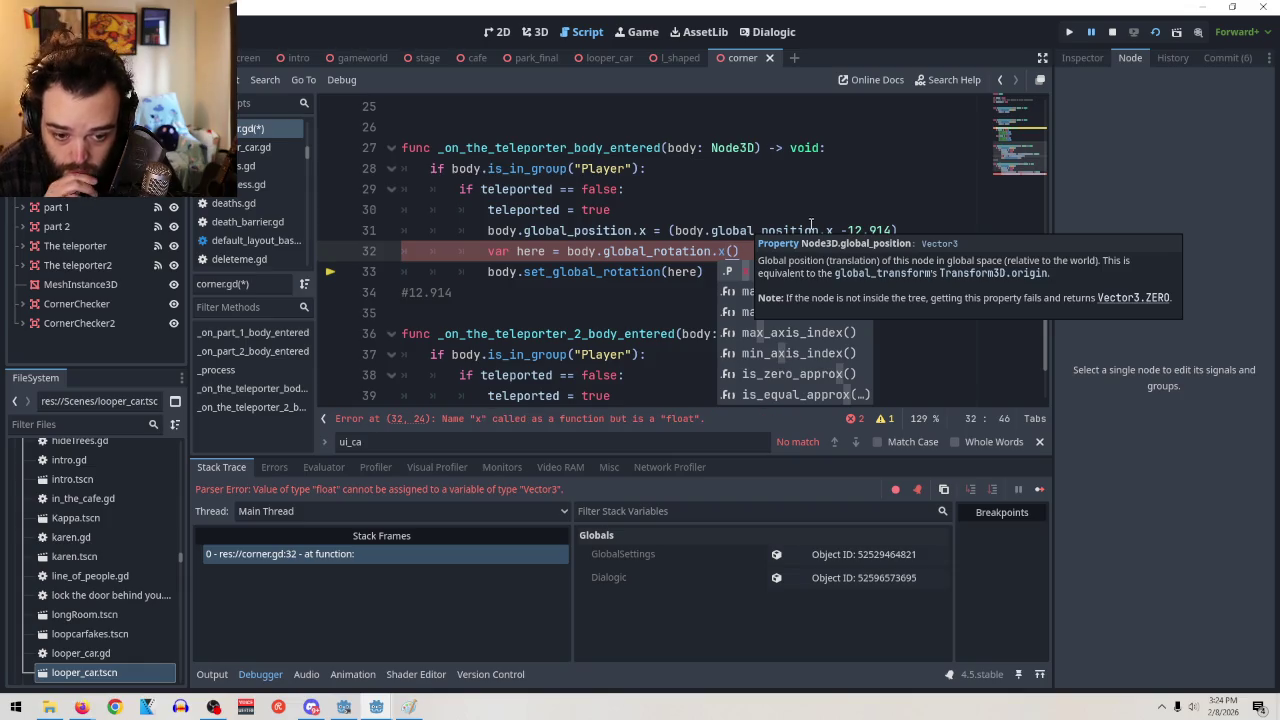
left_click(836, 180)
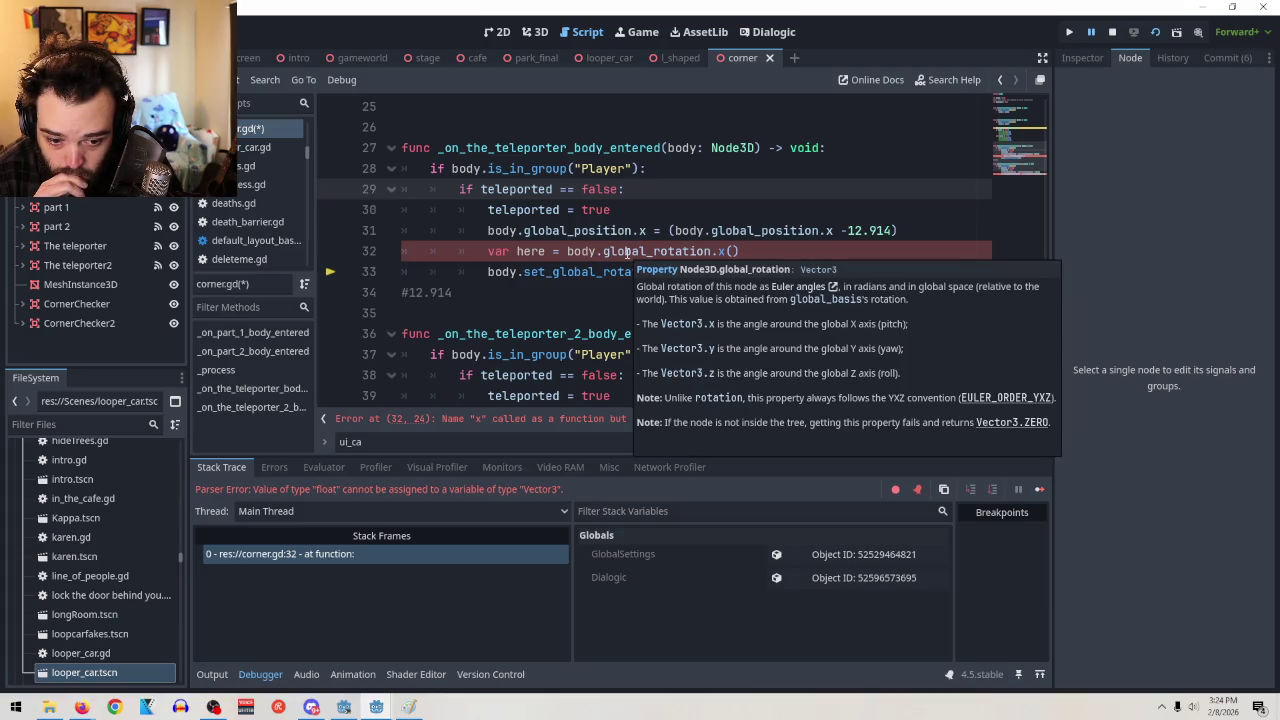
left_click(604, 251)
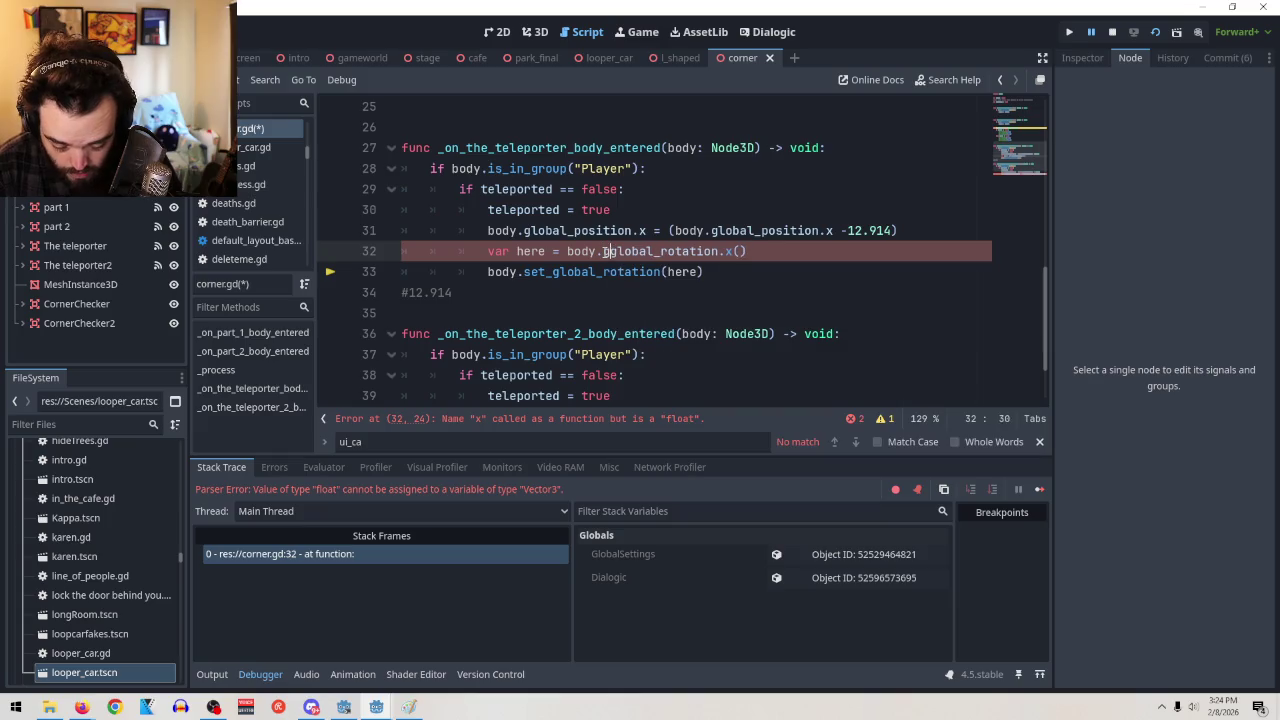
type("get_")
left_click(713, 231)
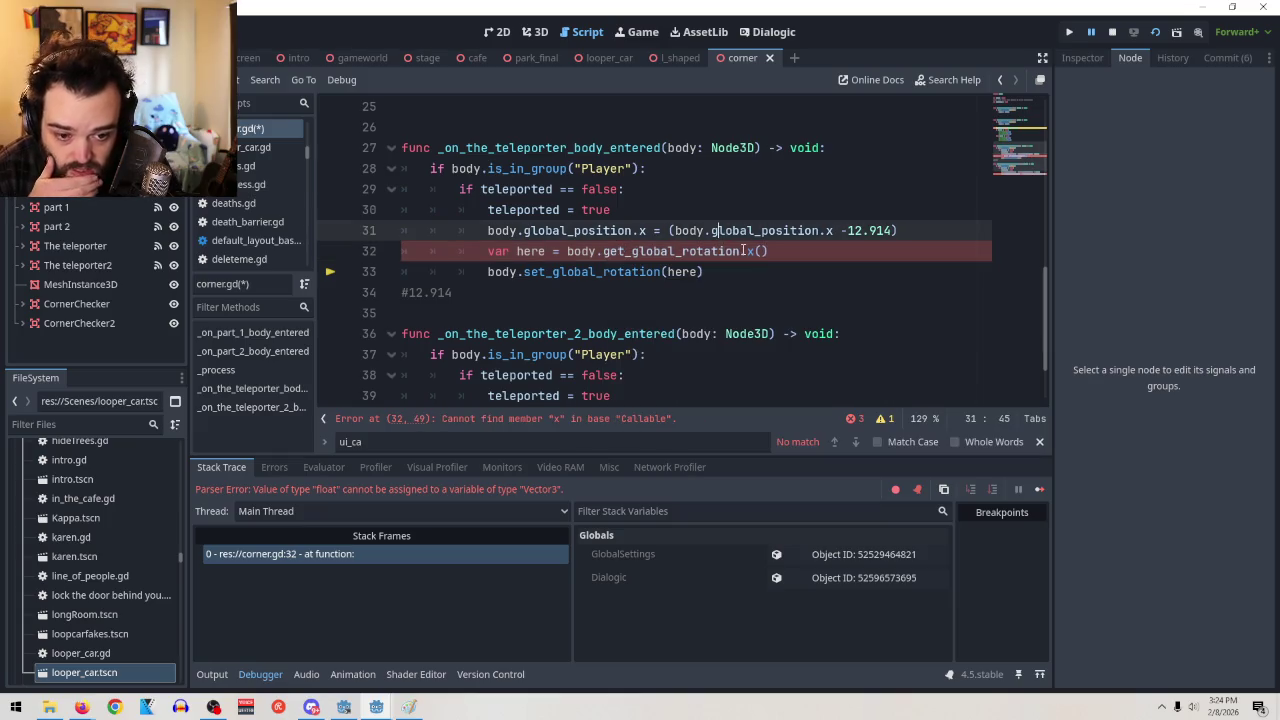
mouse_move(733, 252)
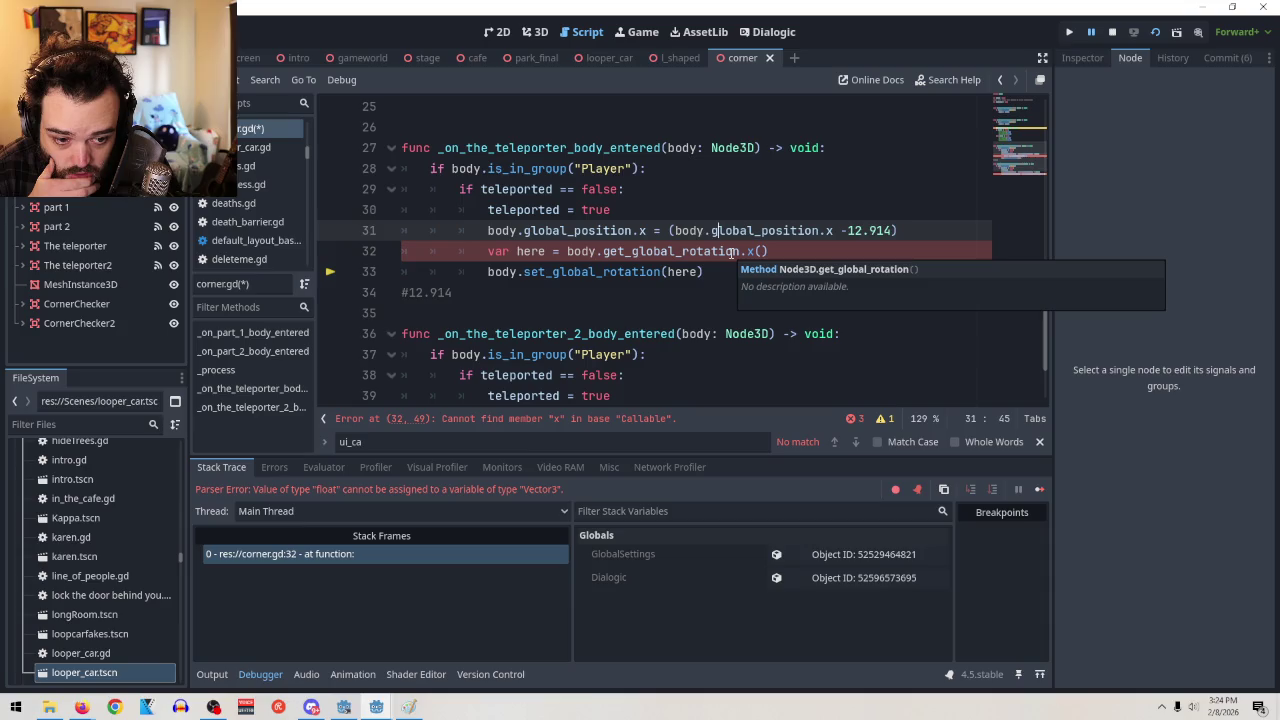
left_click_drag(632, 251, 605, 251)
key("BackSpace")
mouse_move(742, 251)
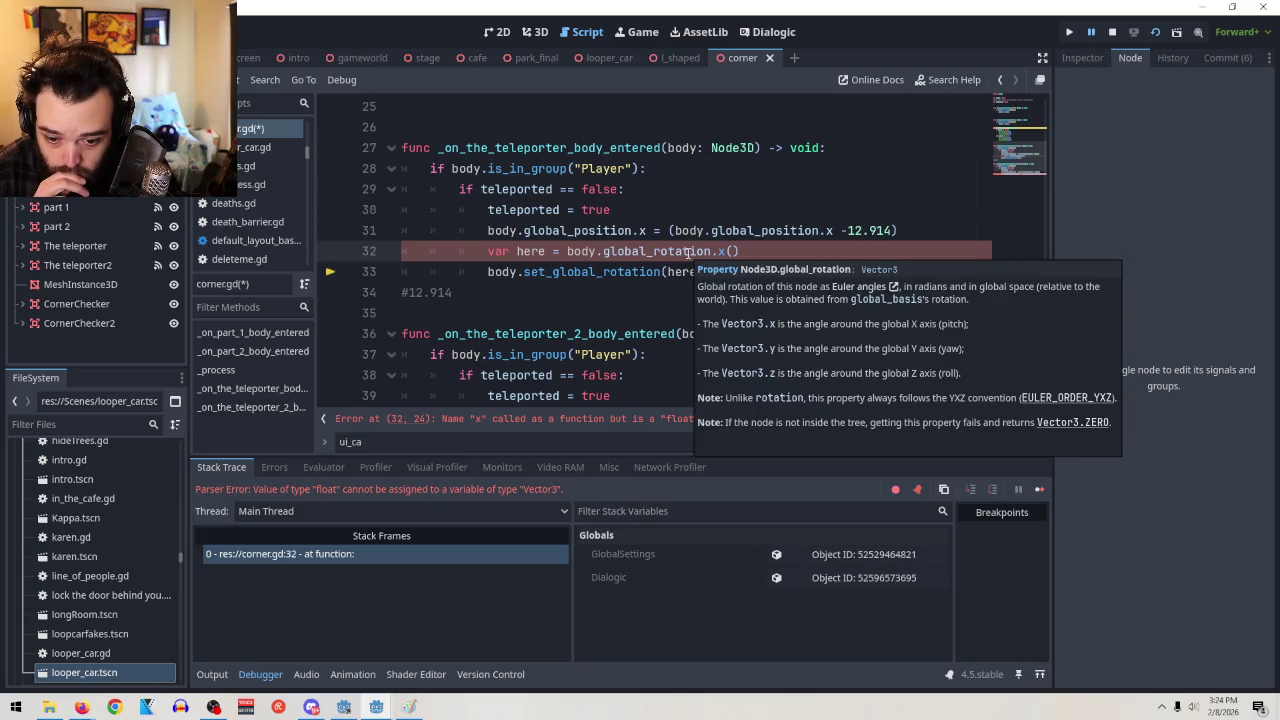
Stop the running game and drop the parentheses so line 32 reads body.global_rotation.x
left_click(1112, 32)
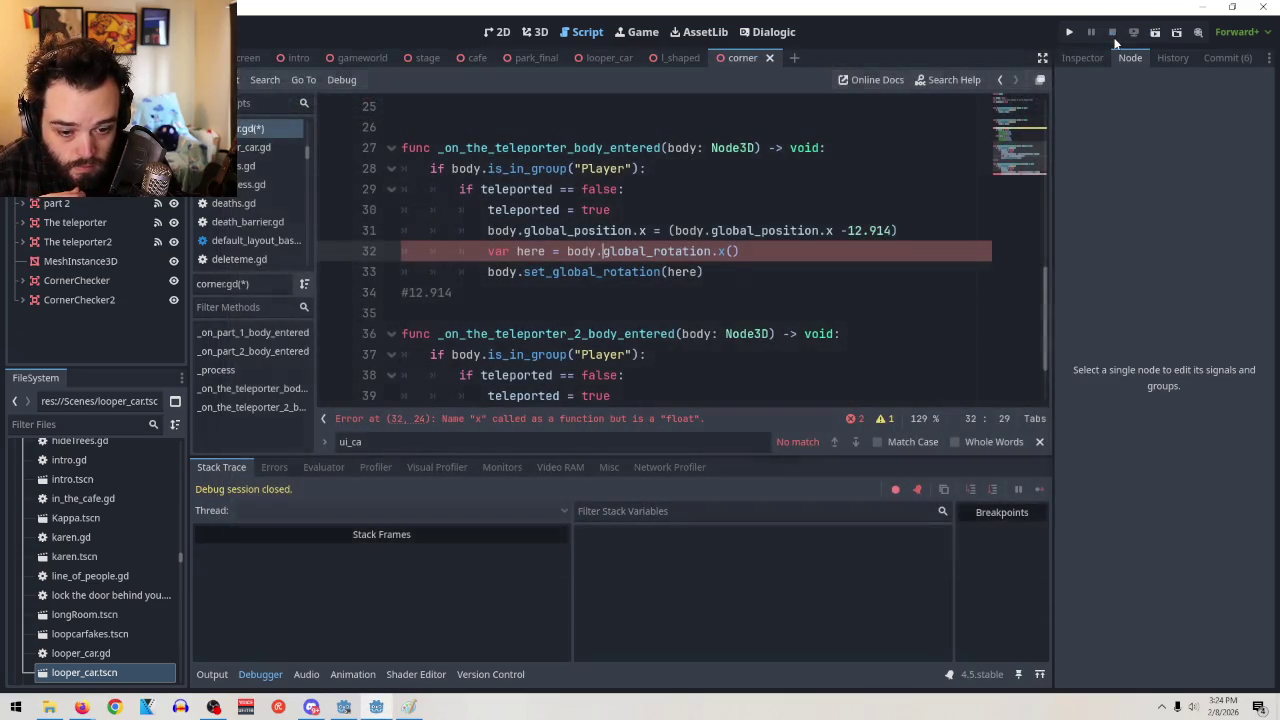
mouse_move(691, 254)
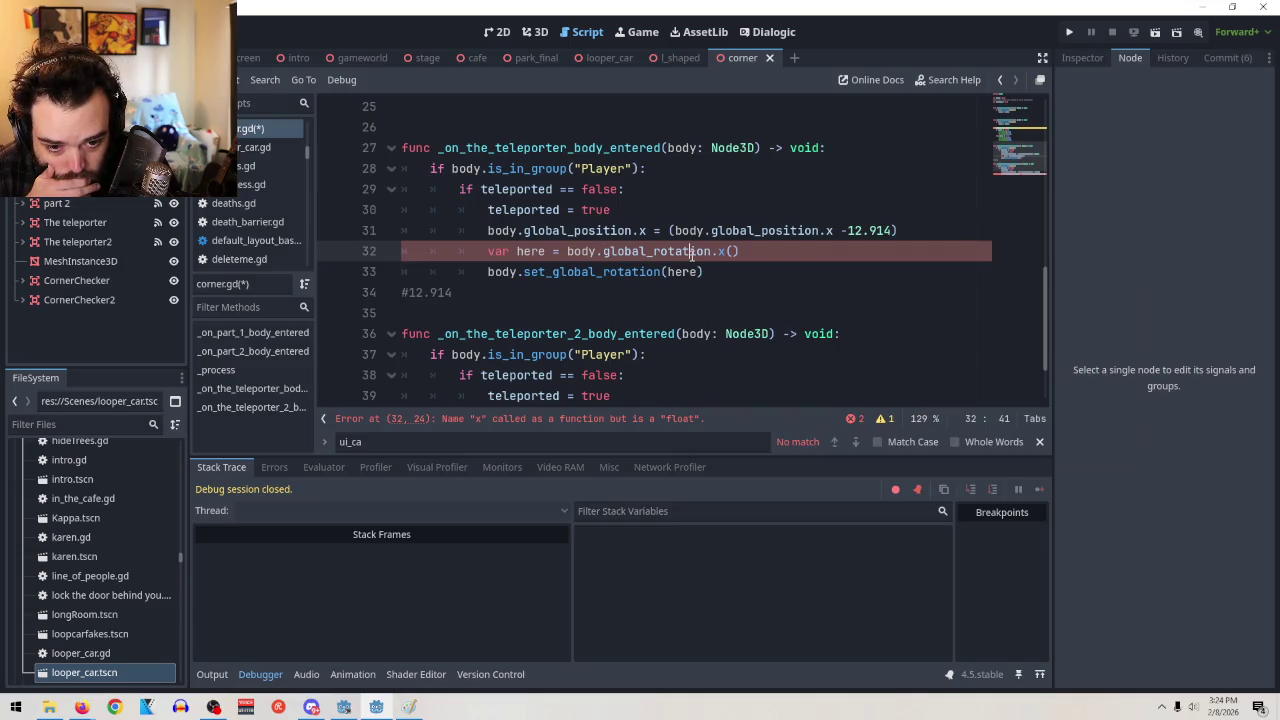
left_click(766, 258)
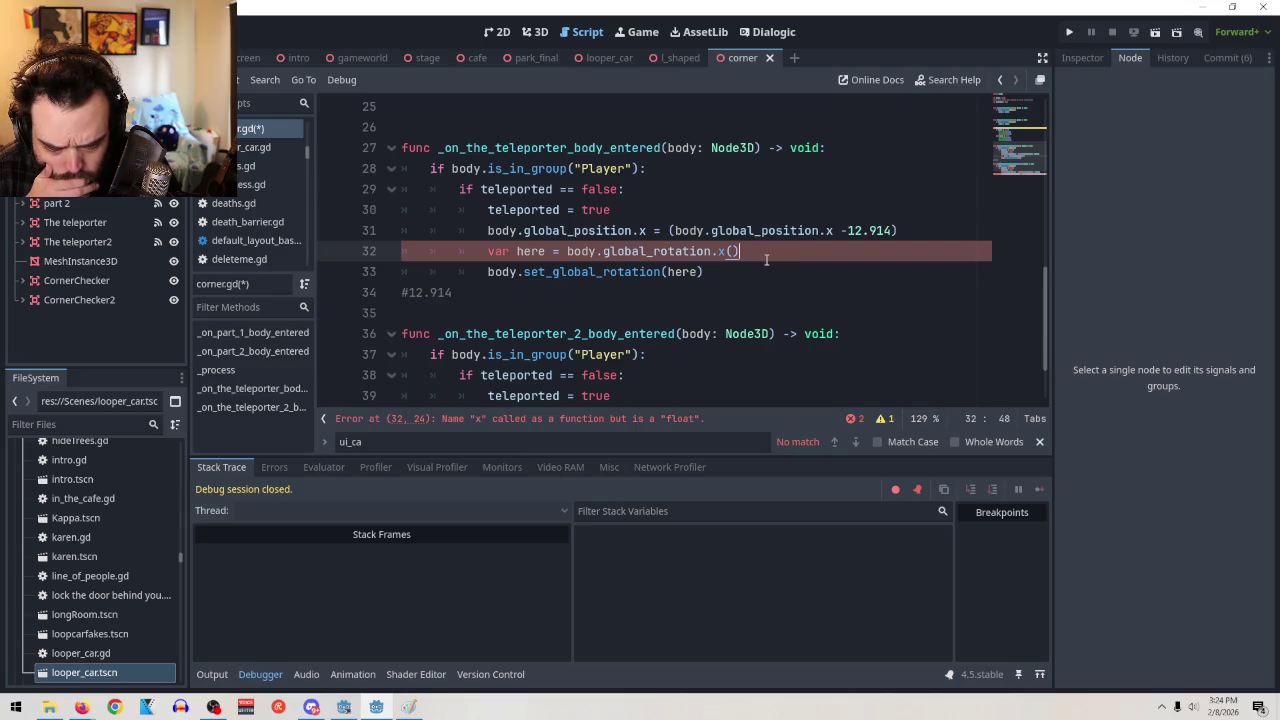
key("BackSpace")
key("BackSpace")
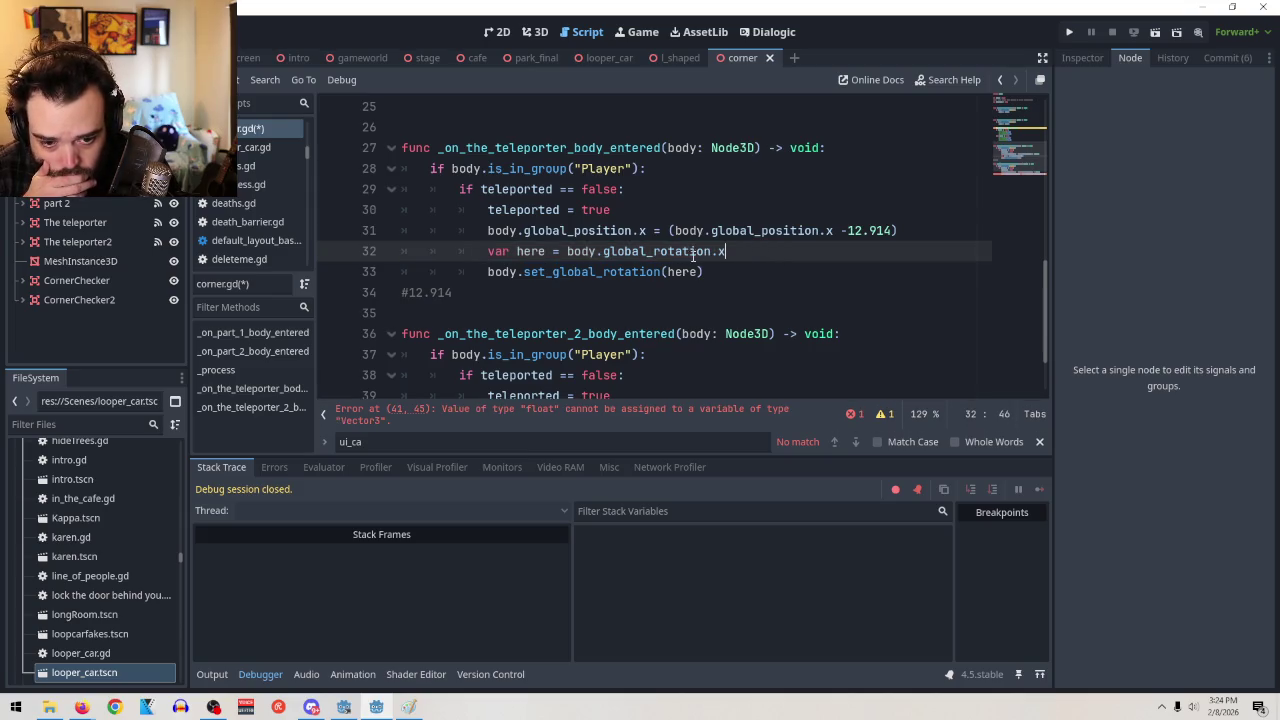
mouse_move(690, 256)
mouse_move(726, 254)
left_mouse_down()
mouse_move(586, 254)
mouse_move(714, 254)
left_mouse_up()
left_click(744, 252)
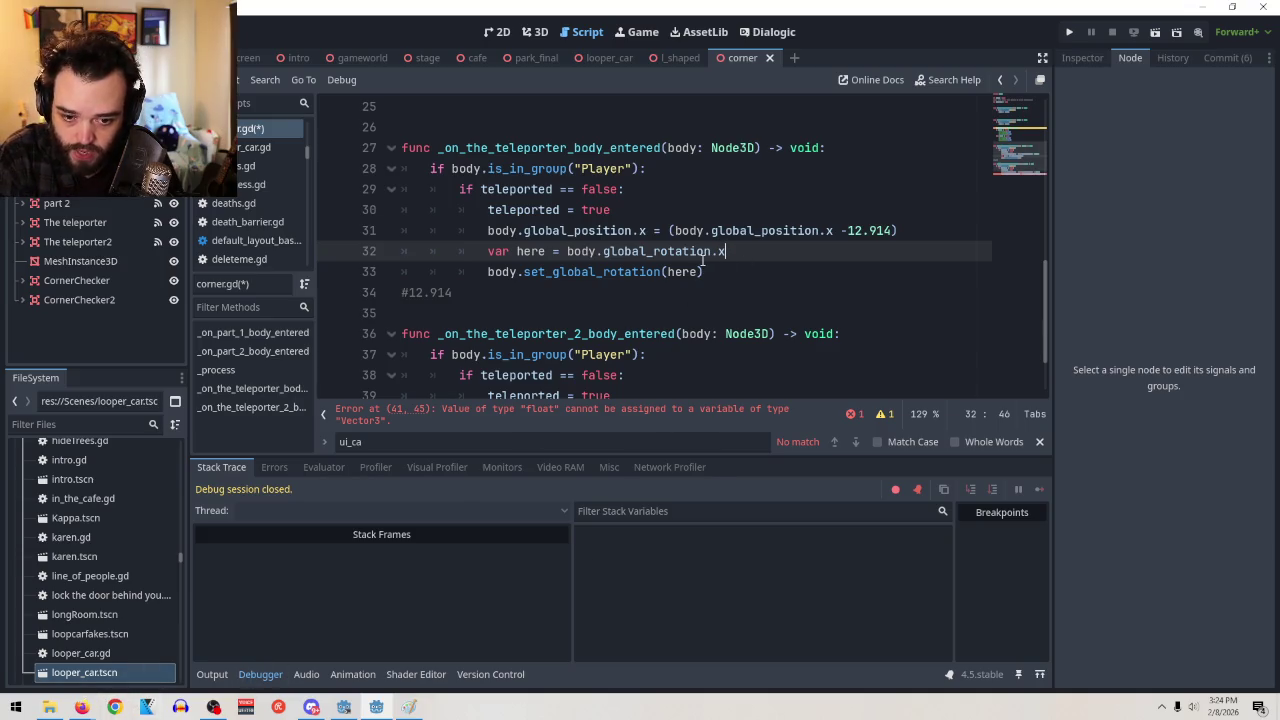
Check the global_rotation page in the Firefox docs, then return to the script
mouse_move(708, 256)
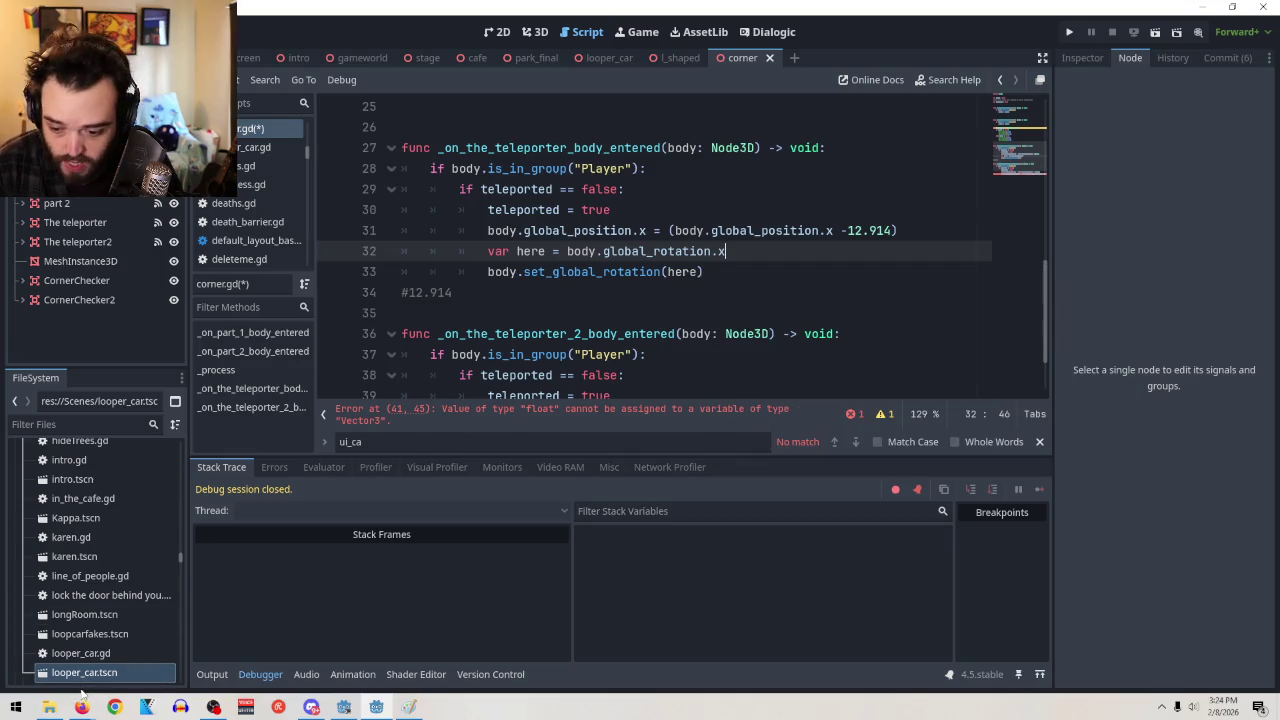
mouse_move(97, 710)
left_click(215, 650)
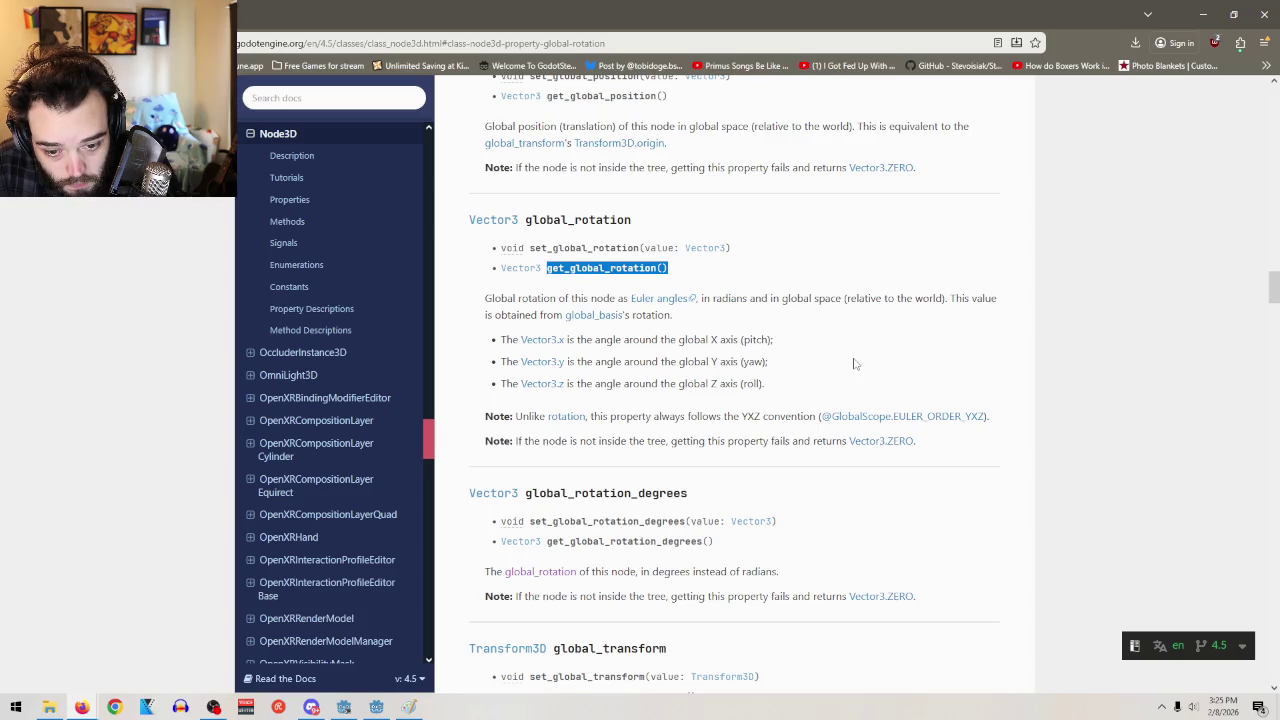
left_click(1203, 14)
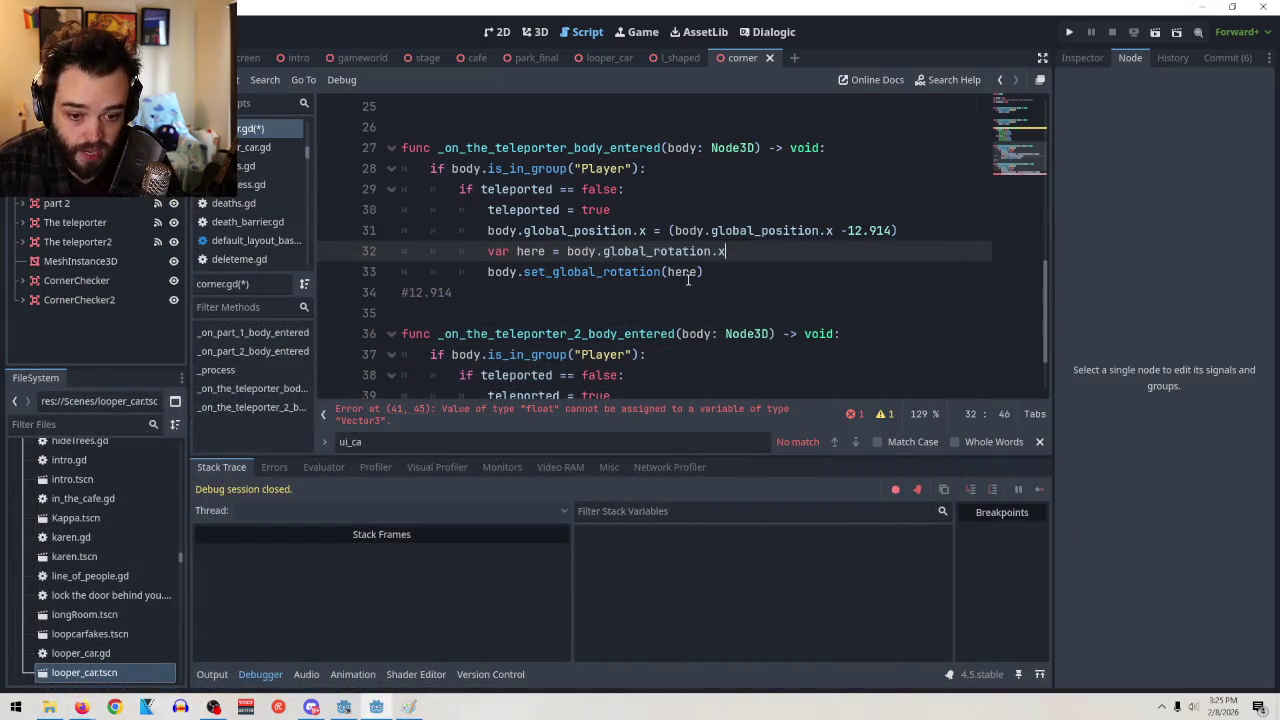
Append +180 to global_rotation.x on line 32, cleaning up stray characters
left_click(700, 271)
type(",")
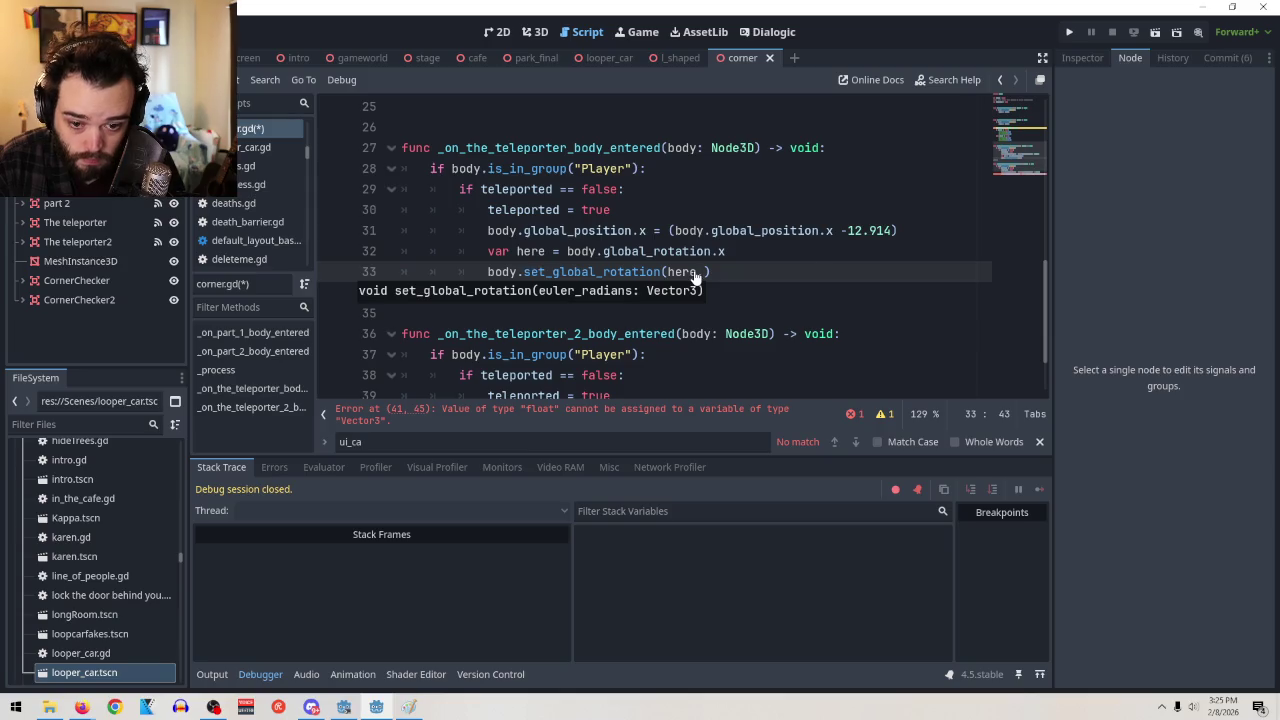
left_click(755, 253)
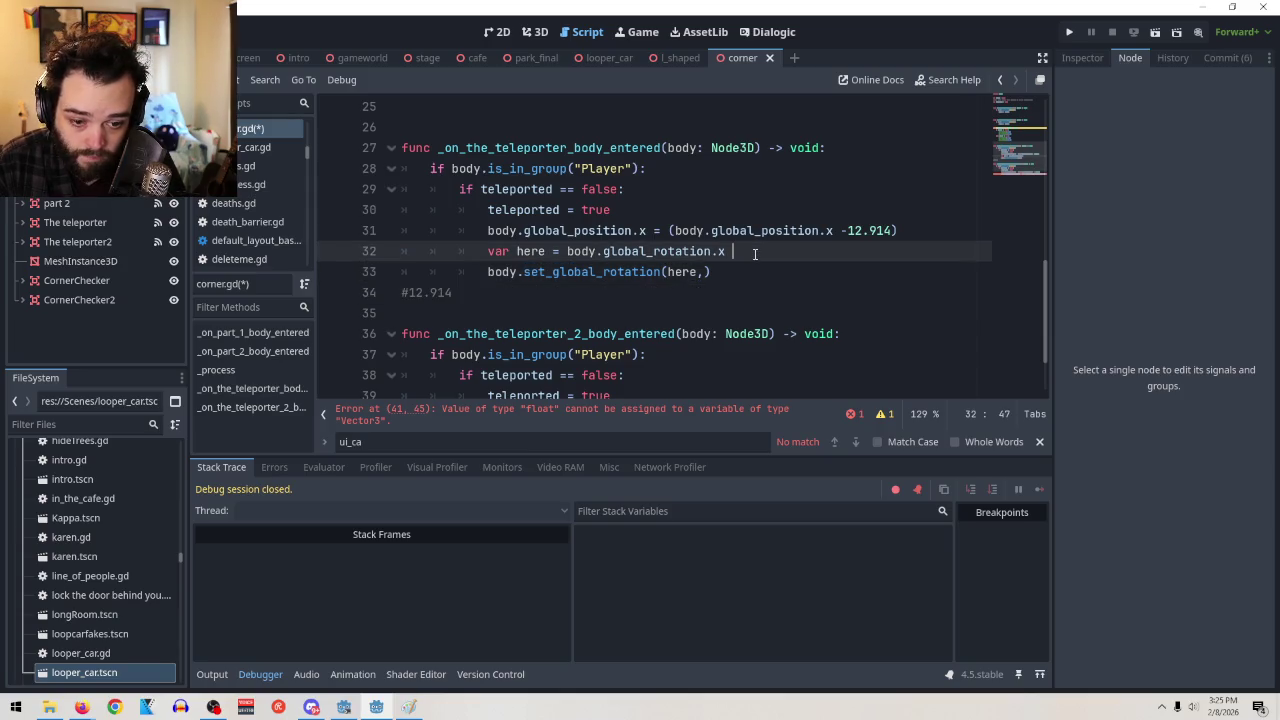
type("+180")
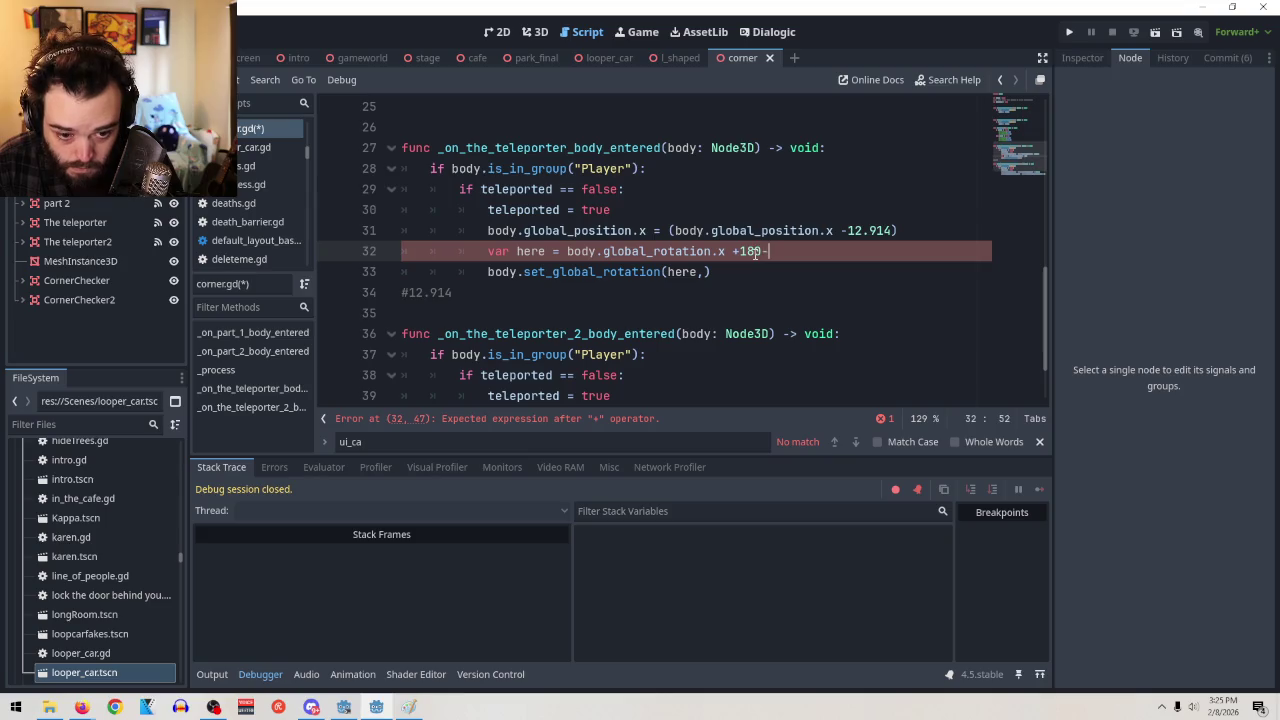
key("BackSpace")
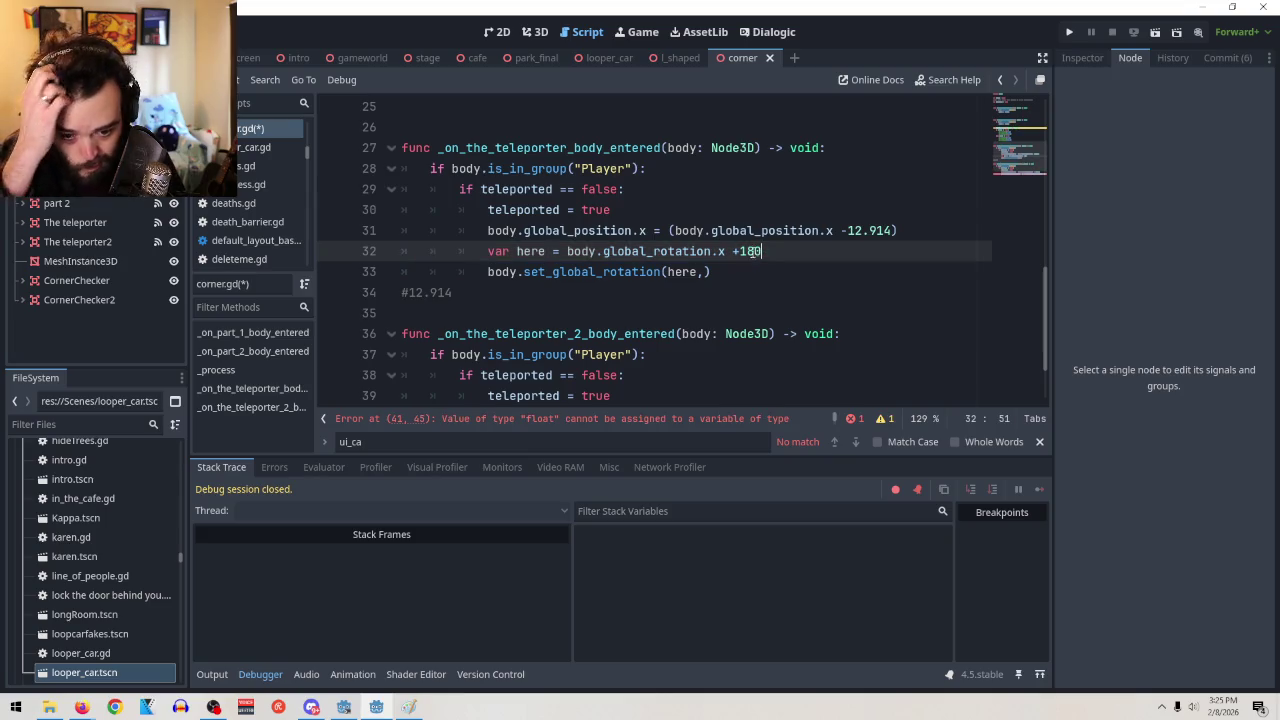
left_click(734, 251)
key("BackSpace")
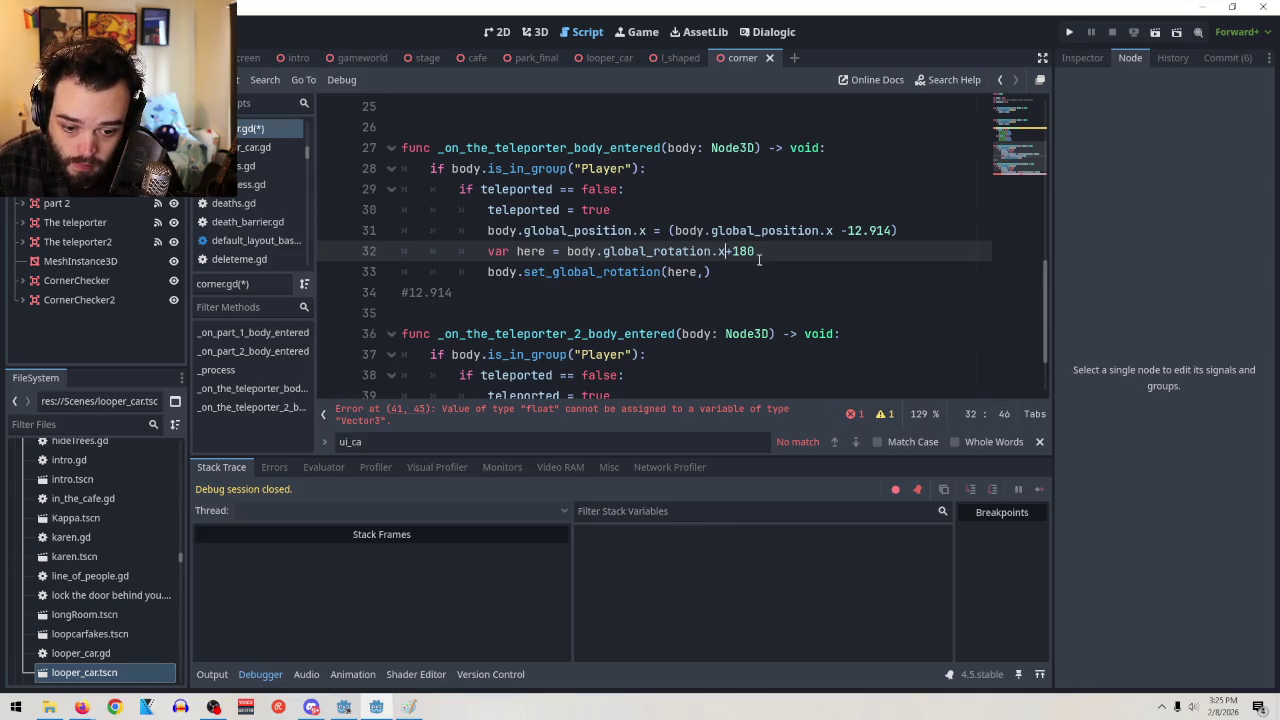
mouse_move(694, 251)
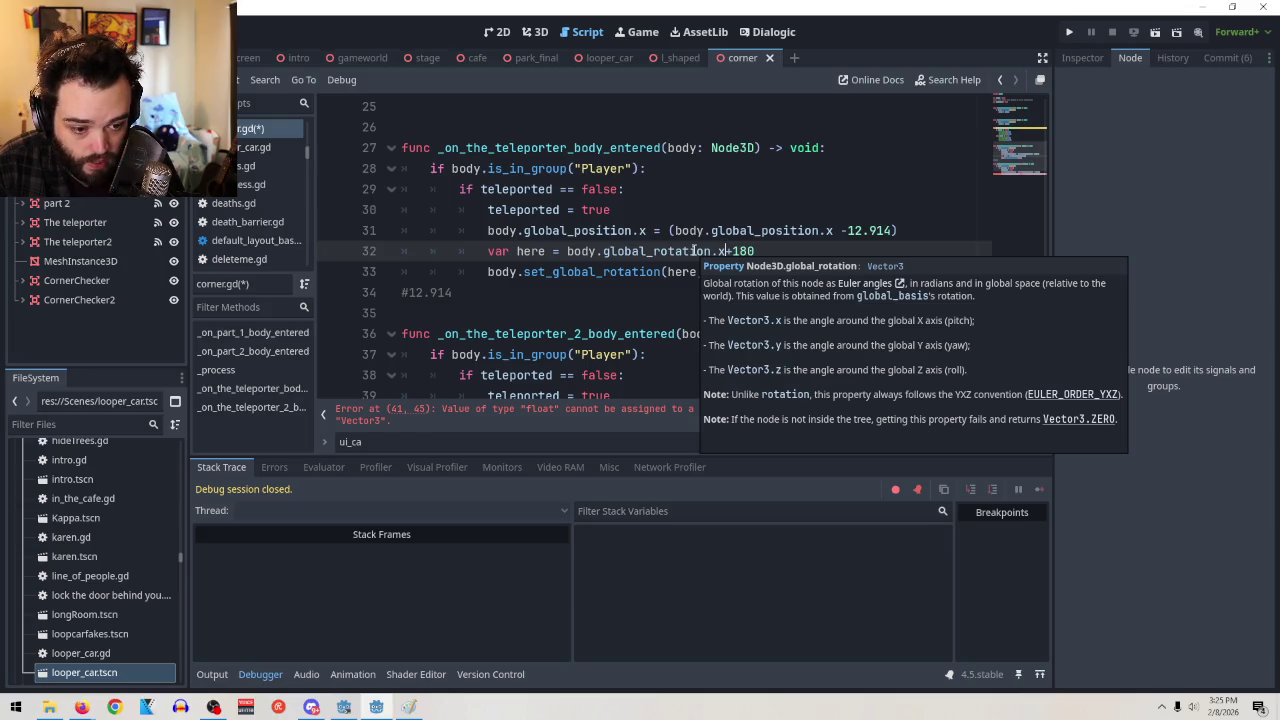
left_click(778, 251)
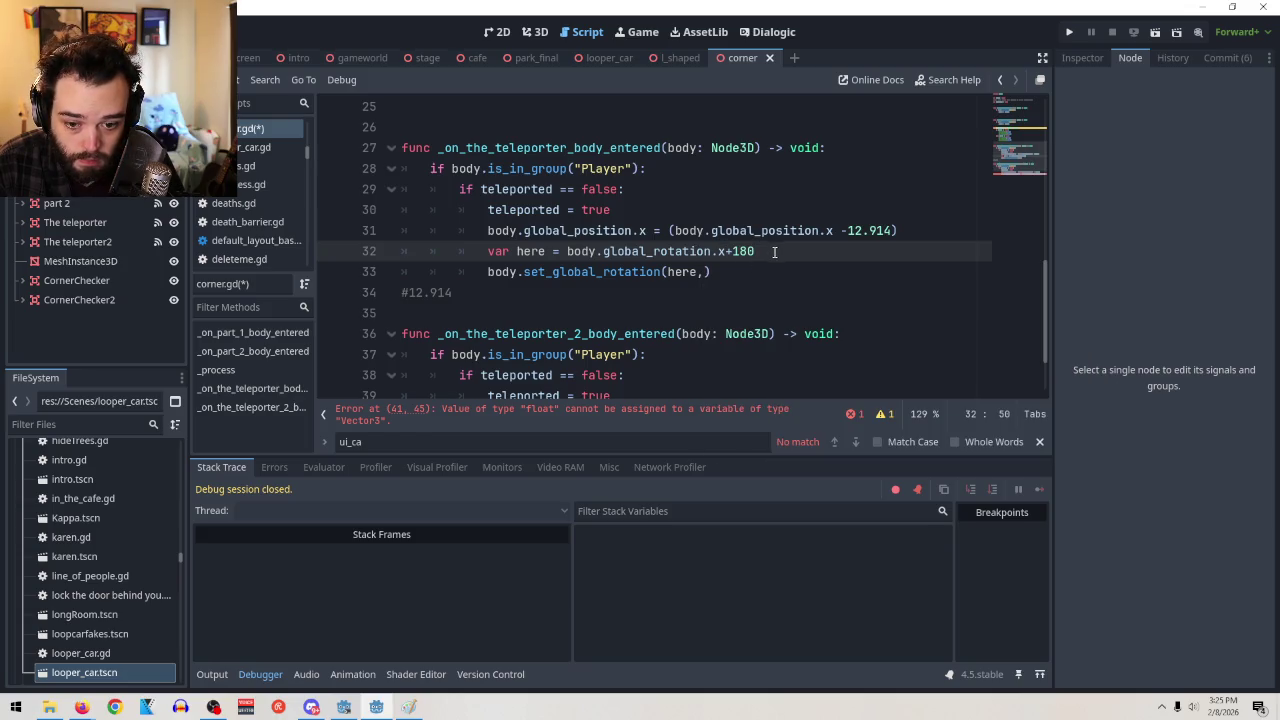
Delete the stray comma inside set_global_rotation(here) on line 33
left_click(709, 272)
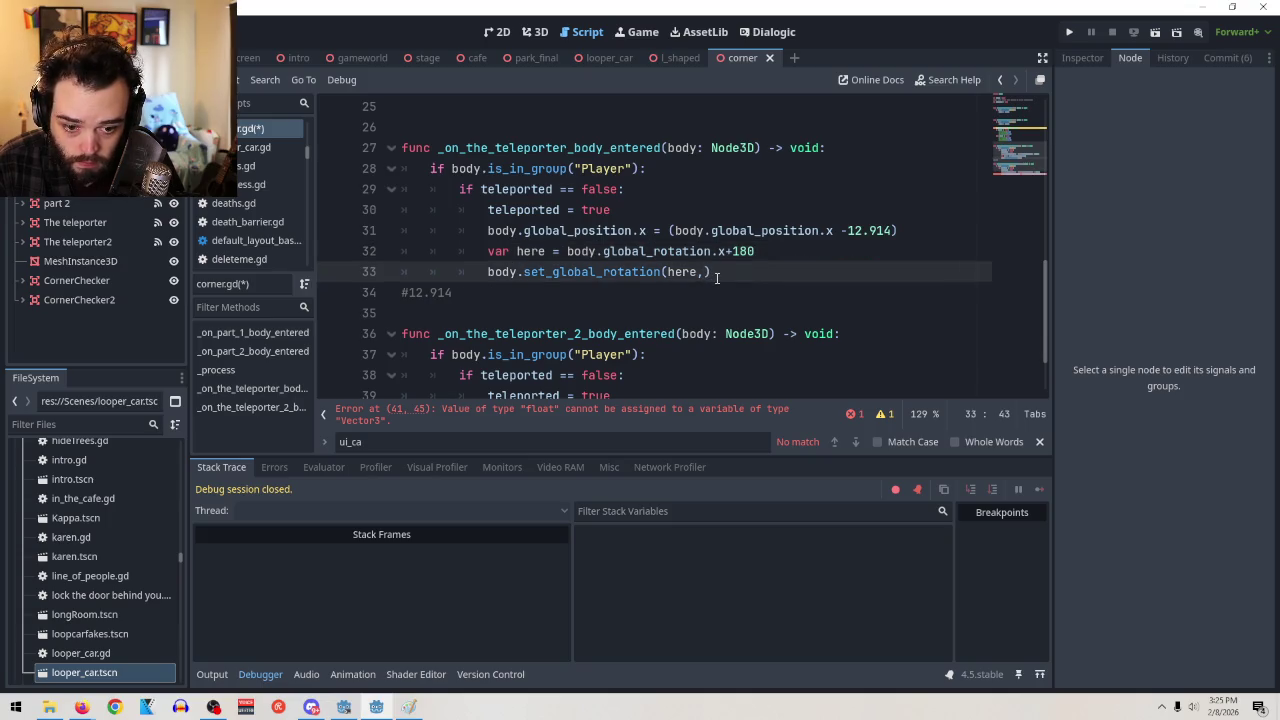
key("BackSpace")
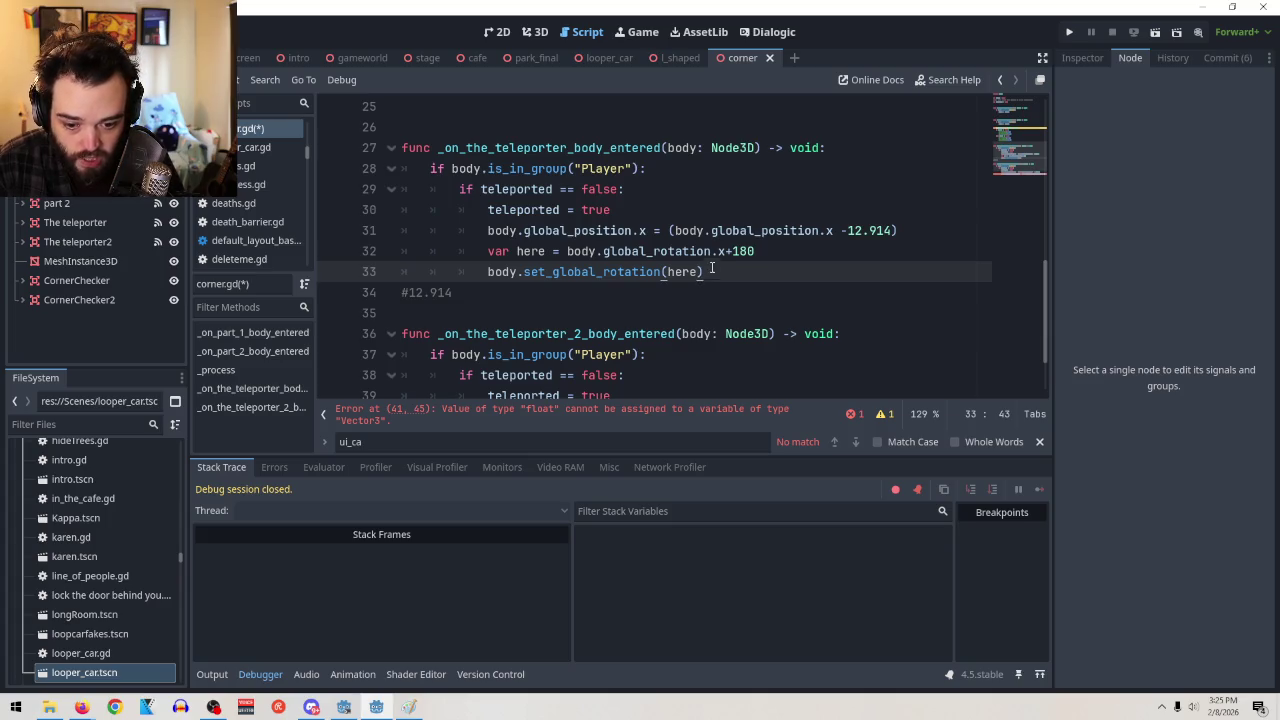
mouse_move(687, 256)
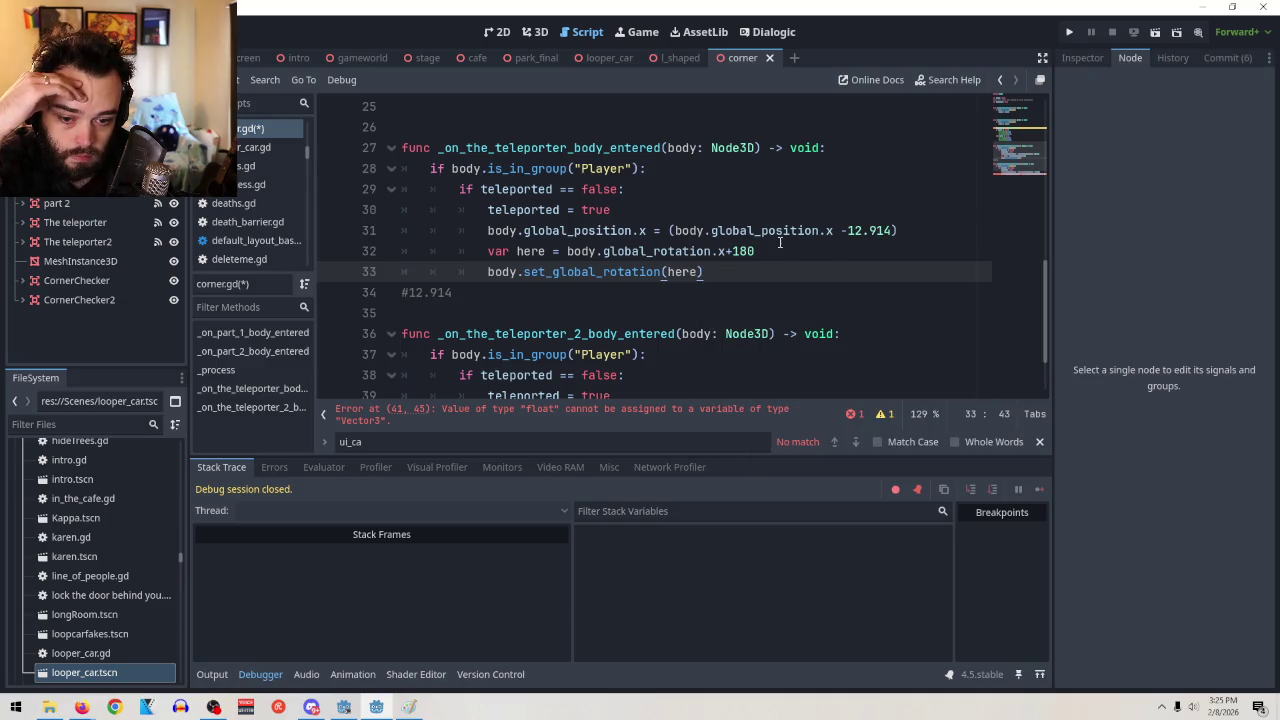
left_click_drag(755, 251, 726, 251)
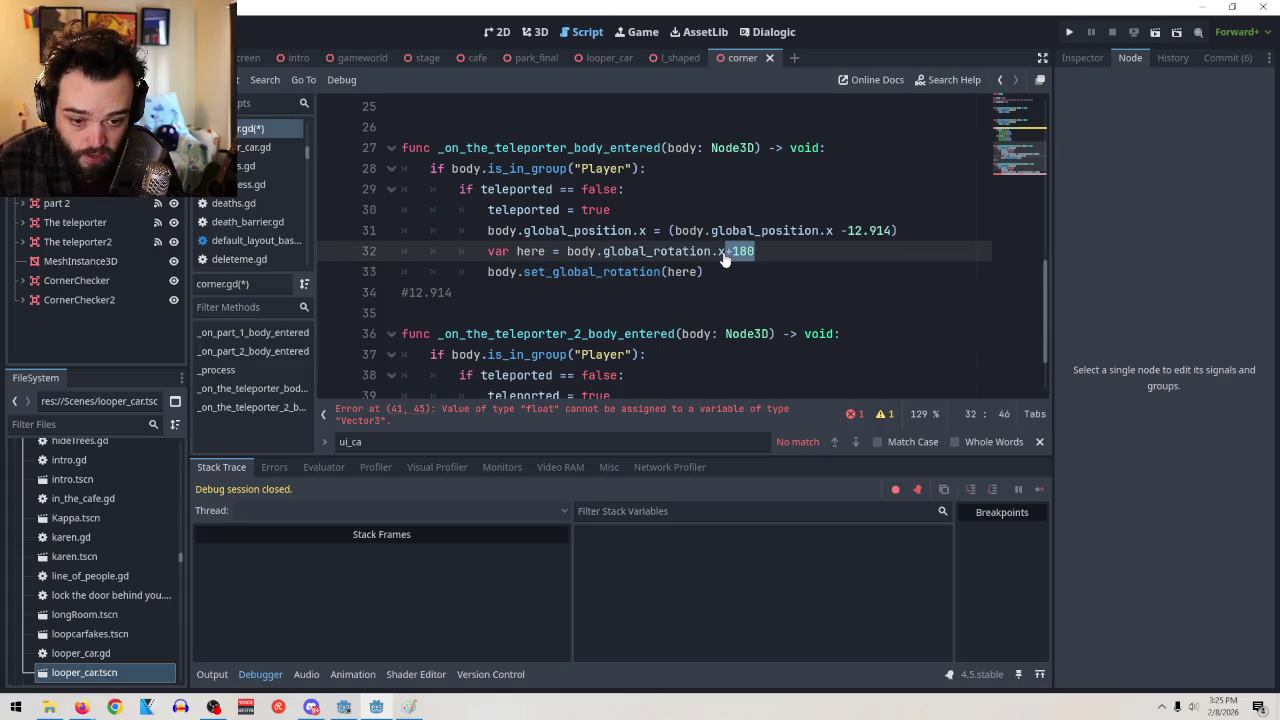
Move +180 to line 33 as body.set_global_rotation.x = here+180, then bring up the global_rotation docs
key("BackSpace")
left_click(698, 272)
type("+180")
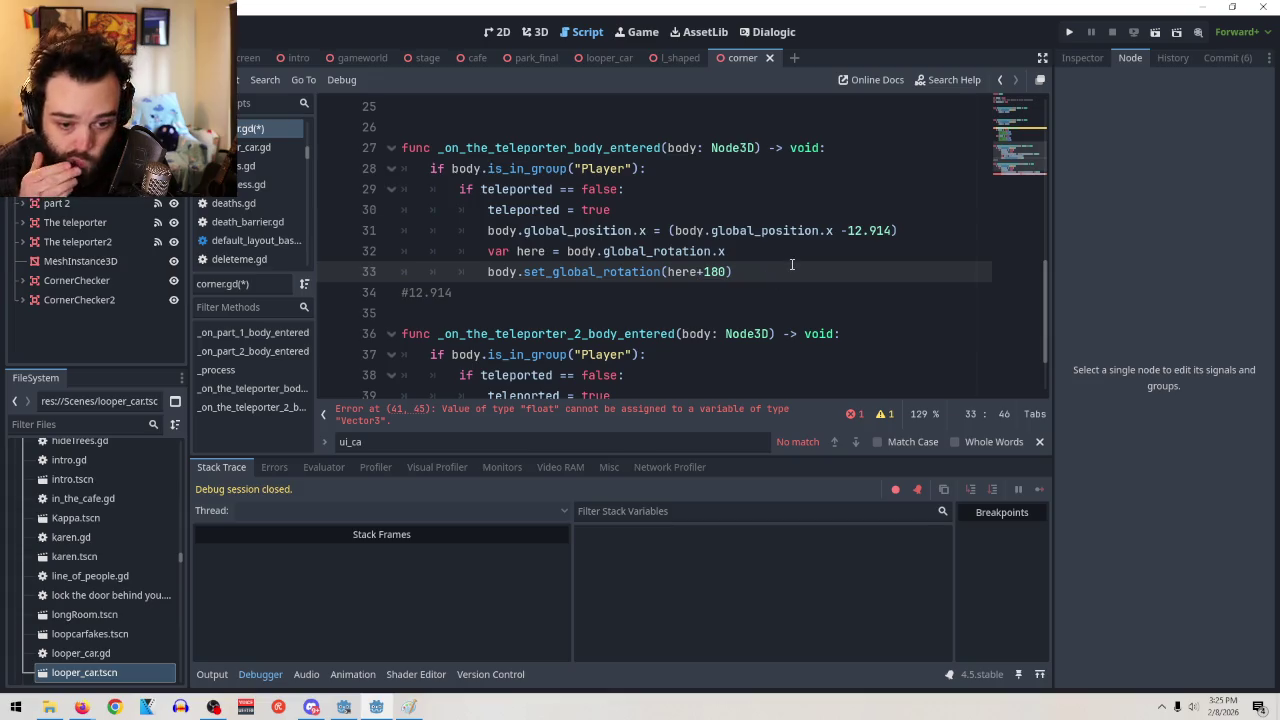
type(")")
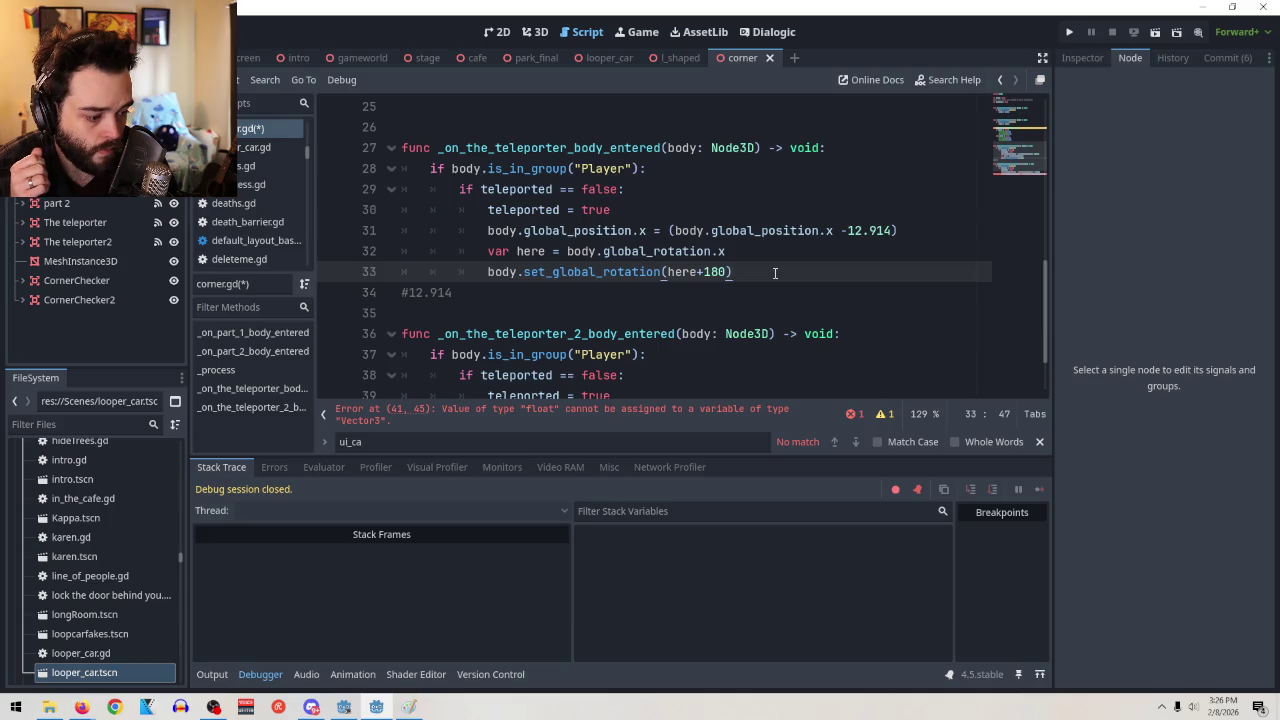
key("BackSpace")
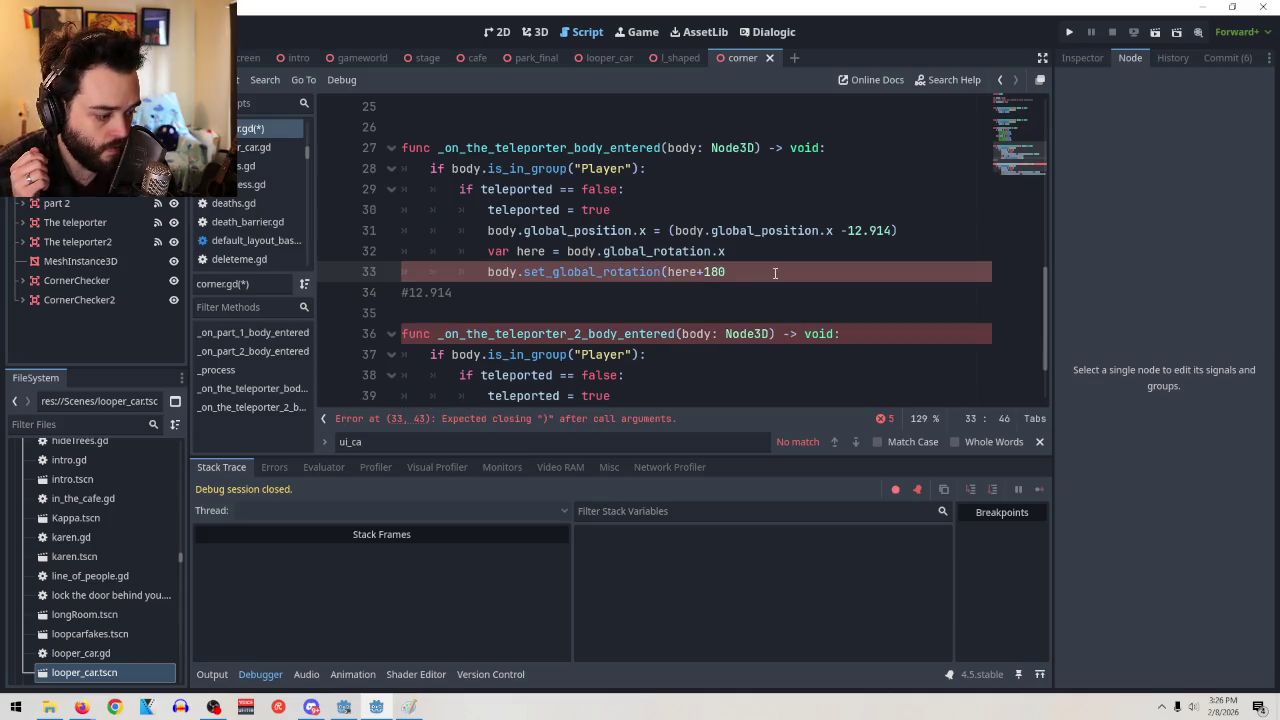
key("Left")
key("Left")
key("Left")
key("BackSpace")
type(".x ")
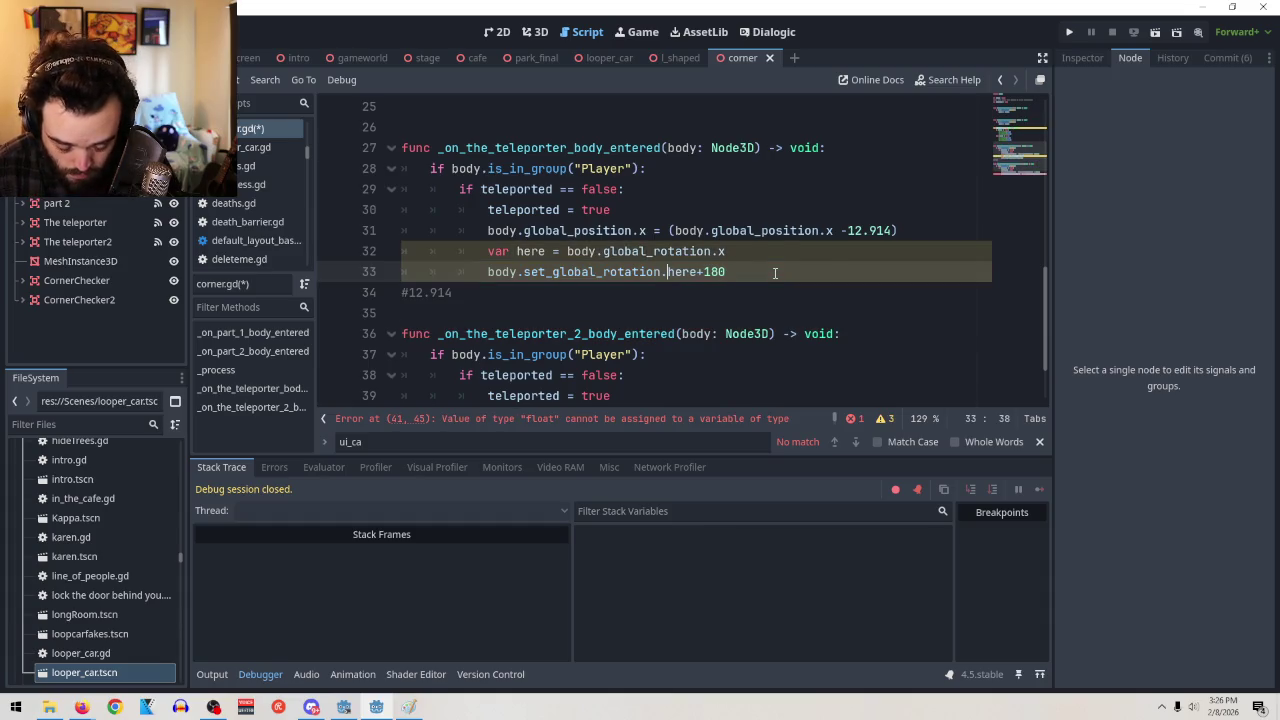
type("=")
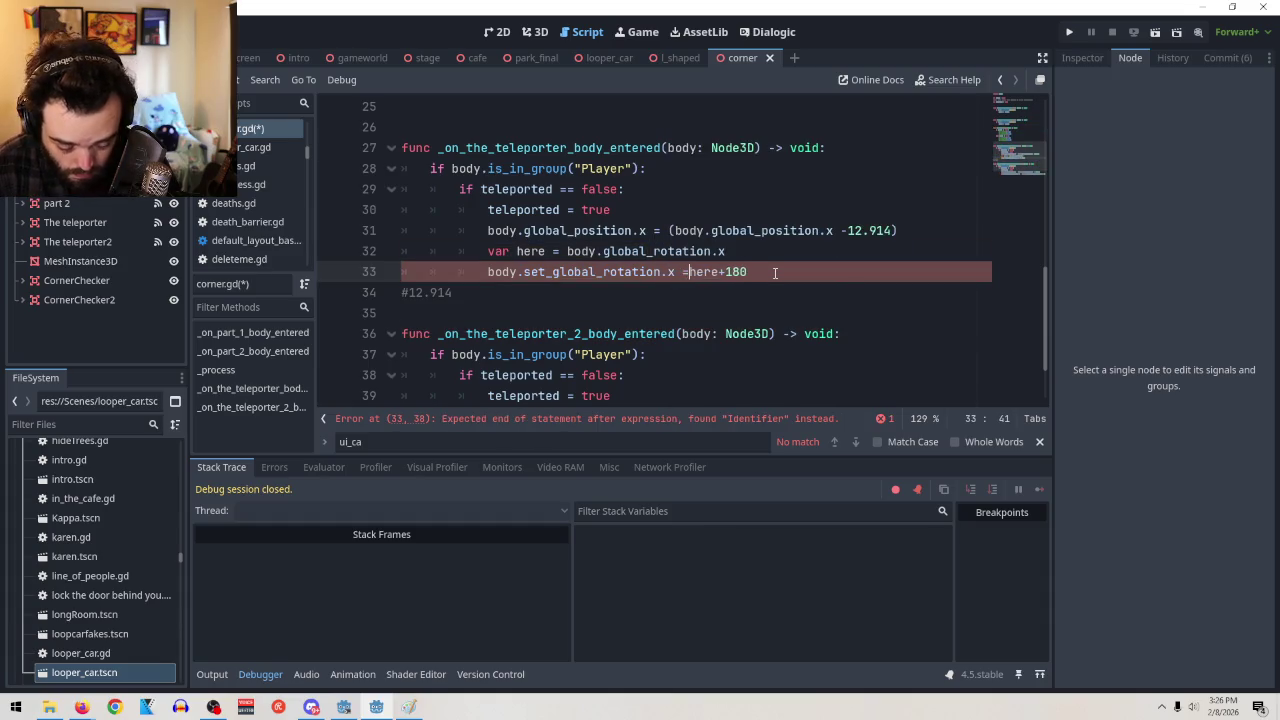
key("End")
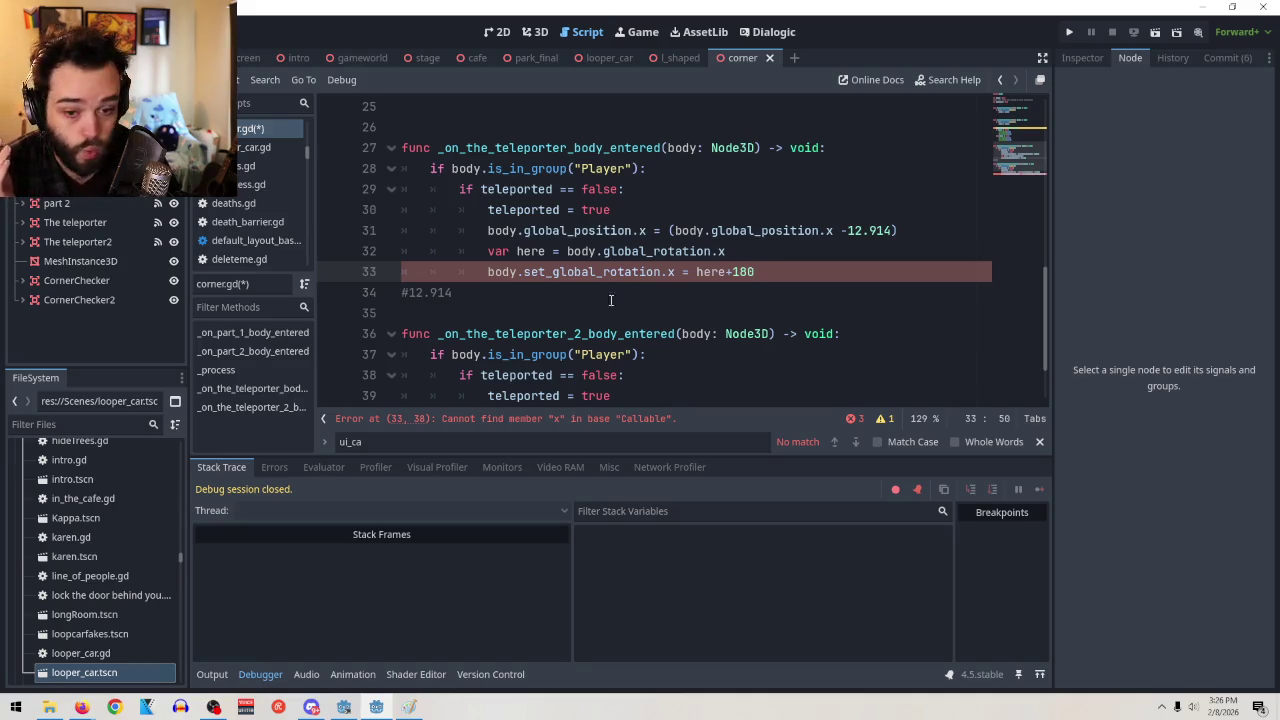
mouse_move(82, 706)
left_click(247, 638)
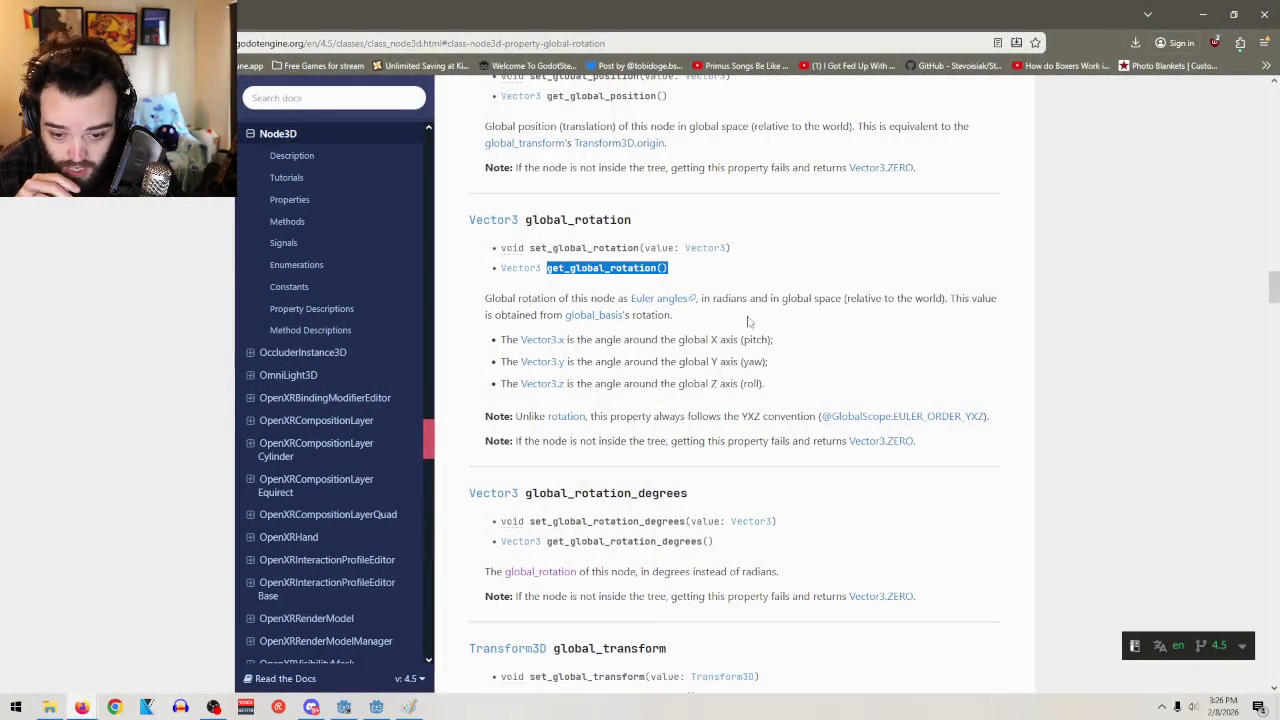
scroll(748, 338, "down", 1)
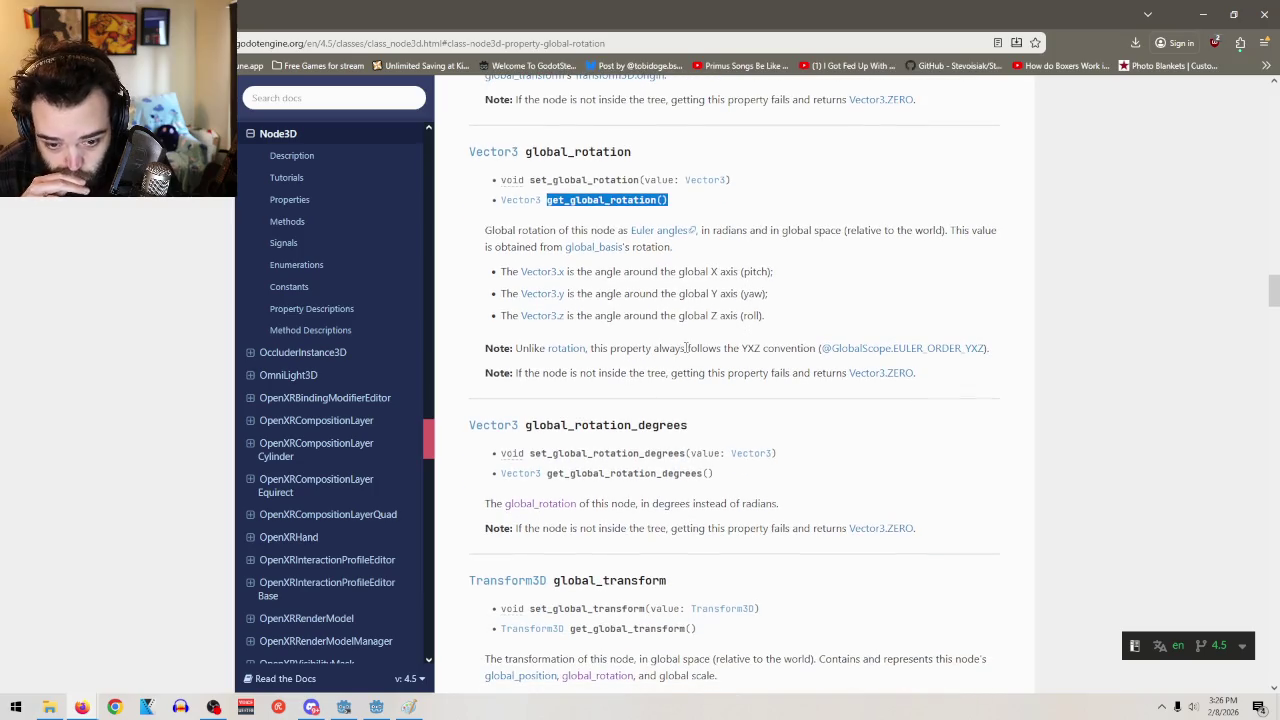
left_click(566, 349)
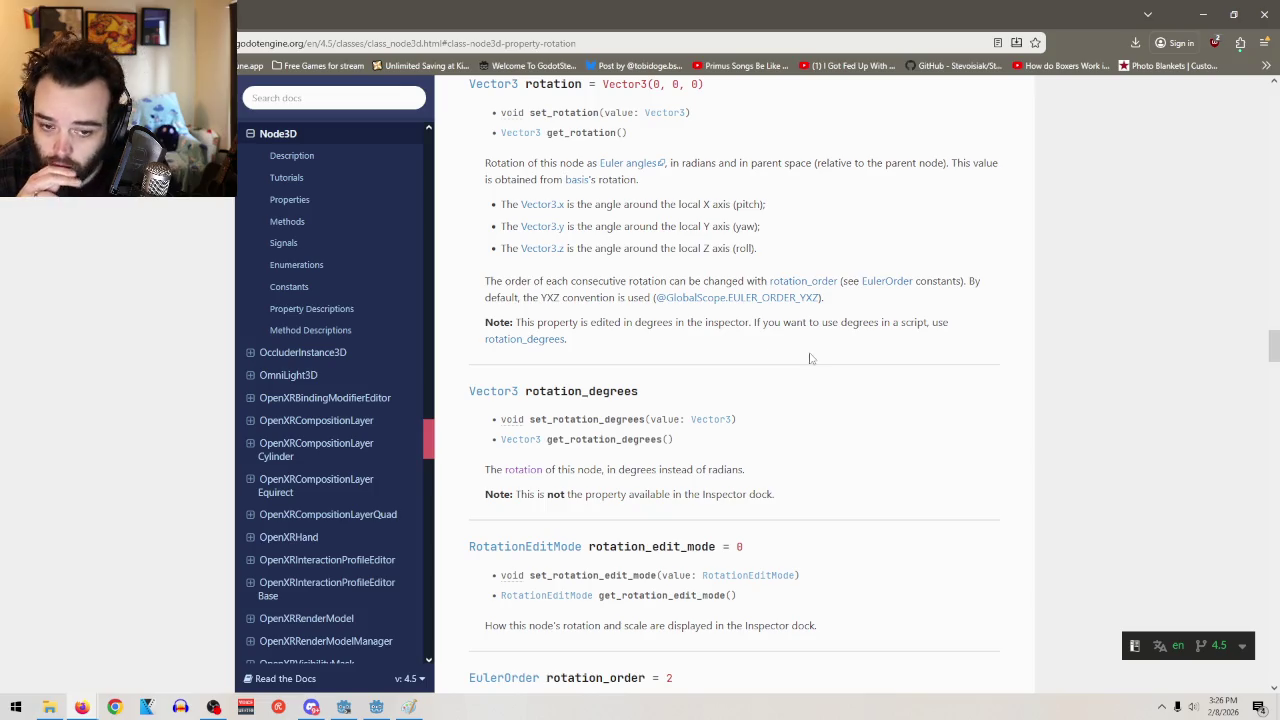
key("alt+Left")
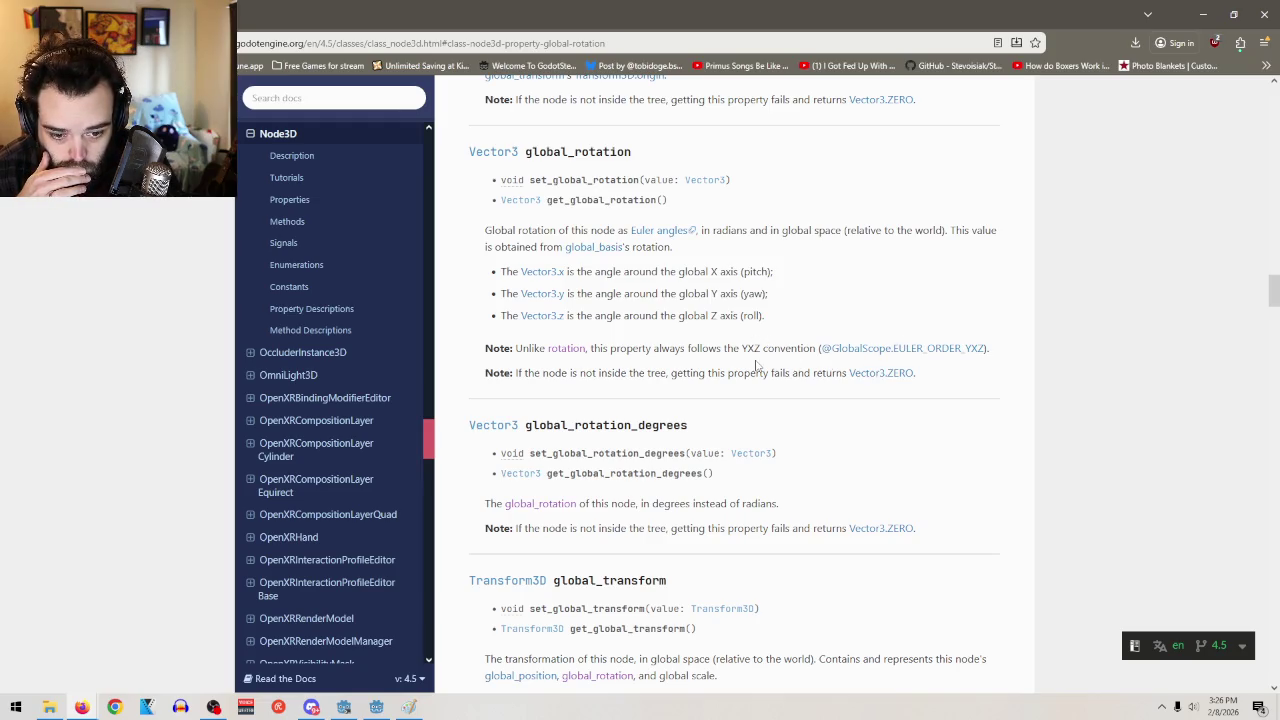
left_click(1203, 14)
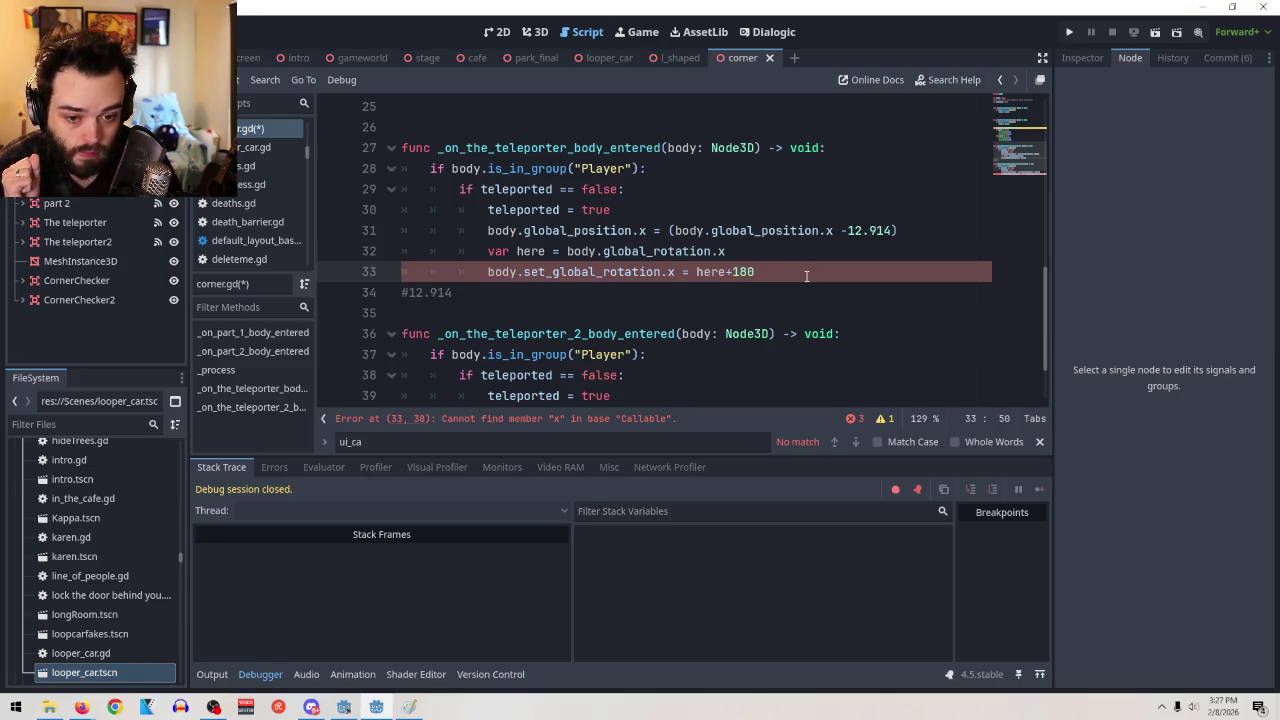
Erase '= here+180' and the trailing here from line 33, leaving body.set_global_rotation.x
key("BackSpace")
key("BackSpace")
key("BackSpace")
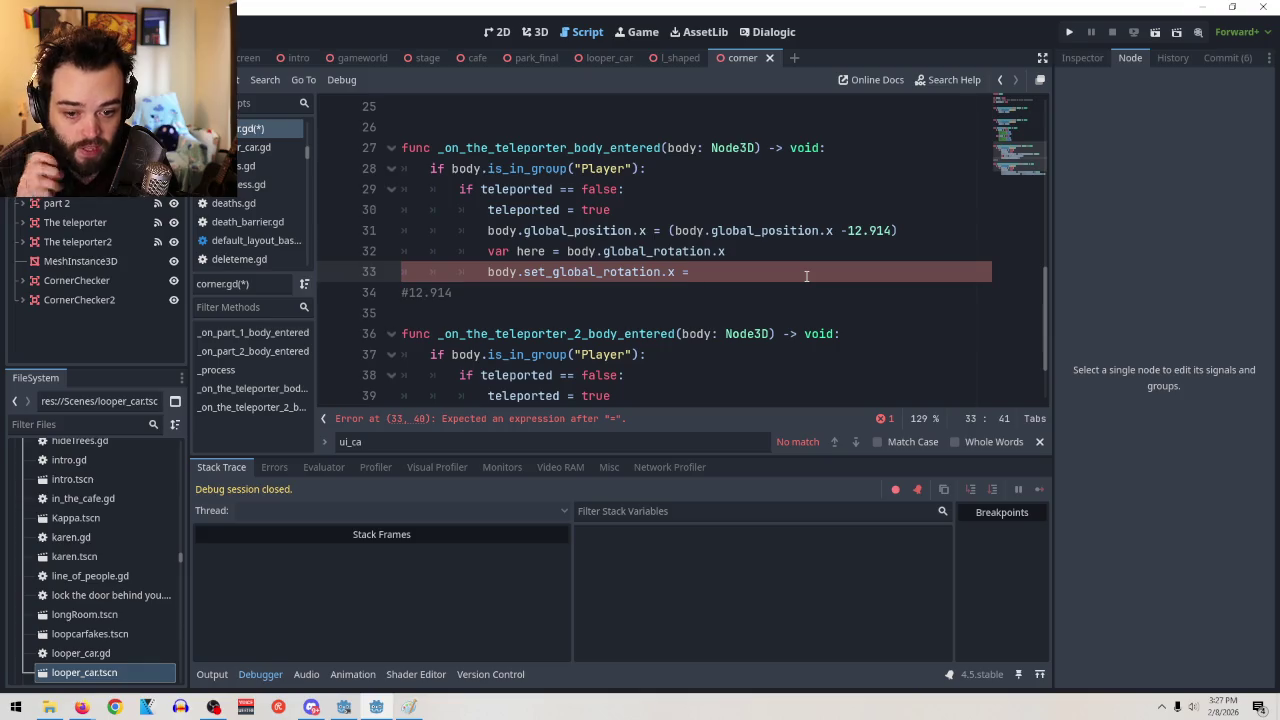
key("BackSpace")
key("BackSpace")
key("BackSpace")
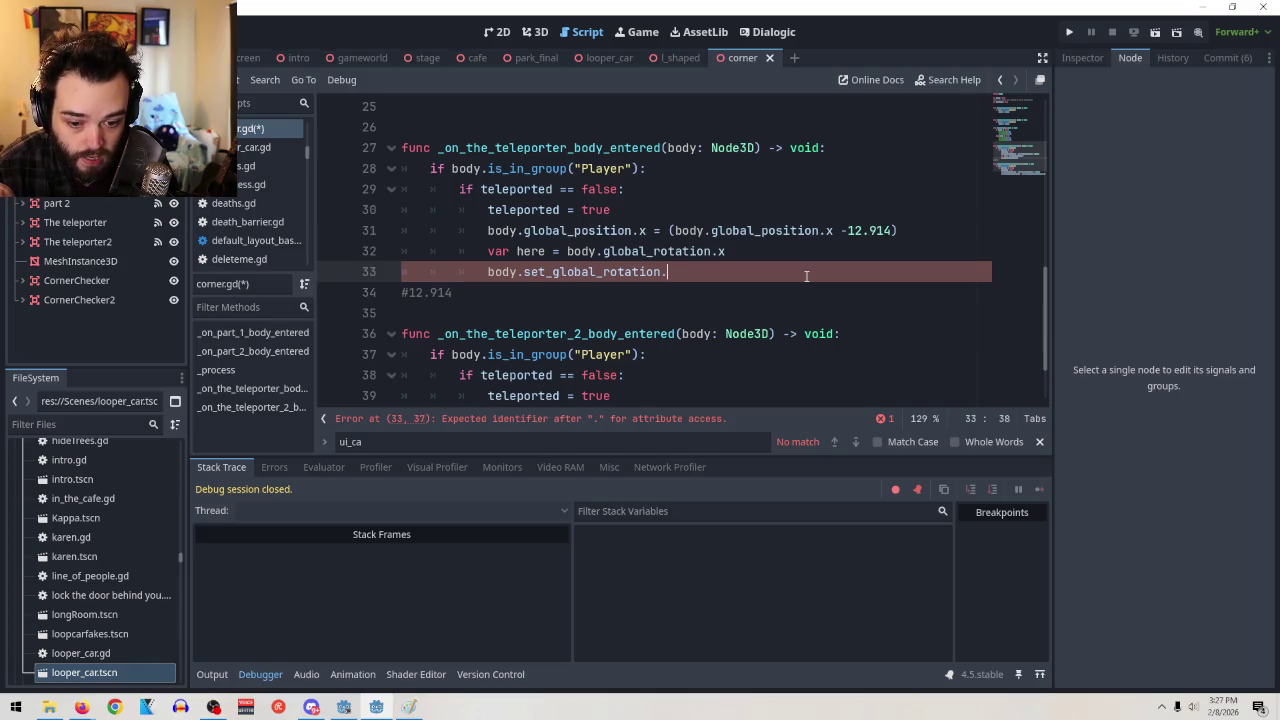
type("here")
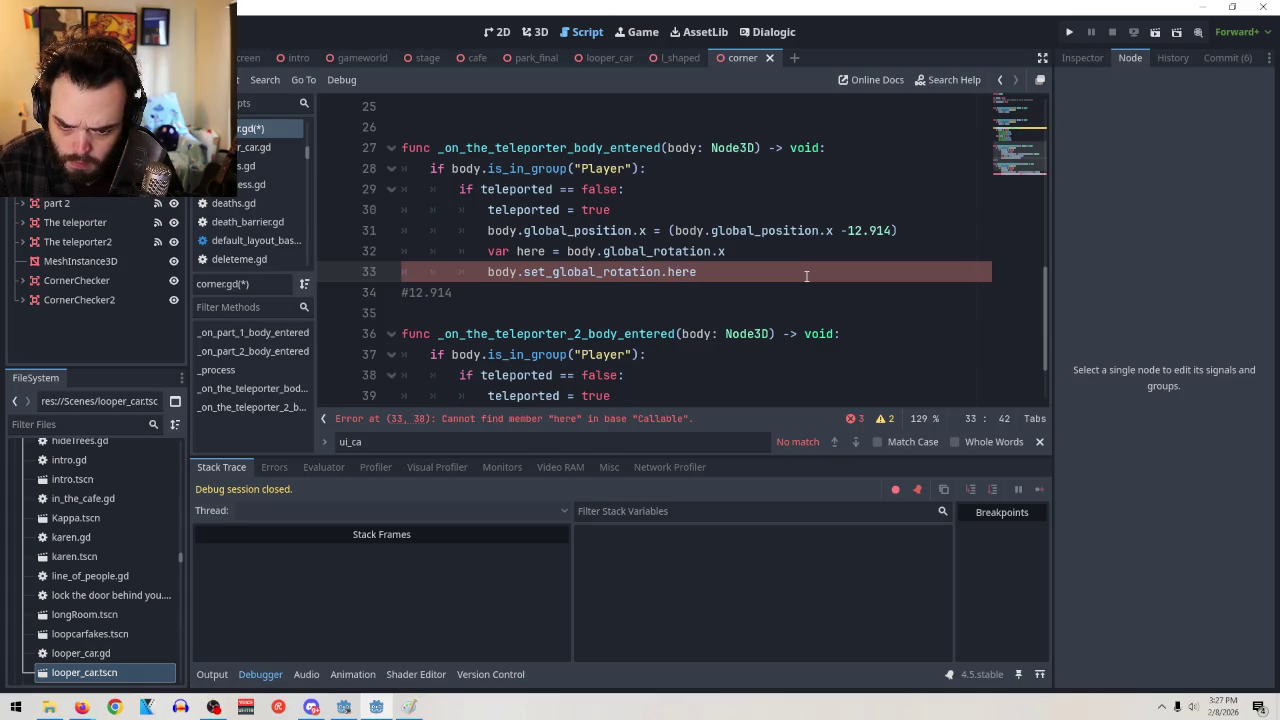
left_click(667, 272)
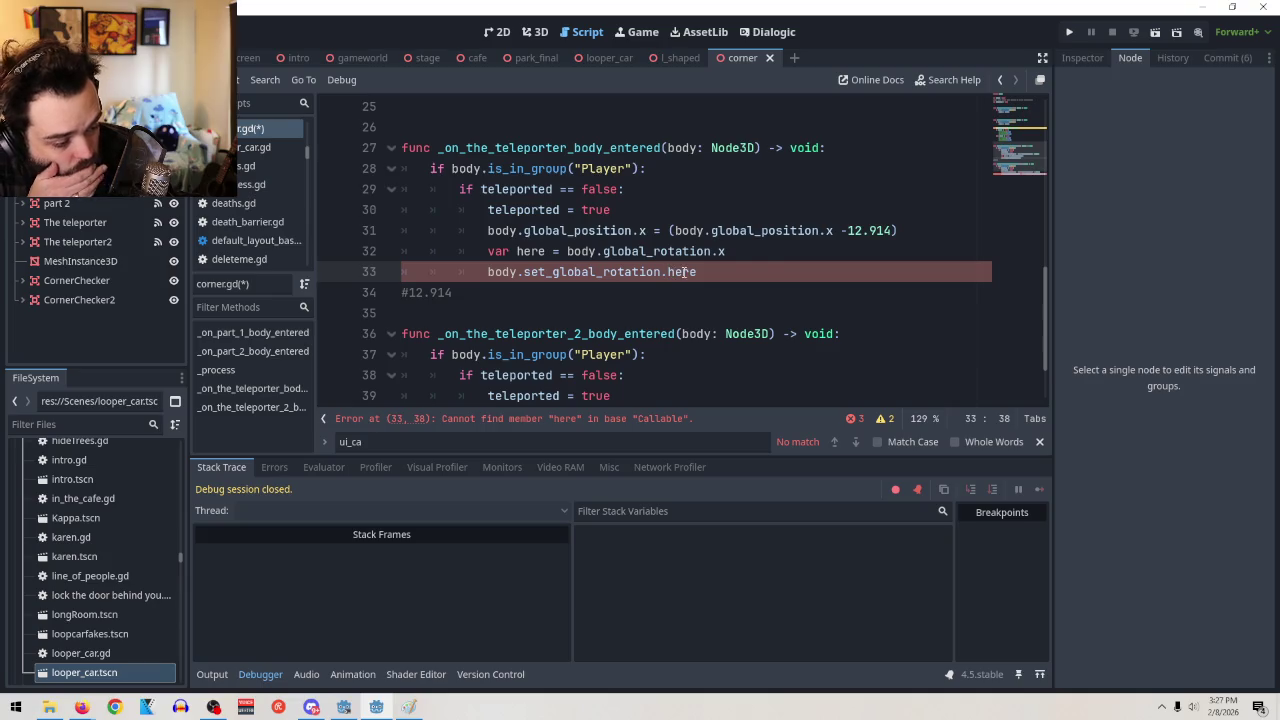
left_click(771, 273)
key("BackSpace")
key("BackSpace")
key("BackSpace")
type("x")
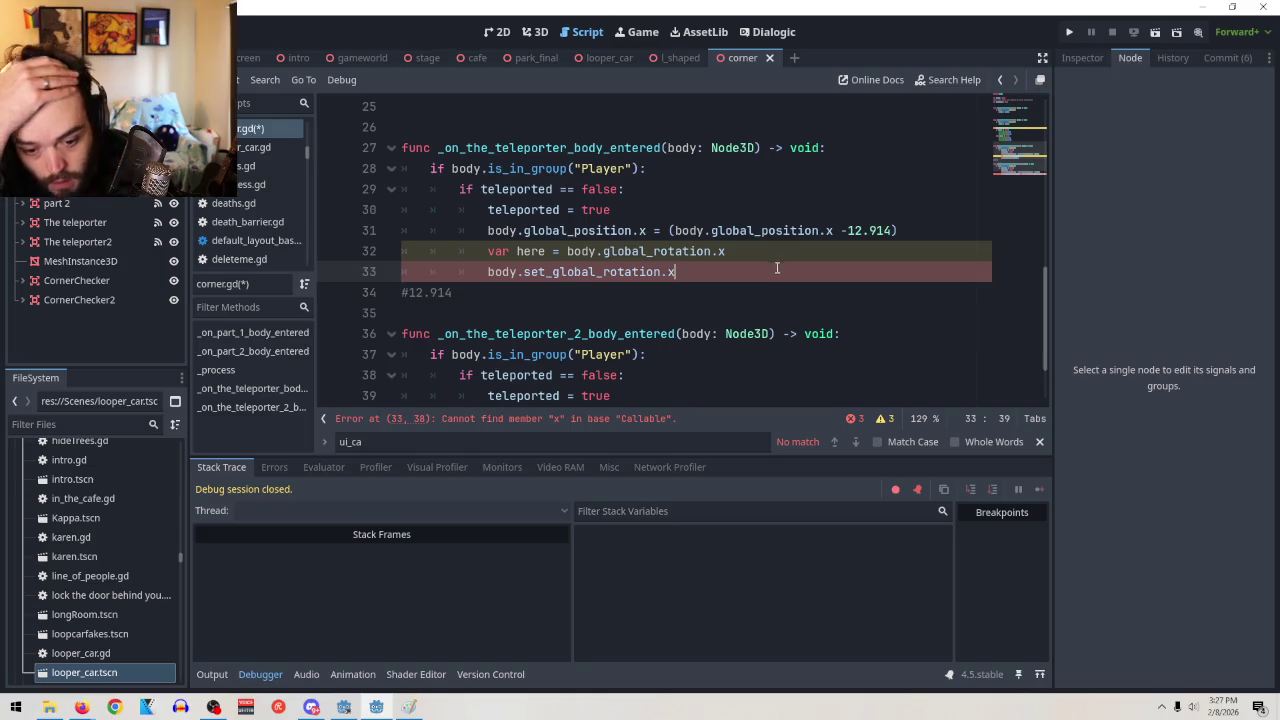
Make line 32 var here = body.global_rotation and add a new line here.x += 180
left_click(770, 249)
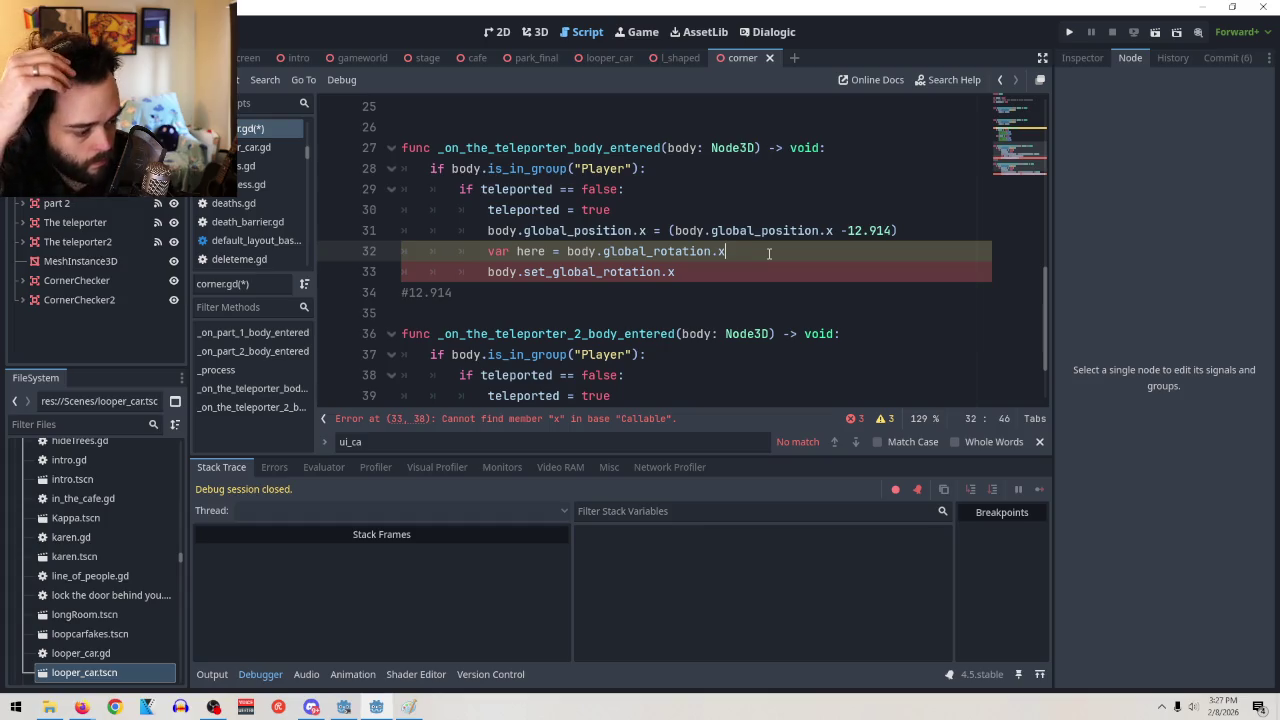
key("BackSpace")
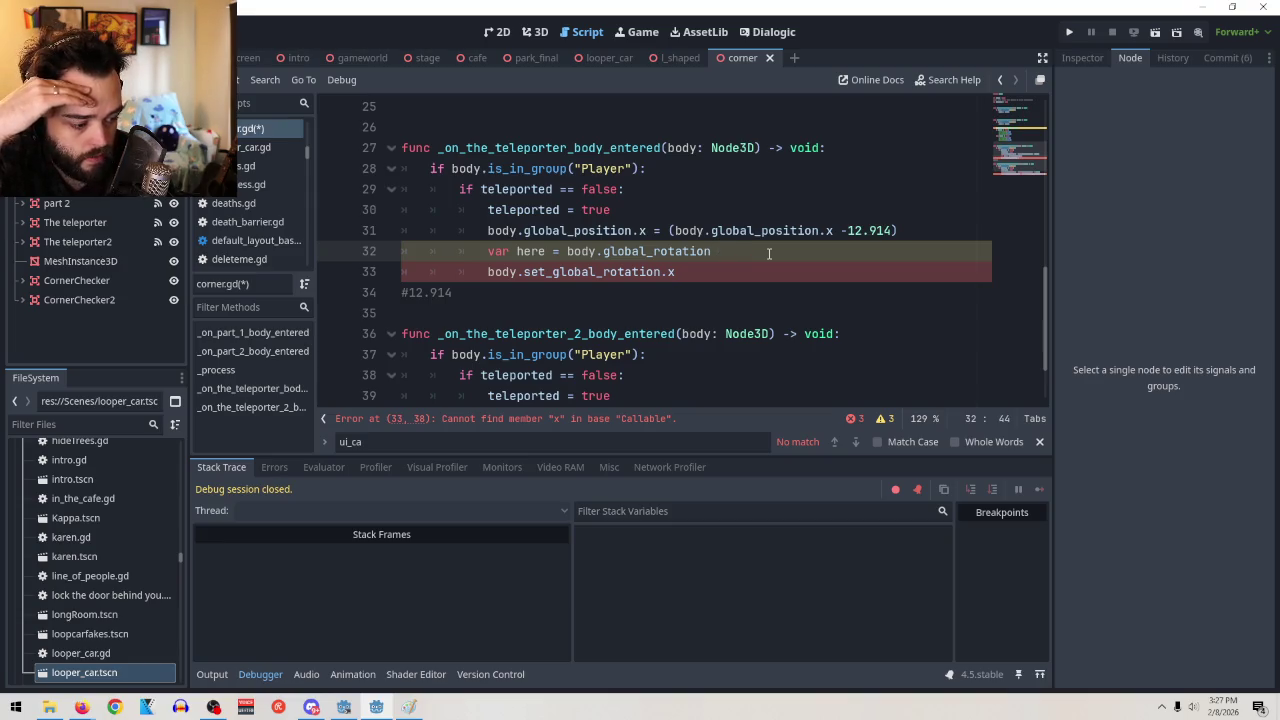
left_click(768, 270)
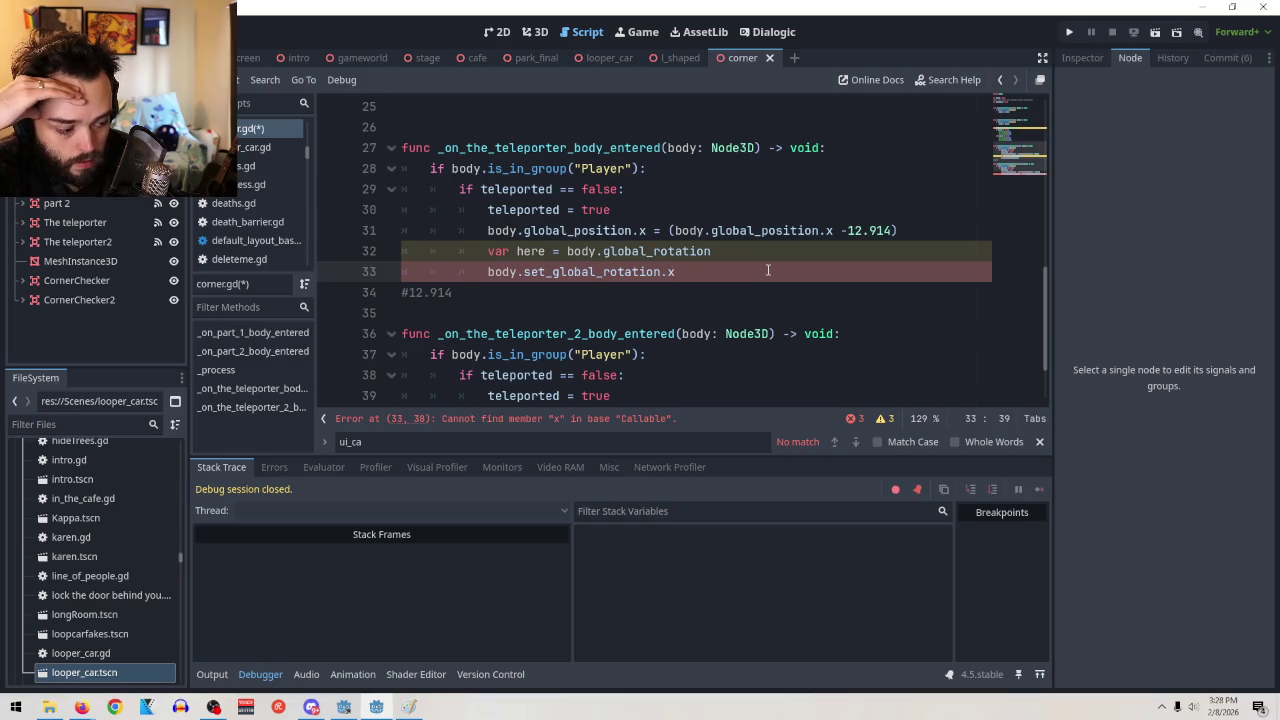
key("BackSpace")
key("BackSpace")
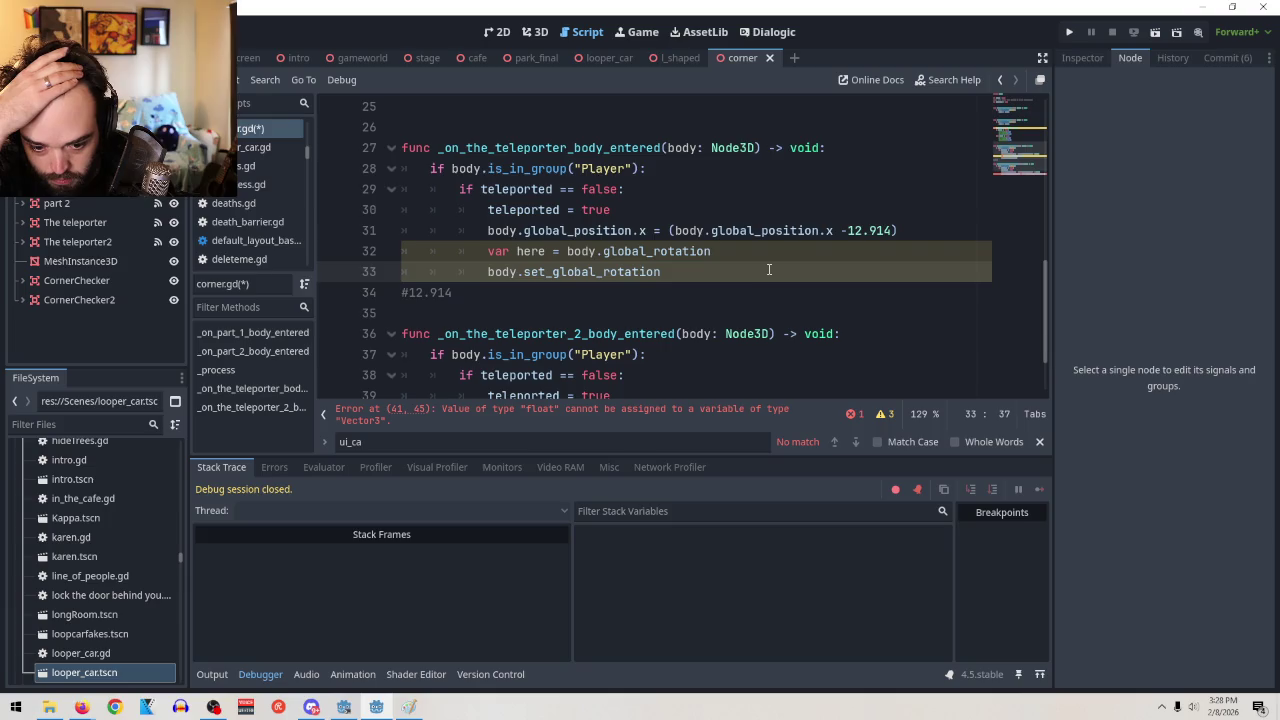
mouse_move(679, 251)
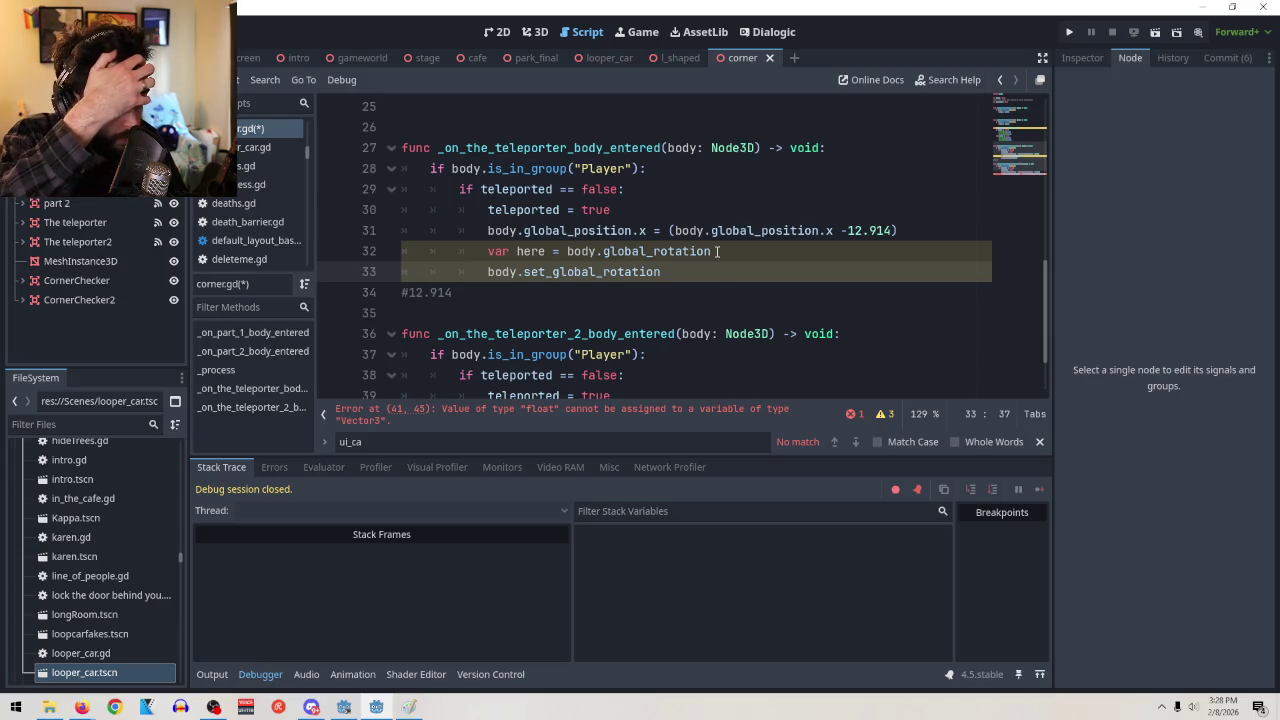
left_click(716, 251)
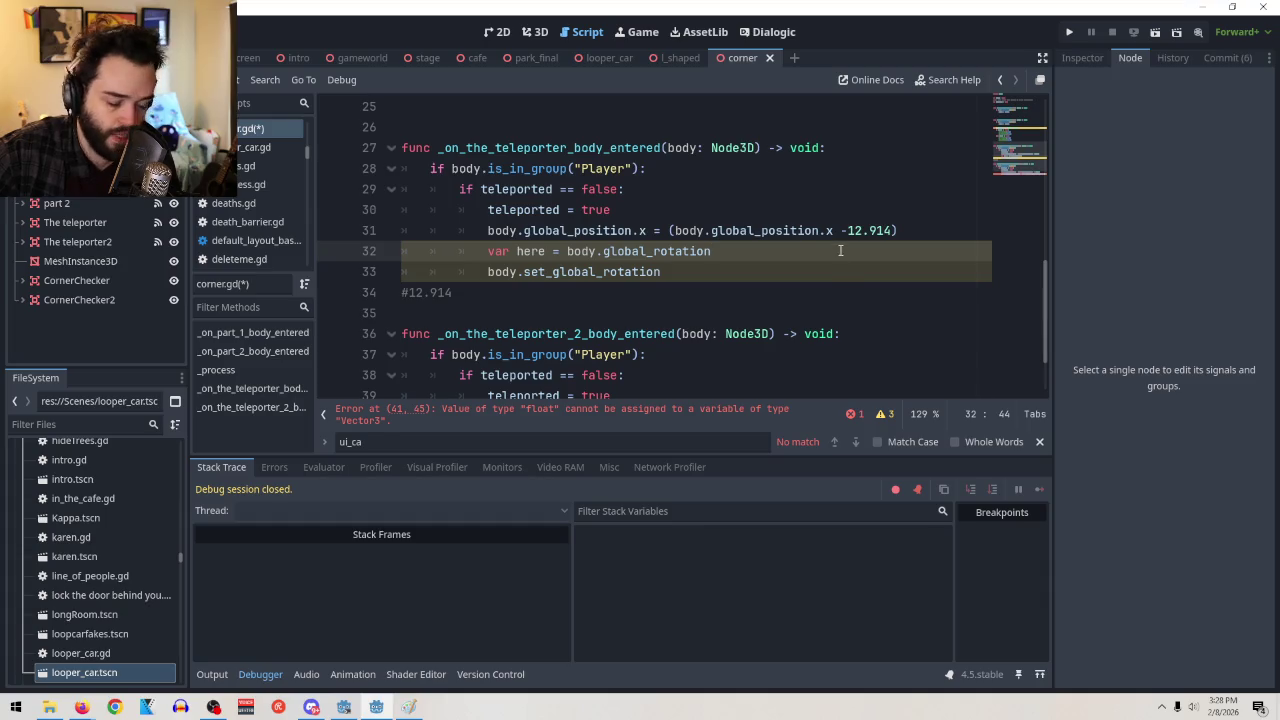
type(".x")
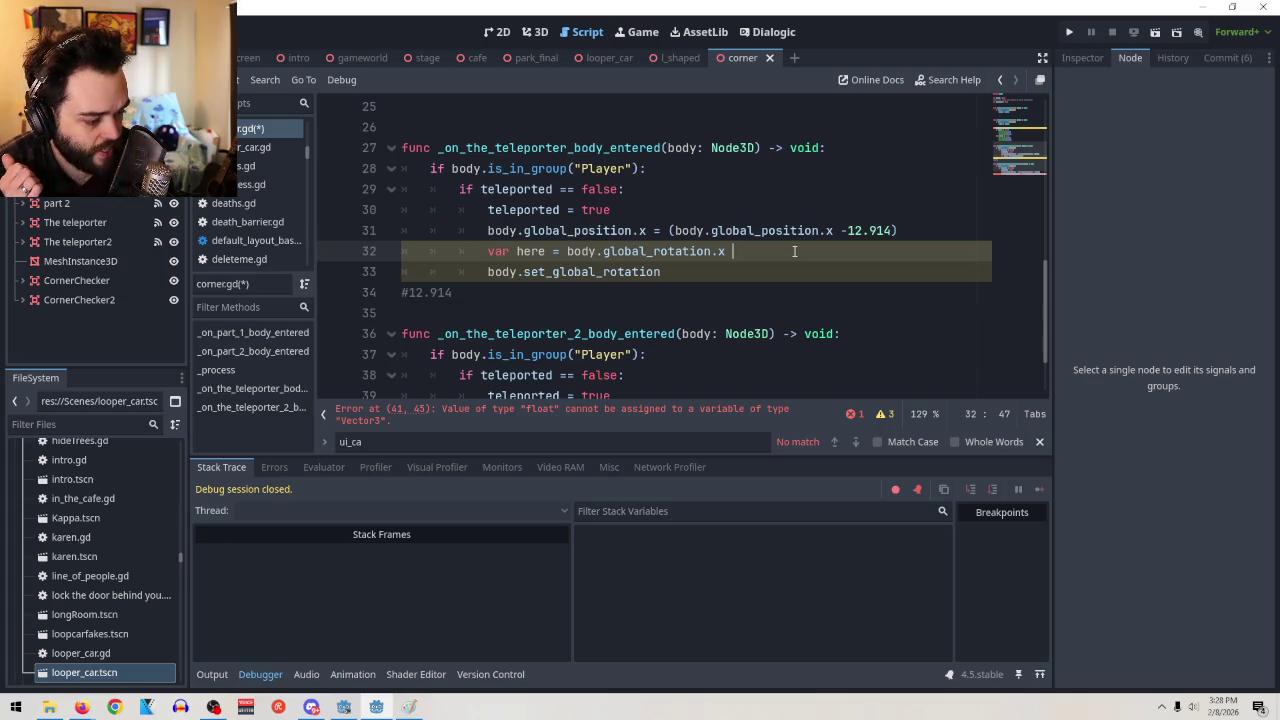
key("BackSpace")
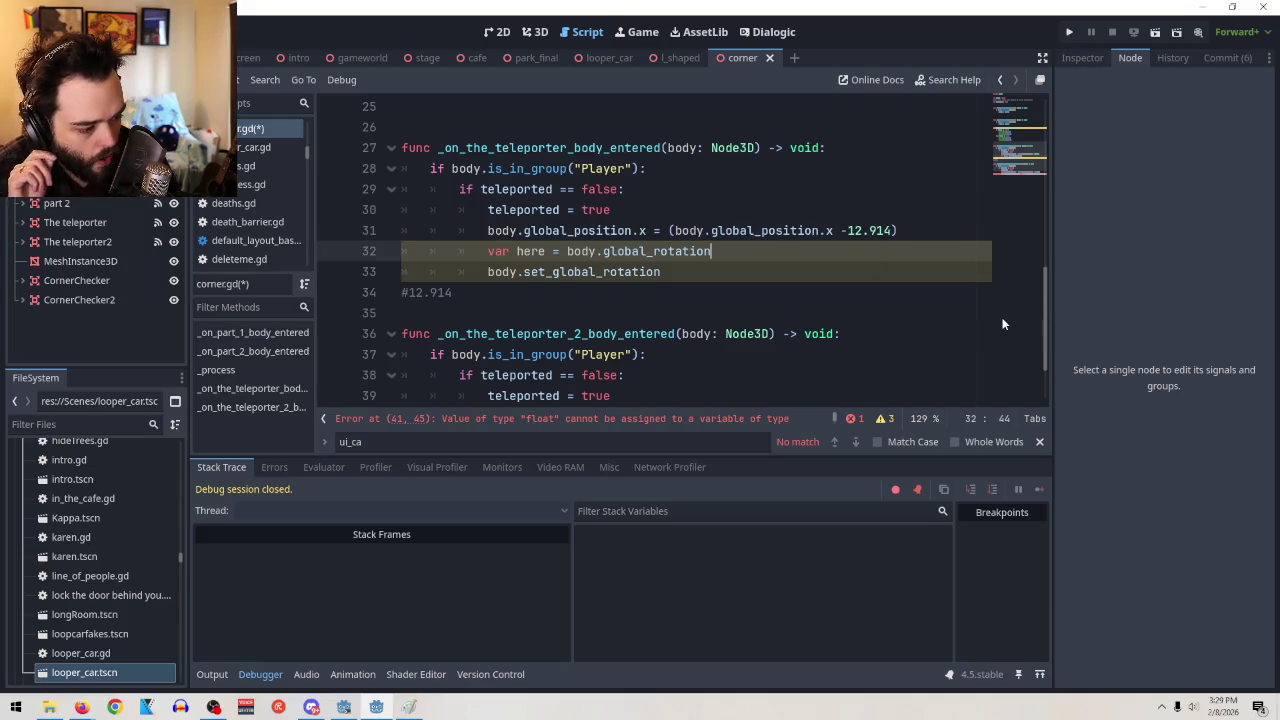
key("Return")
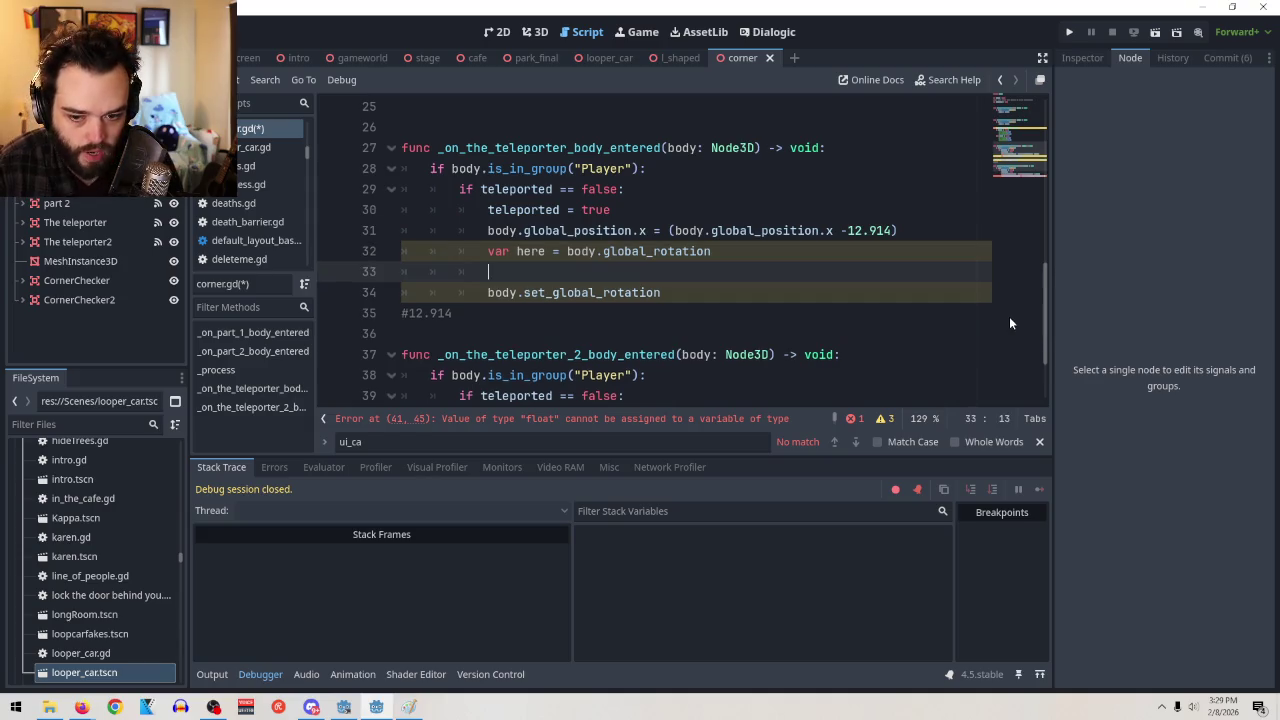
type("here.x +")
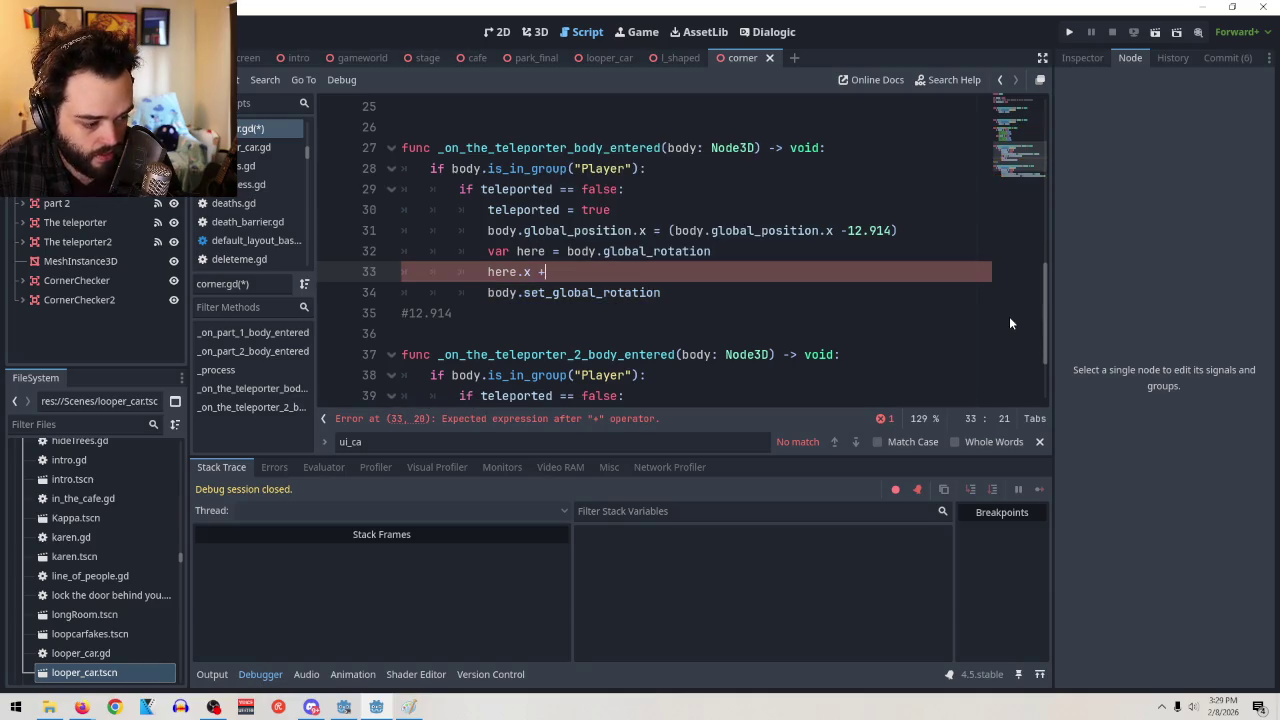
type("= 180")
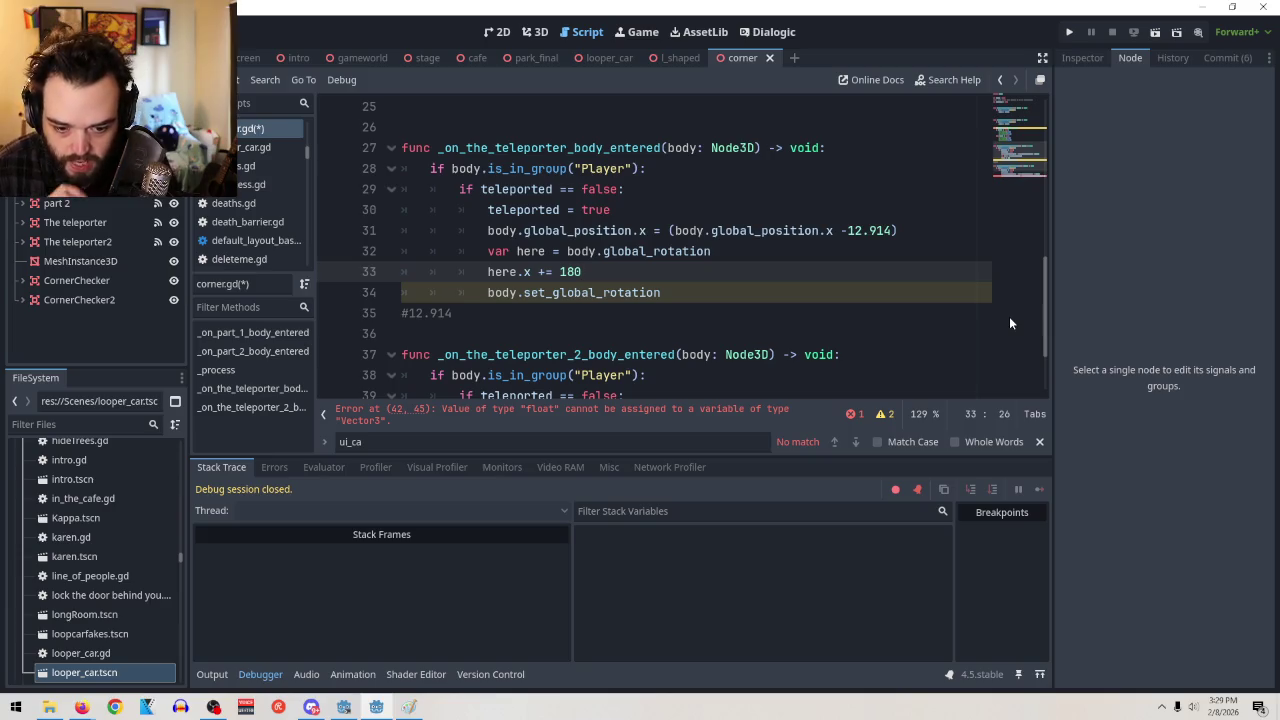
Rewrite line 34 as body.set_global_rotation(here)
left_click(811, 291)
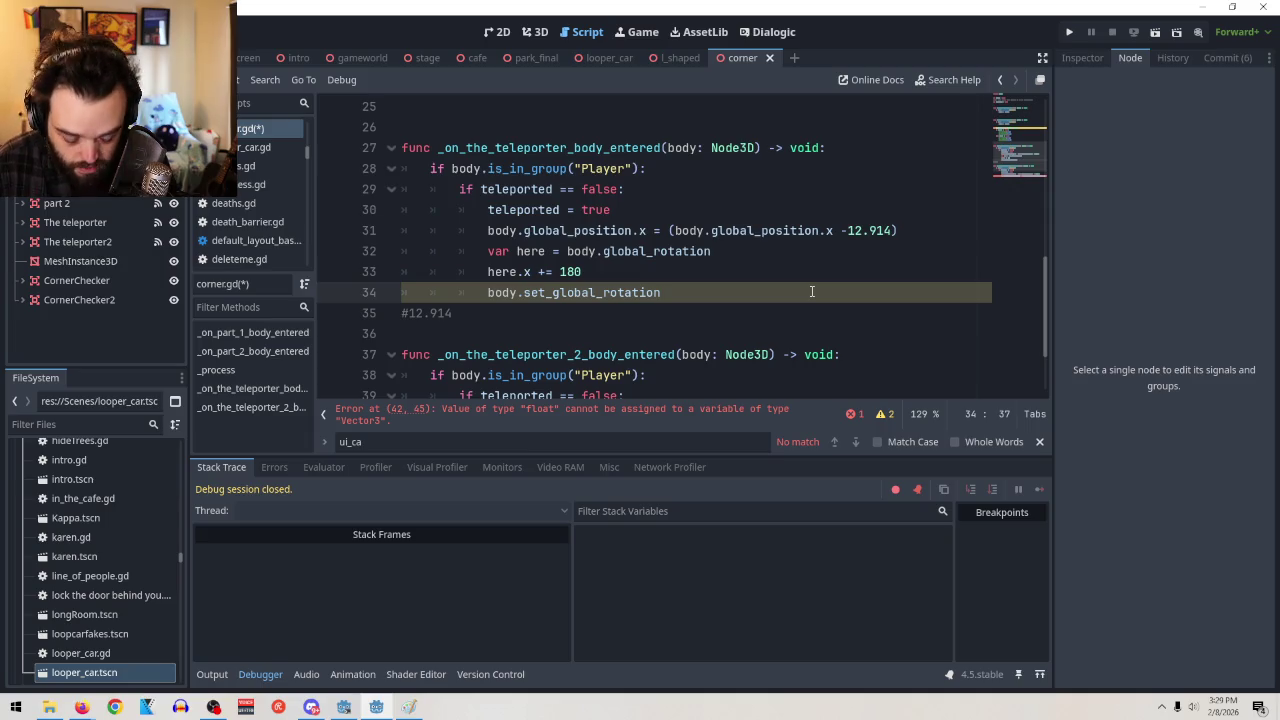
type(".here")
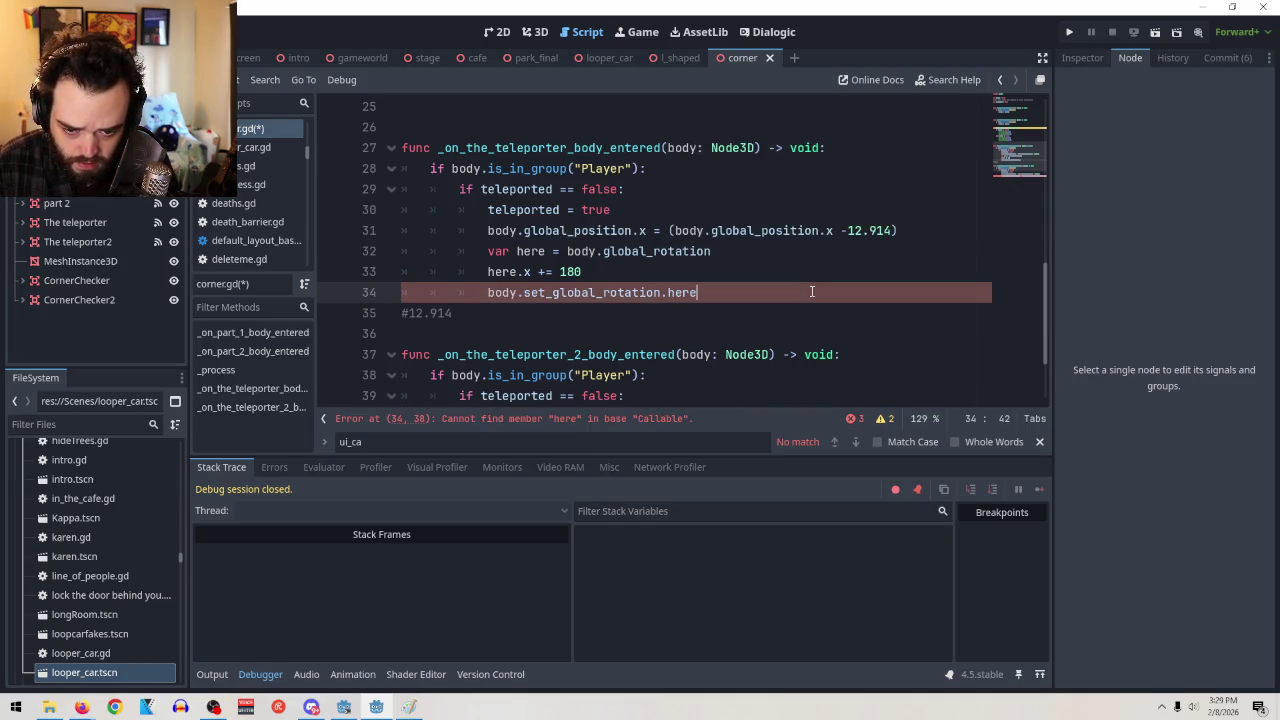
left_click(668, 292)
type("x =")
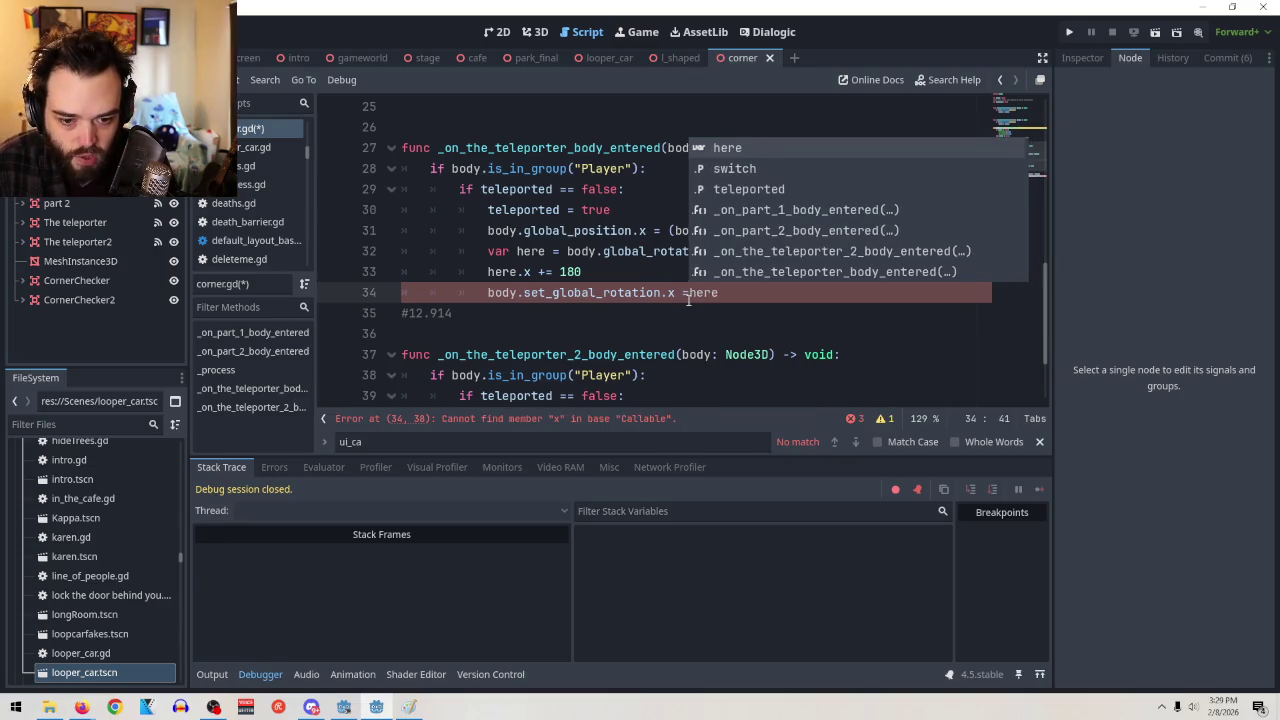
left_click(779, 293)
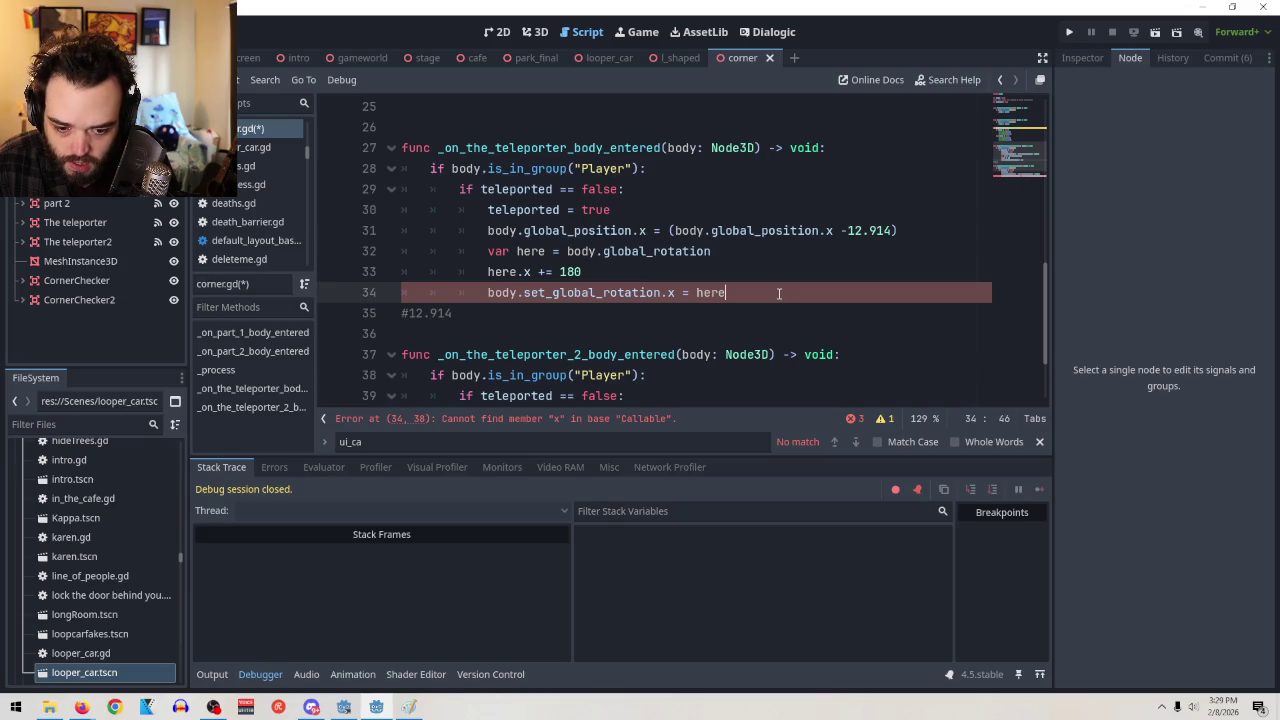
left_click(677, 292)
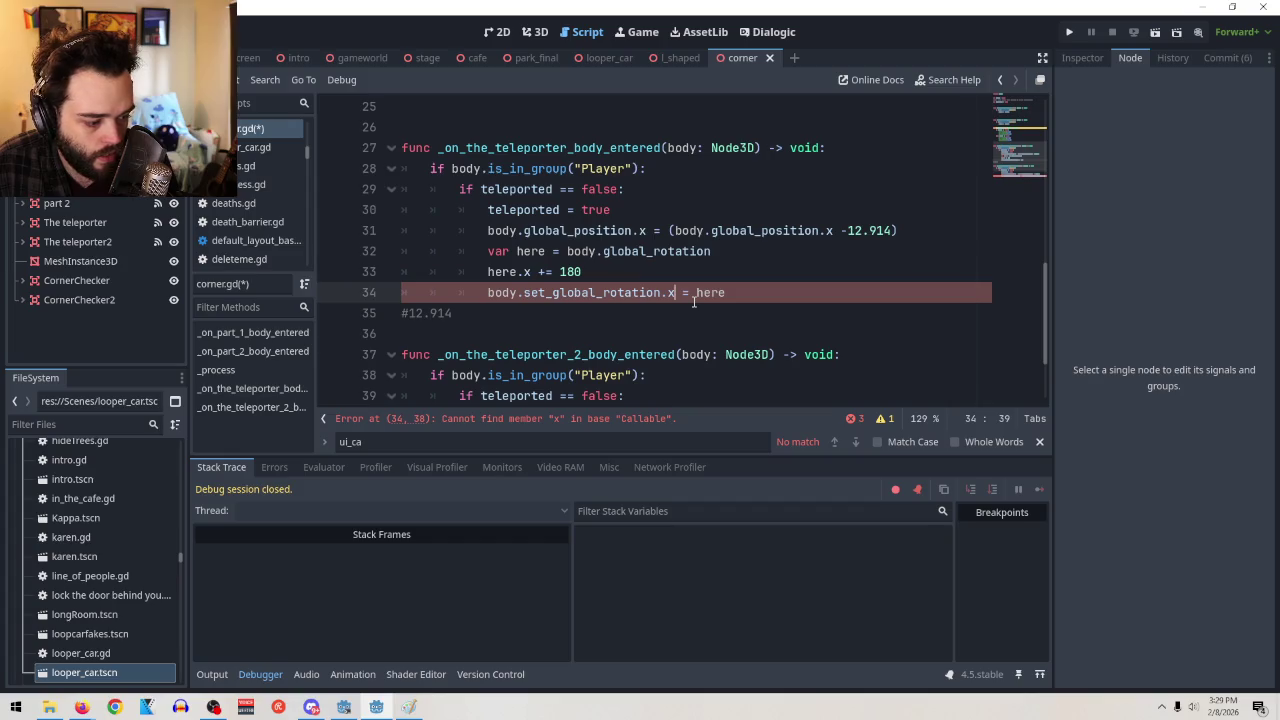
key("BackSpace")
key("Delete")
key("Delete")
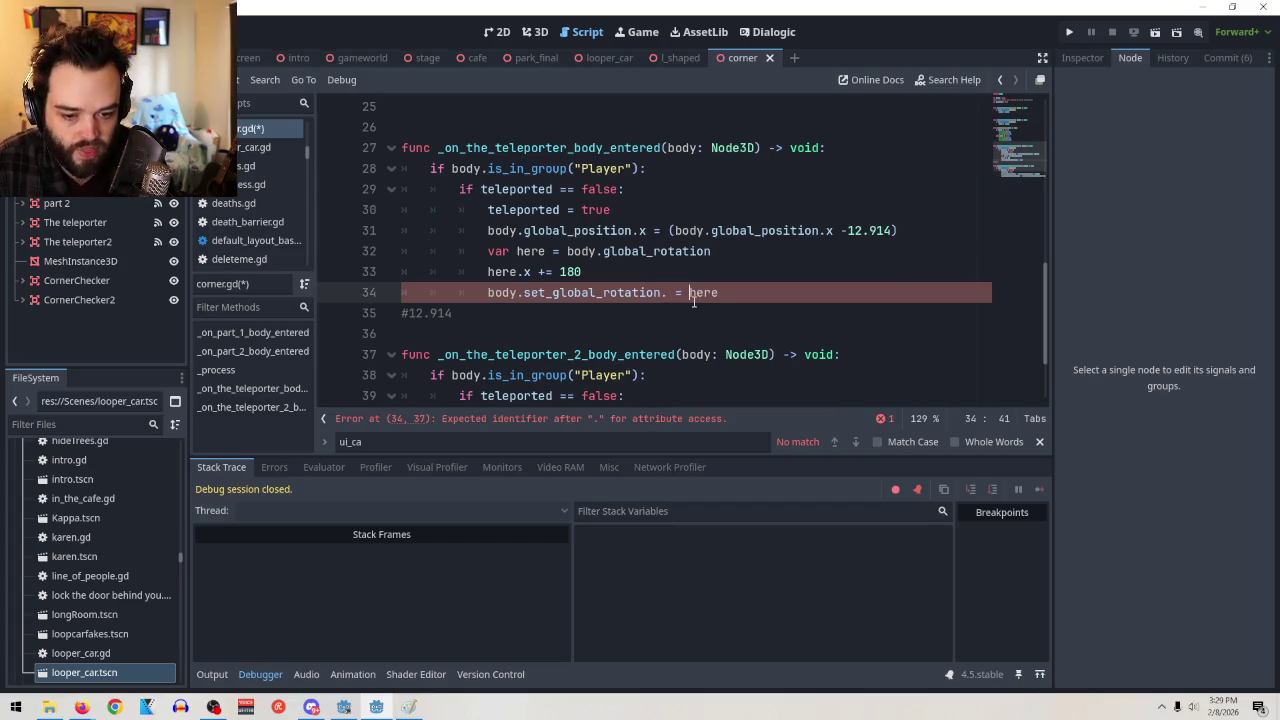
key("BackSpace")
key("BackSpace")
type("(")
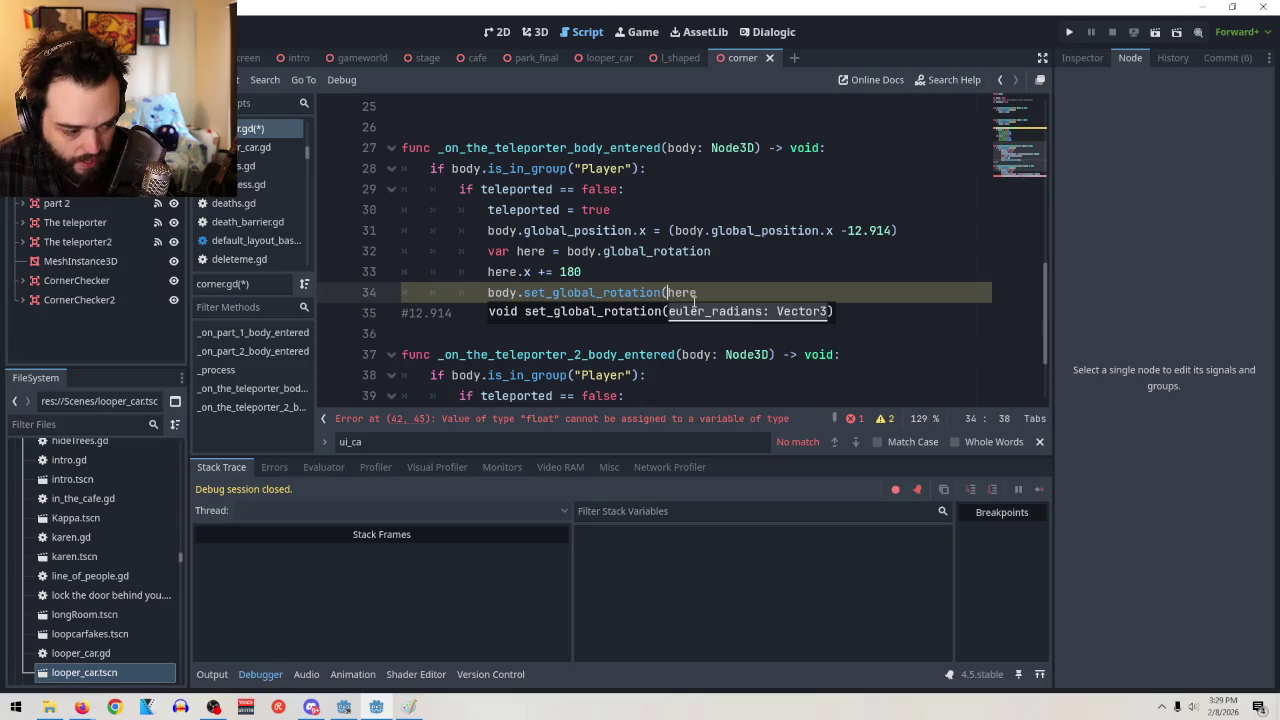
key("End")
type(")")
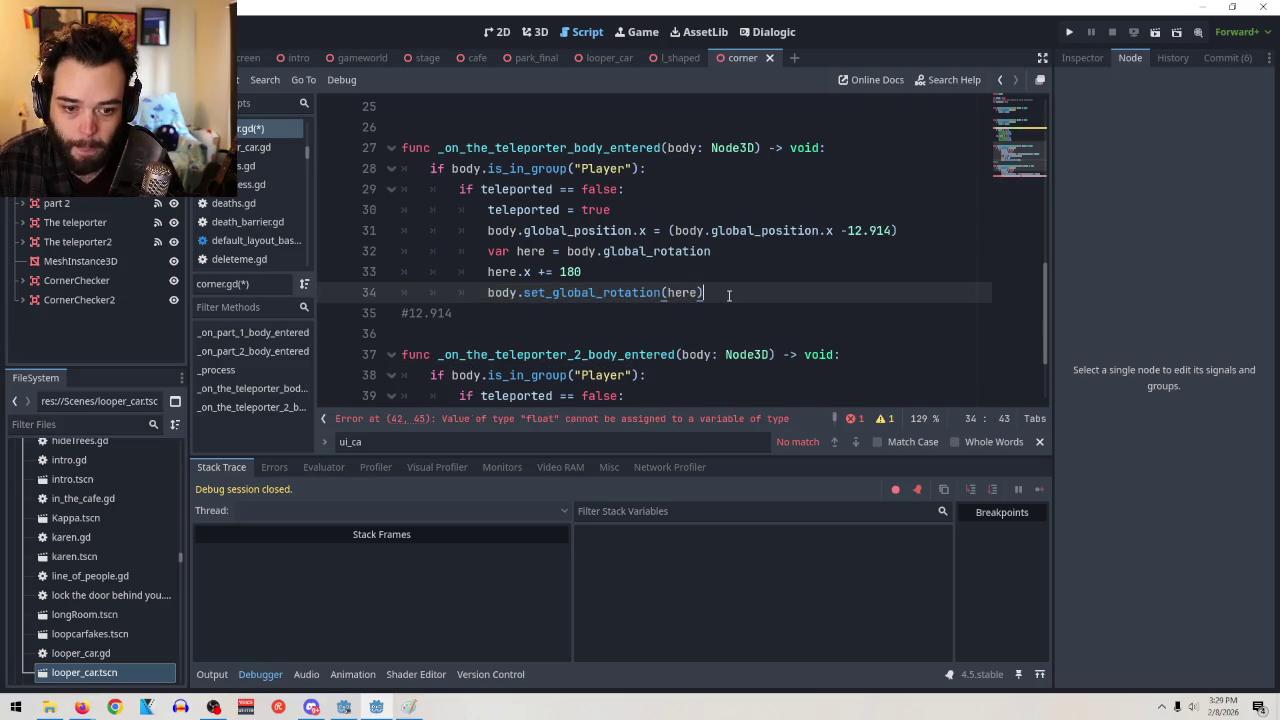
Paste the three rotation lines over line 42's global_rotation_degrees line and fix the indentation
left_click_drag(728, 295, 340, 256)
key("ctrl+c")
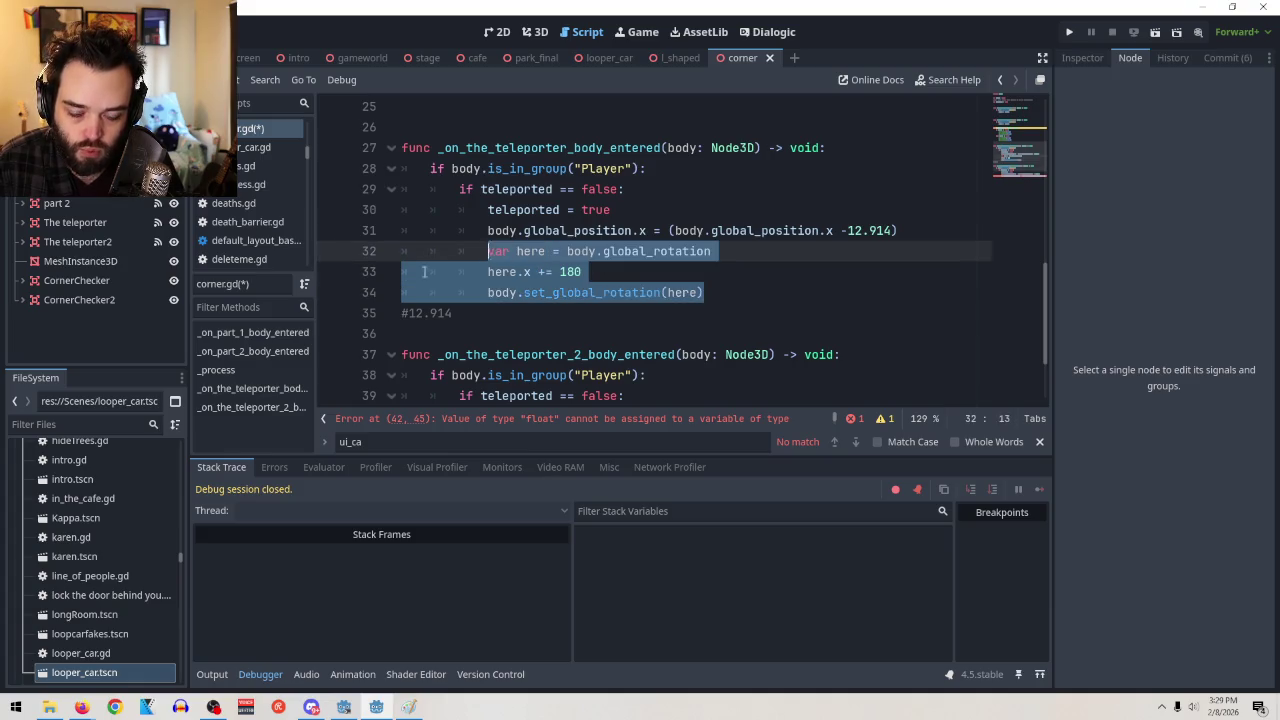
scroll(650, 275, "down", 2)
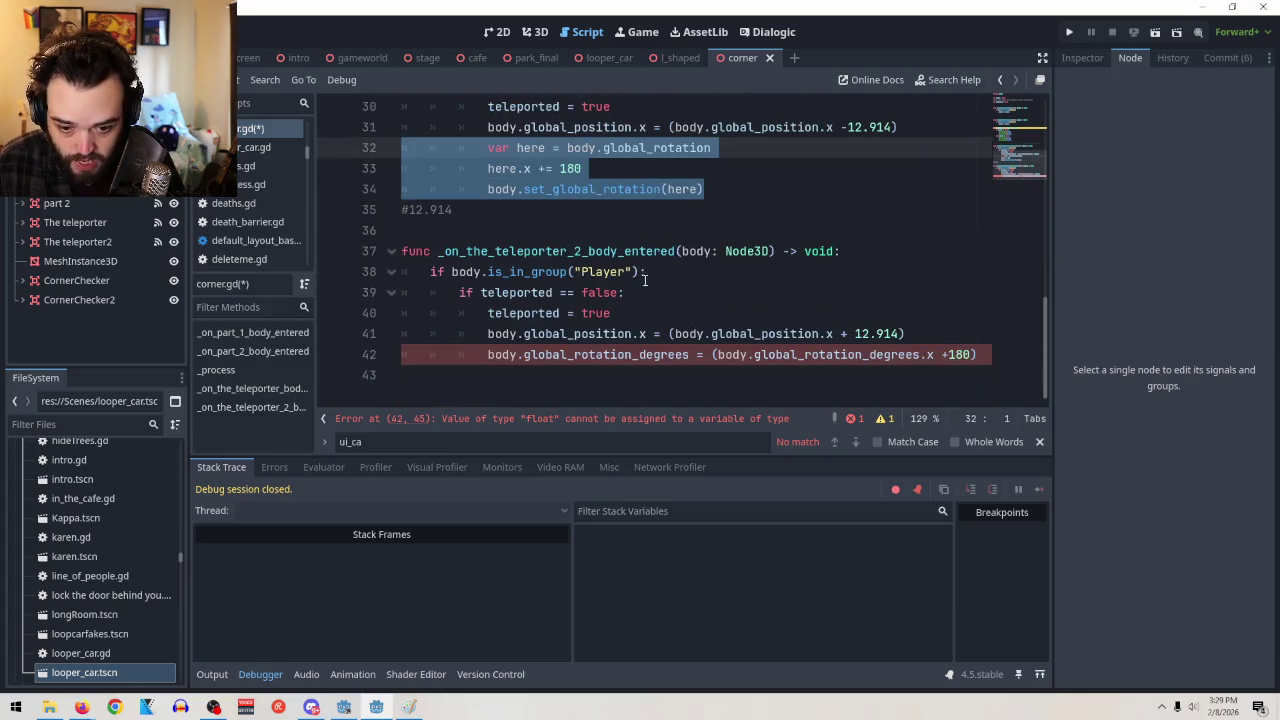
mouse_move(983, 357)
left_mouse_down()
mouse_move(571, 334)
mouse_move(488, 355)
left_mouse_up()
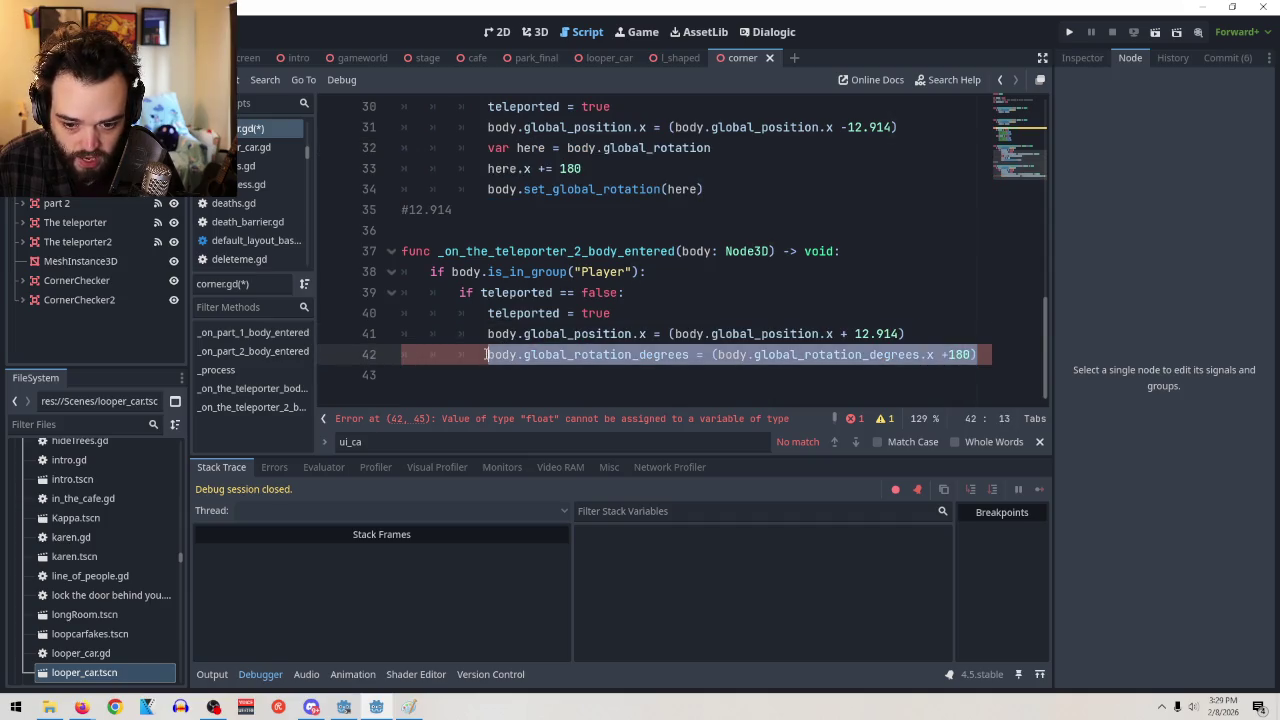
key("ctrl+v")
left_click(574, 355)
key("BackSpace")
key("BackSpace")
key("BackSpace")
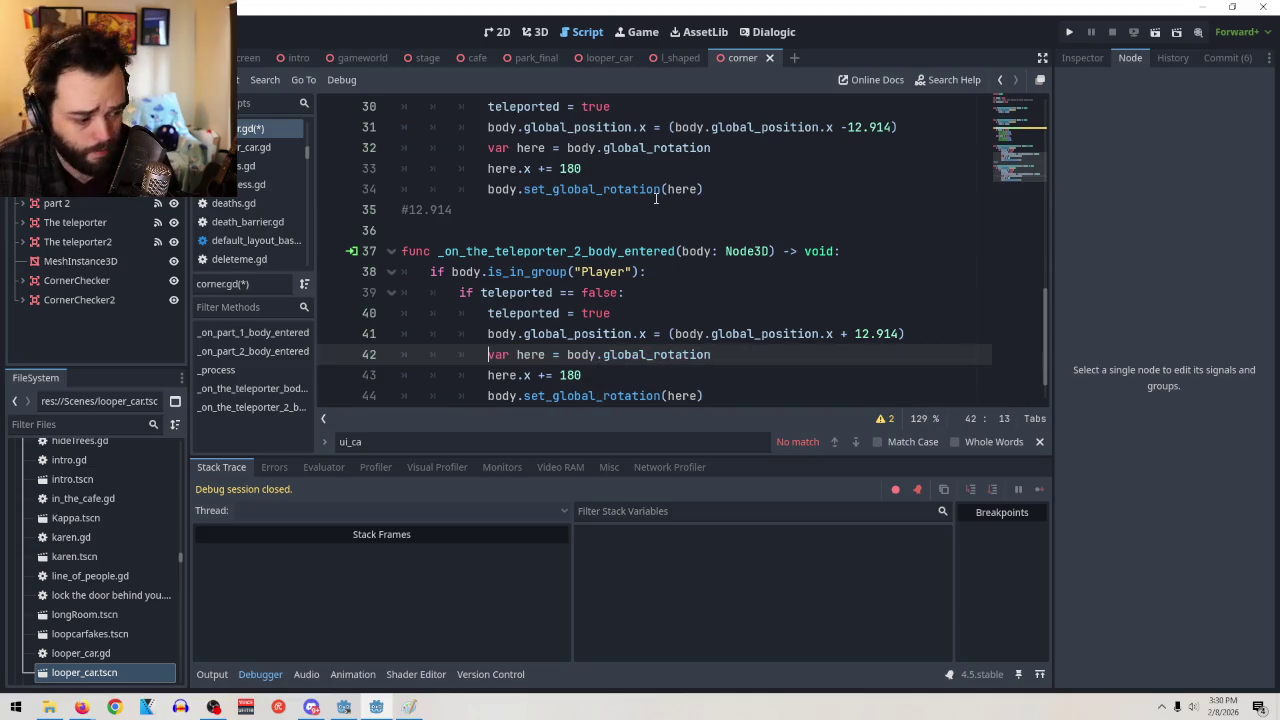
mouse_move(656, 198)
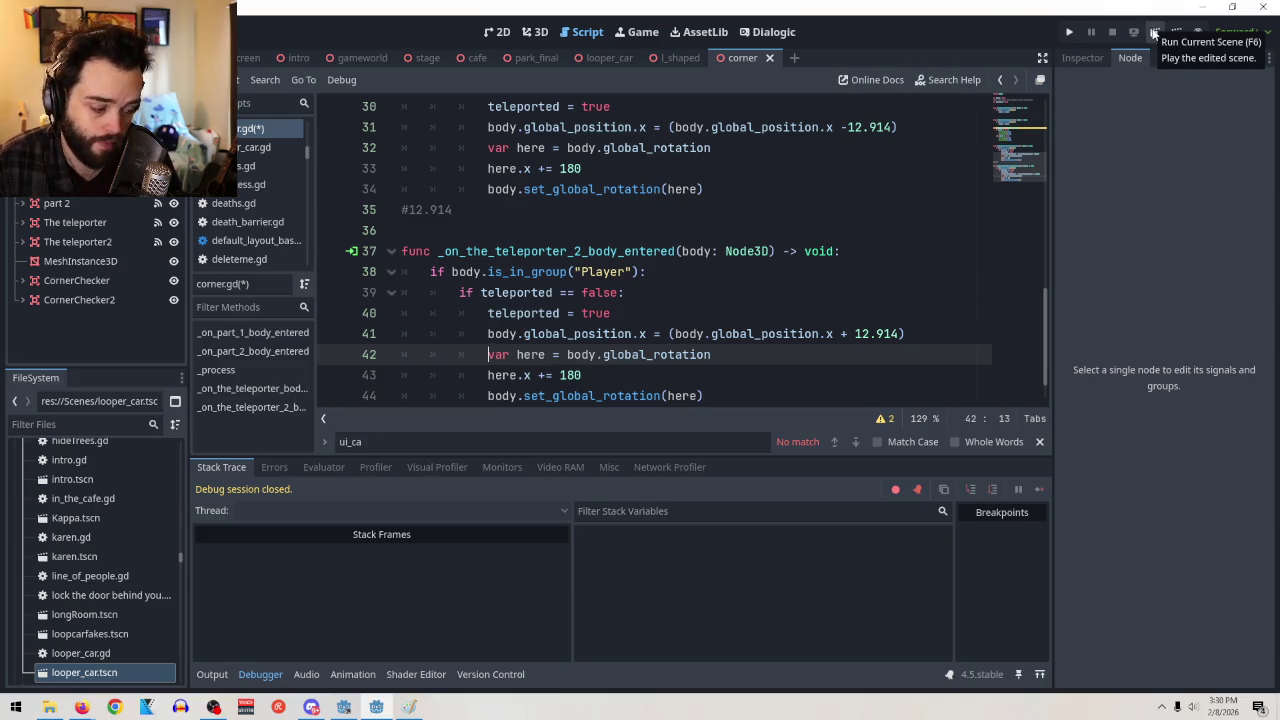
Run the current scene to test the teleporter, stop it with F8, then view the Node3D docs
left_click(1154, 33)
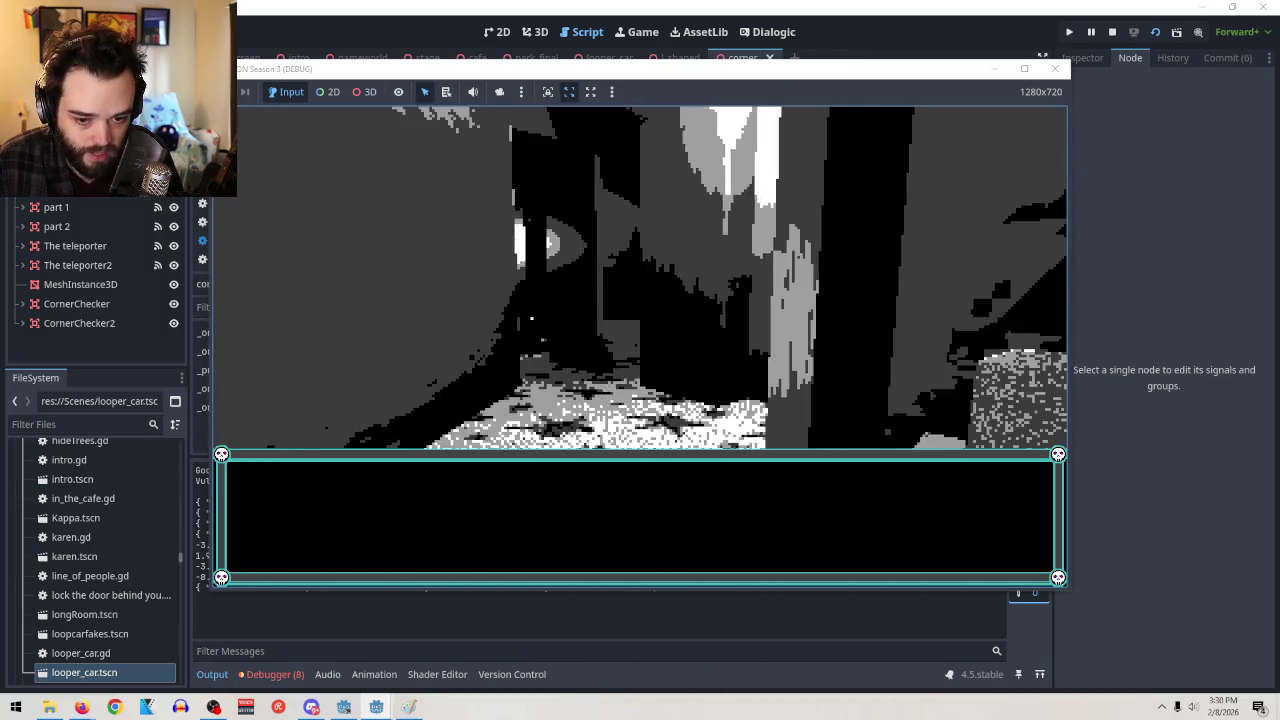
key("F8")
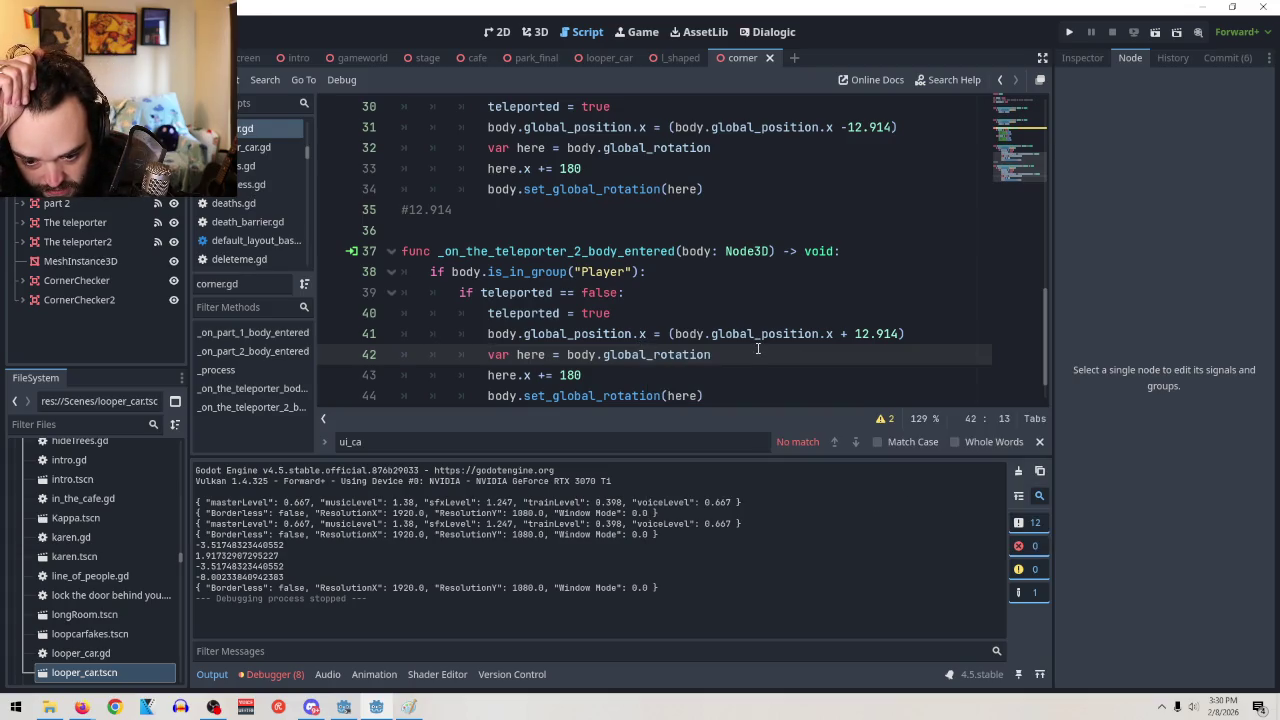
left_click(712, 373)
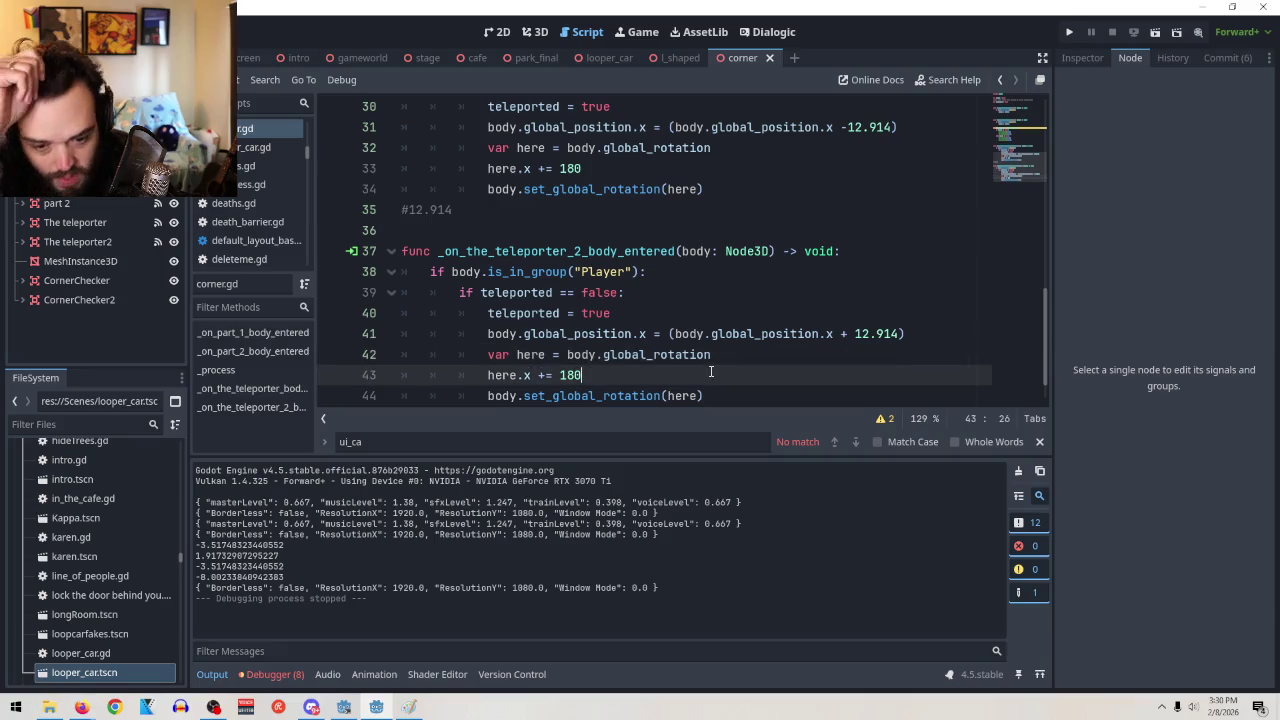
scroll(728, 352, "down", 1)
scroll(952, 315, "up", 2)
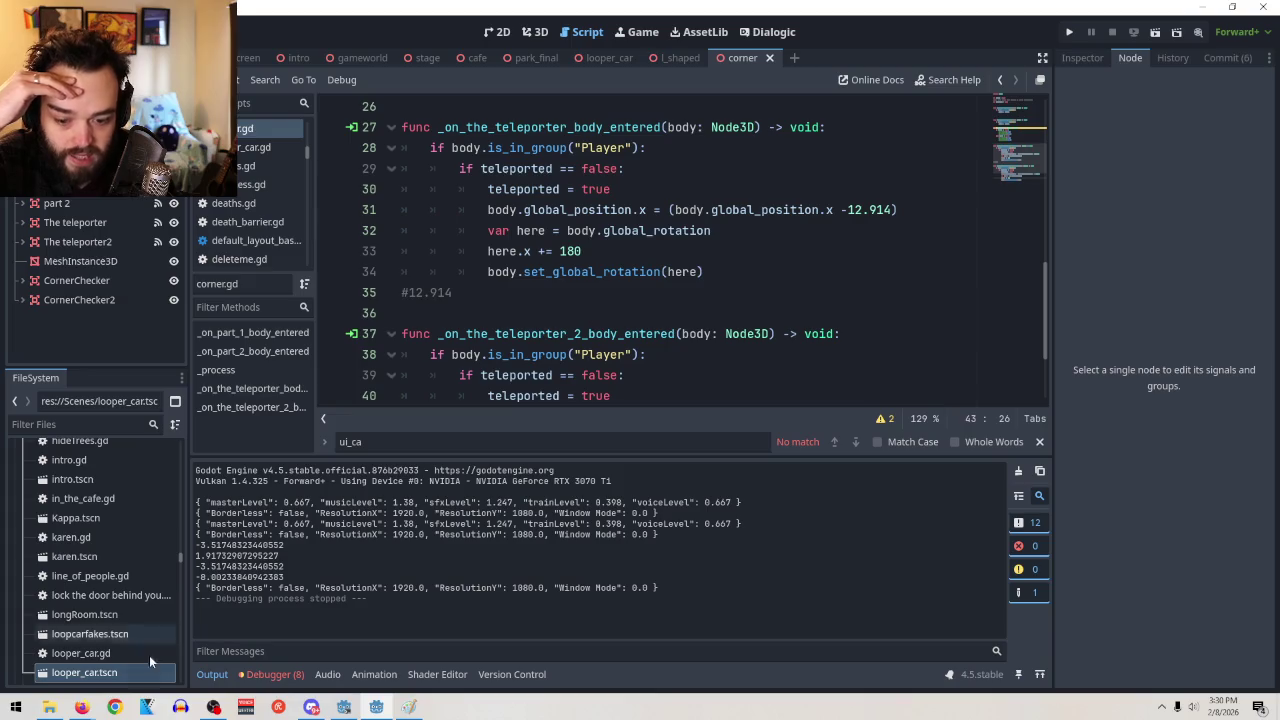
mouse_move(80, 706)
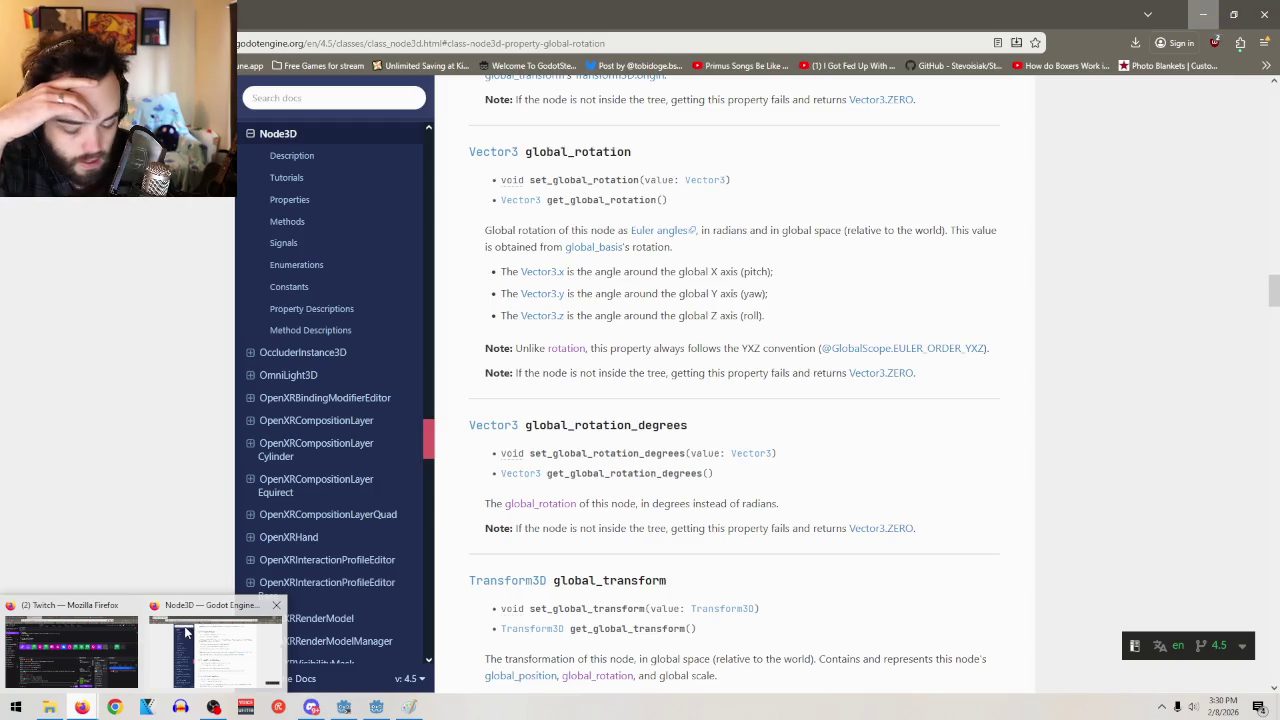
left_click(186, 632)
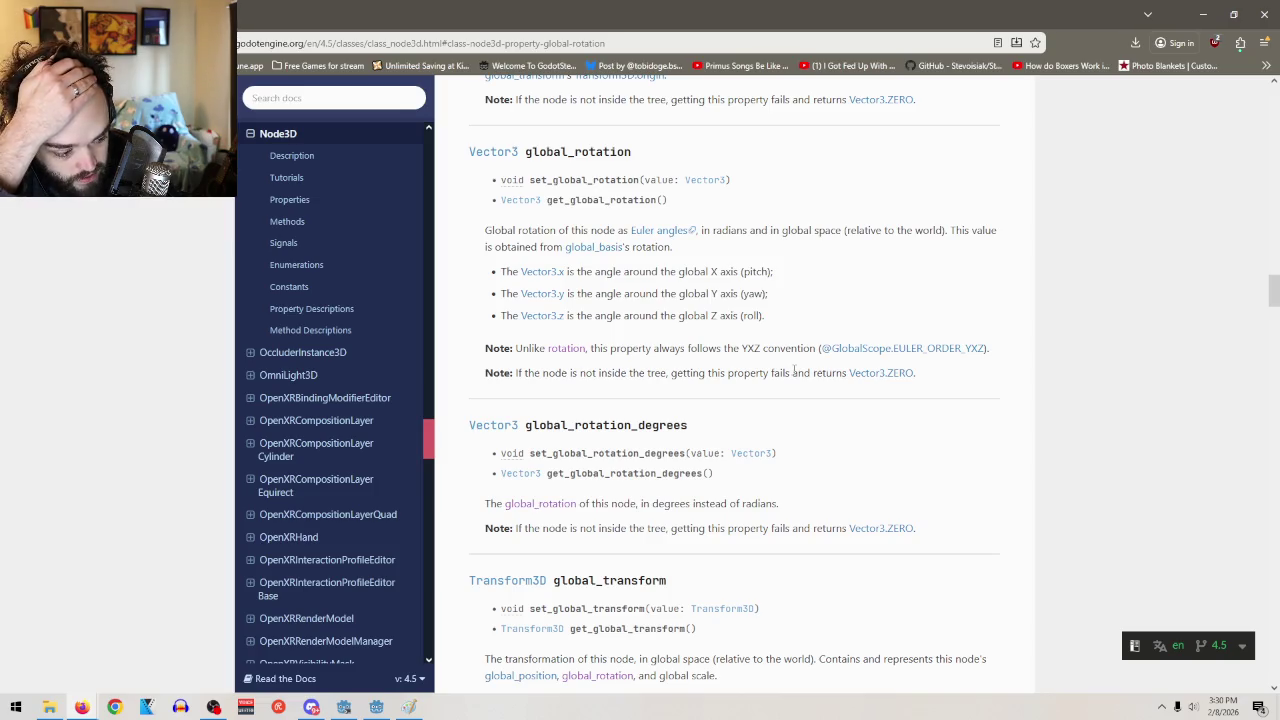
Leave the global_rotation docs and show the corner scene in Godot's 3D view
left_click(1203, 14)
left_click(530, 32)
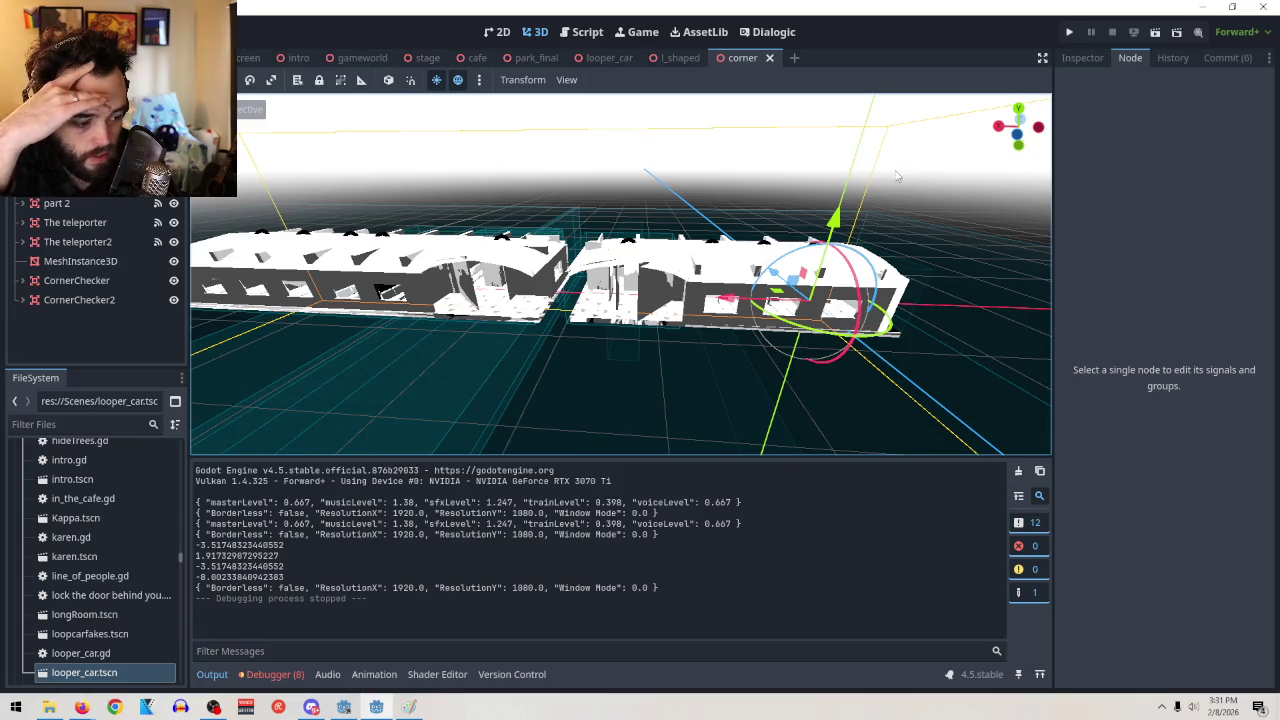
Review the Node3D documentation page and the rectangle layout sketch in Paint
left_click(1205, 7)
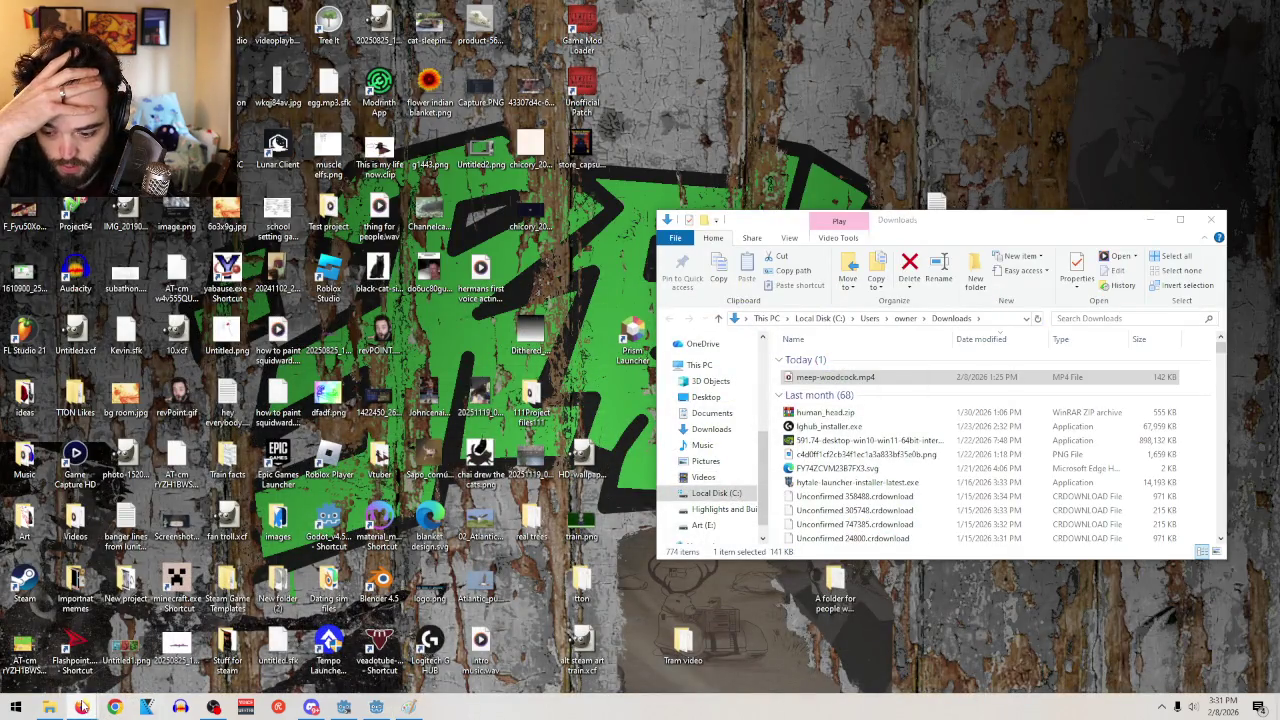
mouse_move(84, 707)
left_click(240, 655)
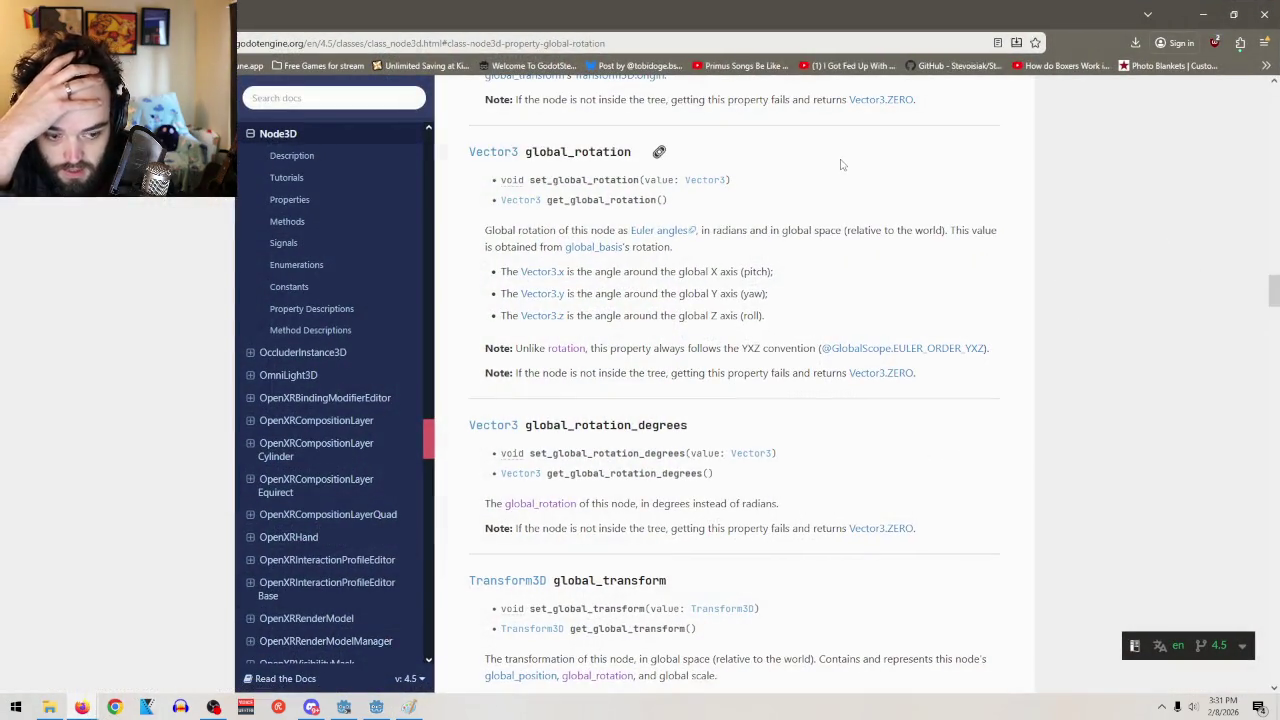
left_click(376, 707)
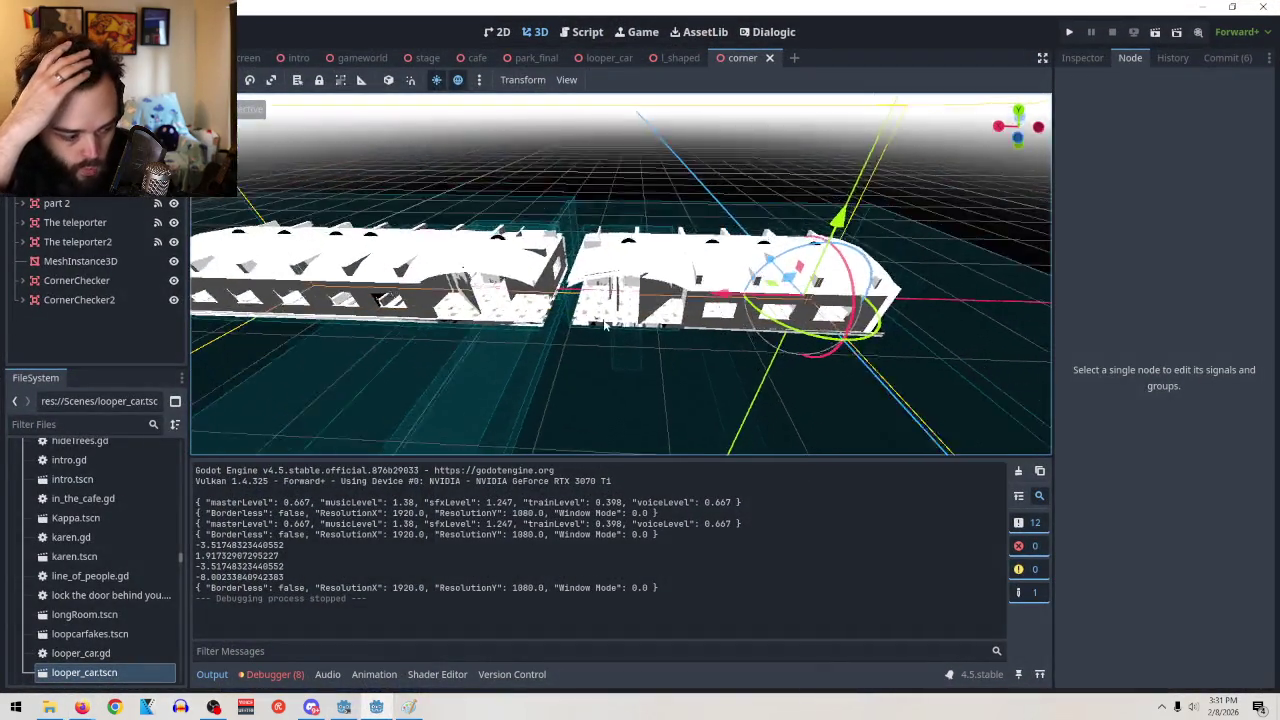
left_click(409, 707)
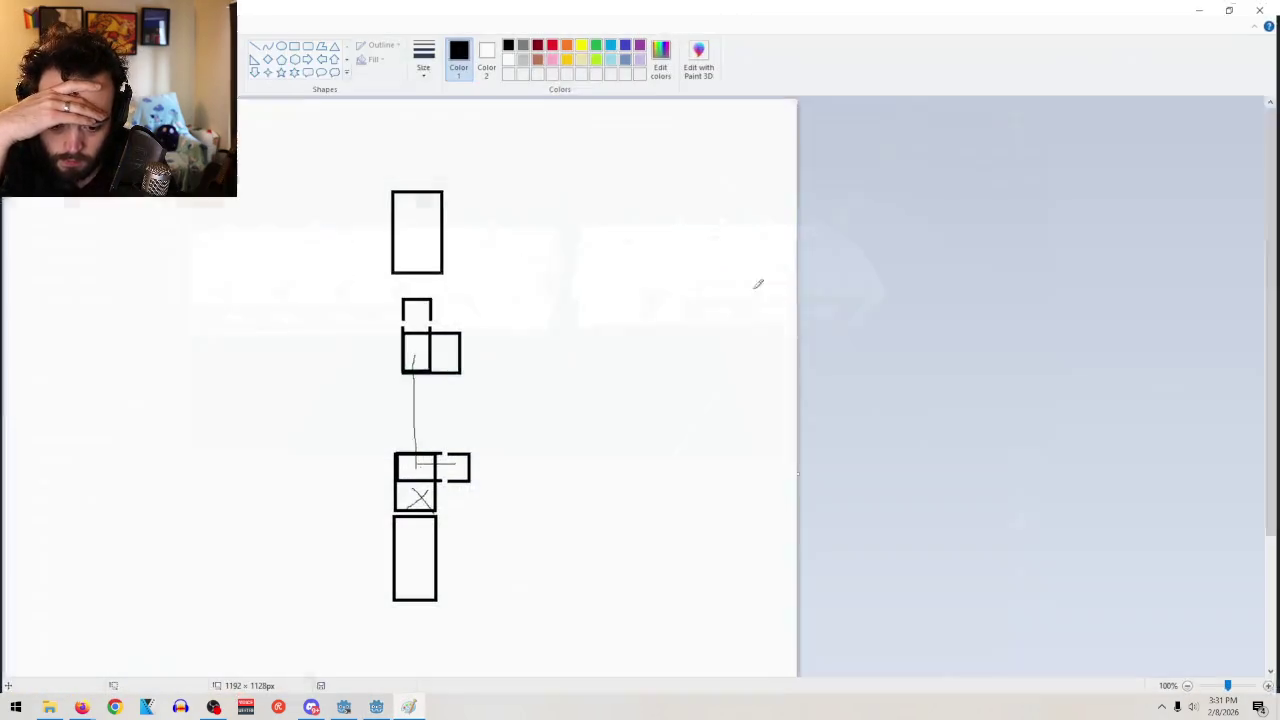
Hide the sketch and put the caret at the end of line 34 of corner.gd
left_click(1204, 8)
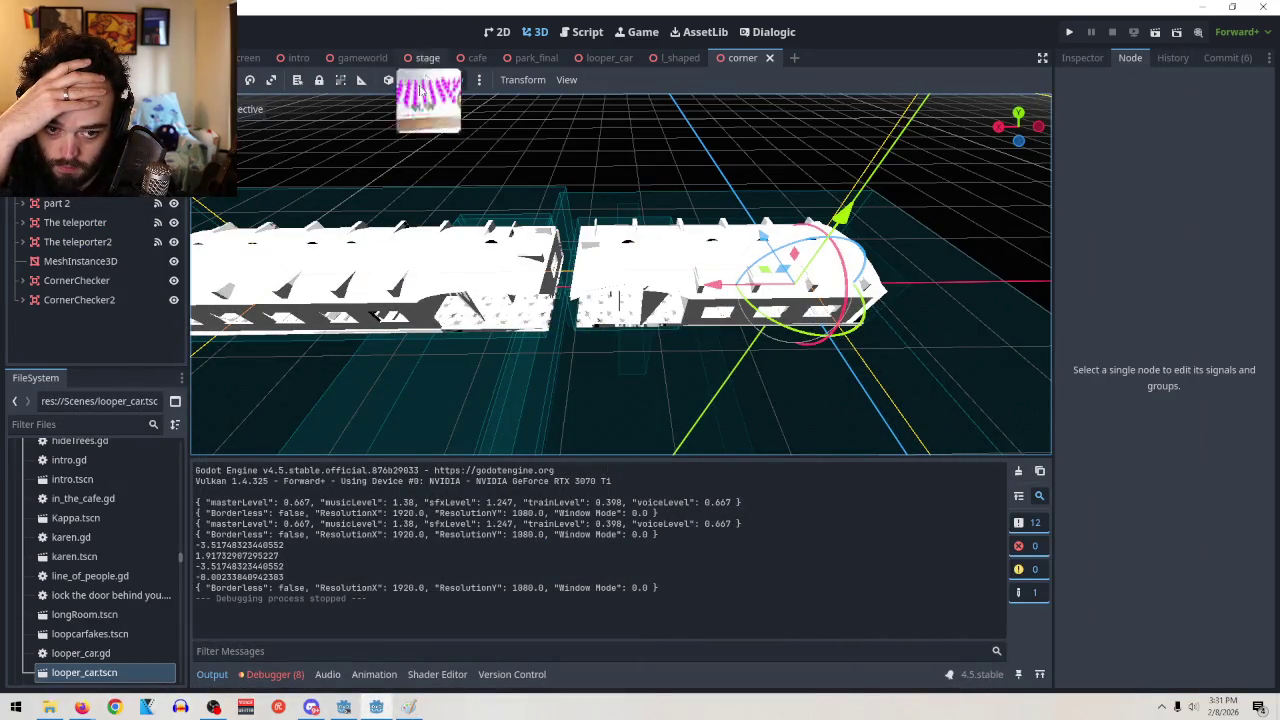
left_click(562, 38)
left_click(741, 277)
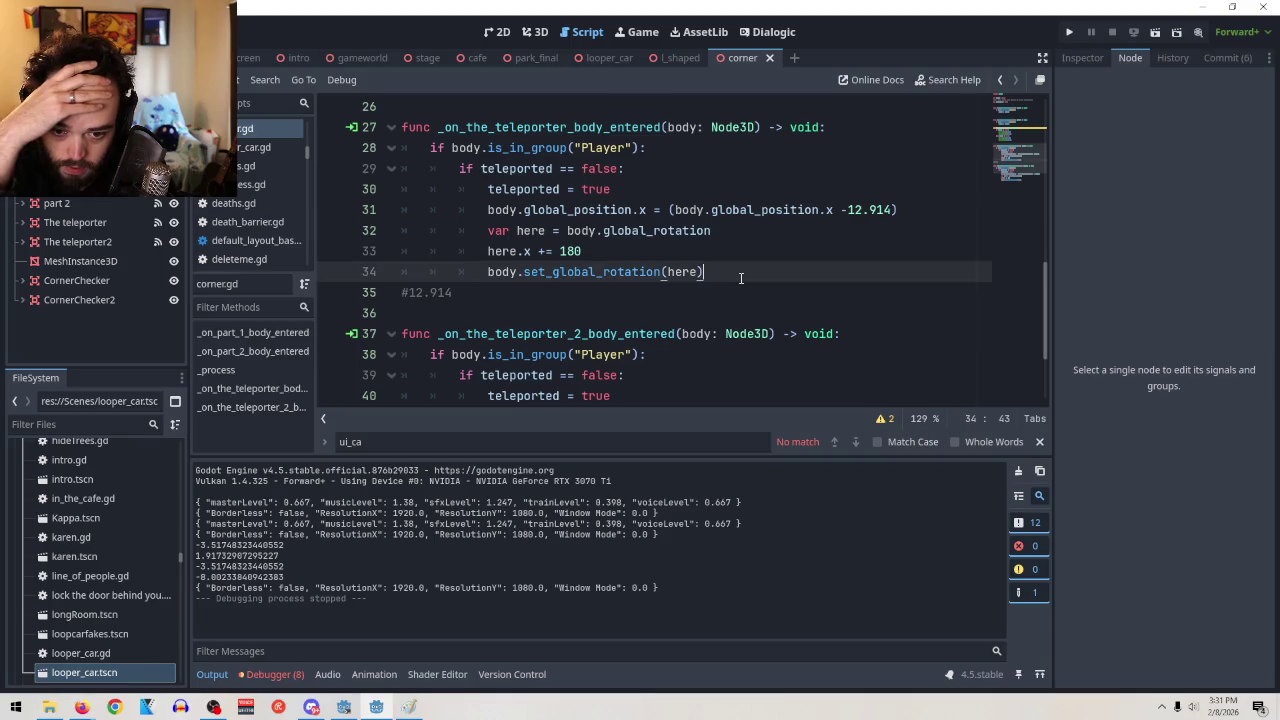
Briefly try 5 instead of 180 on line 33, then make line 32 read global_rotation_degrees
left_click(620, 251)
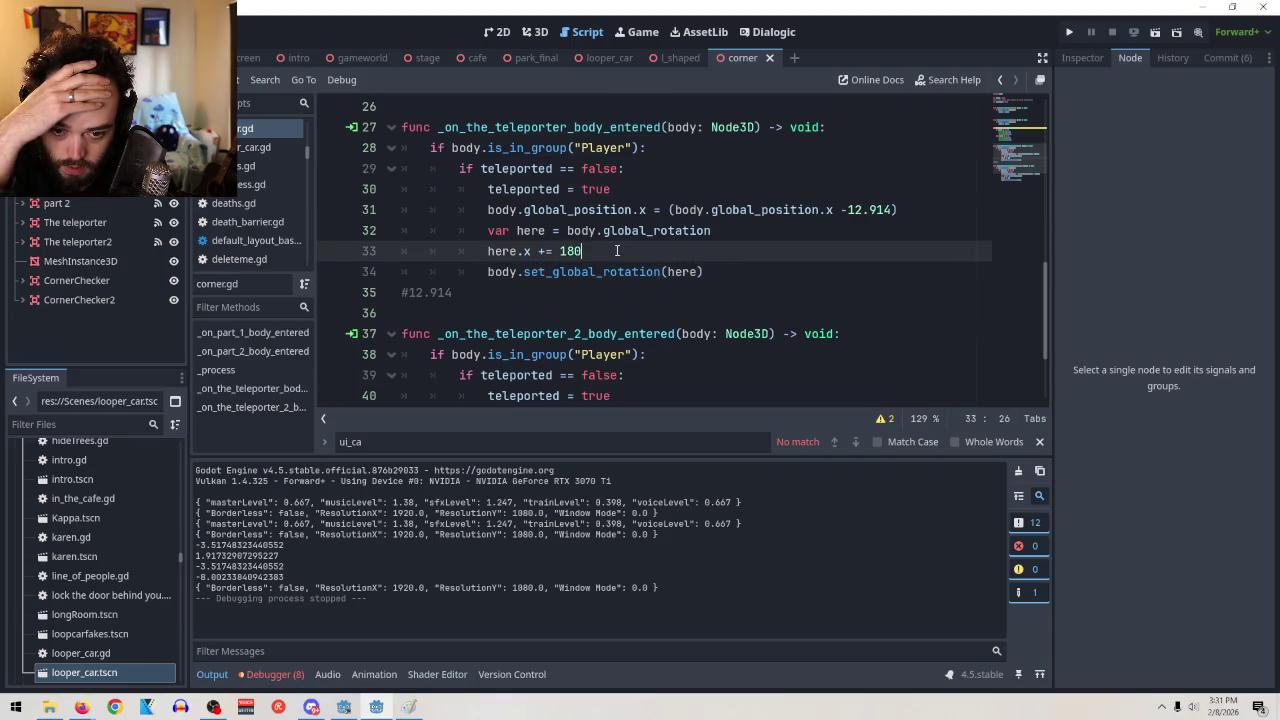
key("BackSpace")
key("BackSpace")
key("BackSpace")
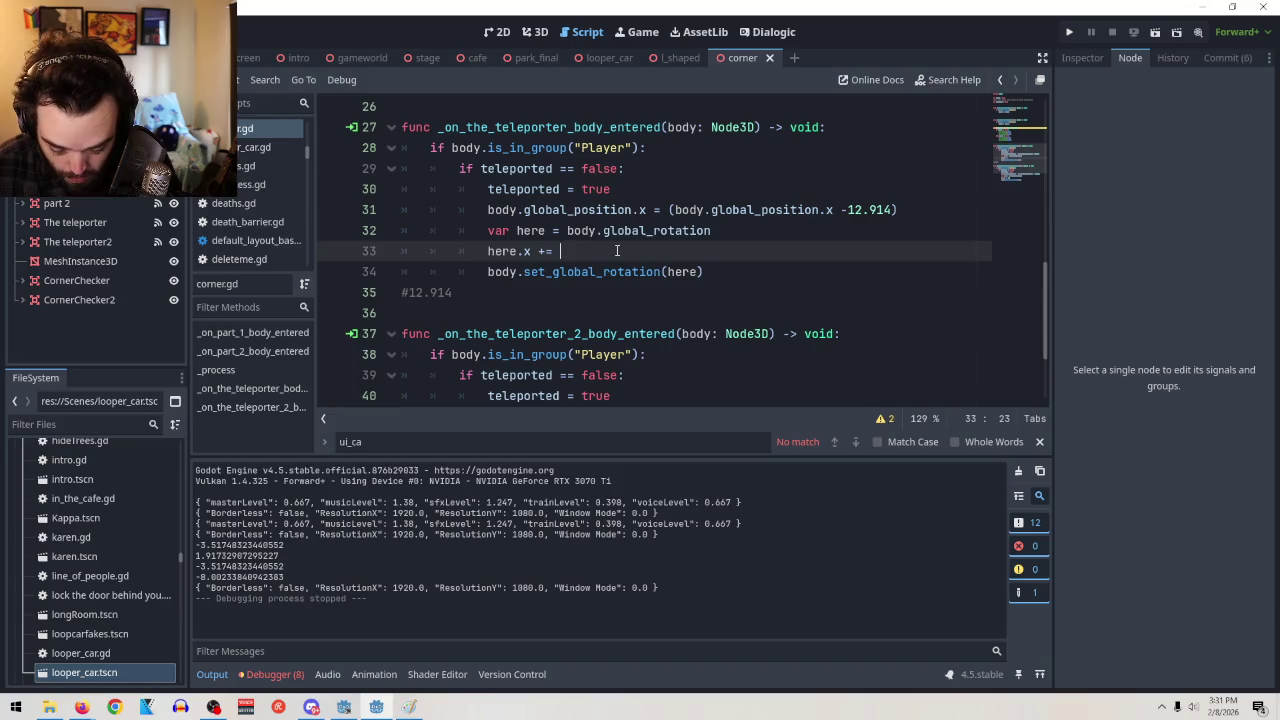
type("5")
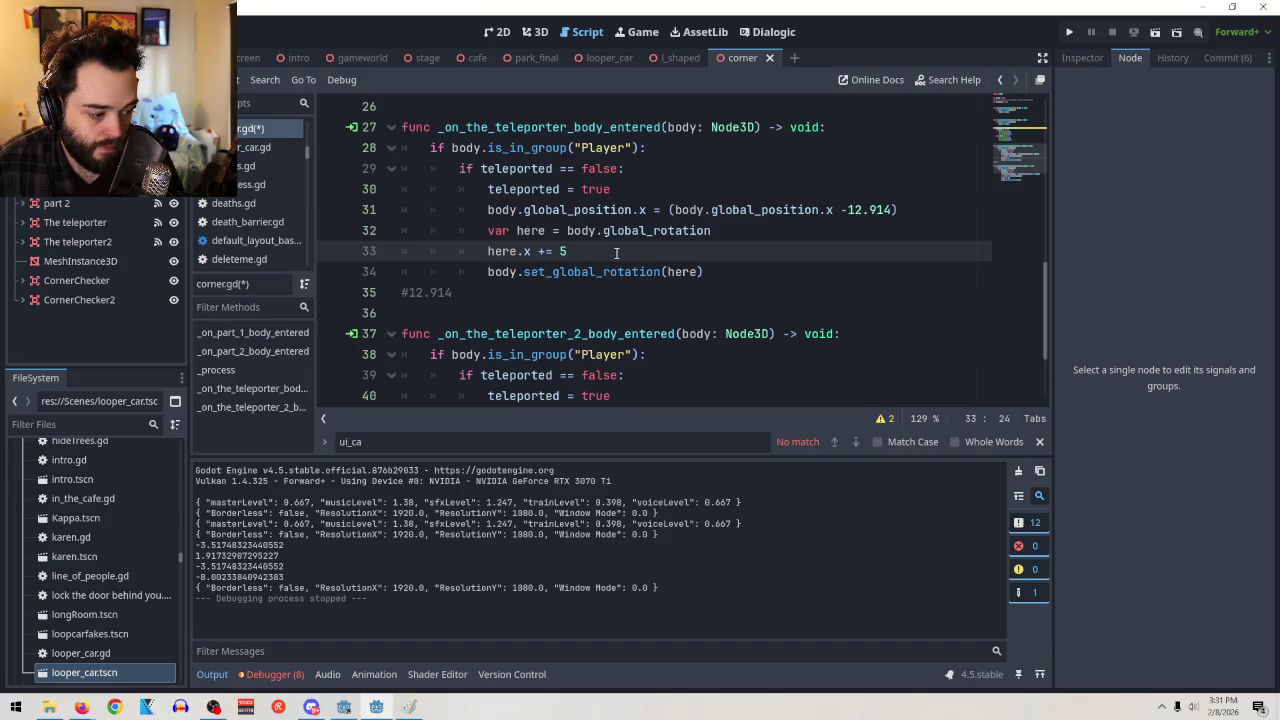
key("BackSpace")
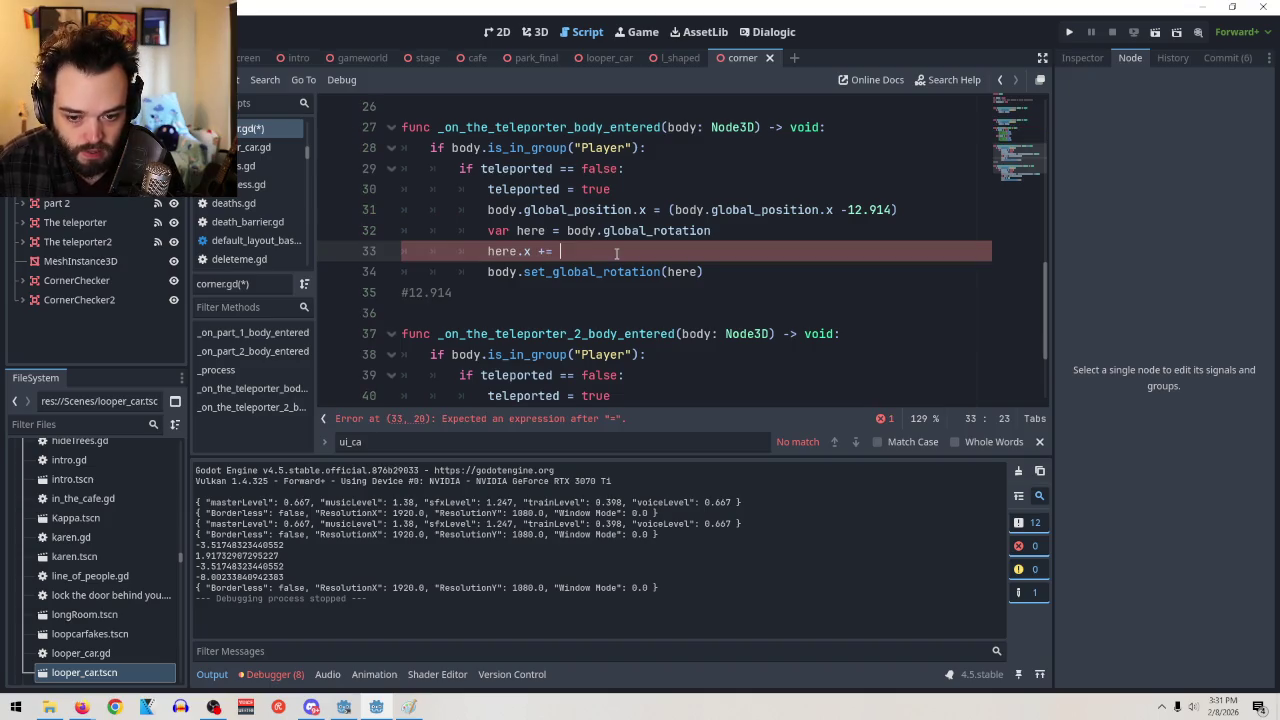
left_click(732, 231)
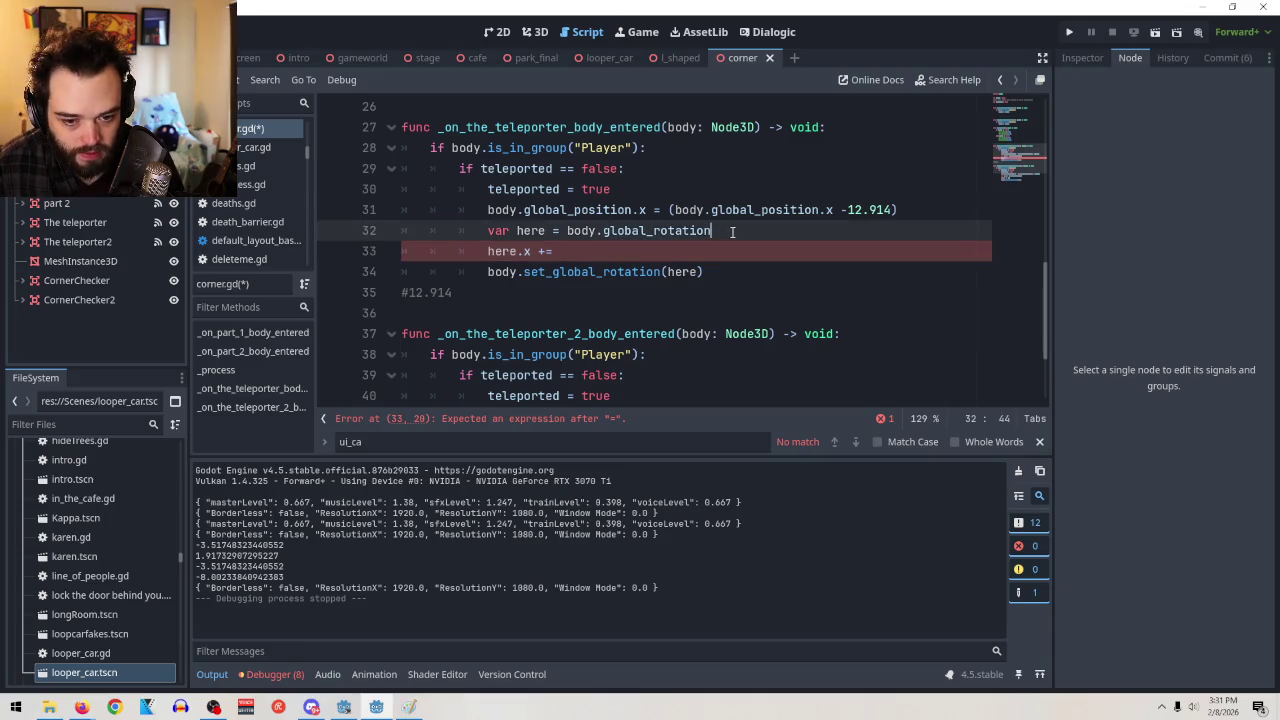
type("_degrees")
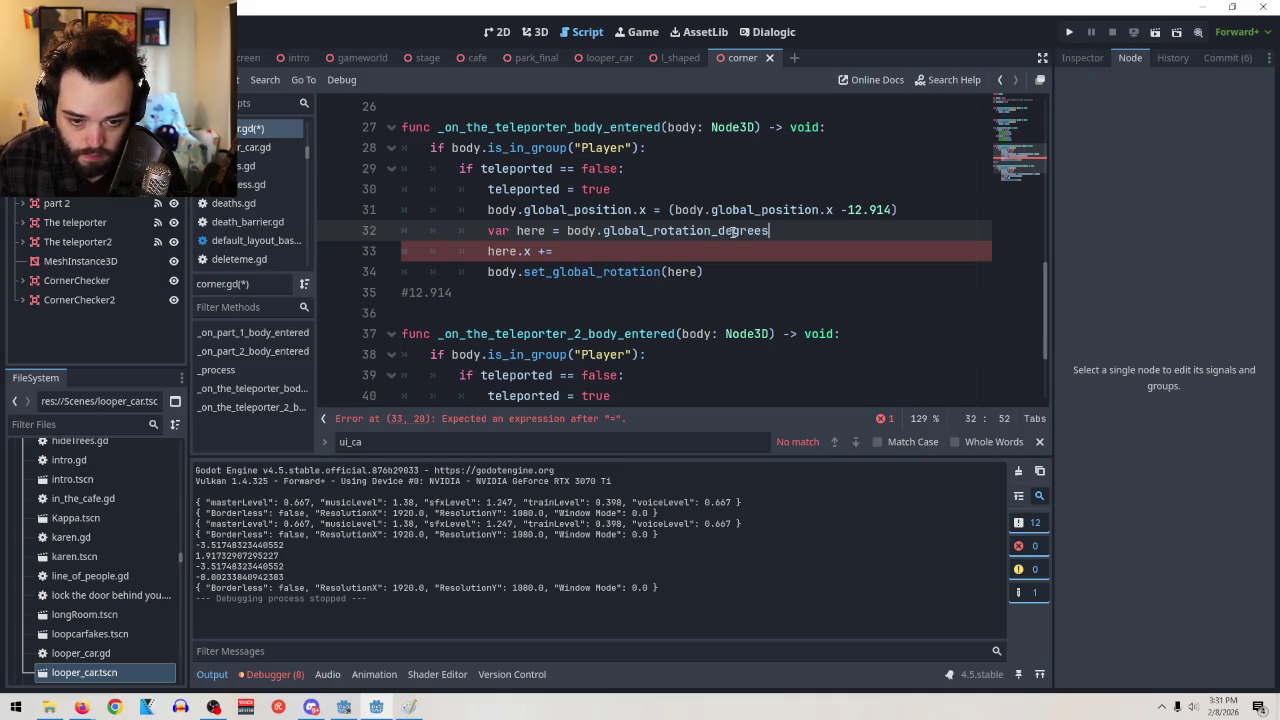
Restore here.x += 180, change line 34 to set_global_rotation_degrees(here), and run the scene
left_click(712, 246)
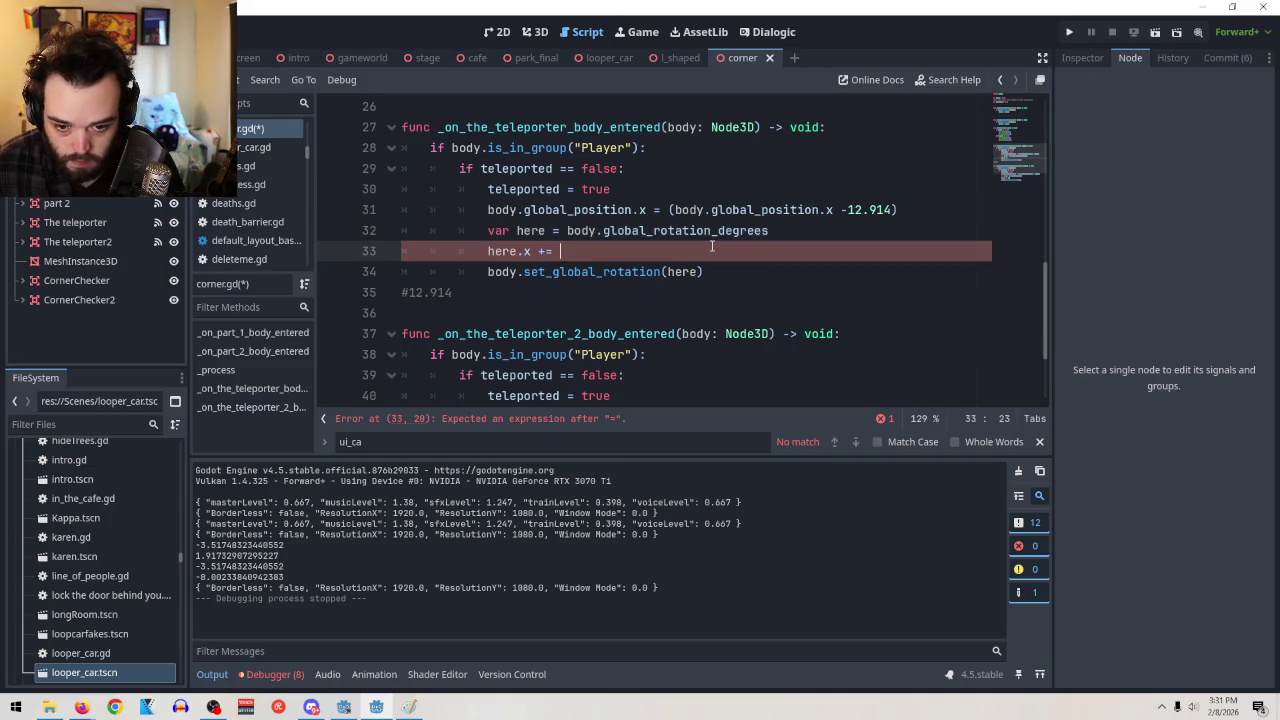
type("180")
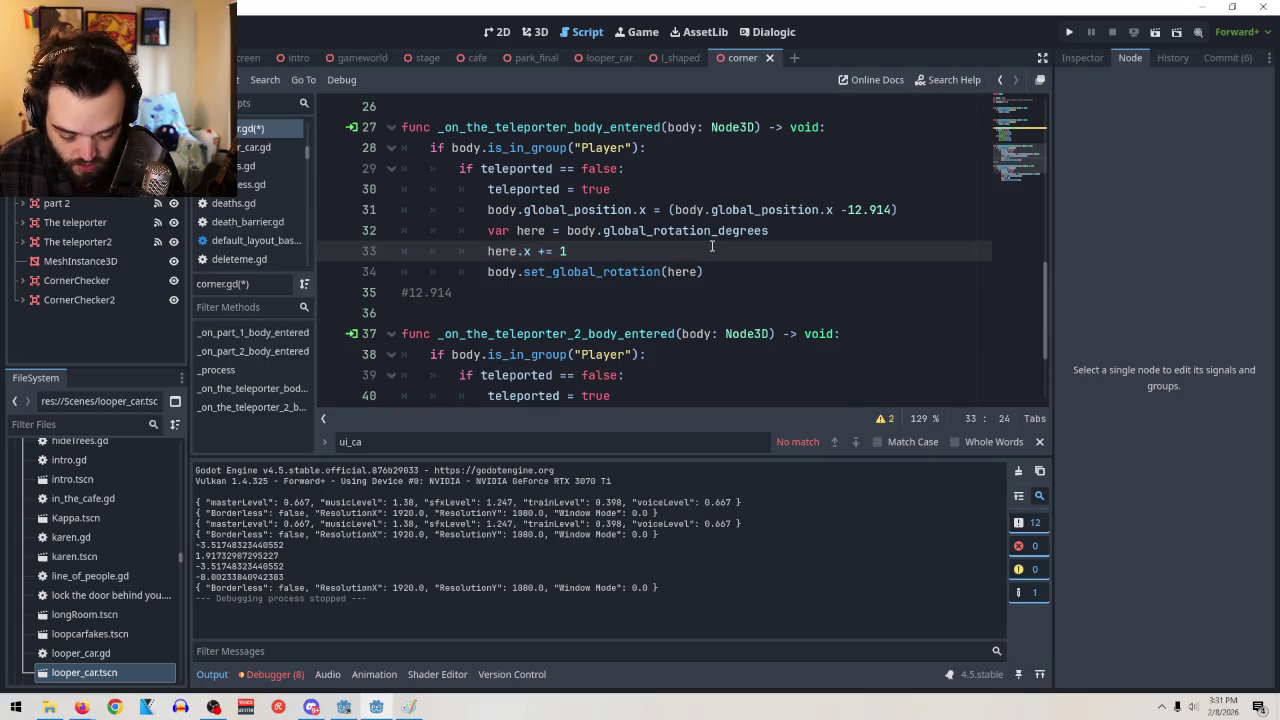
left_click(660, 266)
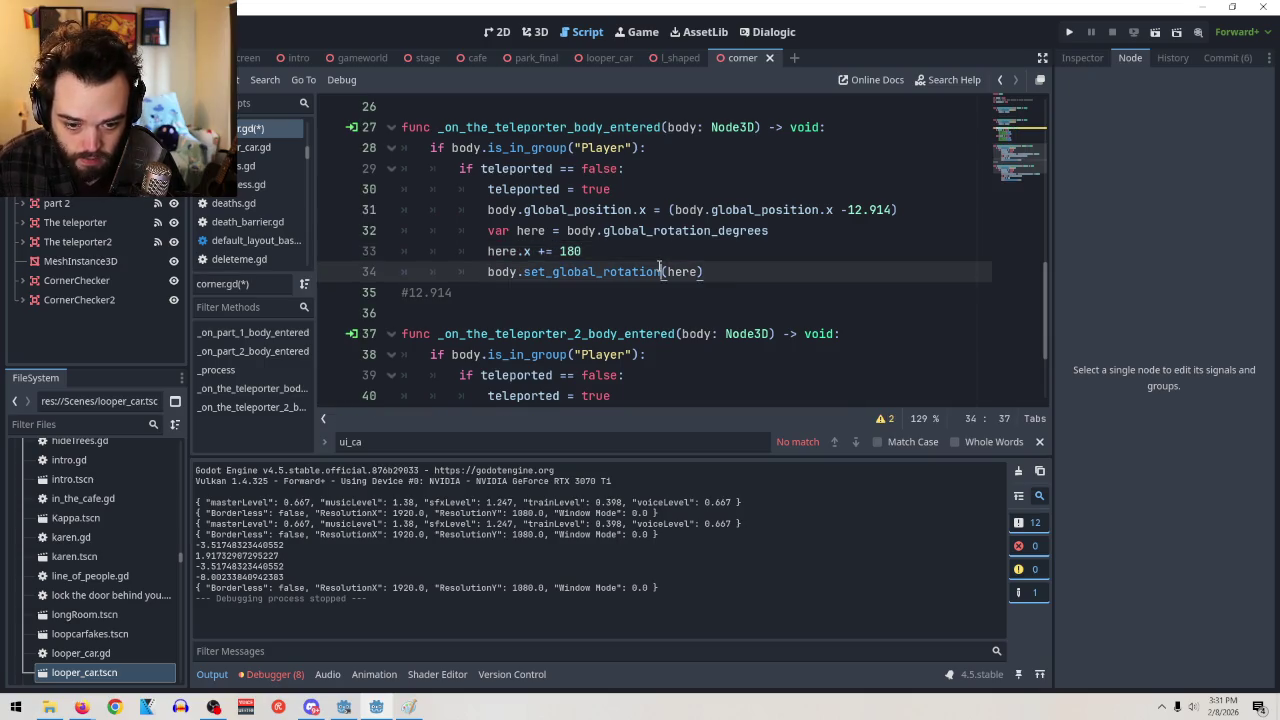
type("_degrees")
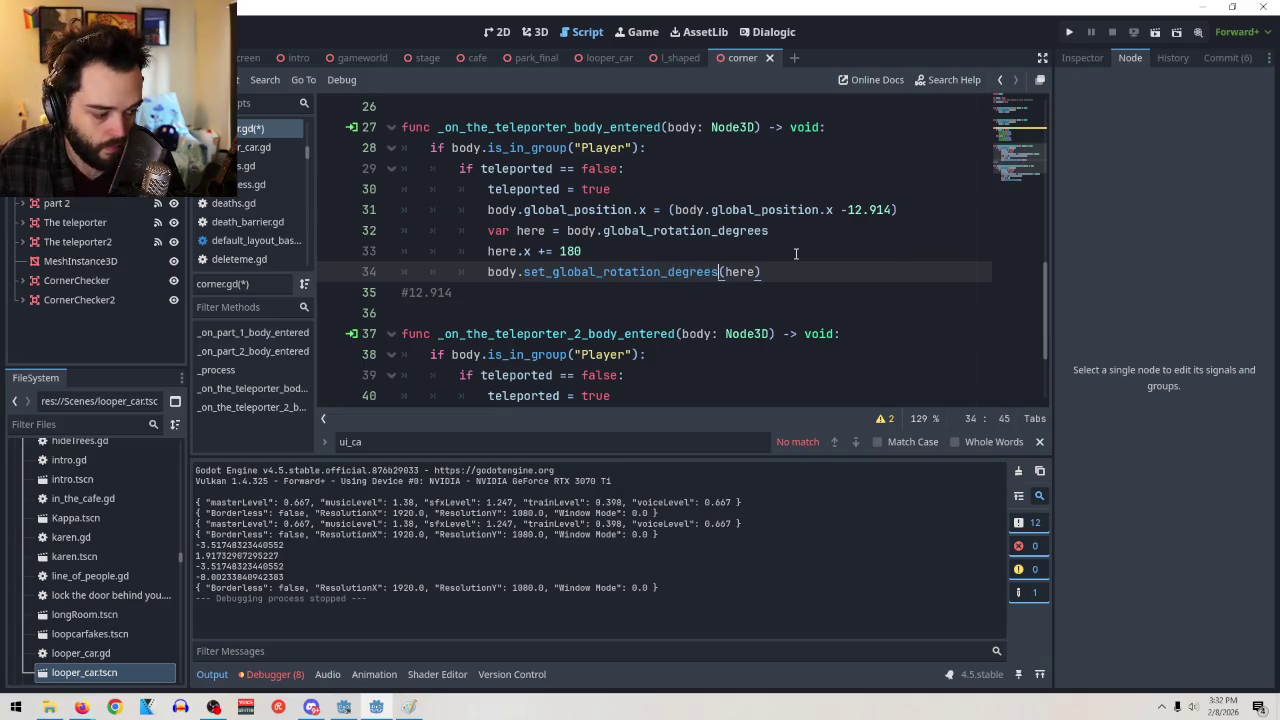
left_click(795, 253)
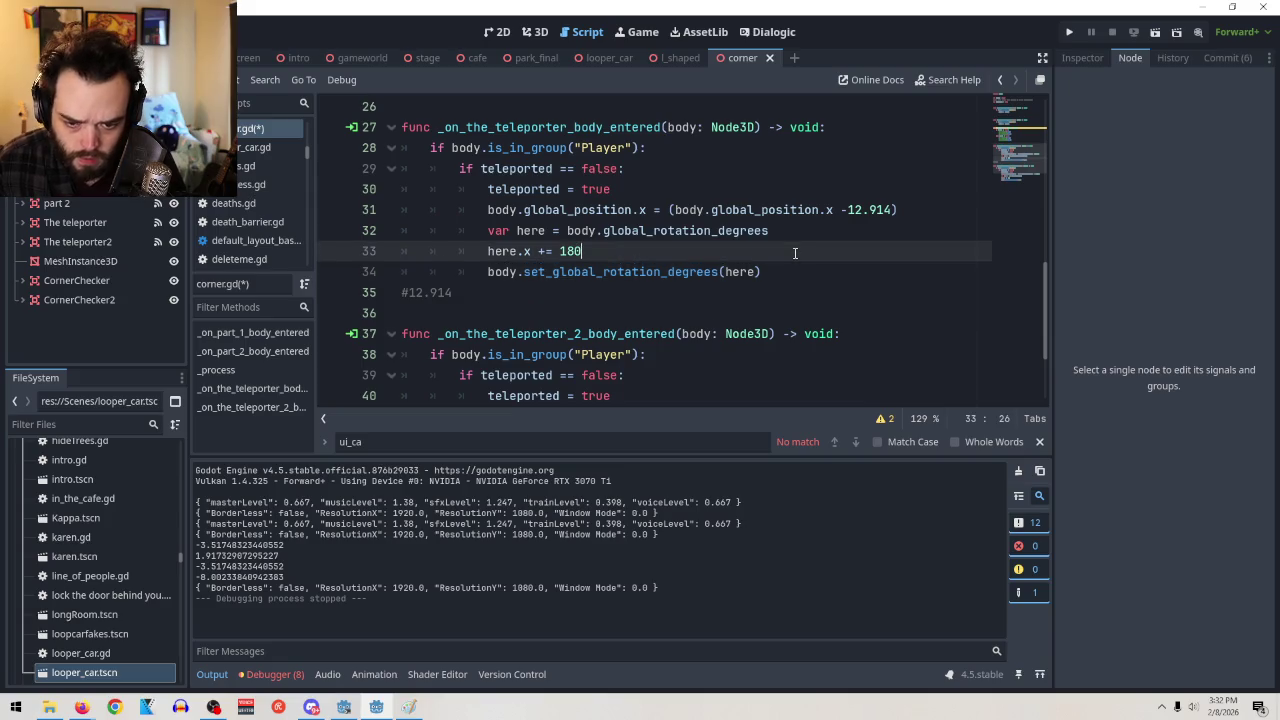
left_click(1154, 32)
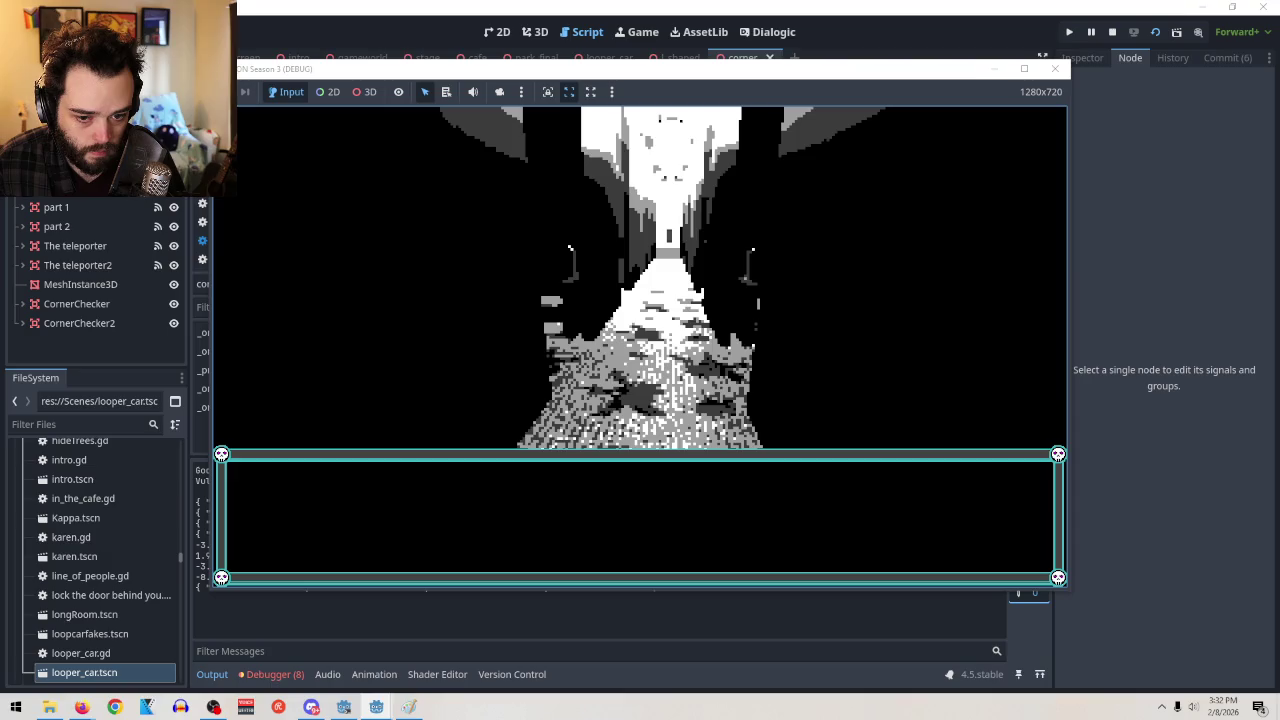
Stop the game and remove _degrees from lines 32 and 34, restoring radian global_rotation
key("F8")
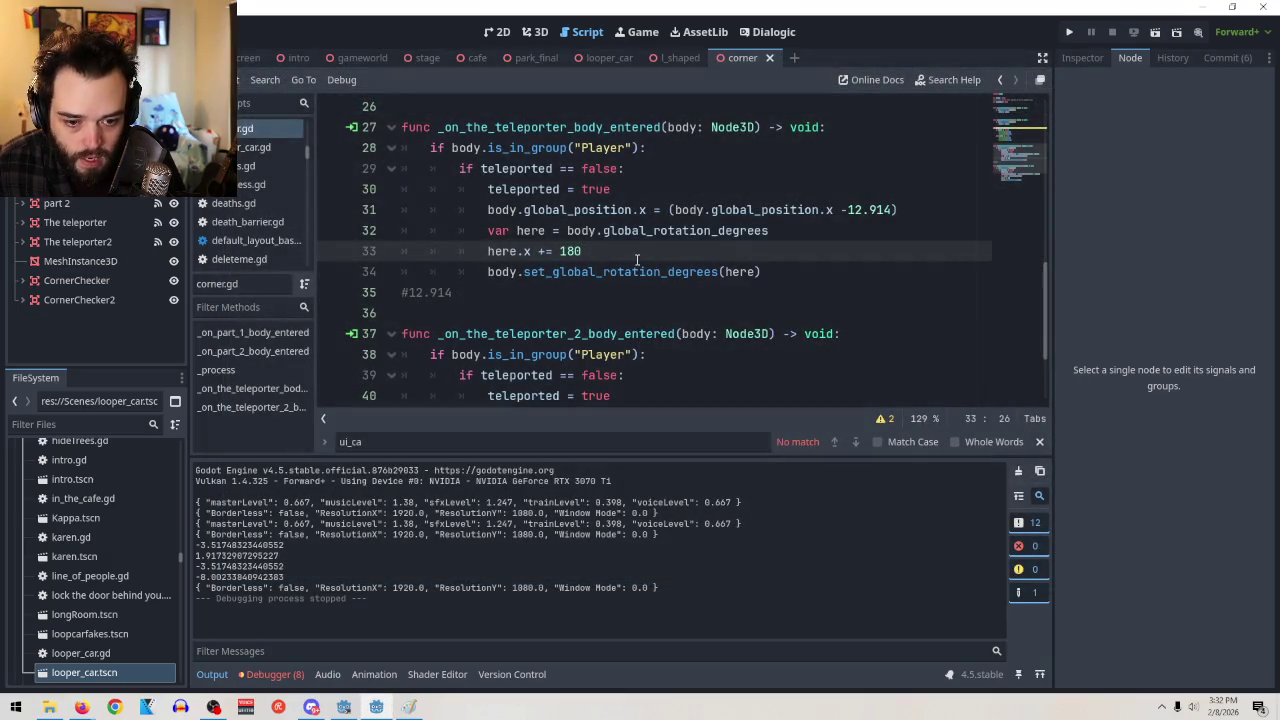
left_click(767, 232)
key("BackSpace")
key("BackSpace")
key("BackSpace")
left_click_drag(720, 272, 661, 272)
key("BackSpace")
Replace 180 with 0.5 on line 33 and relaunch the scene
left_click_drag(582, 251, 558, 251)
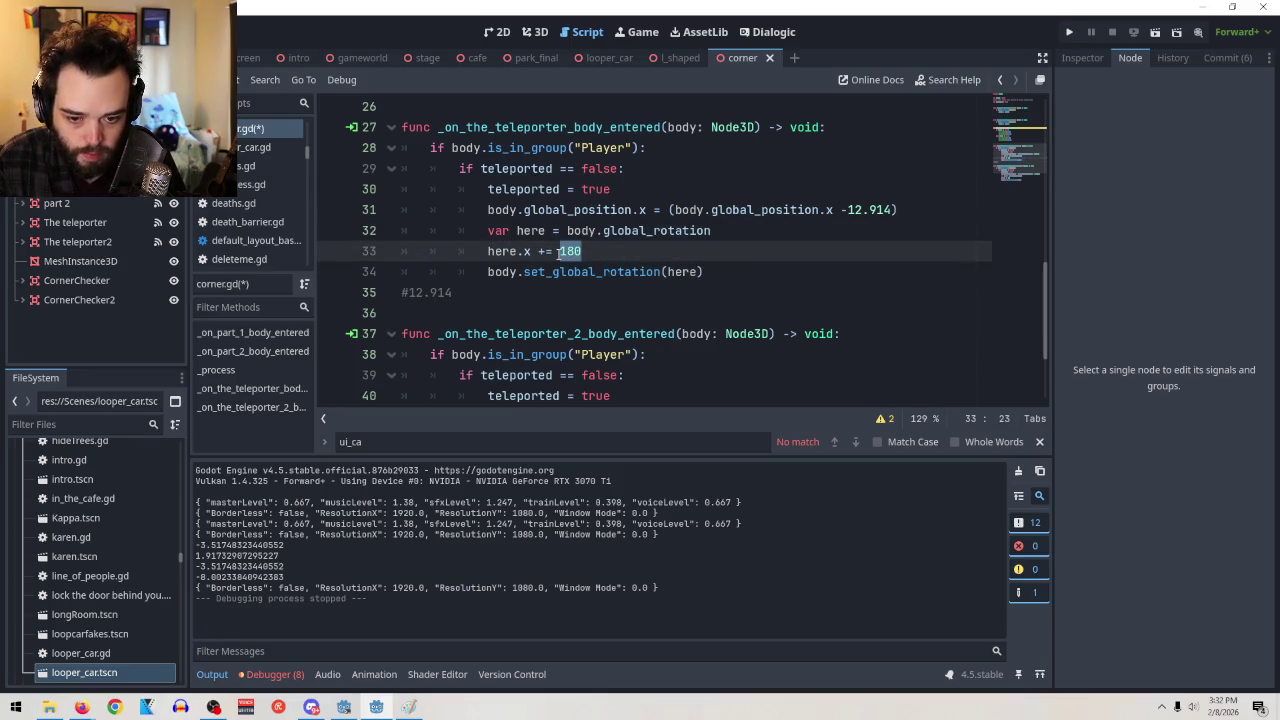
type("0.5")
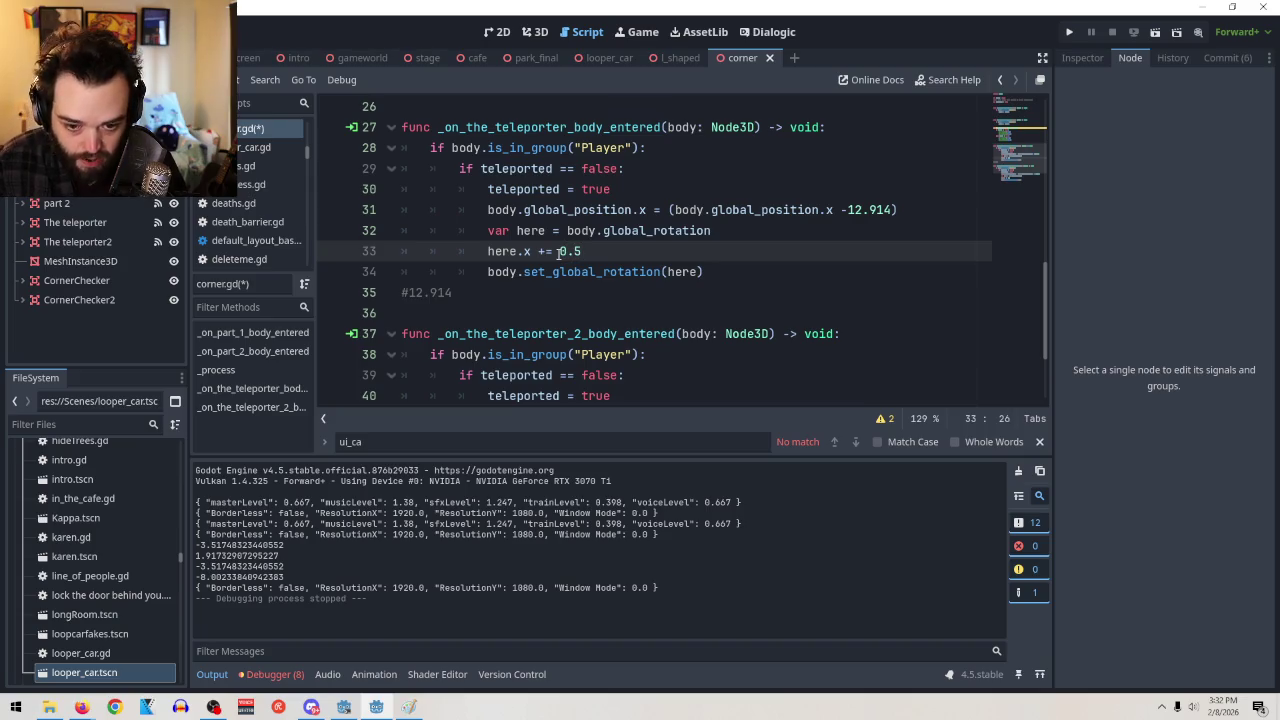
left_click(590, 272)
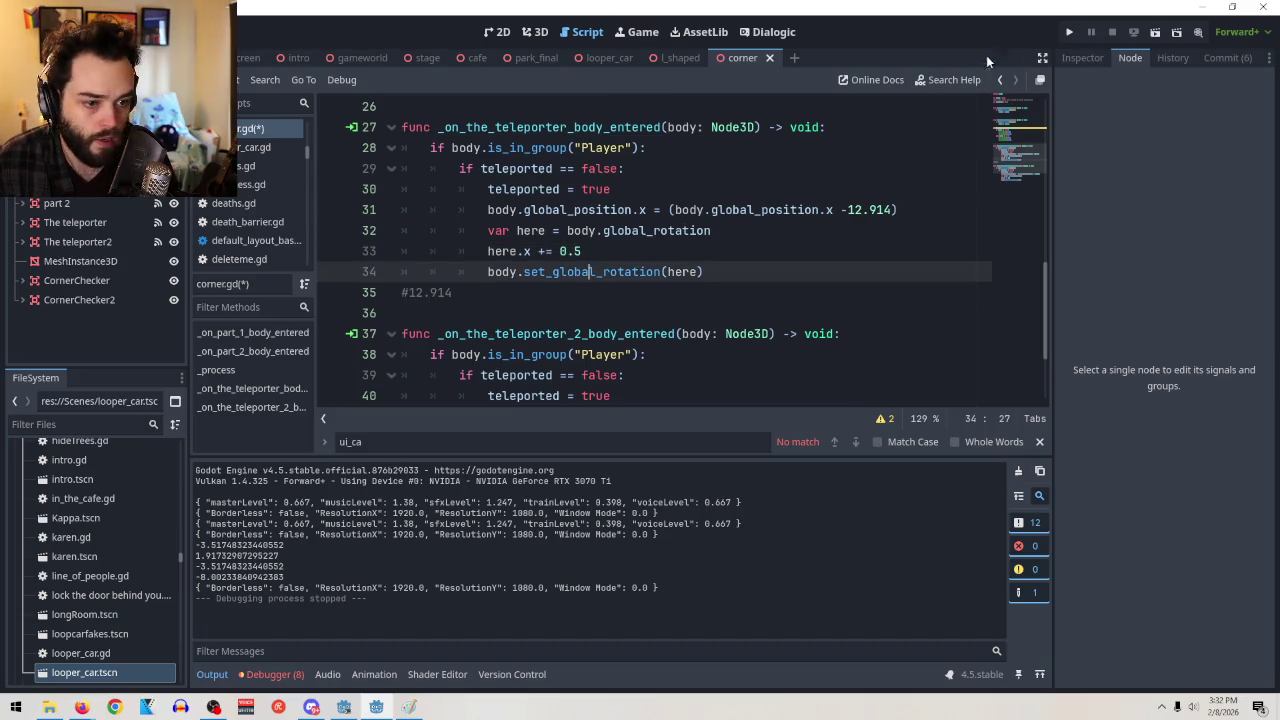
left_click(1157, 33)
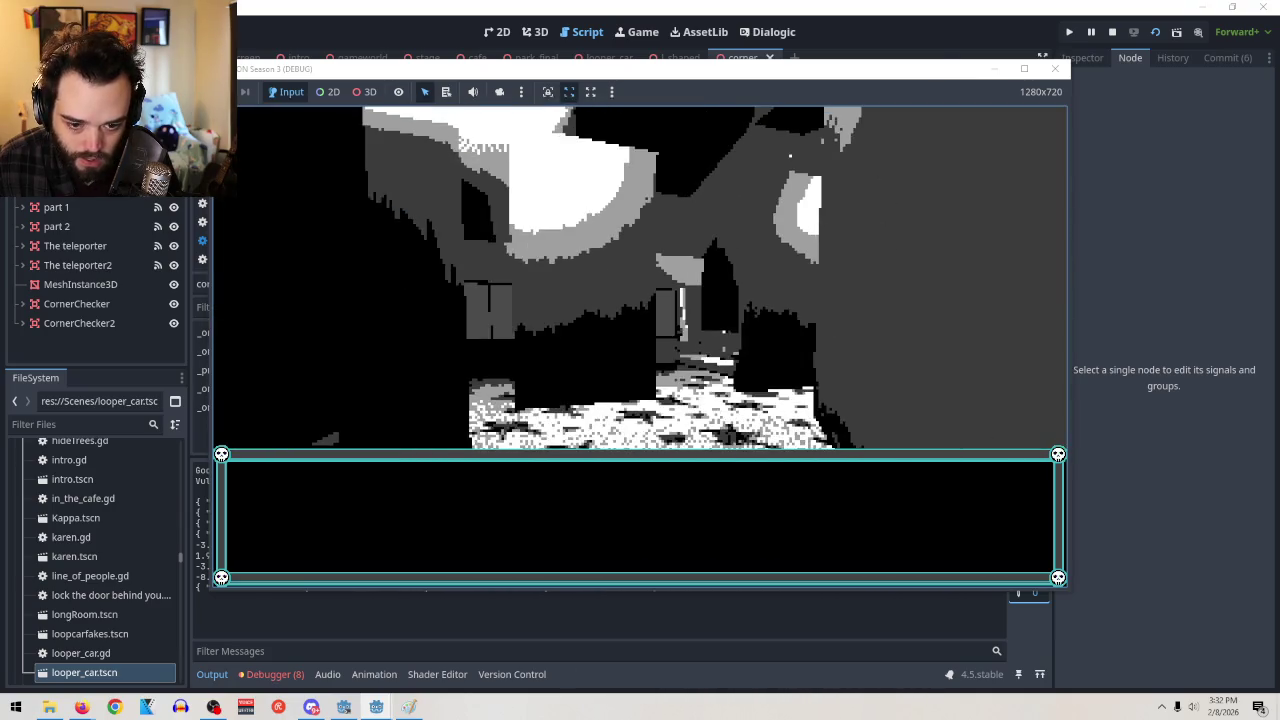
End the 0.5-rotation test run with F8, returning to corner.gd
key("F8")
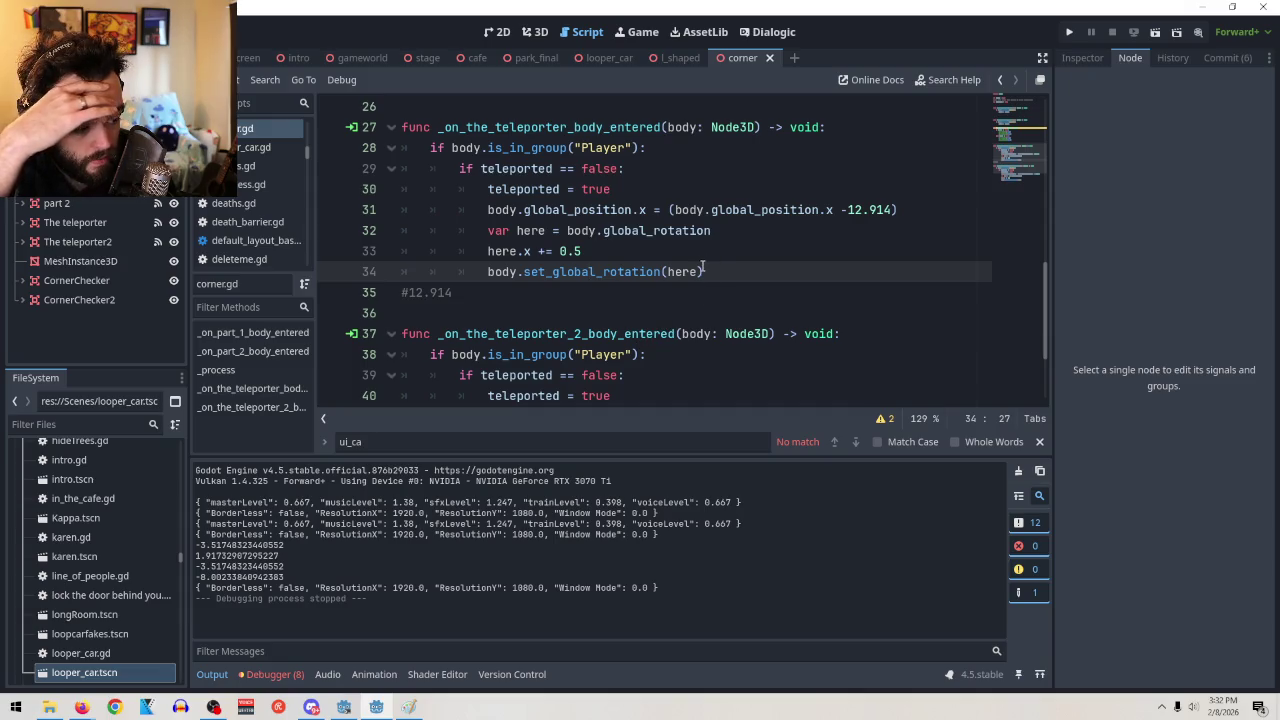
In the 3D view, orbit and zoom around the train cars, then select a Node3D so the Node dock lists its signals
left_click(533, 32)
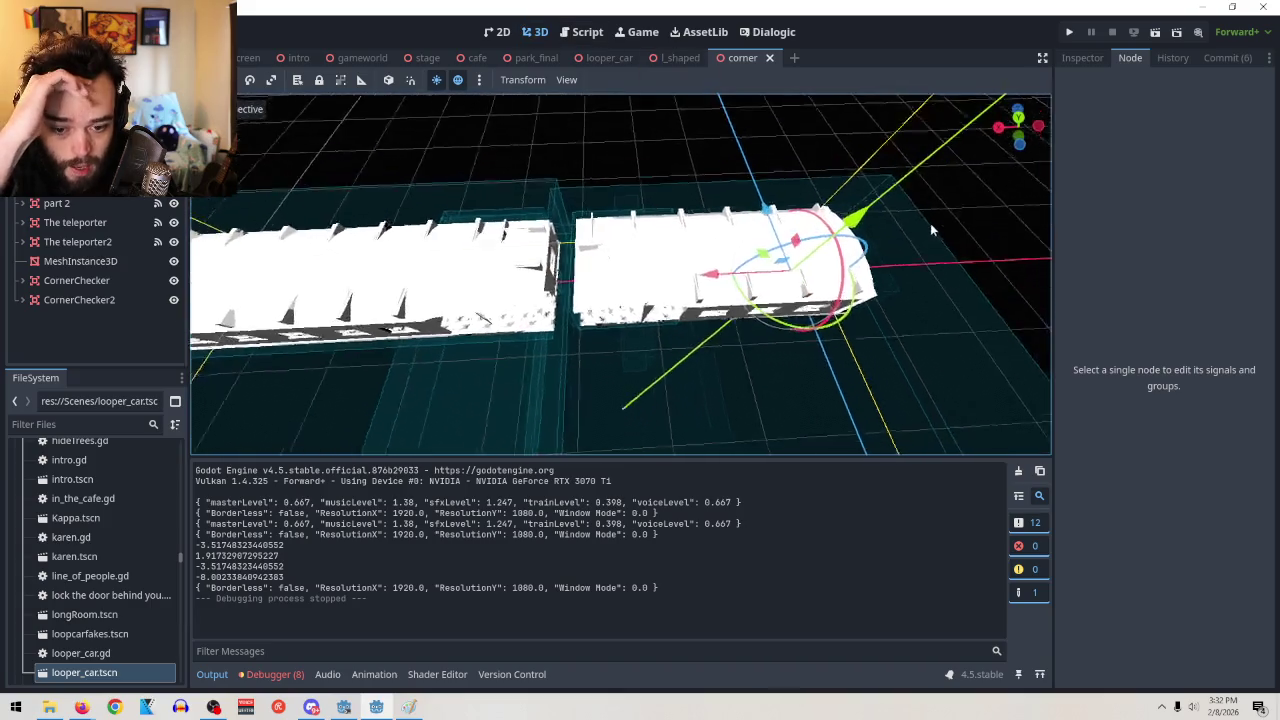
mouse_move(1050, 193)
left_mouse_down()
mouse_move(660, 388)
mouse_move(493, 382)
mouse_move(820, 305)
left_mouse_up()
scroll(820, 305, "down", 1)
scroll(820, 305, "up", 5)
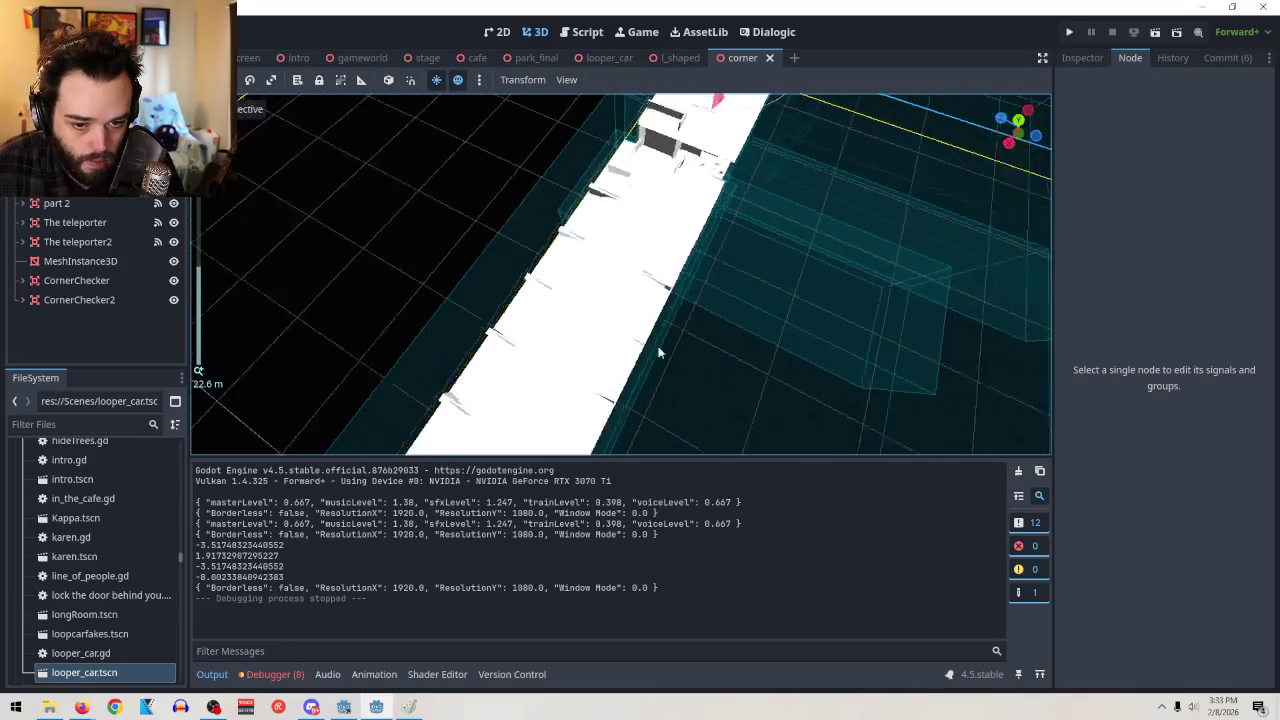
scroll(687, 314, "down", 5)
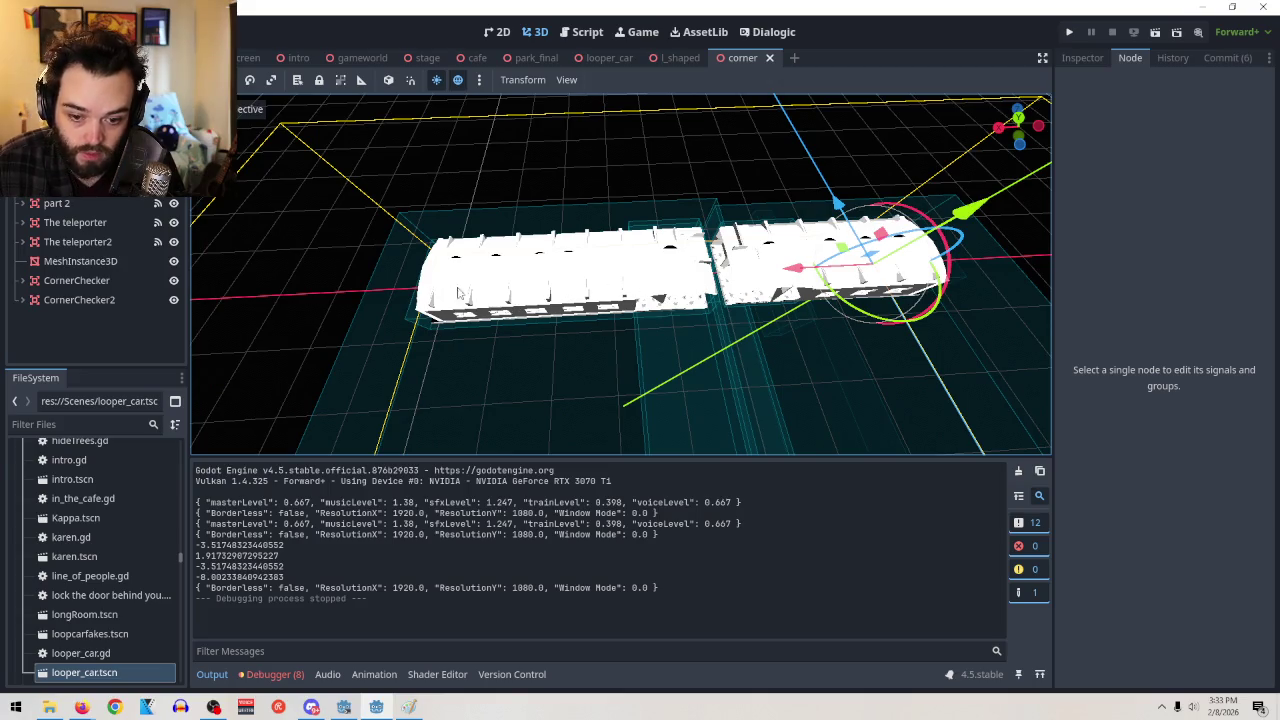
scroll(844, 373, "up", 8)
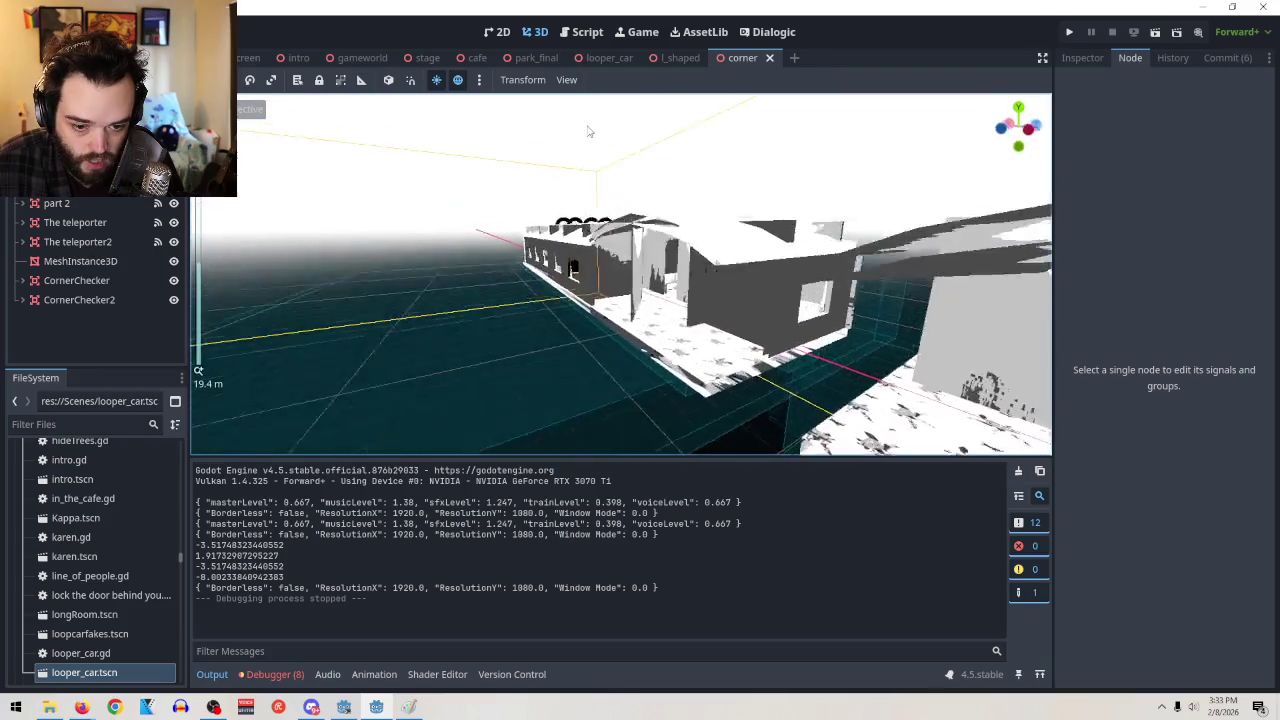
scroll(525, 130, "down", 5)
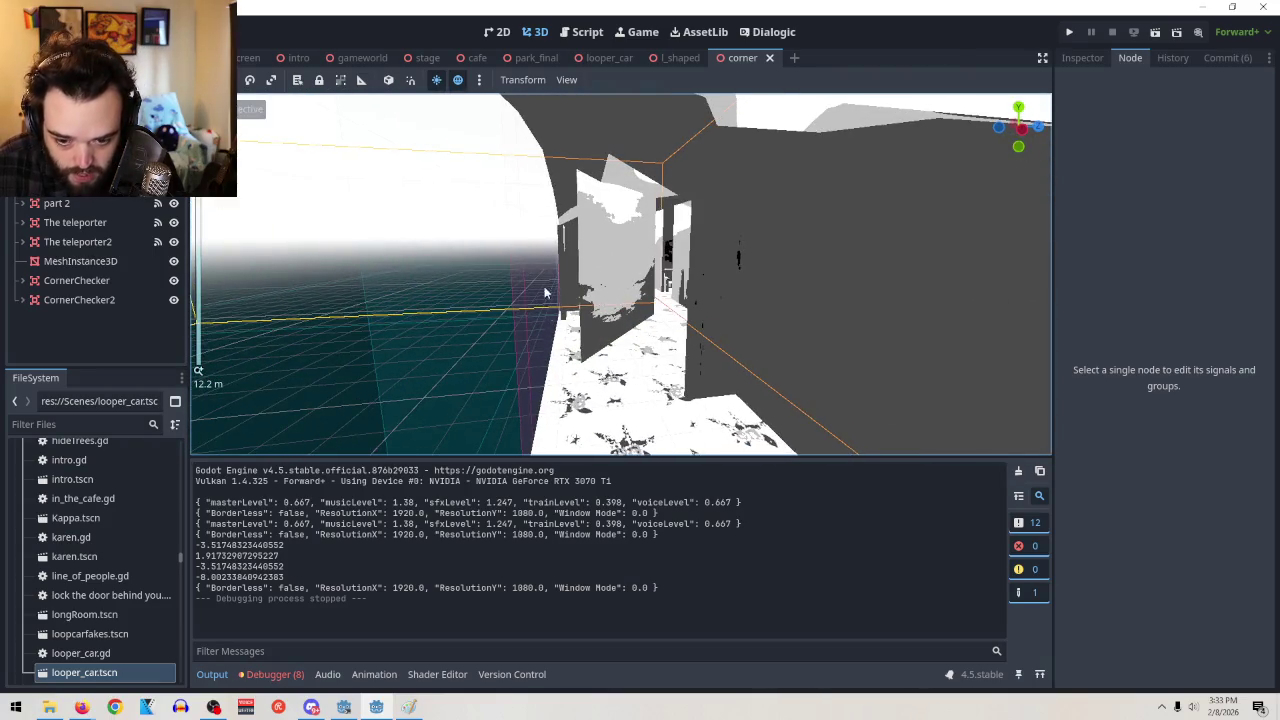
scroll(570, 395, "up", 4)
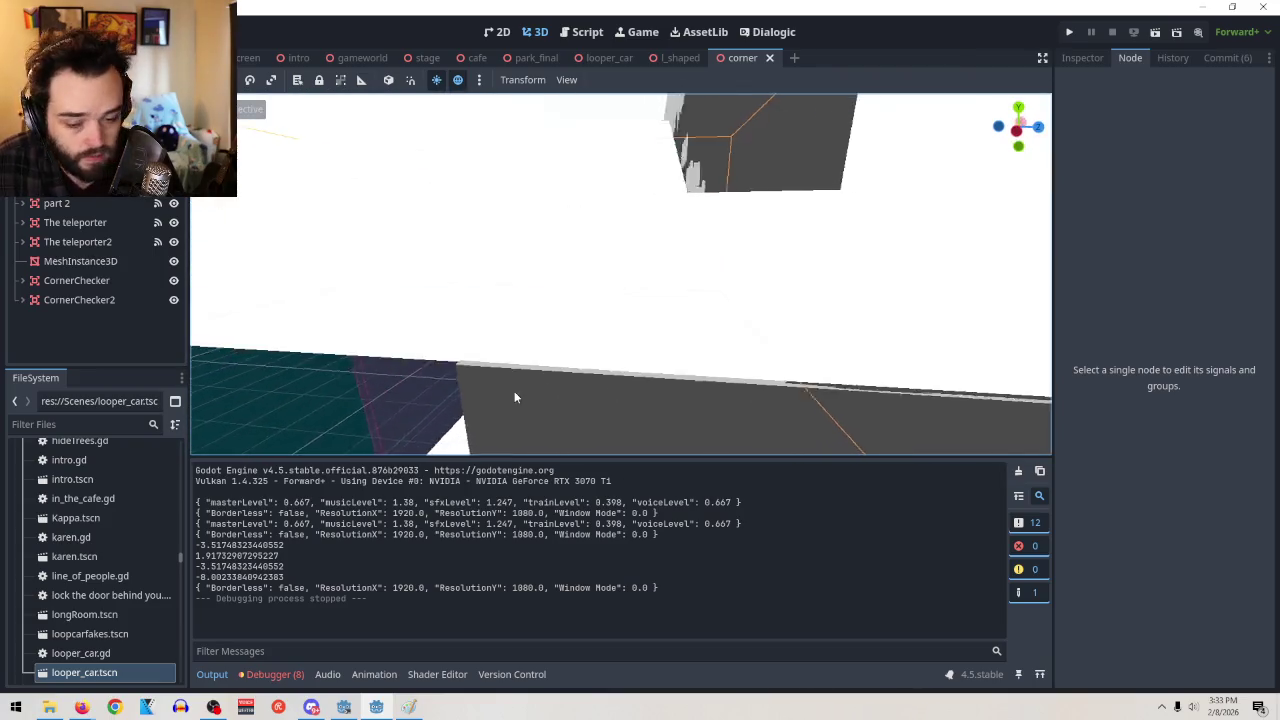
scroll(573, 394, "down", 6)
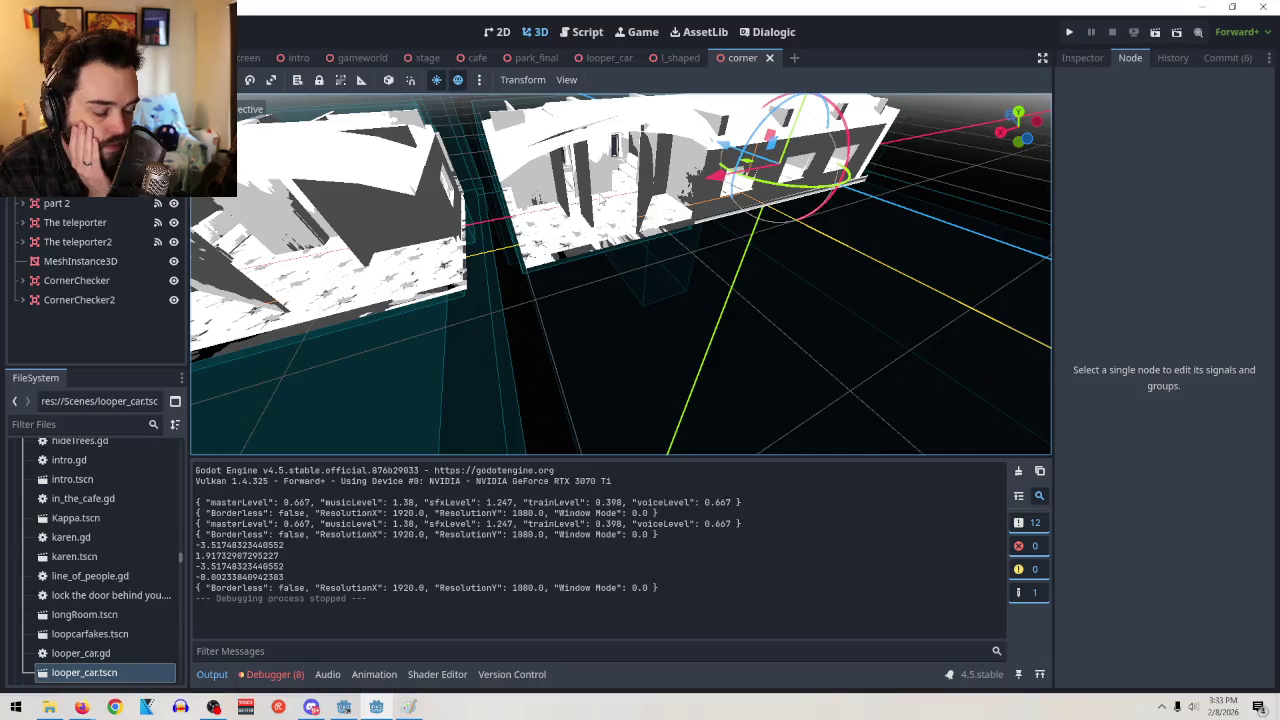
left_click(352, 58)
left_click(740, 57)
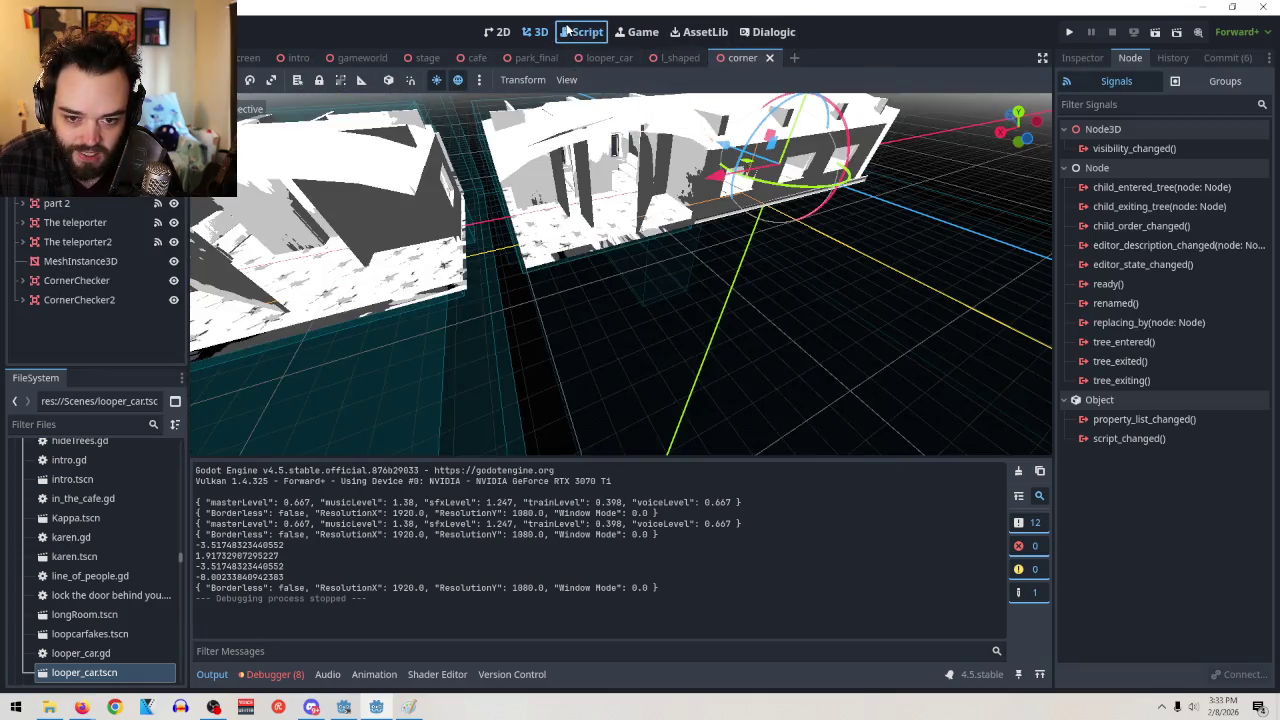
Change here.x to here.y on line 33 of corner.gd and run the scene
left_click(567, 31)
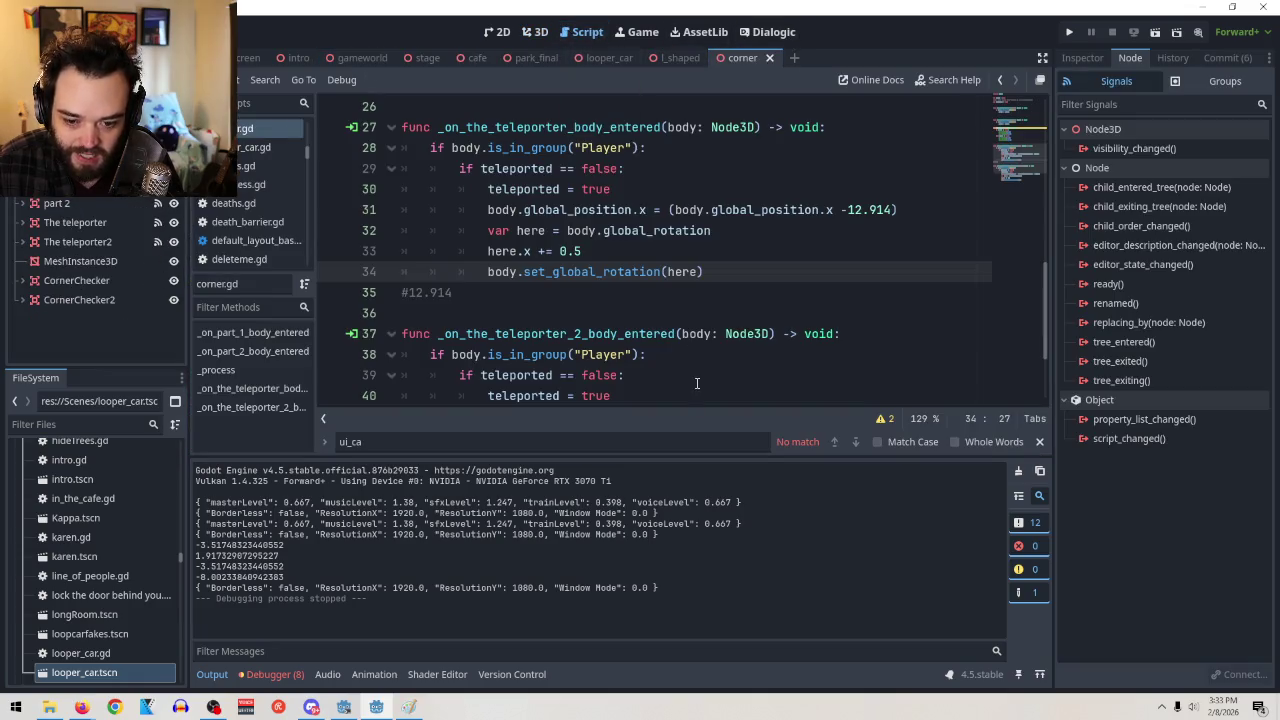
left_click(537, 251)
key("BackSpace")
type("y")
scroll(811, 237, "down", 2)
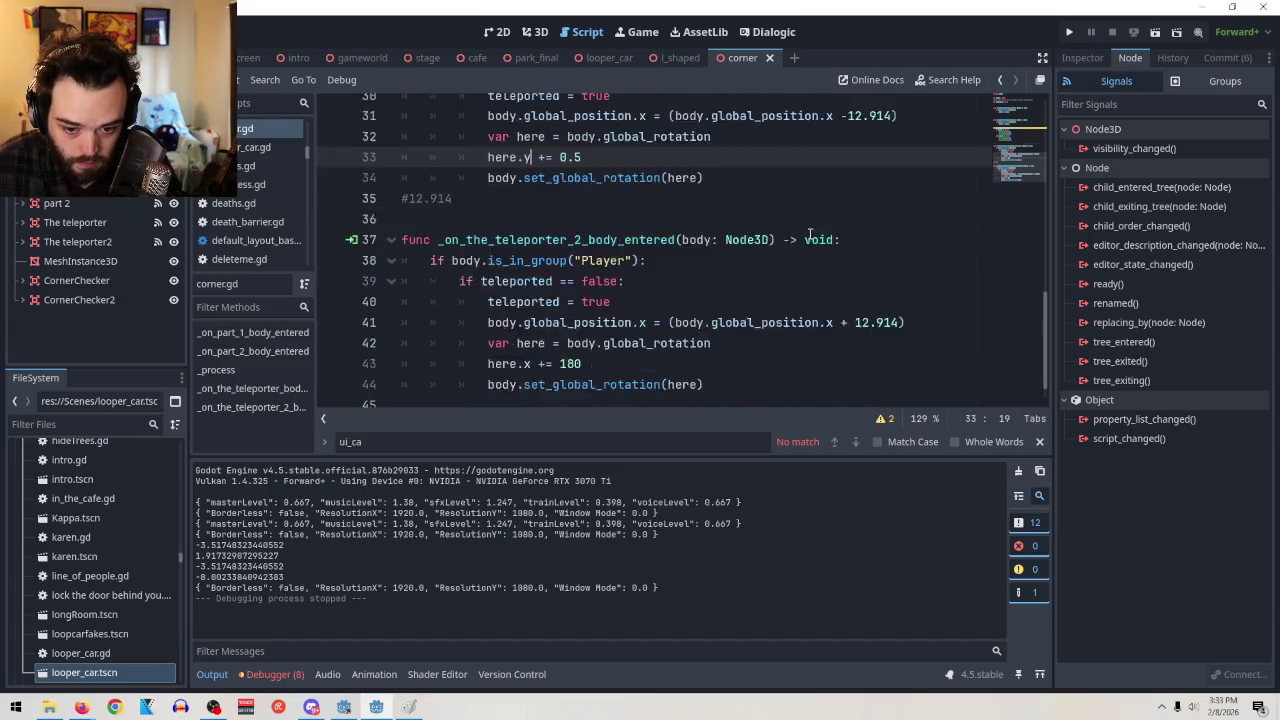
scroll(819, 285, "up", 2)
scroll(819, 285, "up", 5)
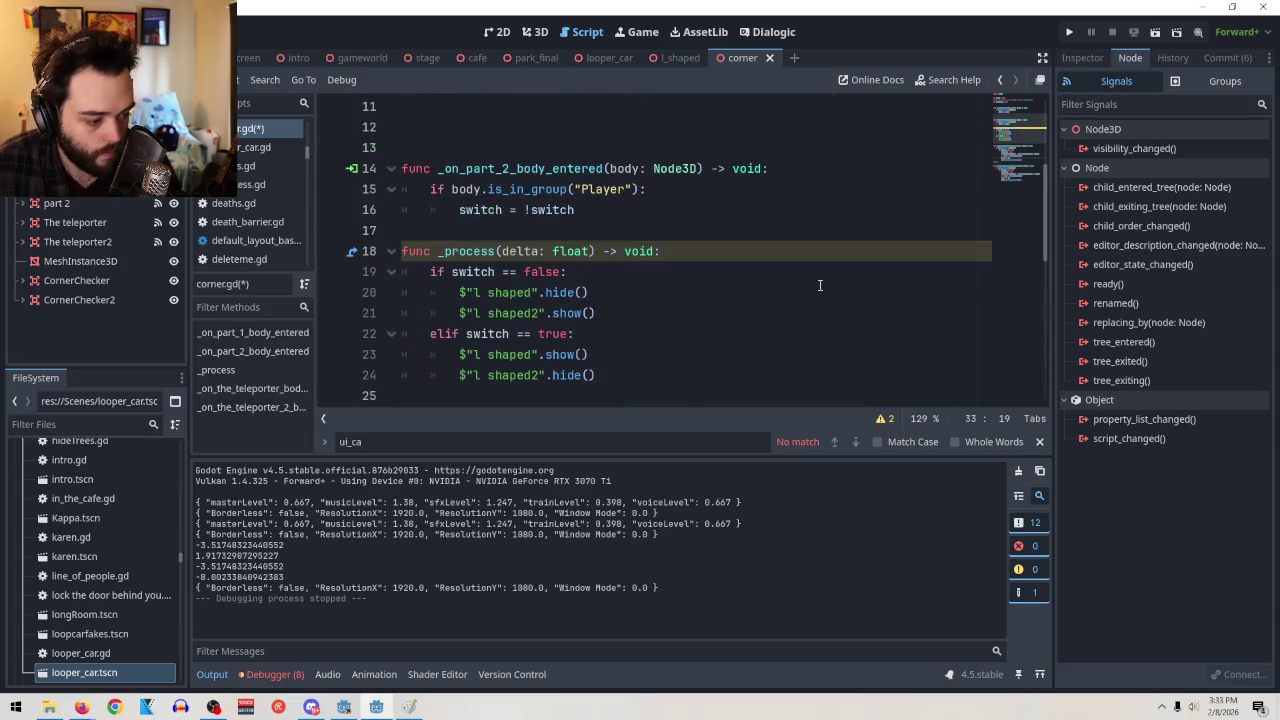
scroll(816, 283, "down", 2)
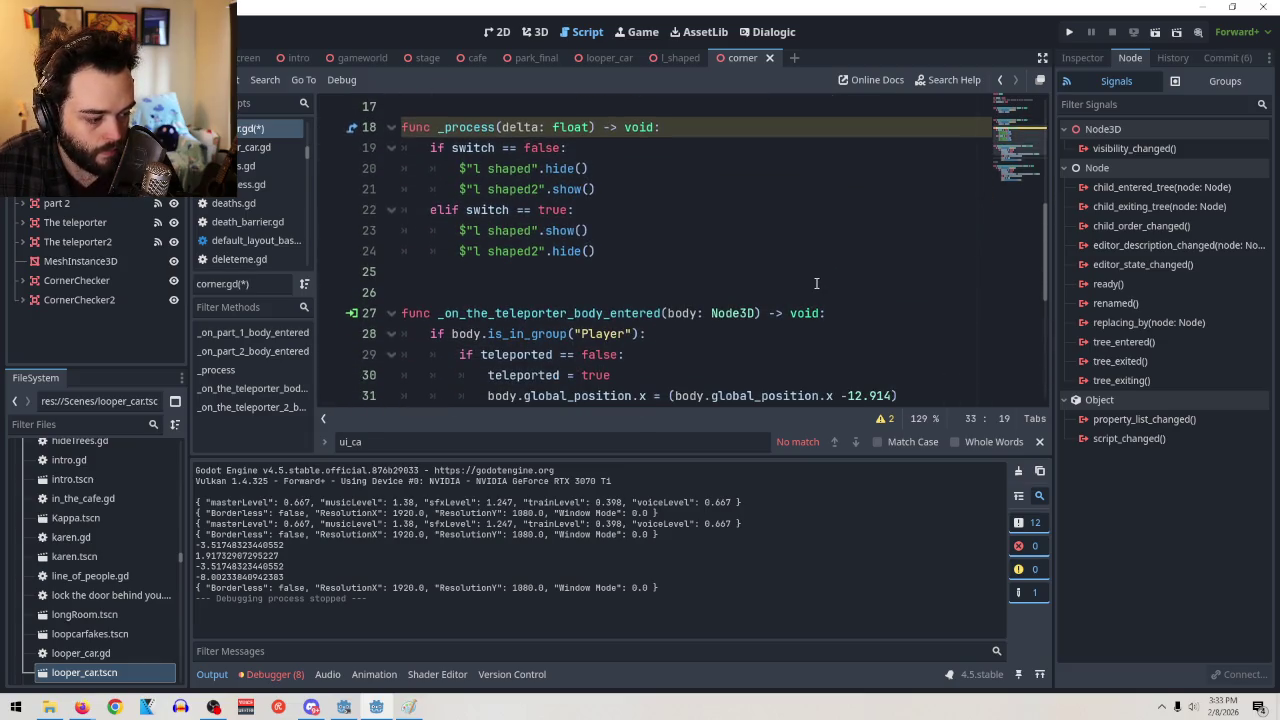
left_click(1154, 31)
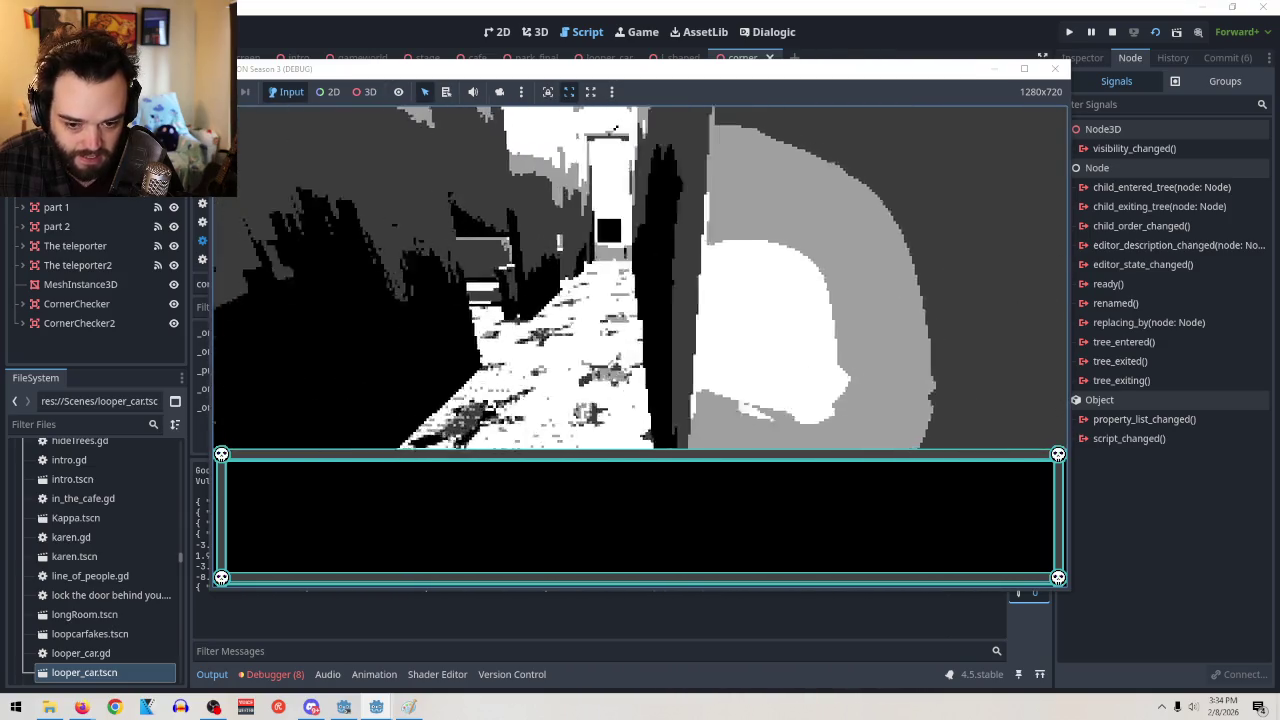
Stop the game, change line 33 to here.y += 180, and relaunch the scene
key("F8")
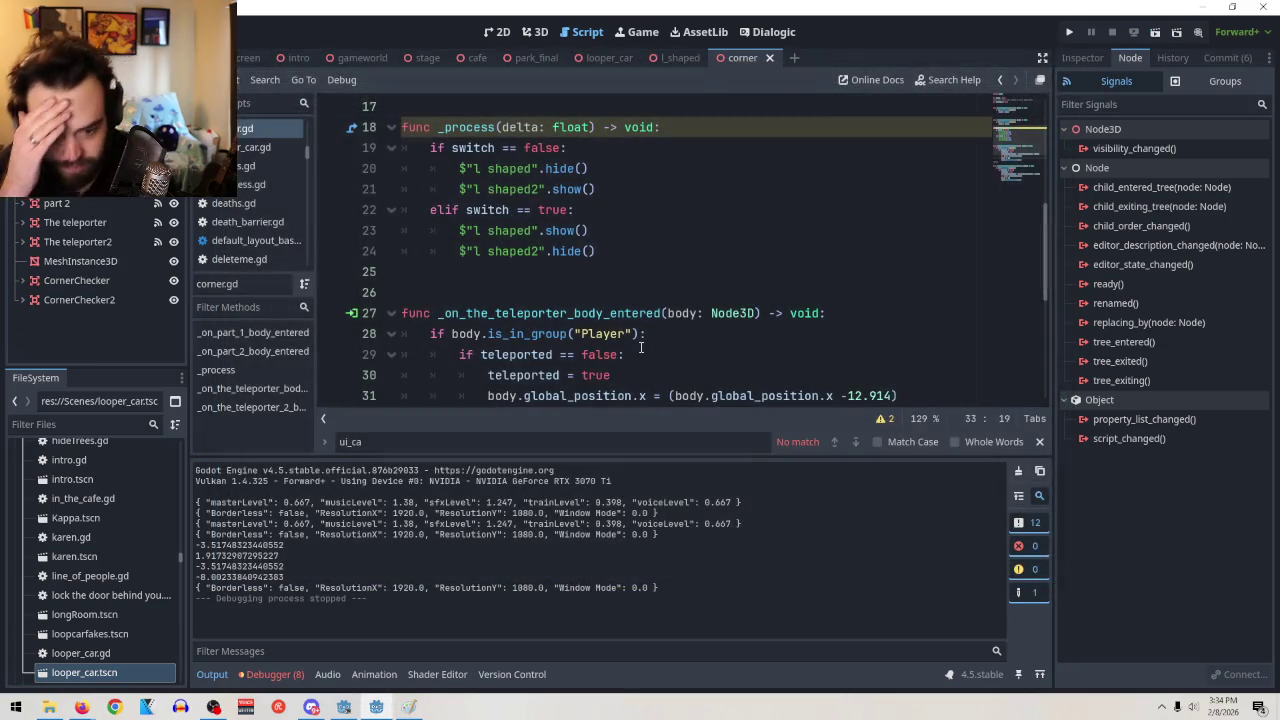
scroll(670, 257, "down", 5)
scroll(720, 223, "up", 3)
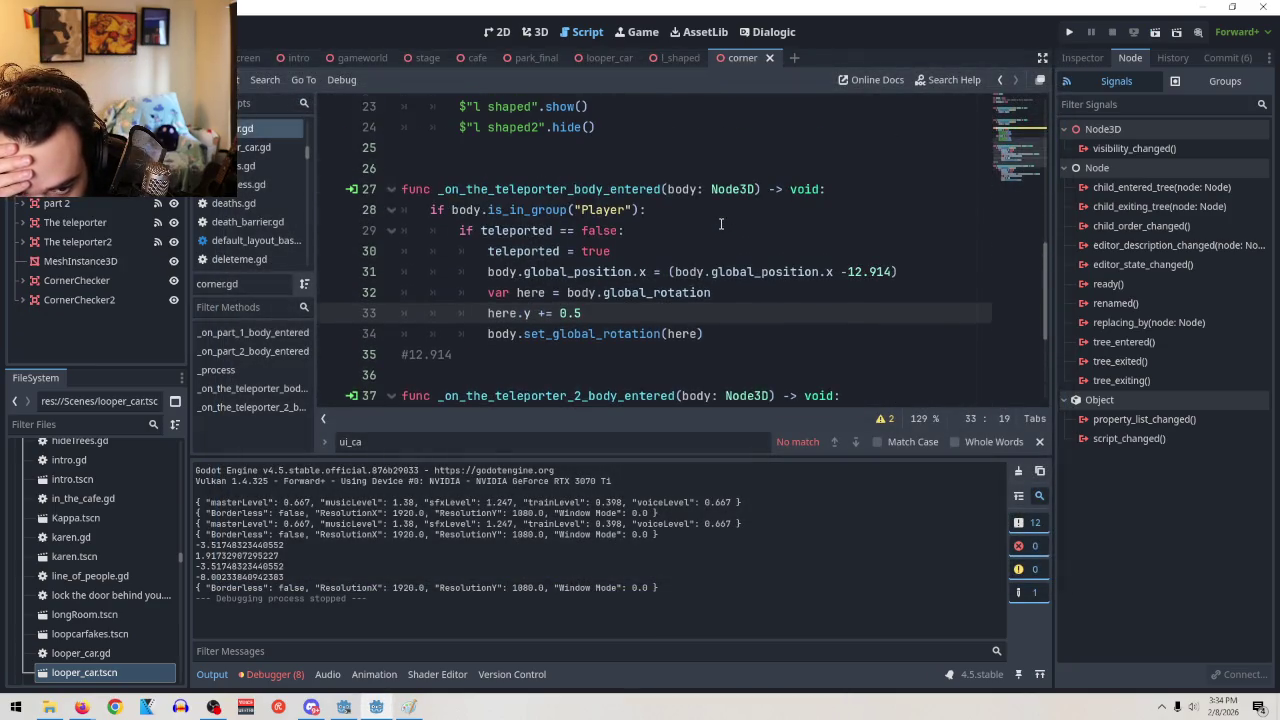
left_click(649, 273)
scroll(848, 315, "down", 2)
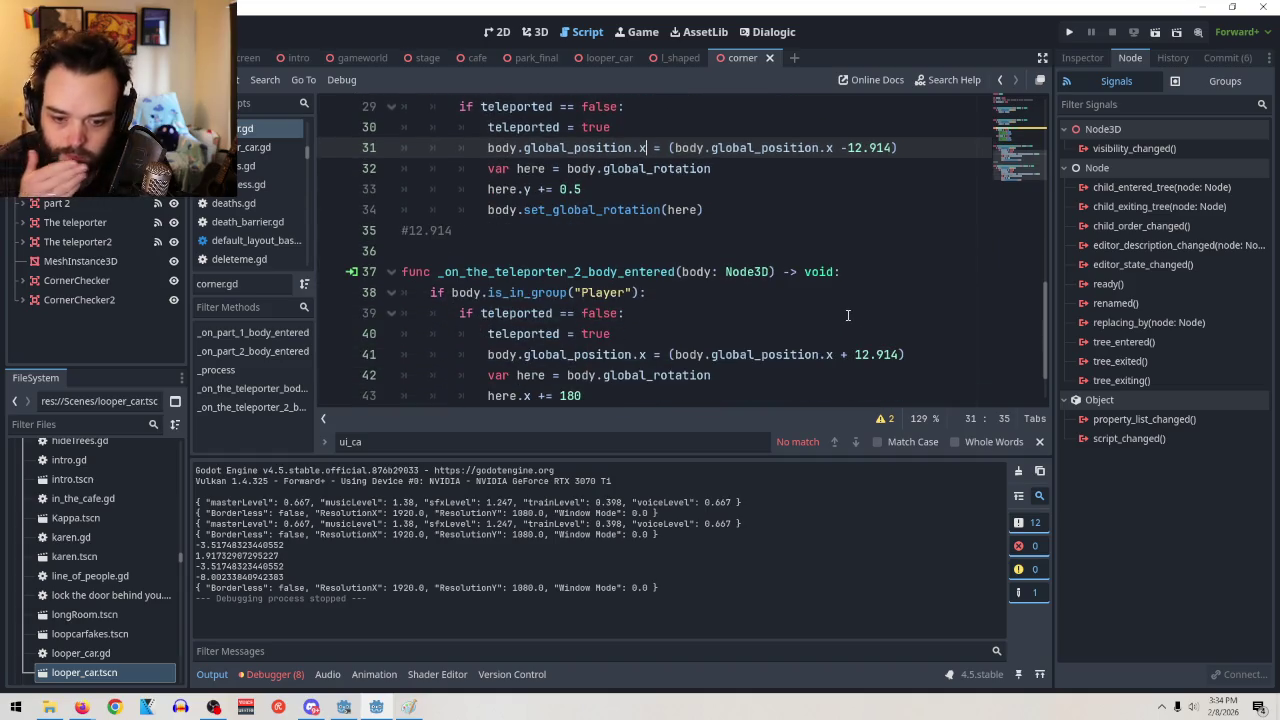
scroll(848, 314, "up", 1)
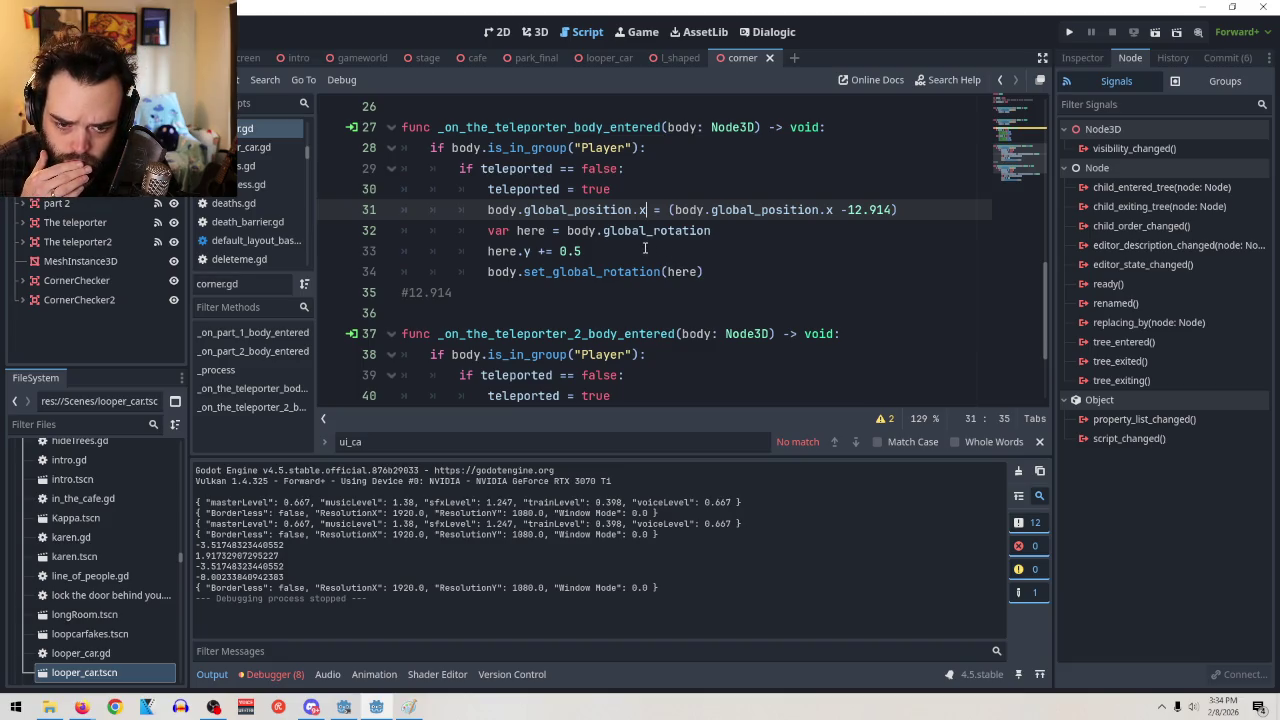
mouse_move(695, 231)
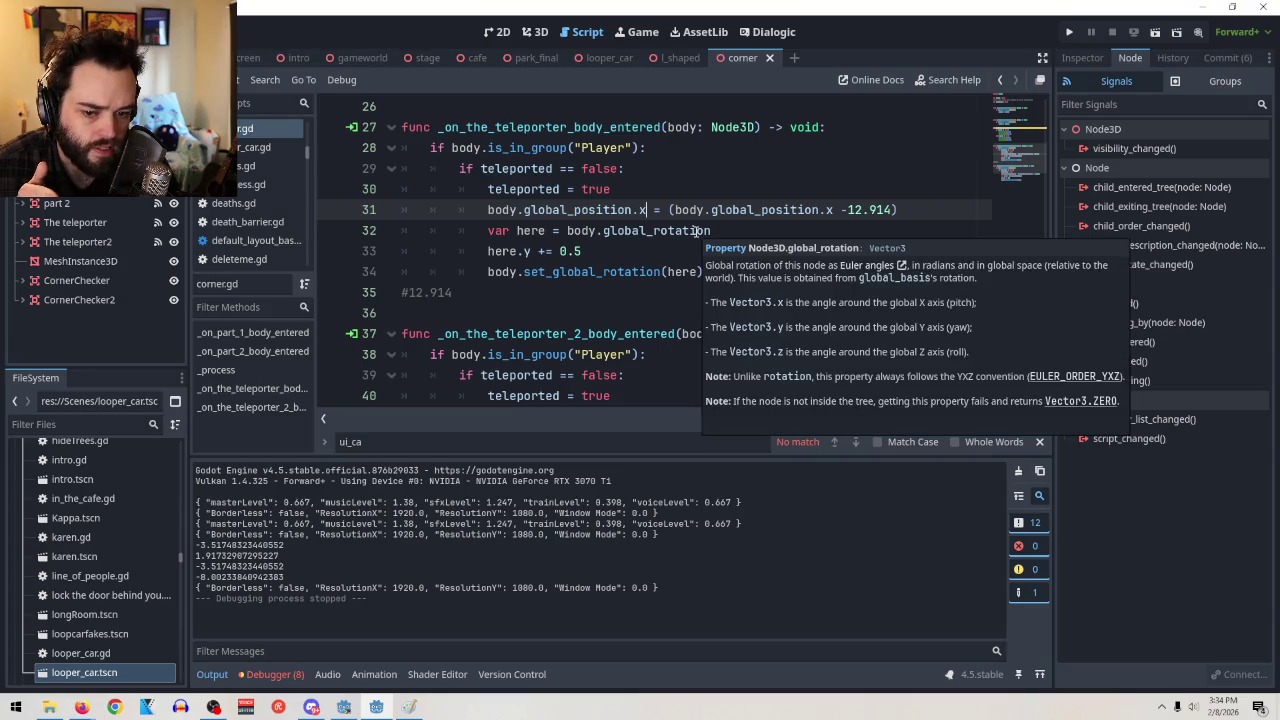
left_click_drag(582, 251, 560, 251)
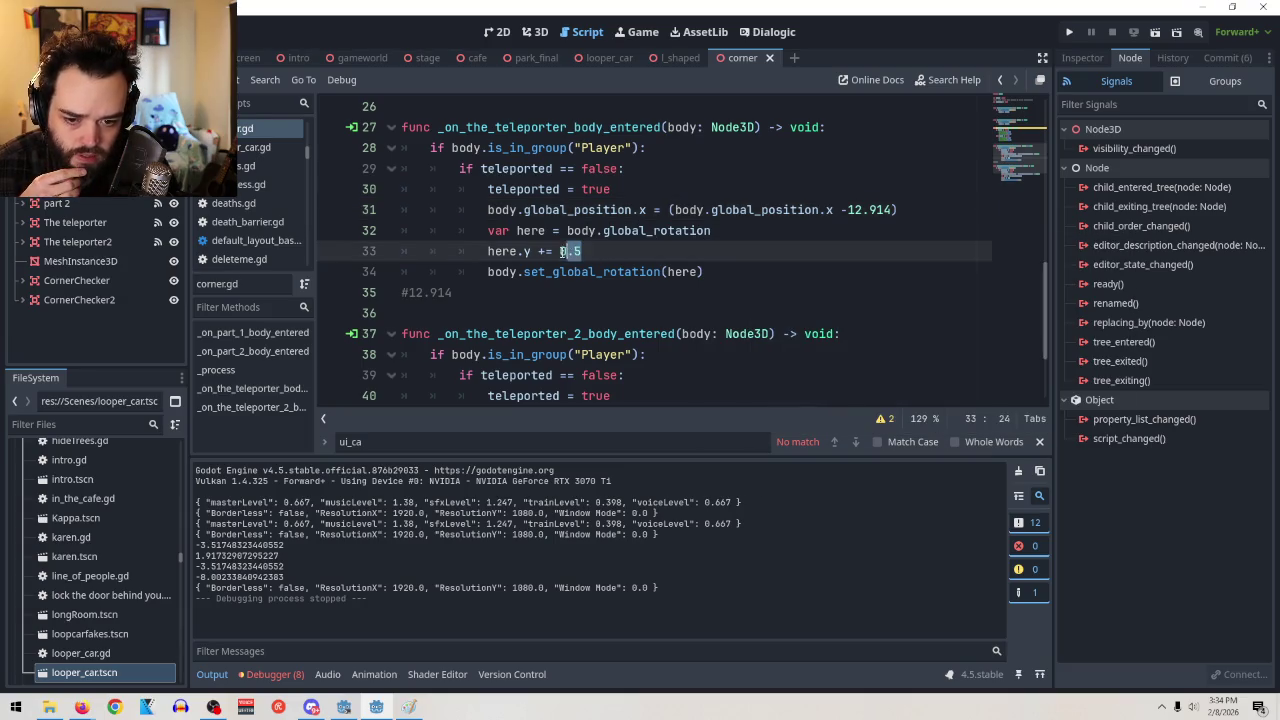
type("180")
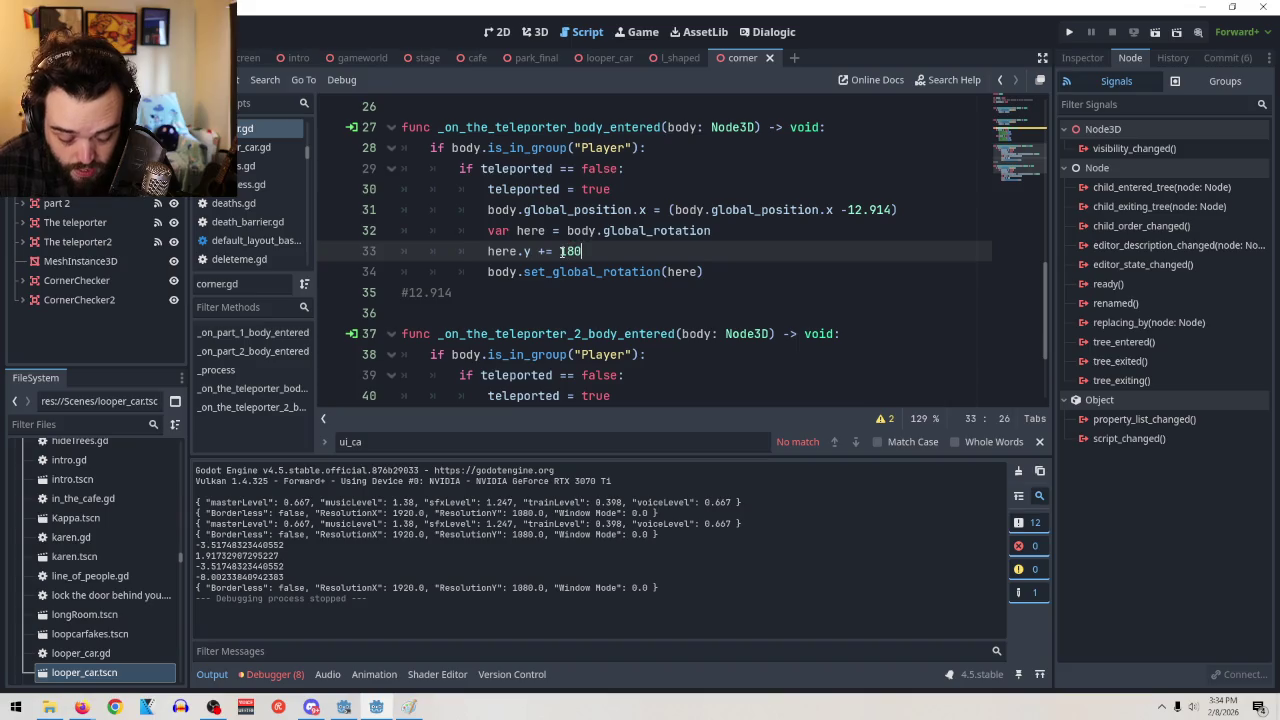
left_click(1155, 32)
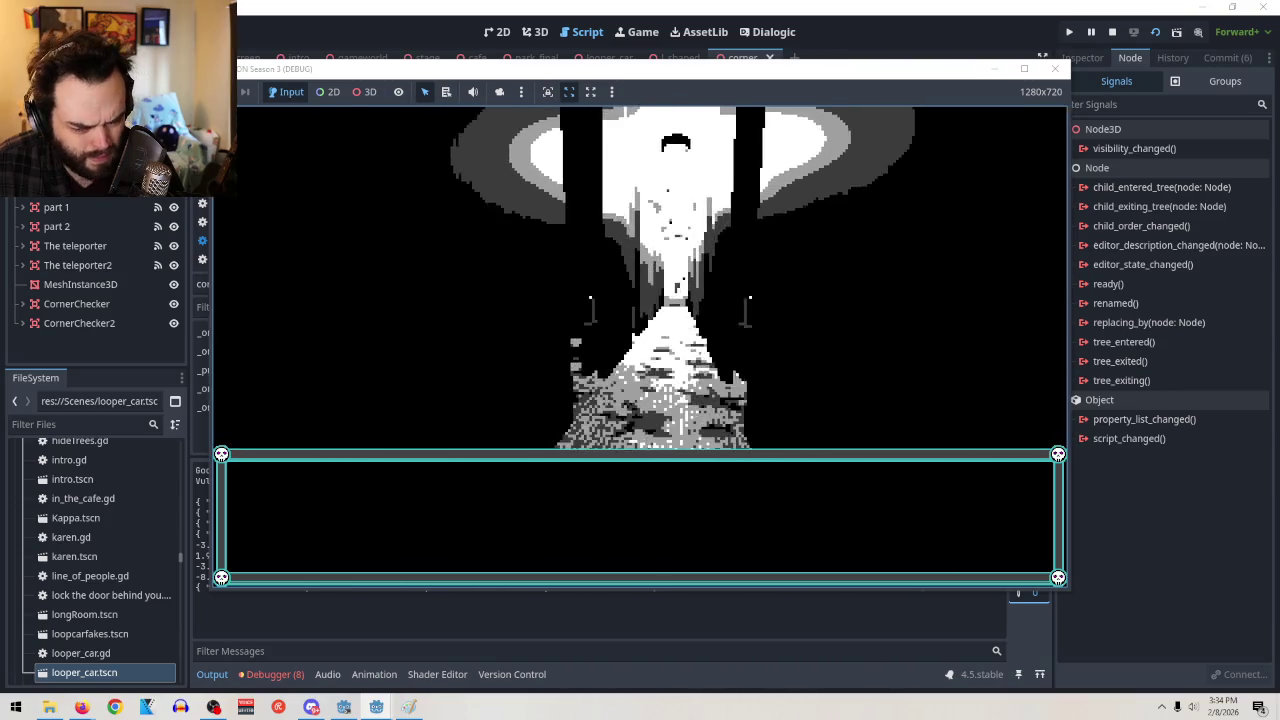
key("F8")
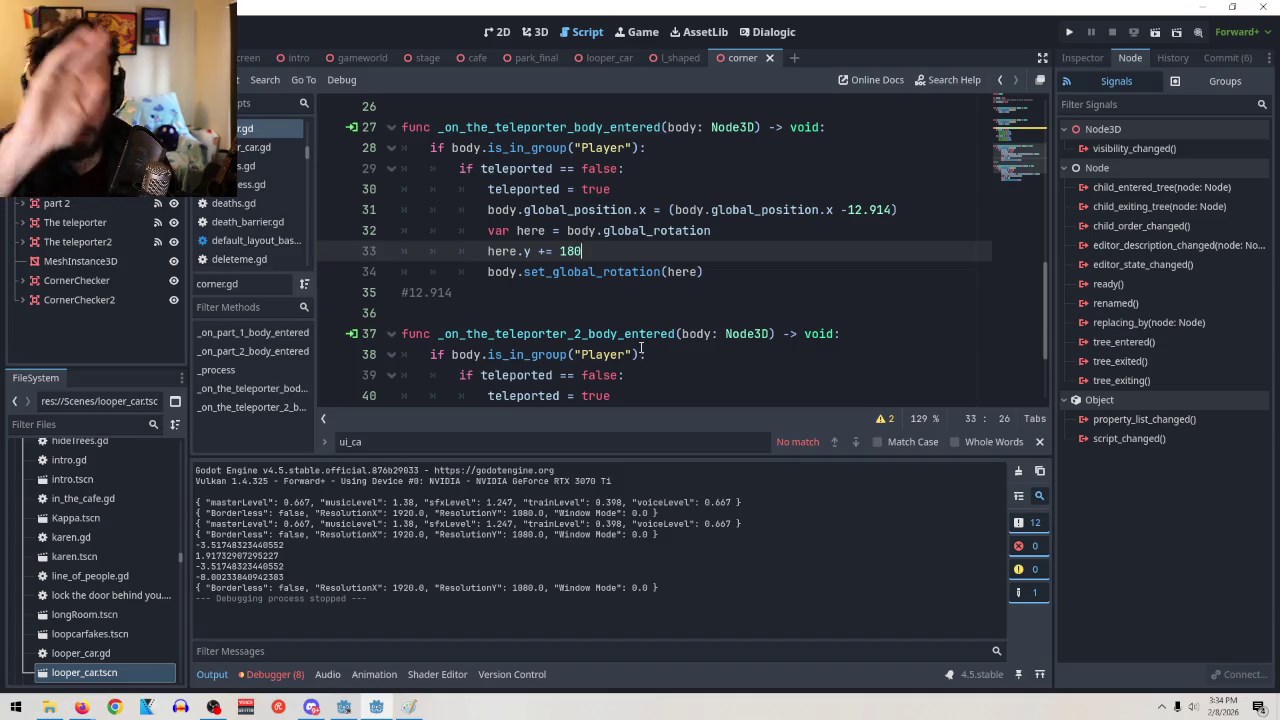
Add print(here) below line 33 and run the scene, logging (0.0, 180.1231, 0.0)
key("Return")
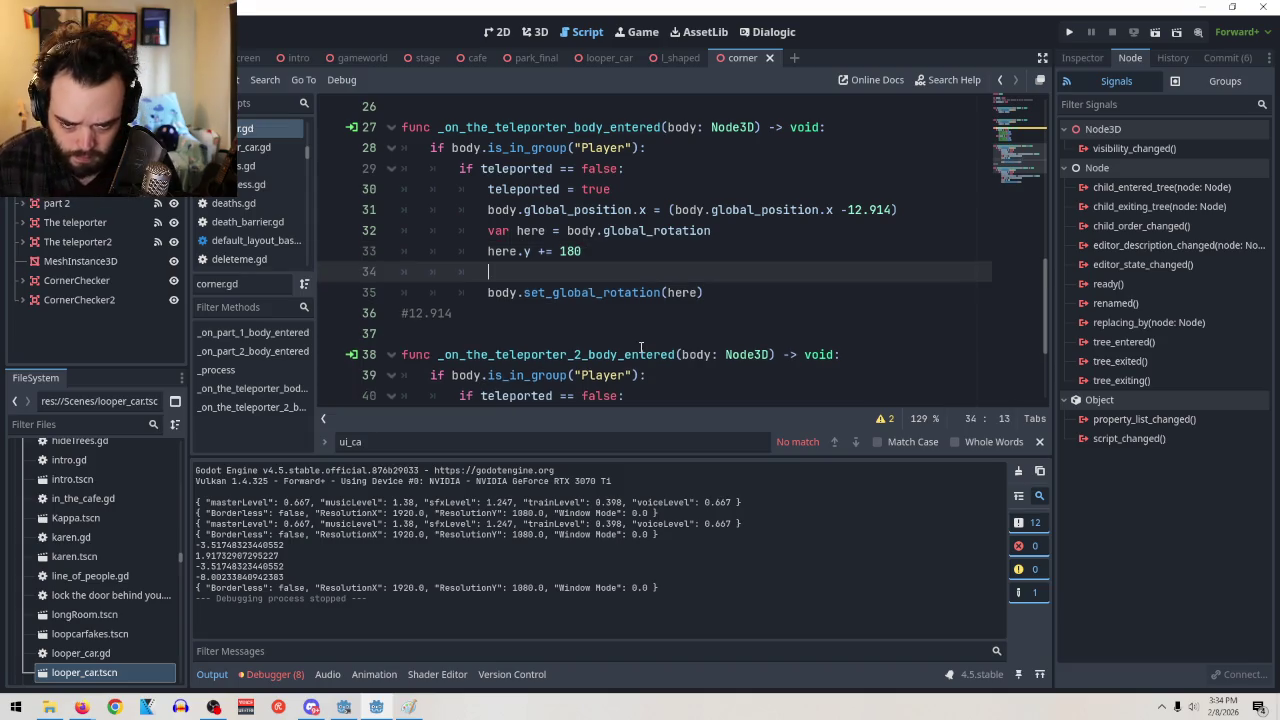
type("print(")
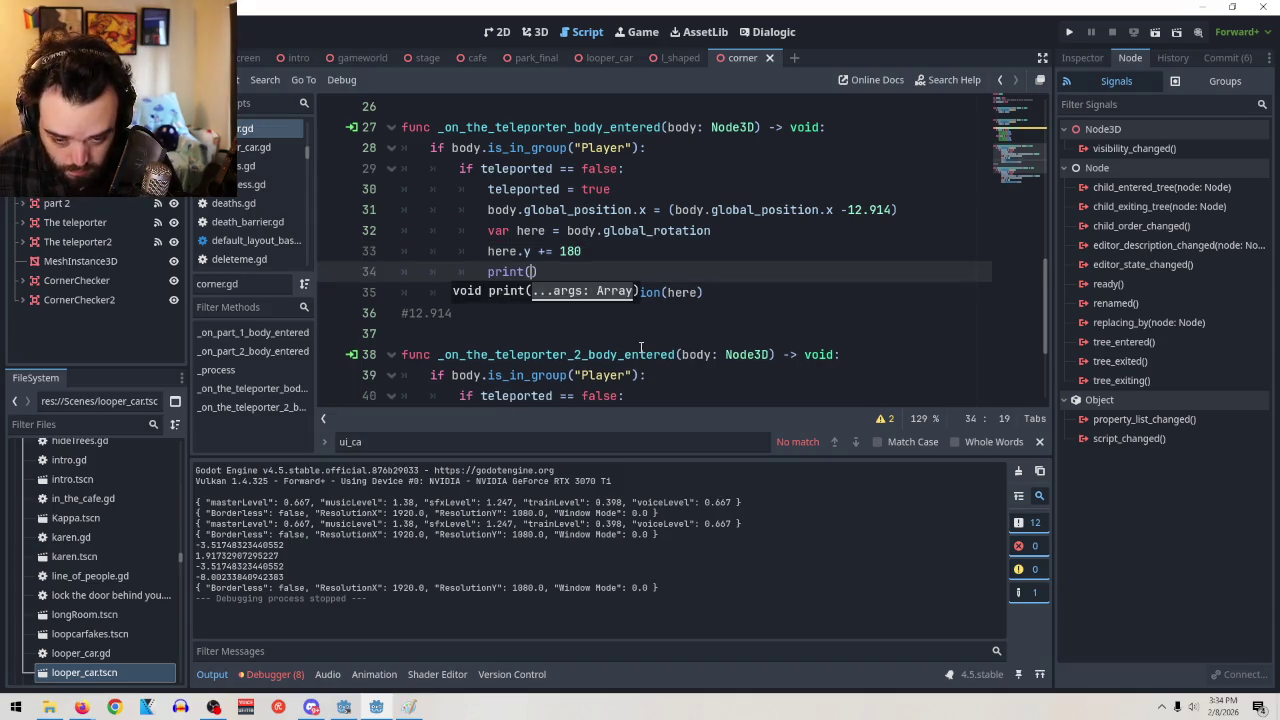
type("here")
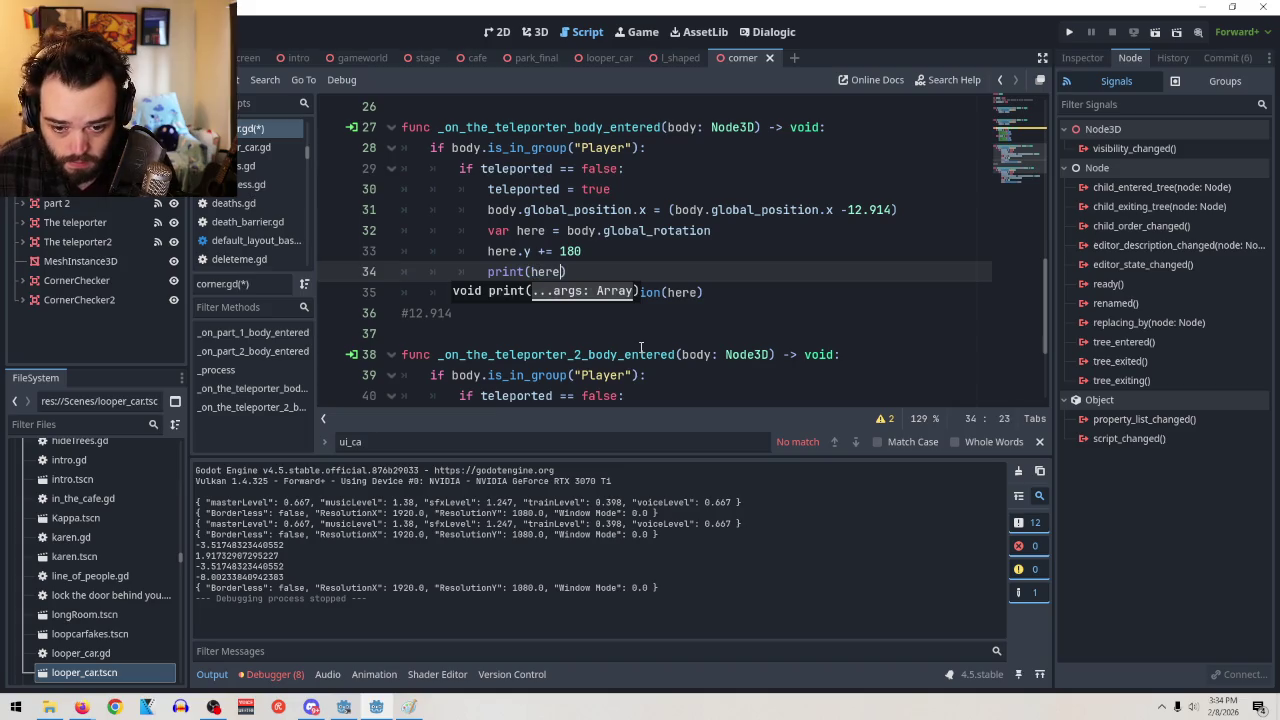
left_click(731, 293)
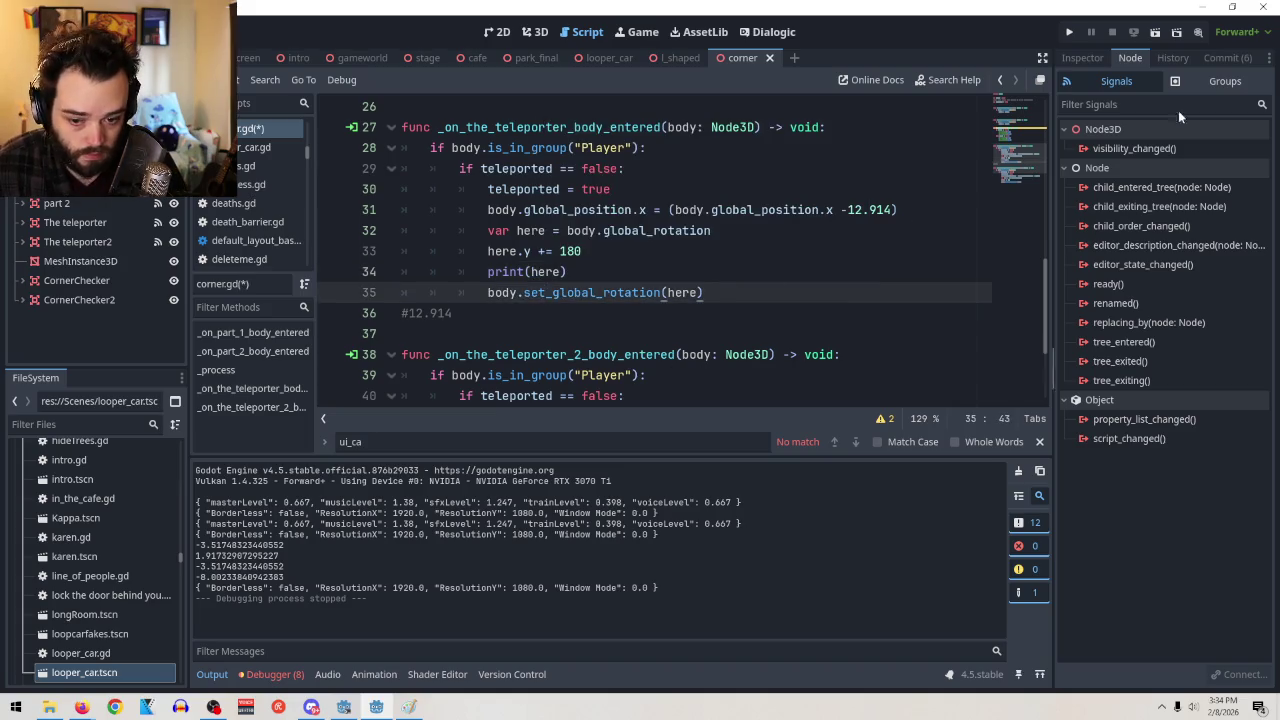
left_click(1155, 33)
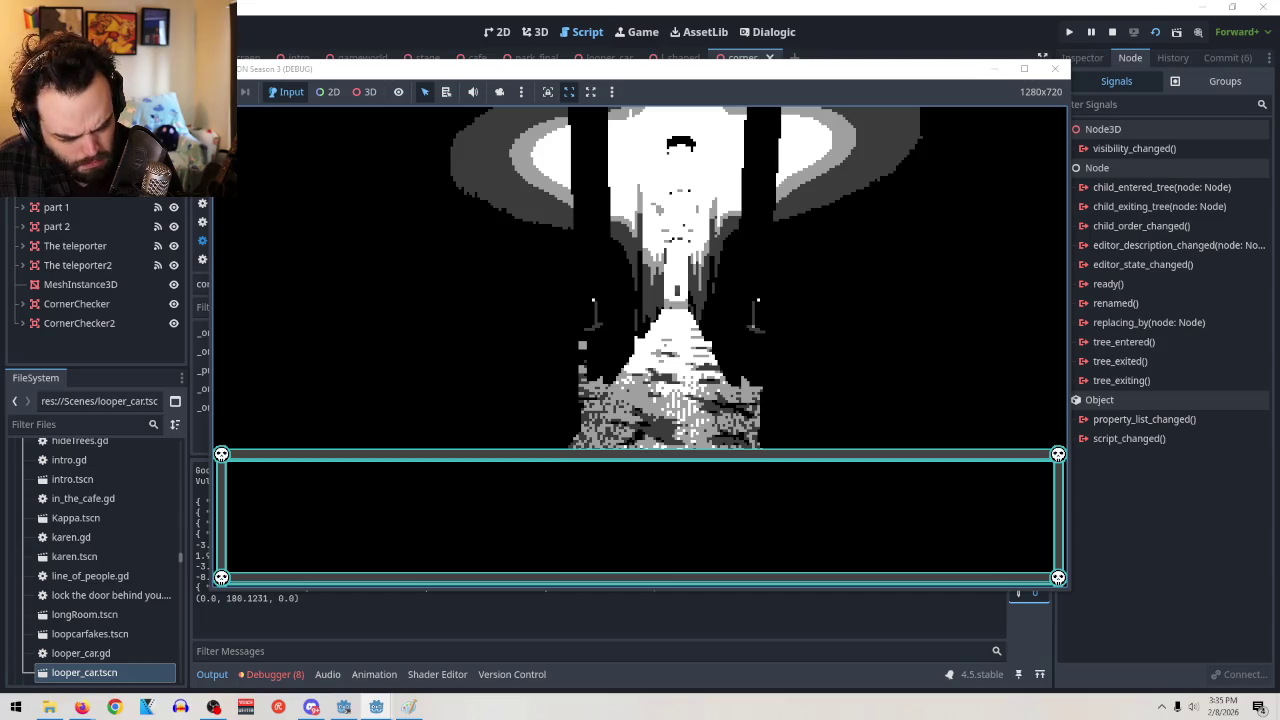
Stop the game and comment out line 33 (here.y += 180) with Ctrl+K
key("F8")
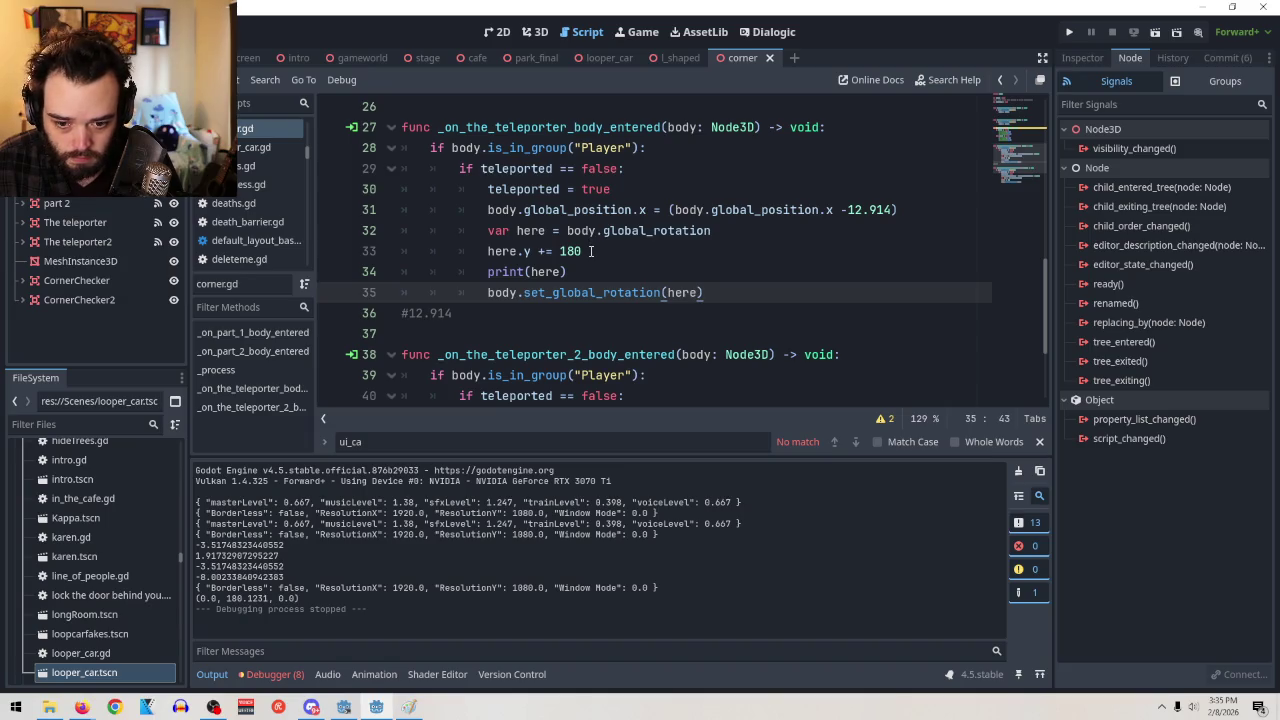
left_click(492, 253)
key("ctrl+k")
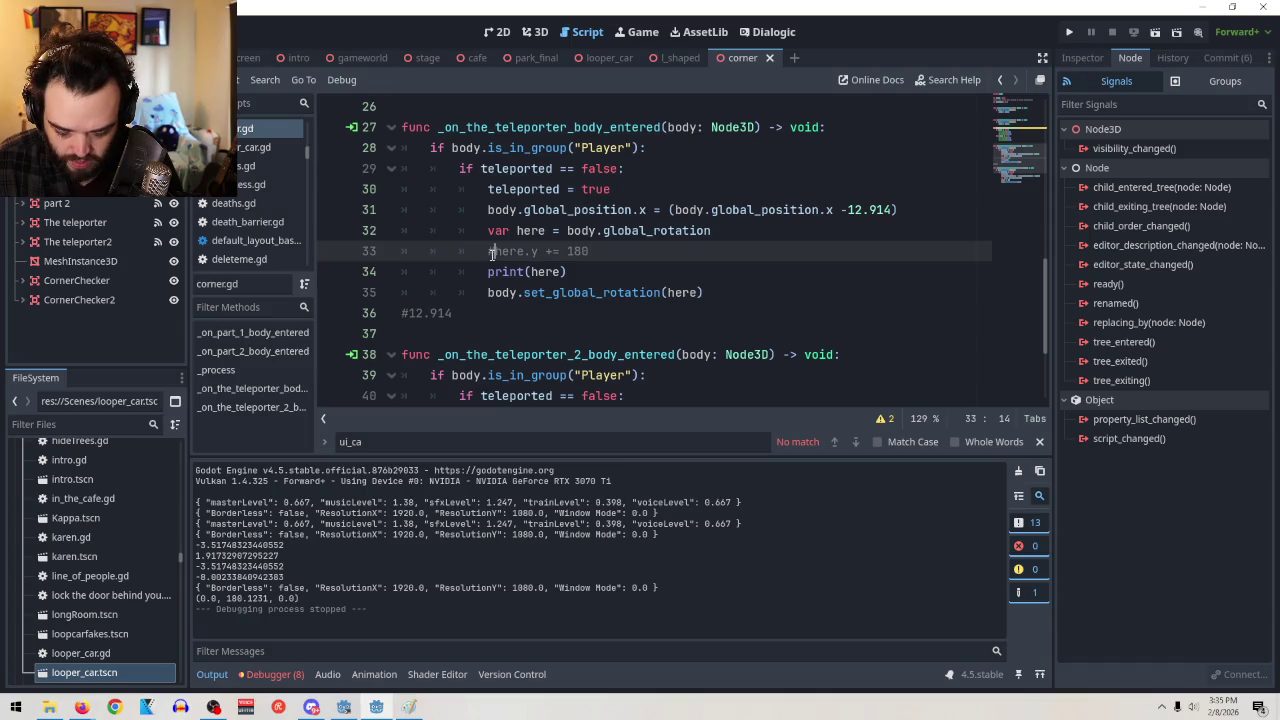
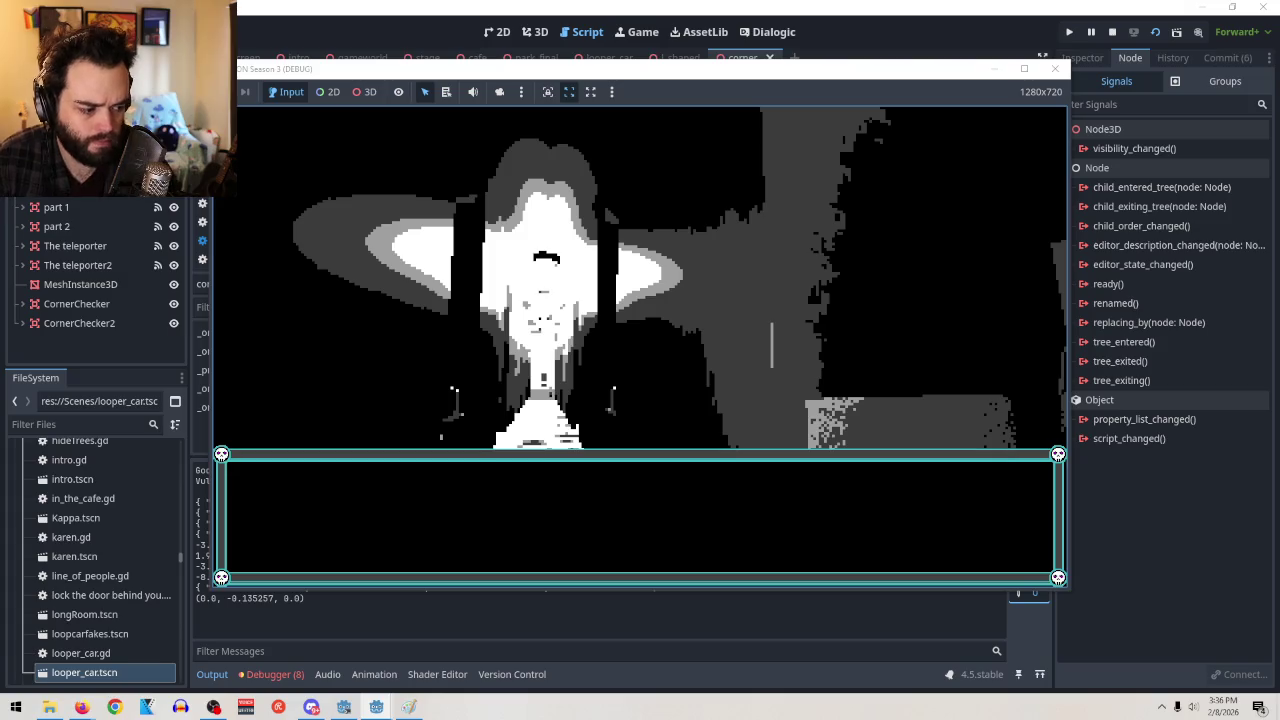
Stop the game, uncomment line 33 and replace 180 with here*-1
key("F8")
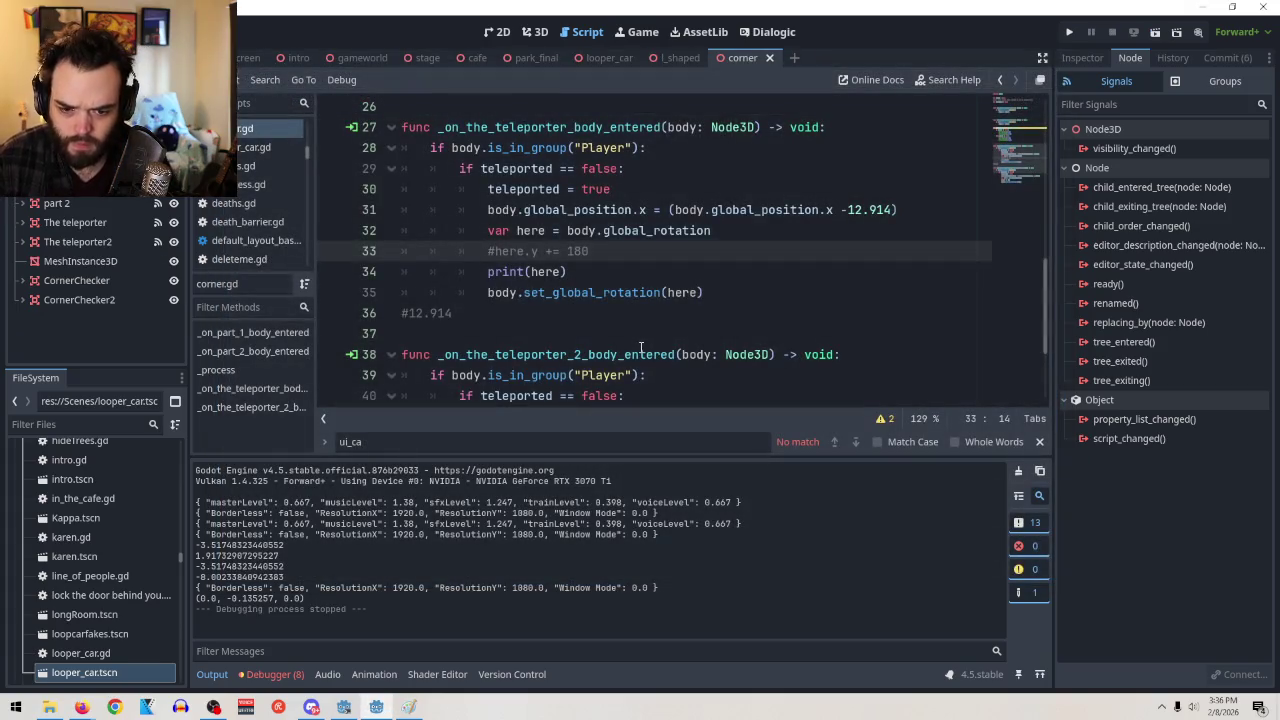
key("BackSpace")
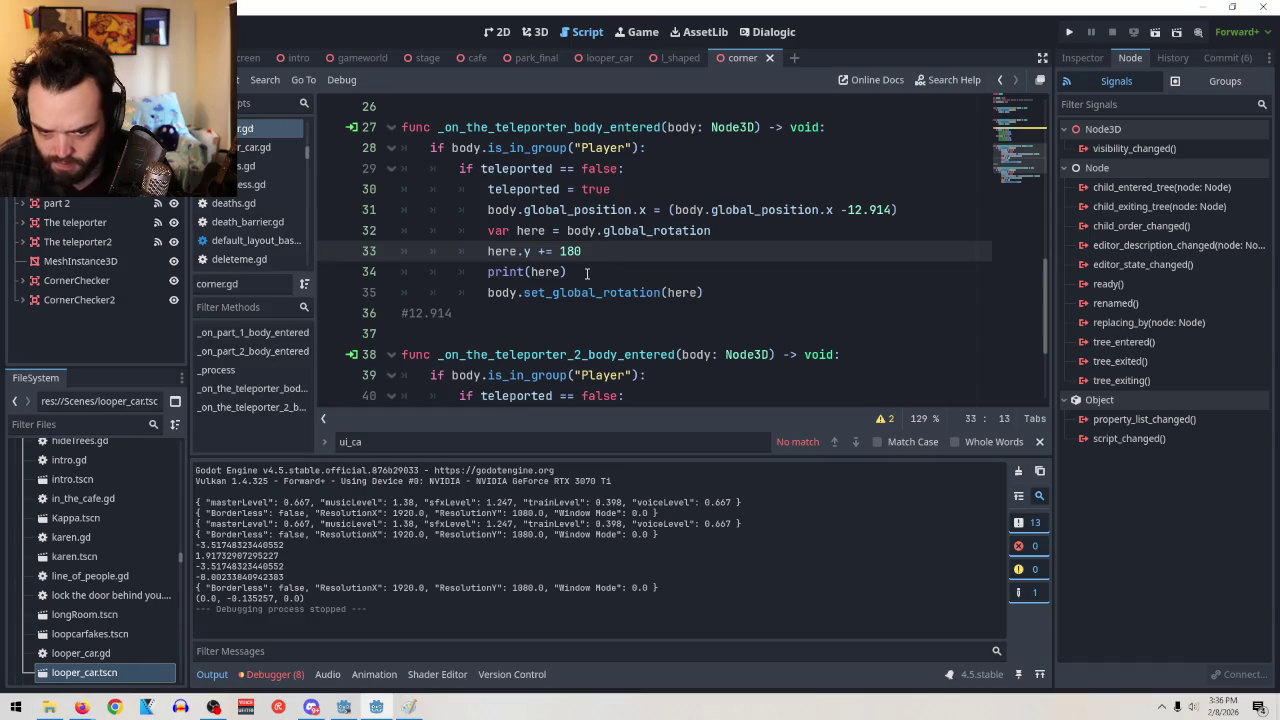
double_click(566, 251)
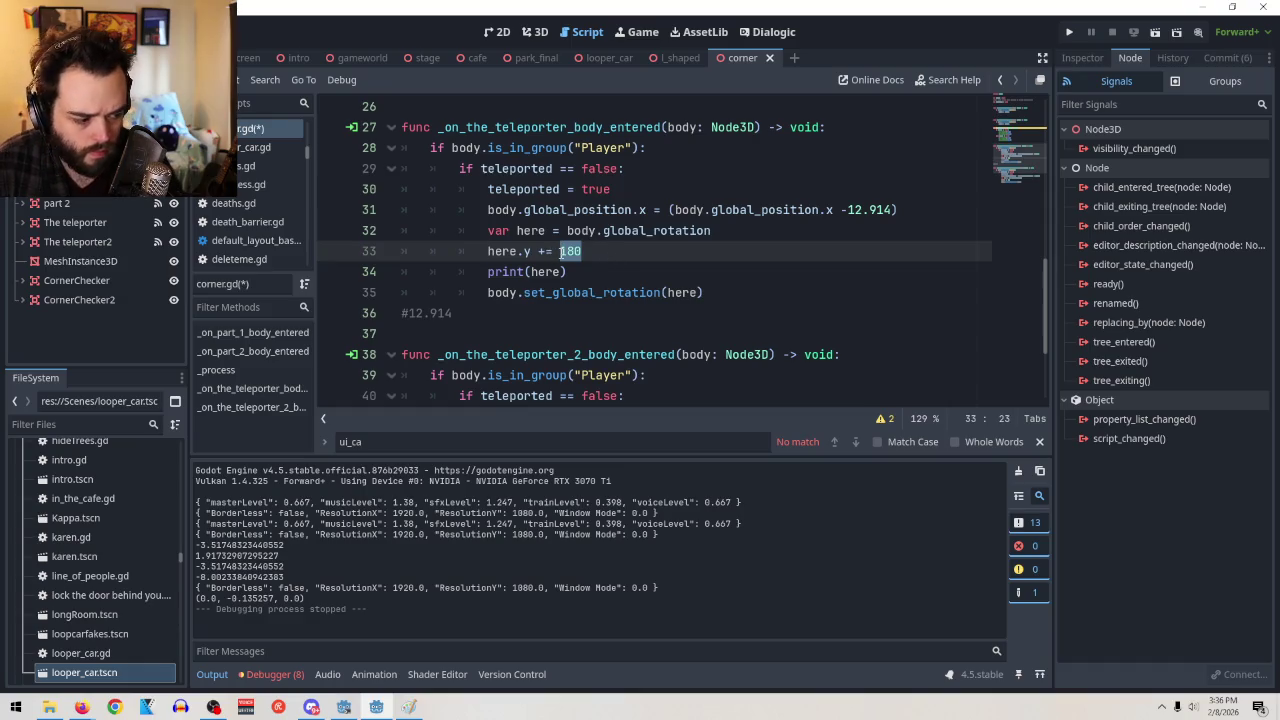
type("here")
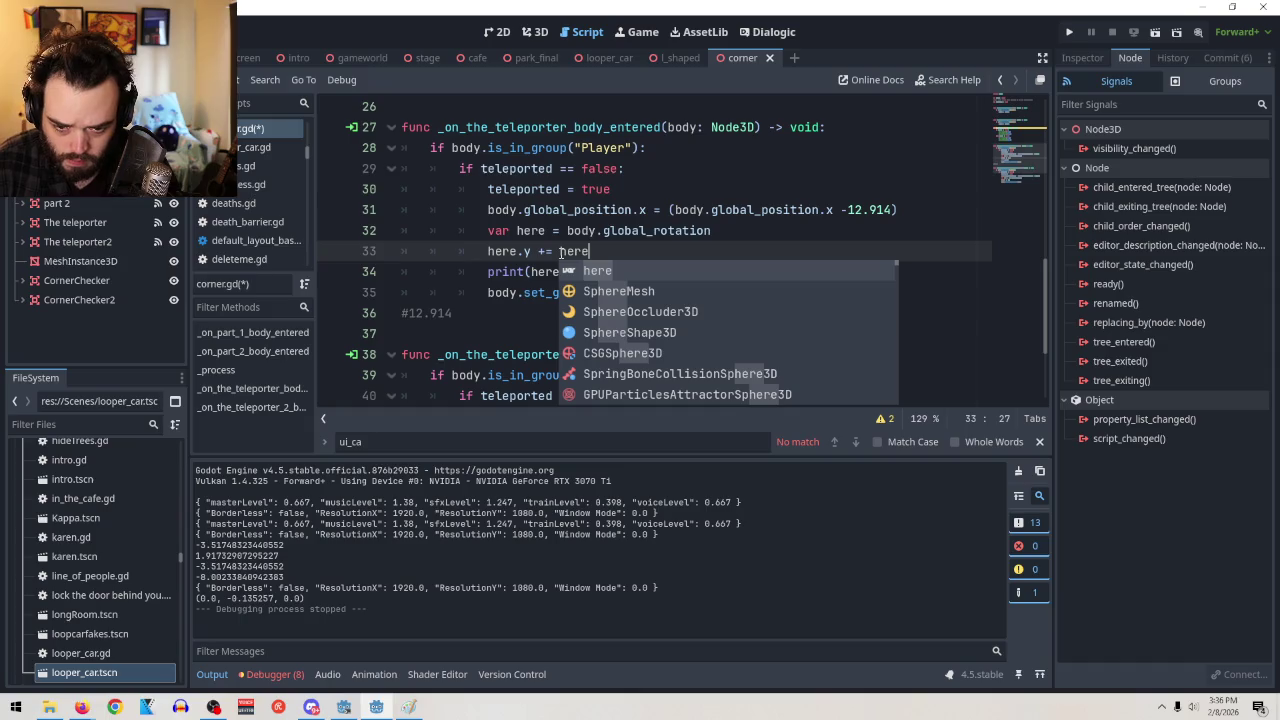
type("*")
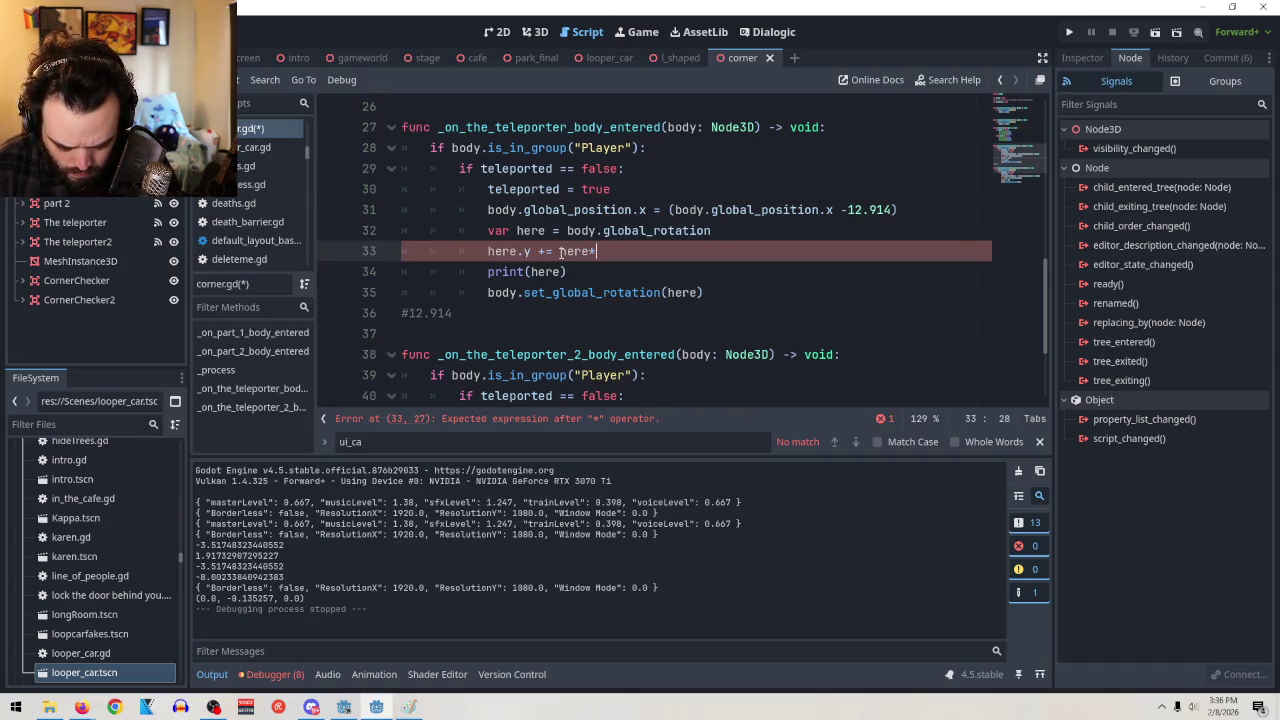
type("-1")
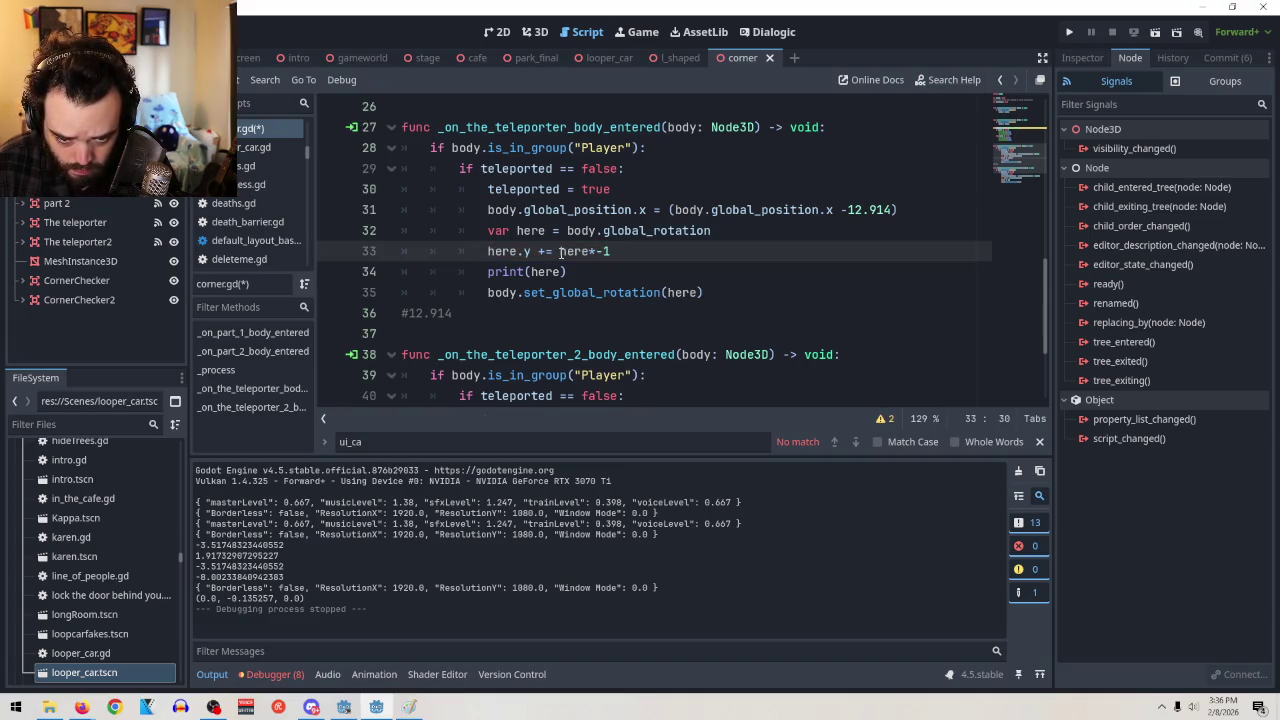
Test-run the scene, which errors on float plus Vector3, then close the game window
left_click(1155, 31)
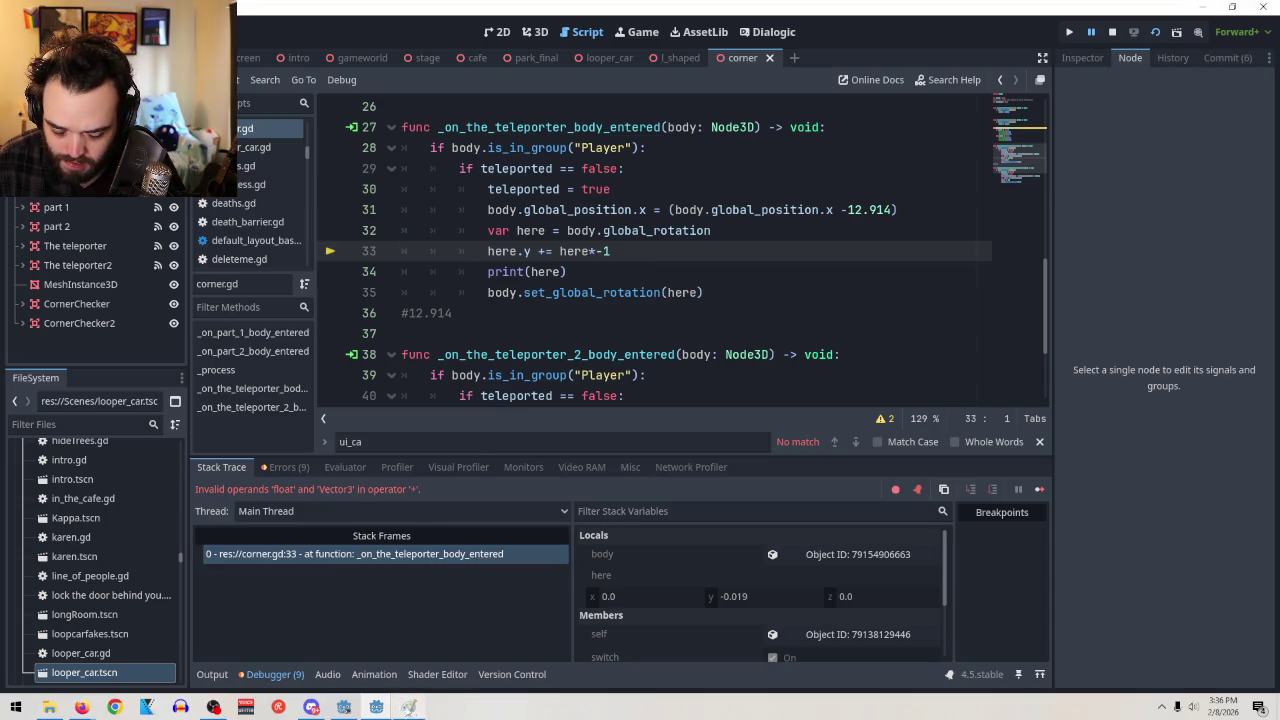
mouse_move(390, 705)
left_click(506, 601)
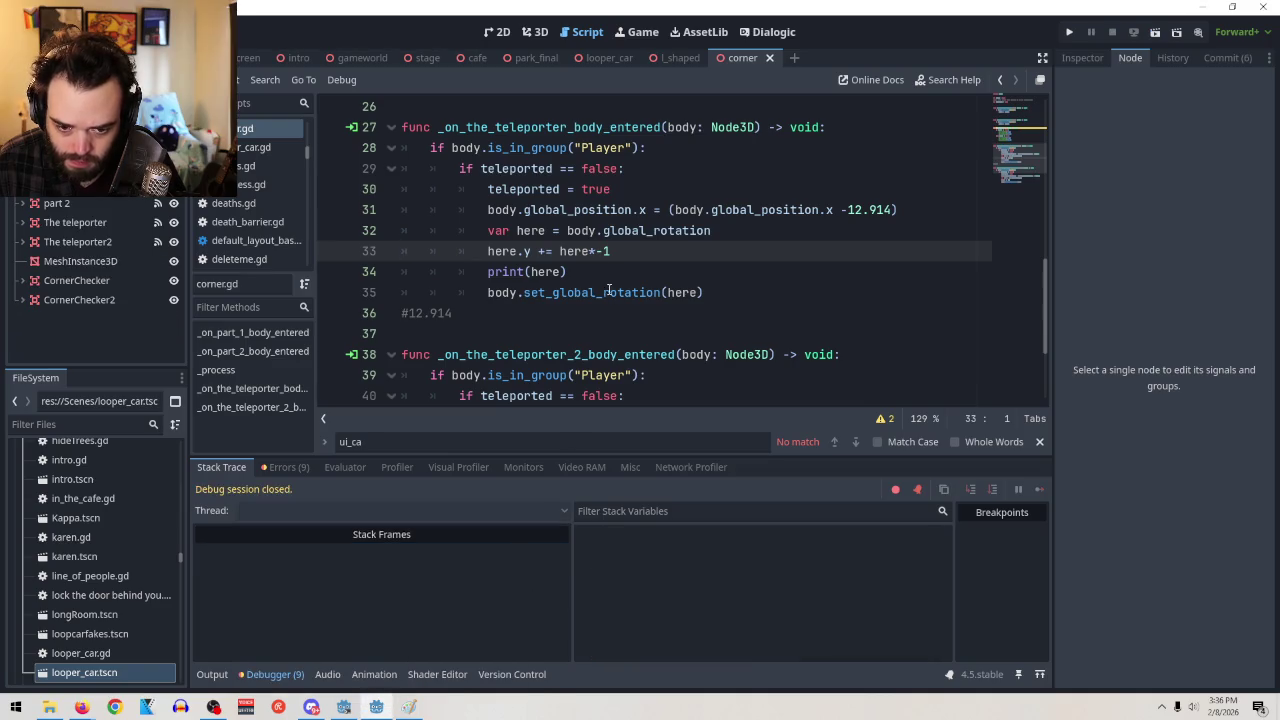
Revert line 33 to here.y += 180 after briefly trying here *-1
left_click_drag(617, 255, 558, 251)
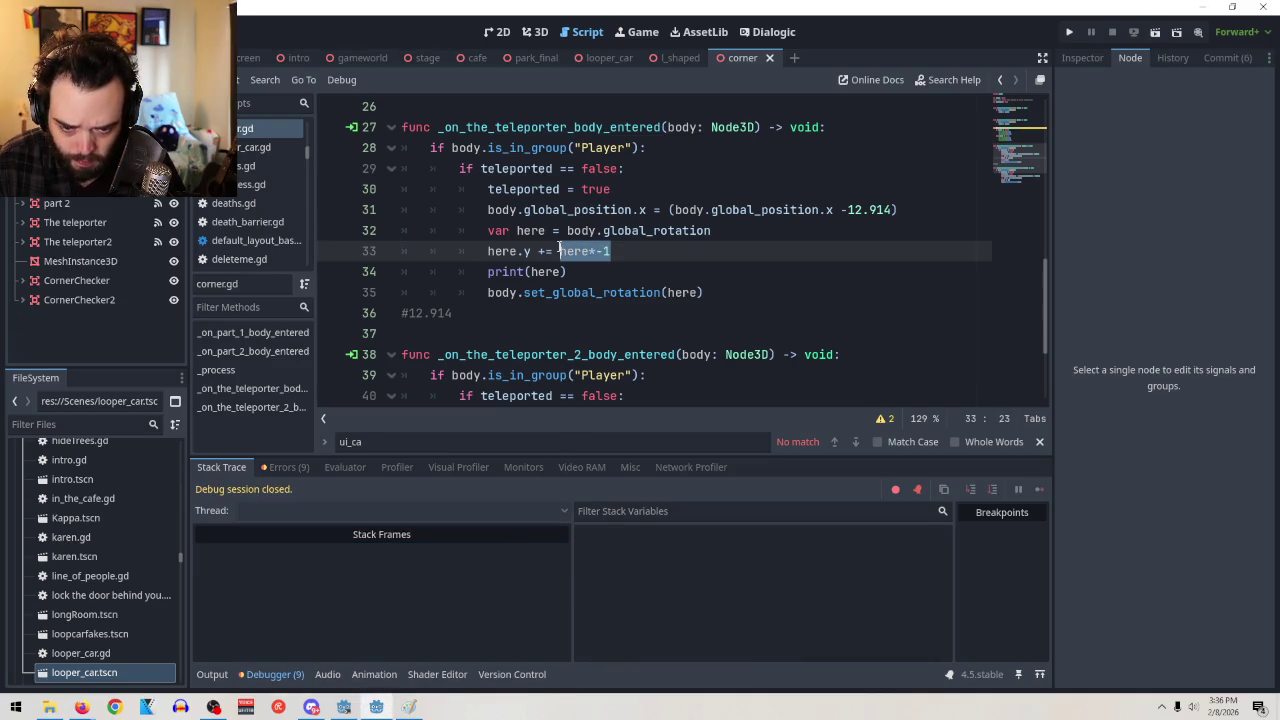
key("BackSpace")
type("180")
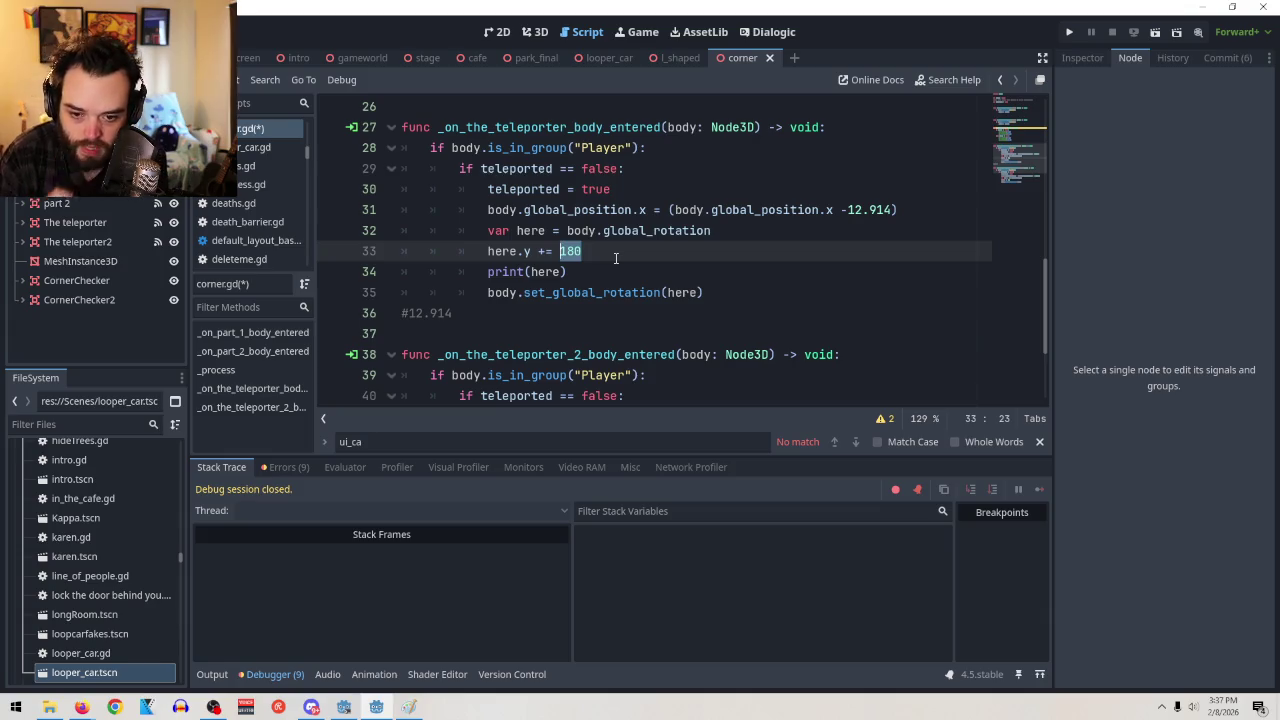
type("here ")
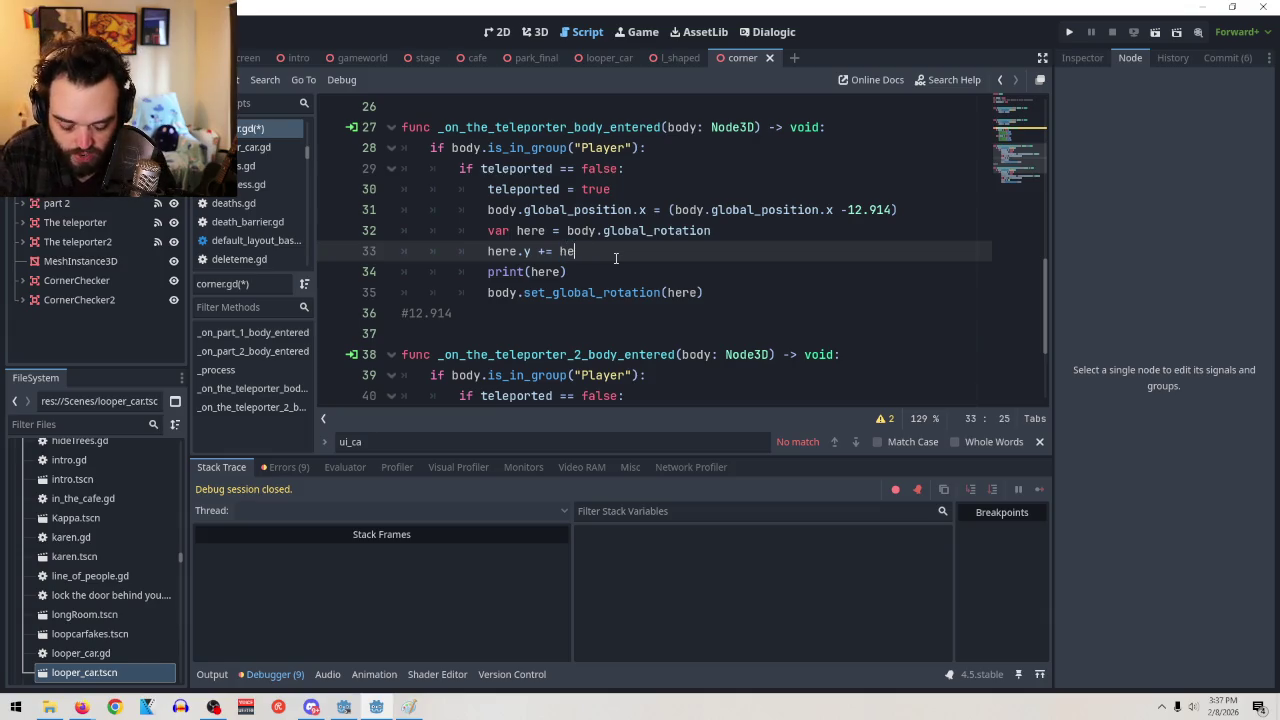
type("*-1")
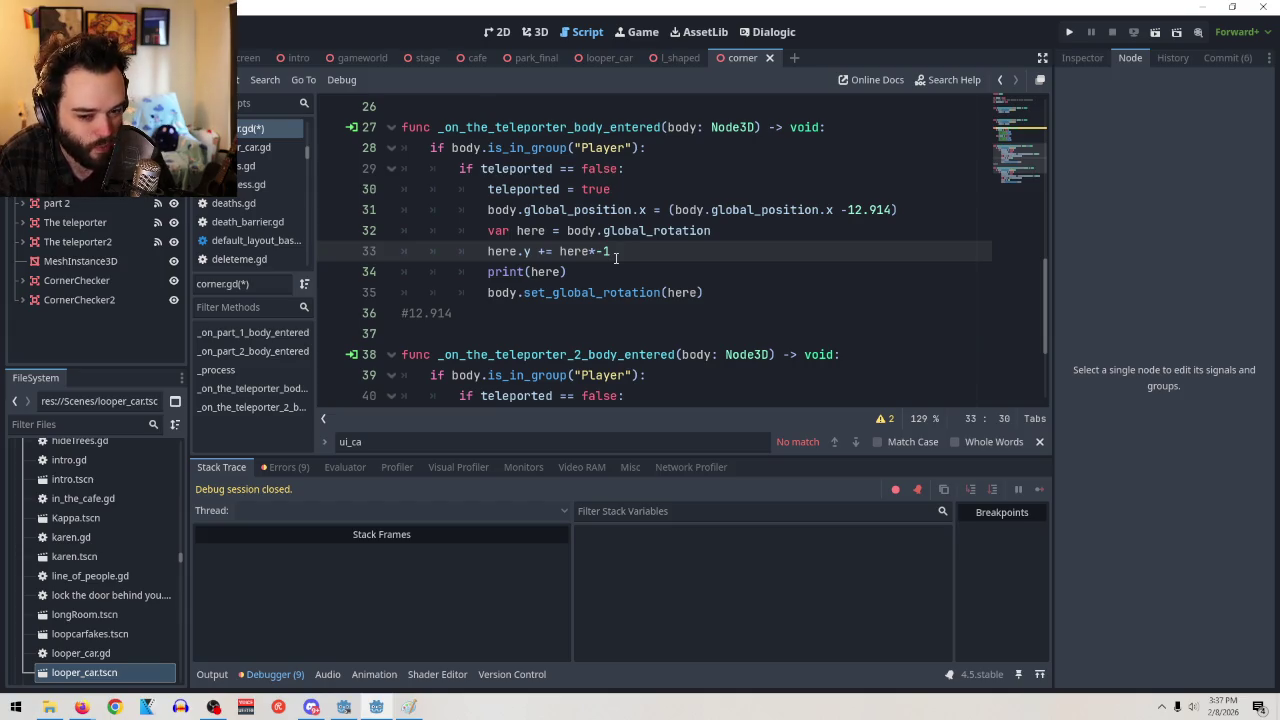
key("BackSpace")
key("BackSpace")
key("BackSpace")
key("ctrl+z")
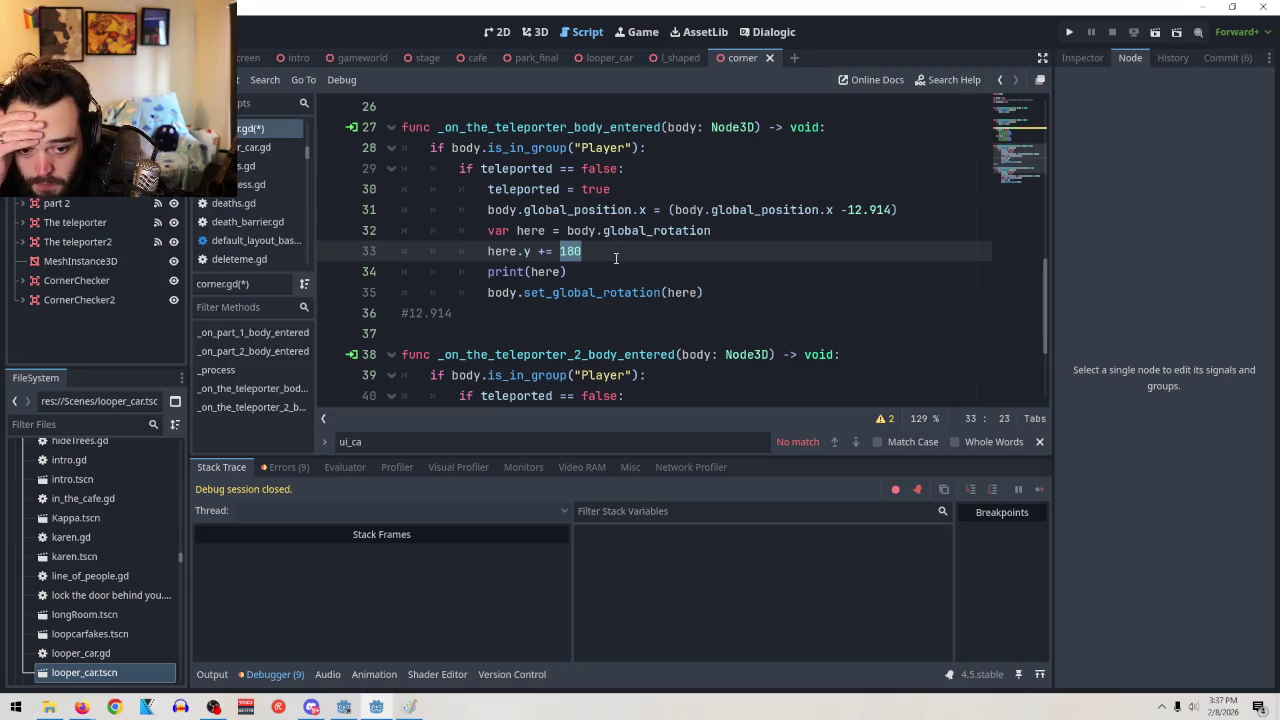
Change the added value on line 33 to 5 and test-run the scene
left_click(484, 251)
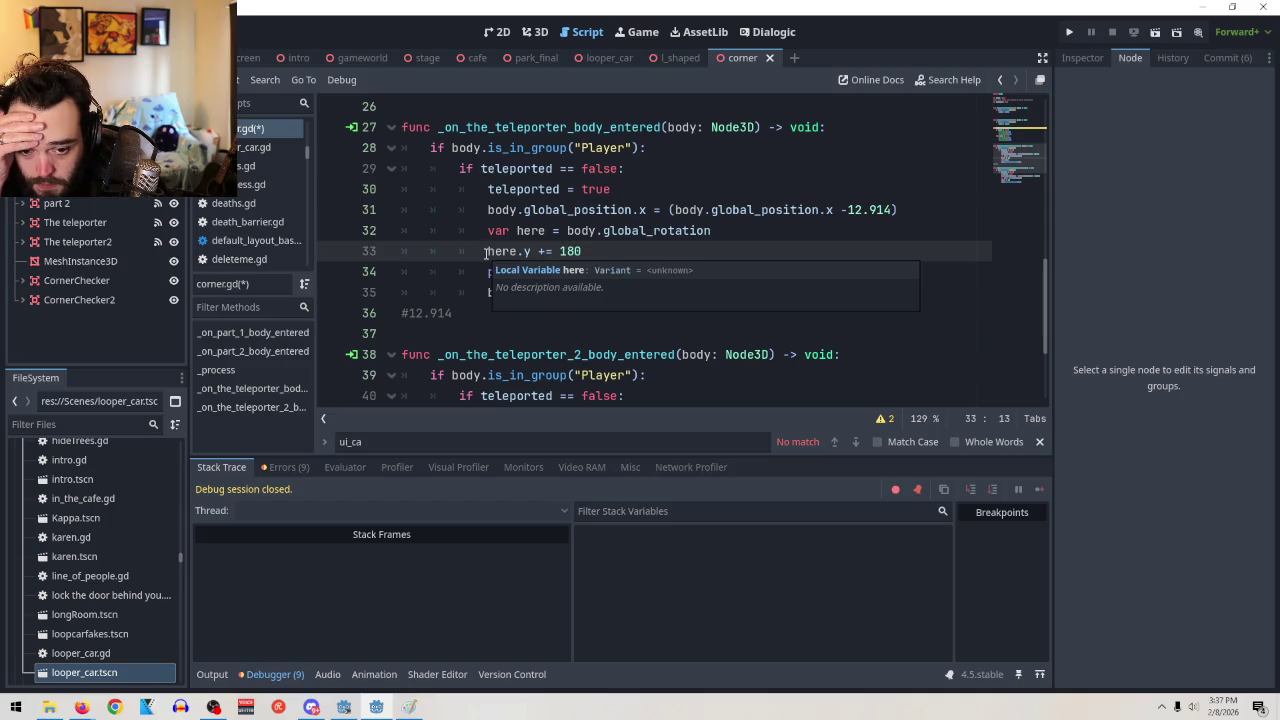
mouse_move(656, 235)
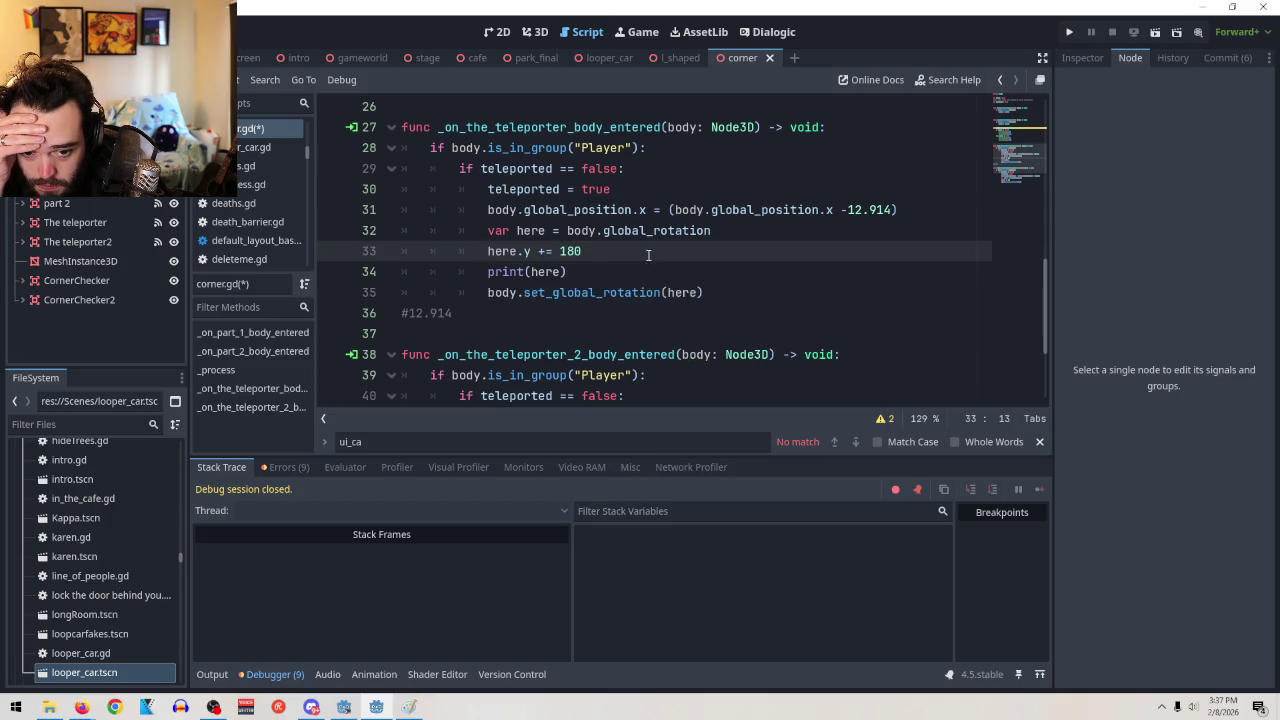
double_click(570, 251)
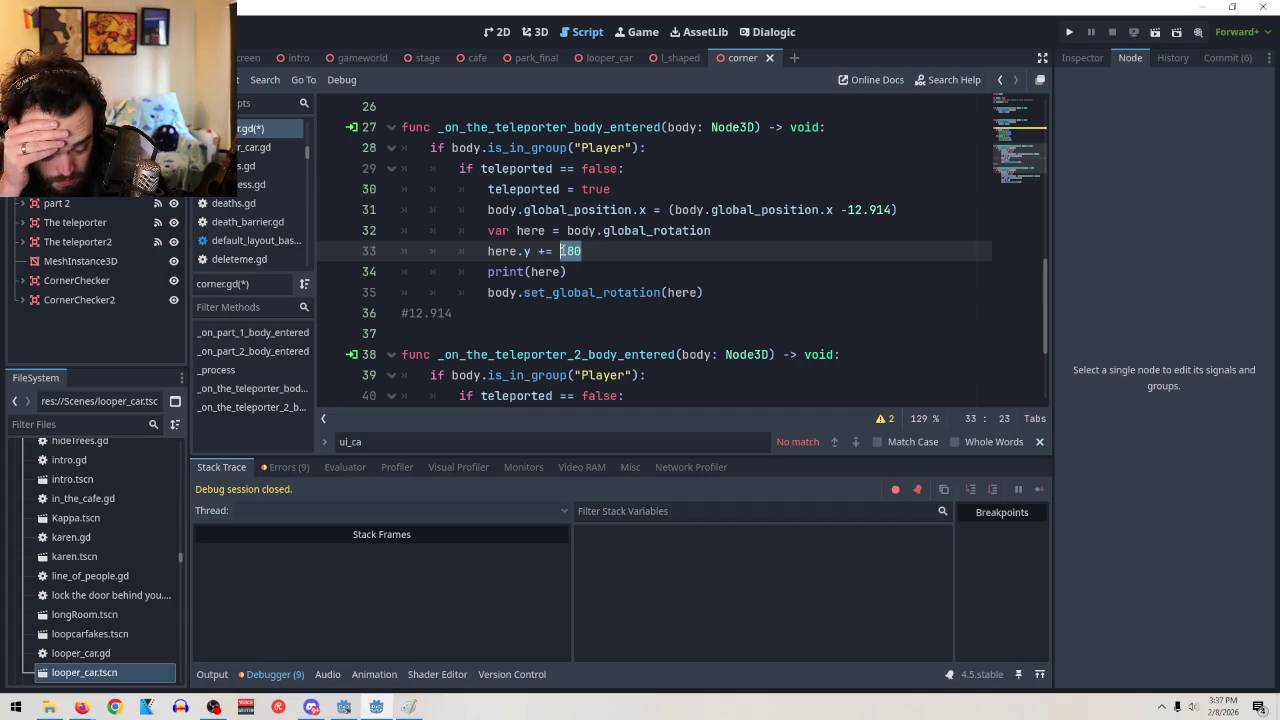
type("9")
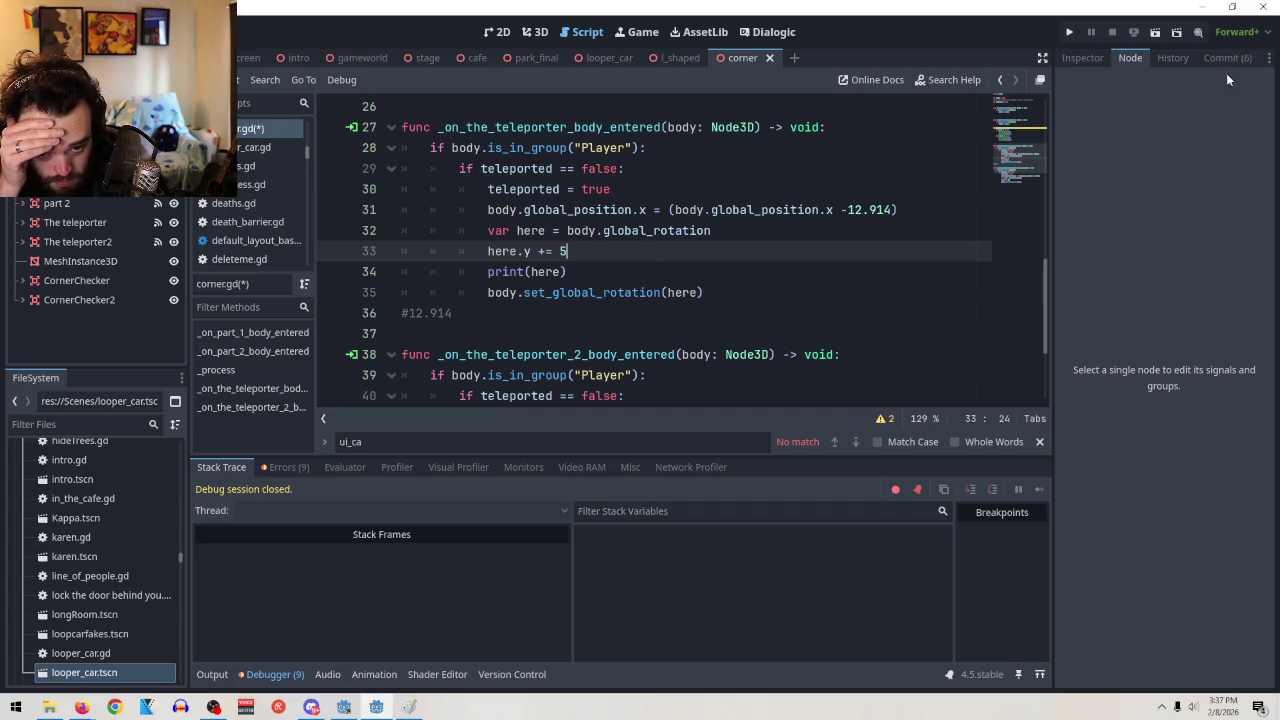
left_click(1155, 32)
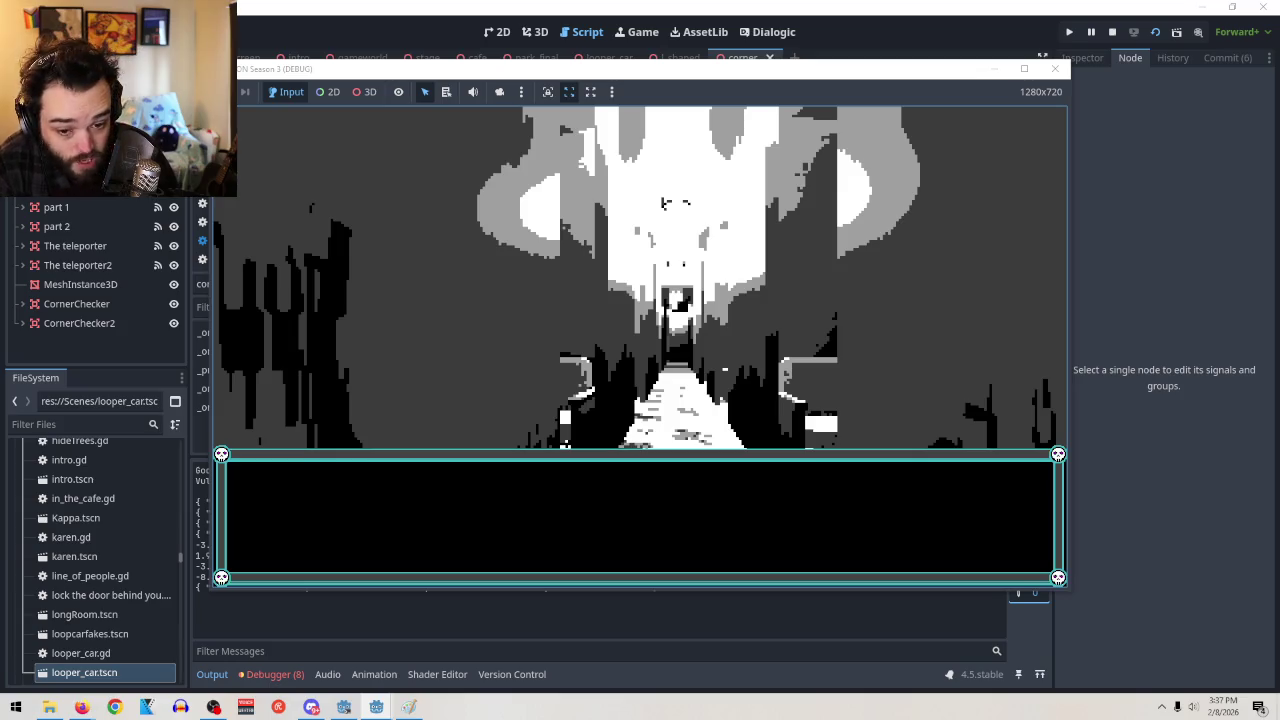
key("F8")
Rewrite line 33 as here.y *= -1 and run the scene to test the flip
left_click(546, 251)
key("BackSpace")
type("*")
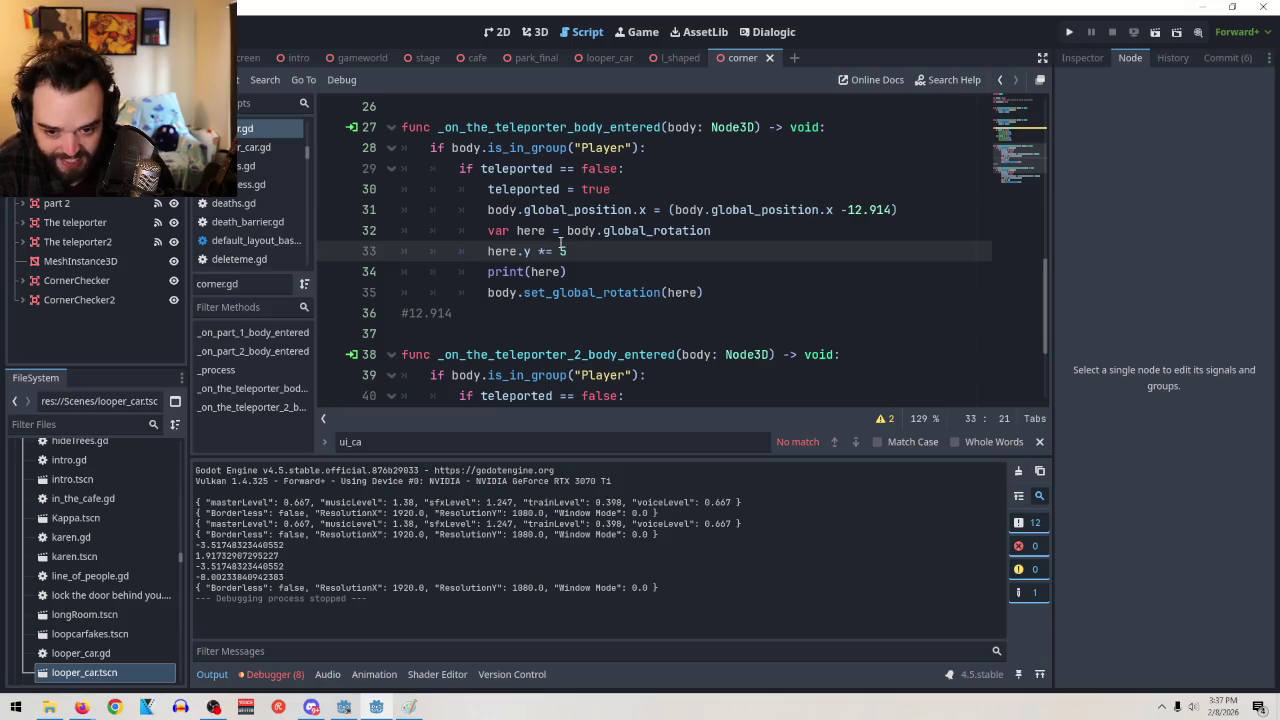
left_click(640, 258)
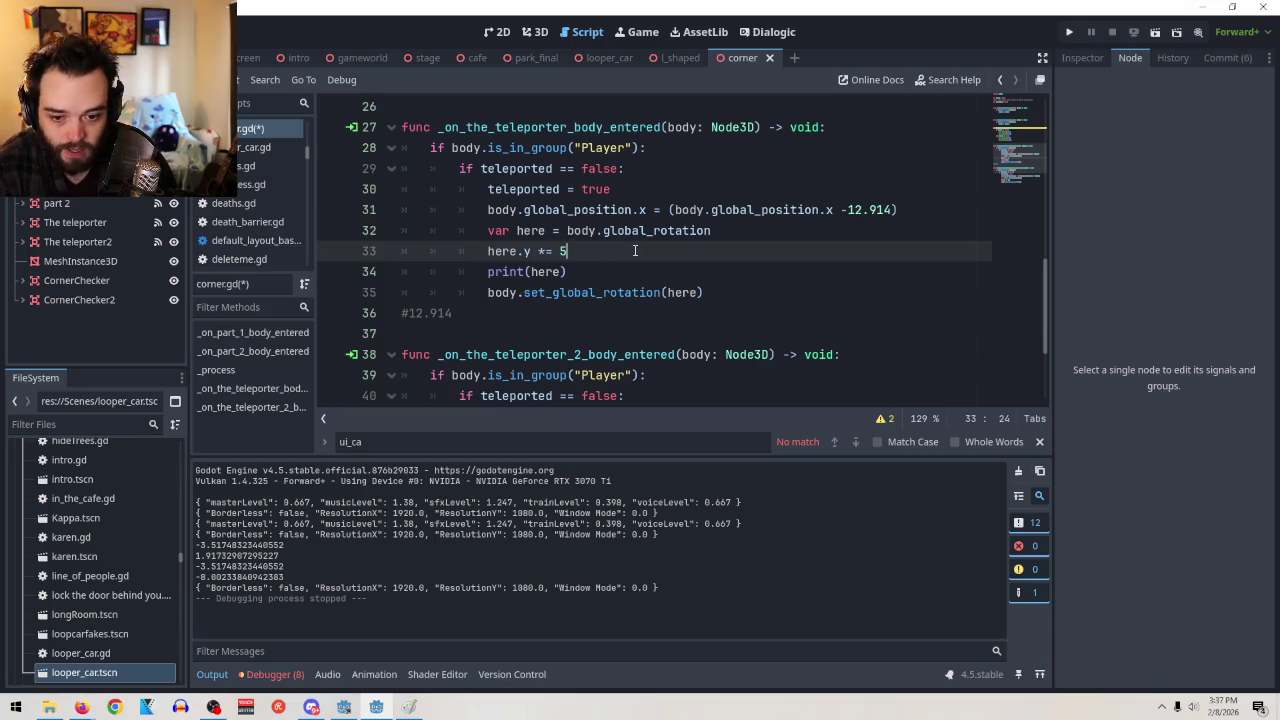
key("BackSpace")
type("-1")
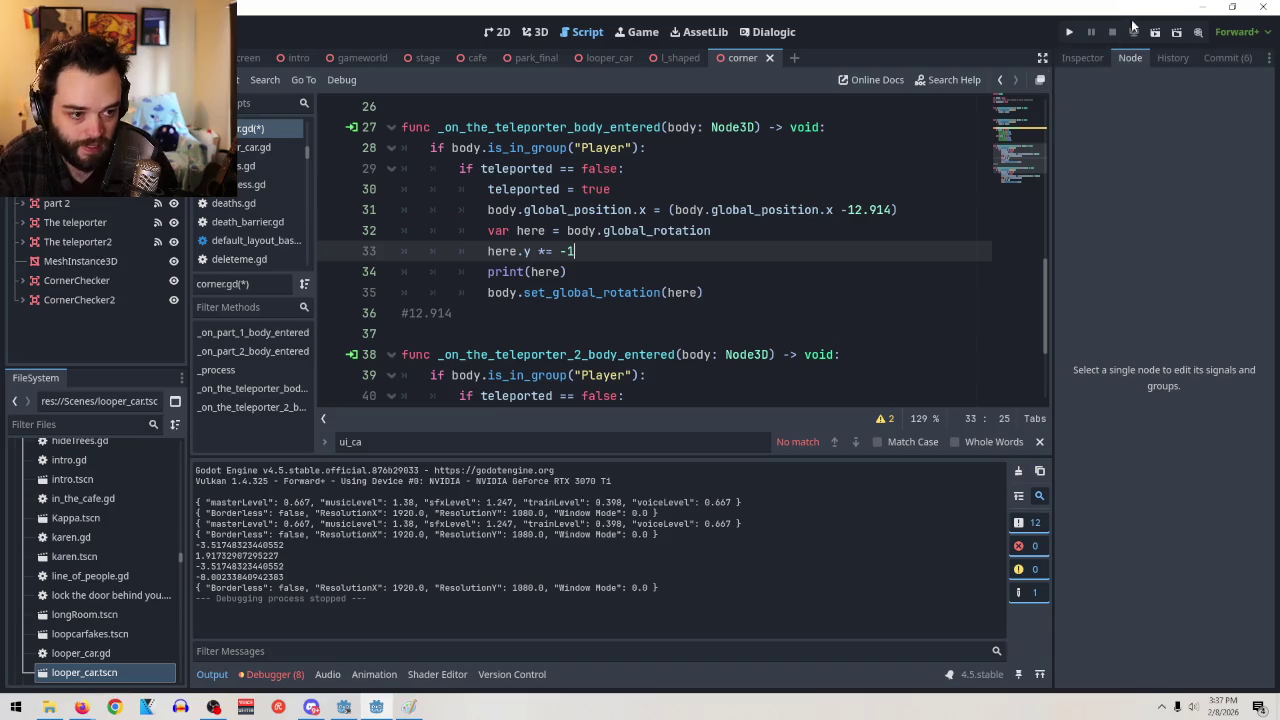
left_click(1152, 33)
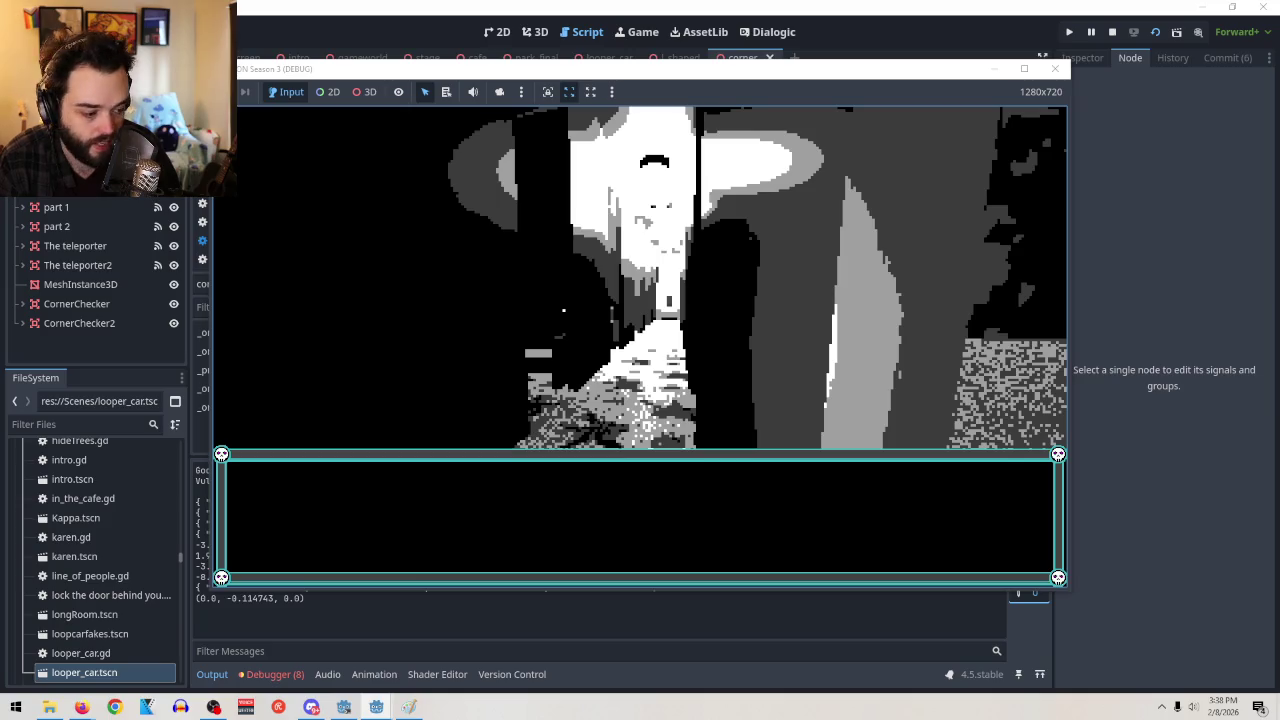
Stop the game, change line 33 to here.y += 90, and run the scene again
key("F8")
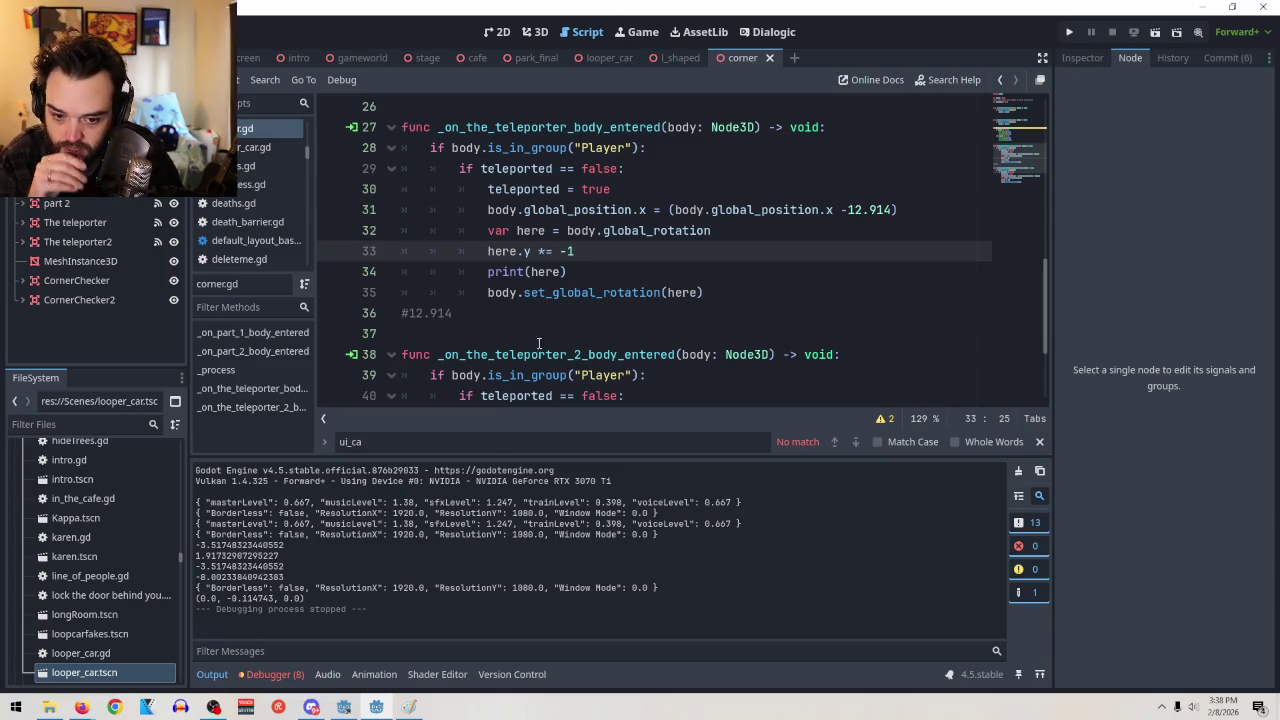
key("BackSpace")
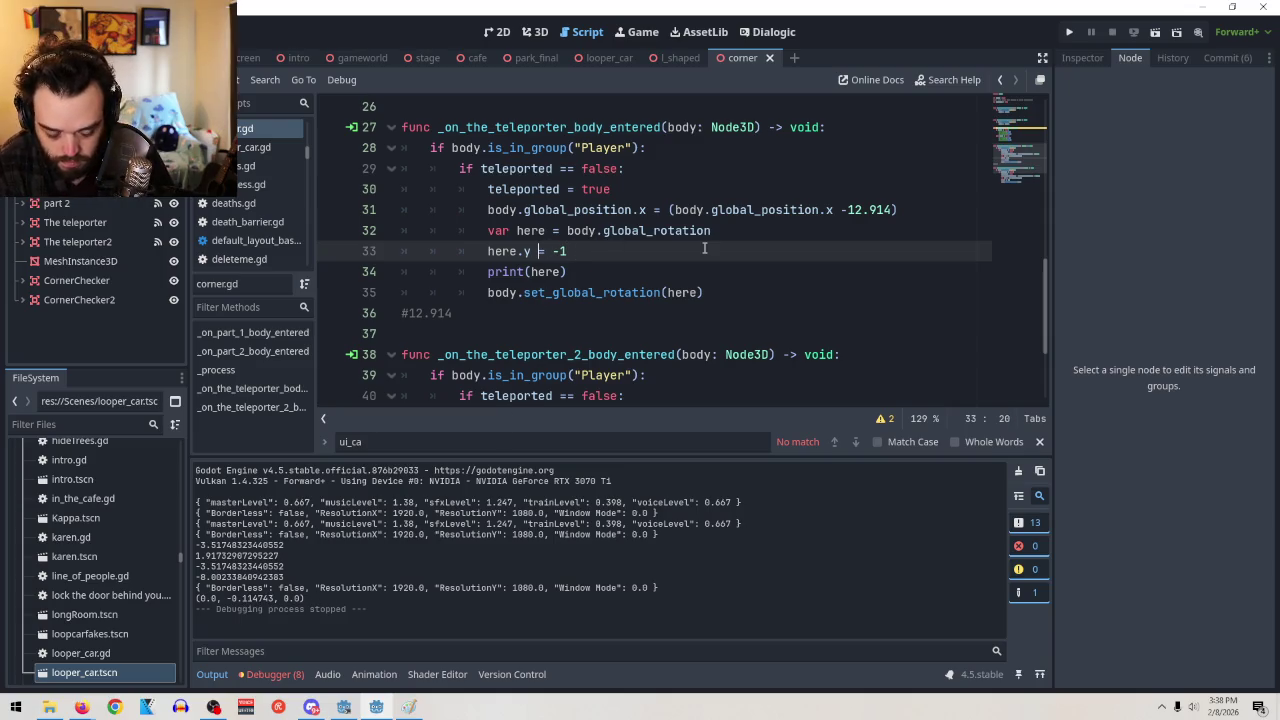
type("+")
key("BackSpace")
type("\\")
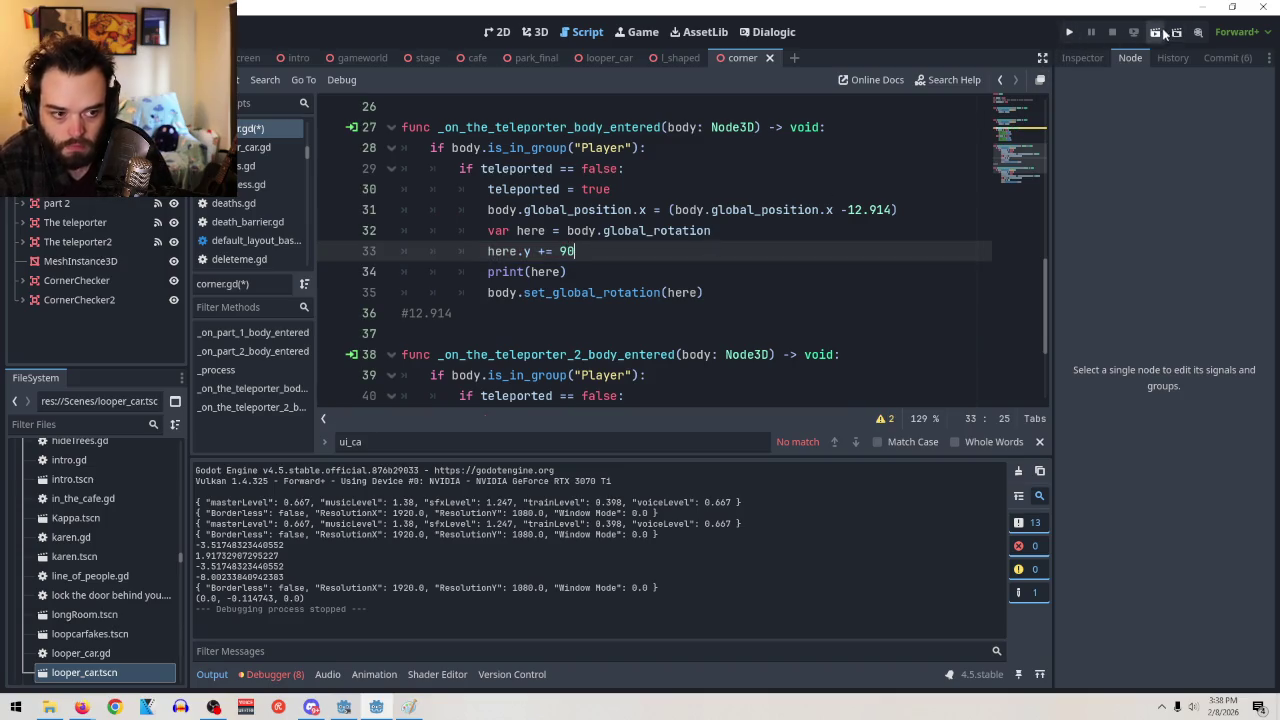
left_click(1156, 32)
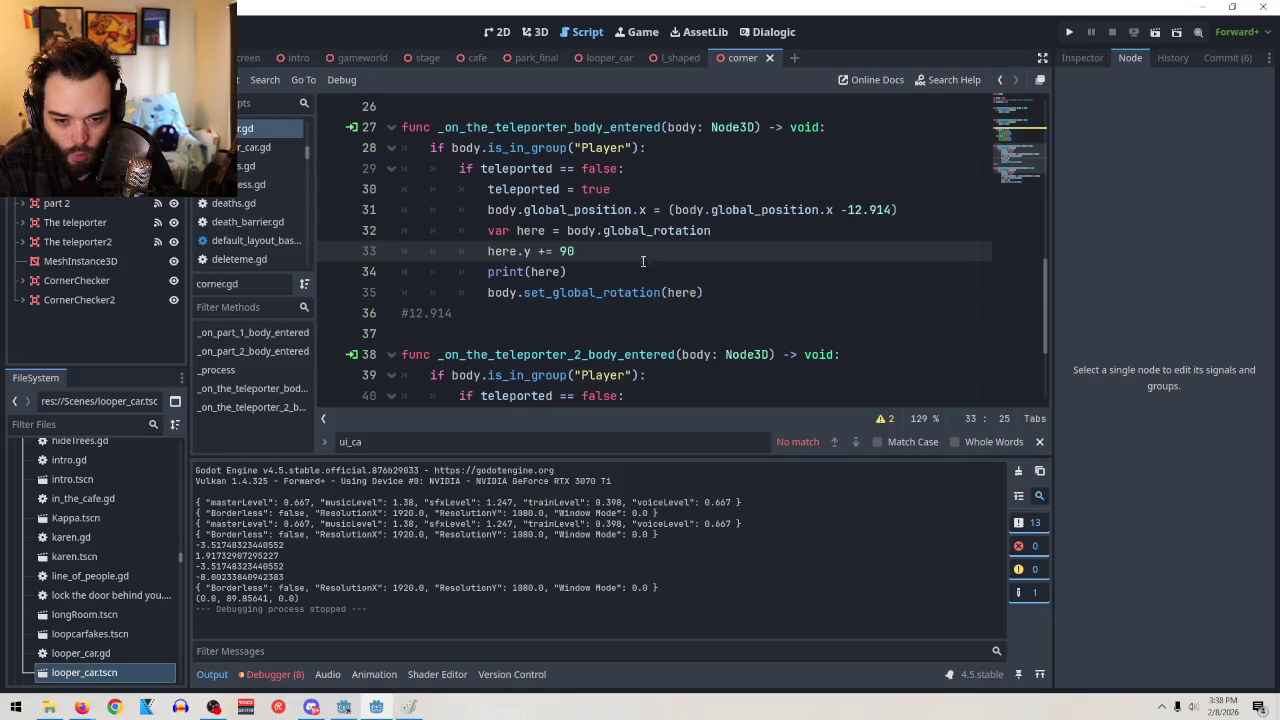
Switch line 33 to adjust here.z and test-run the game
left_click(651, 210)
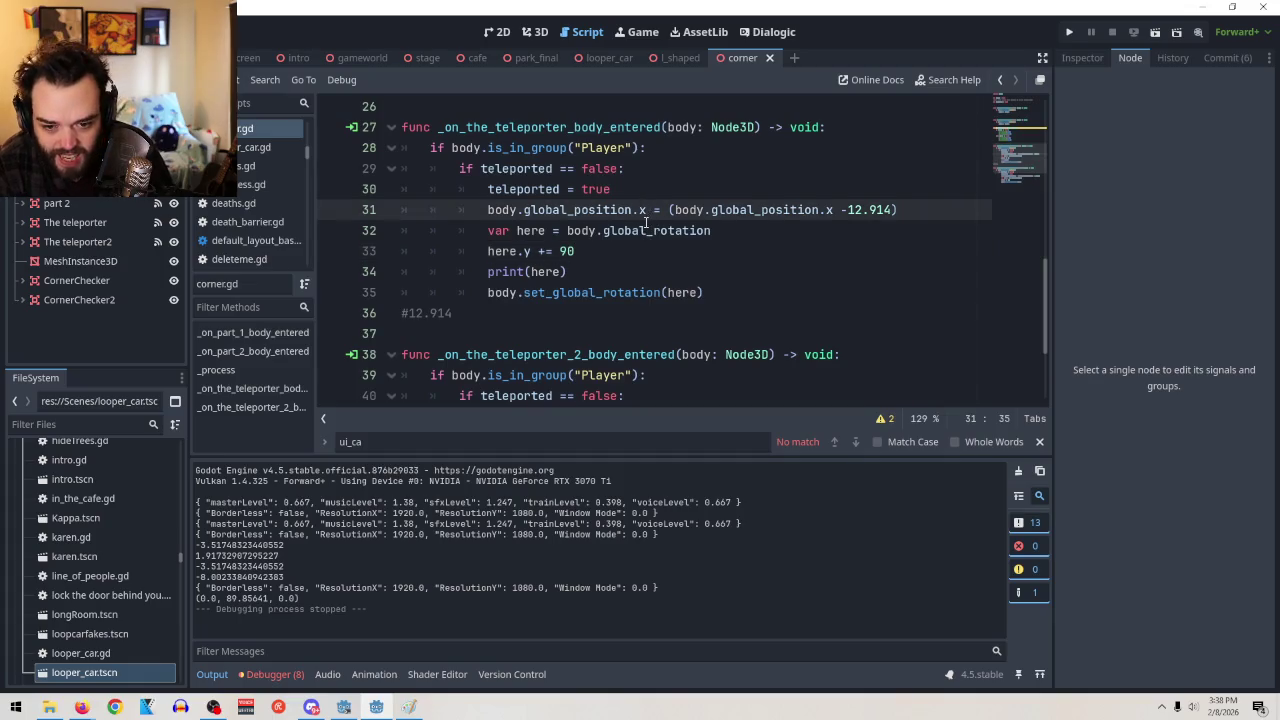
left_click(644, 230)
left_click(530, 251)
key("BackSpace")
type("z")
left_click(682, 243)
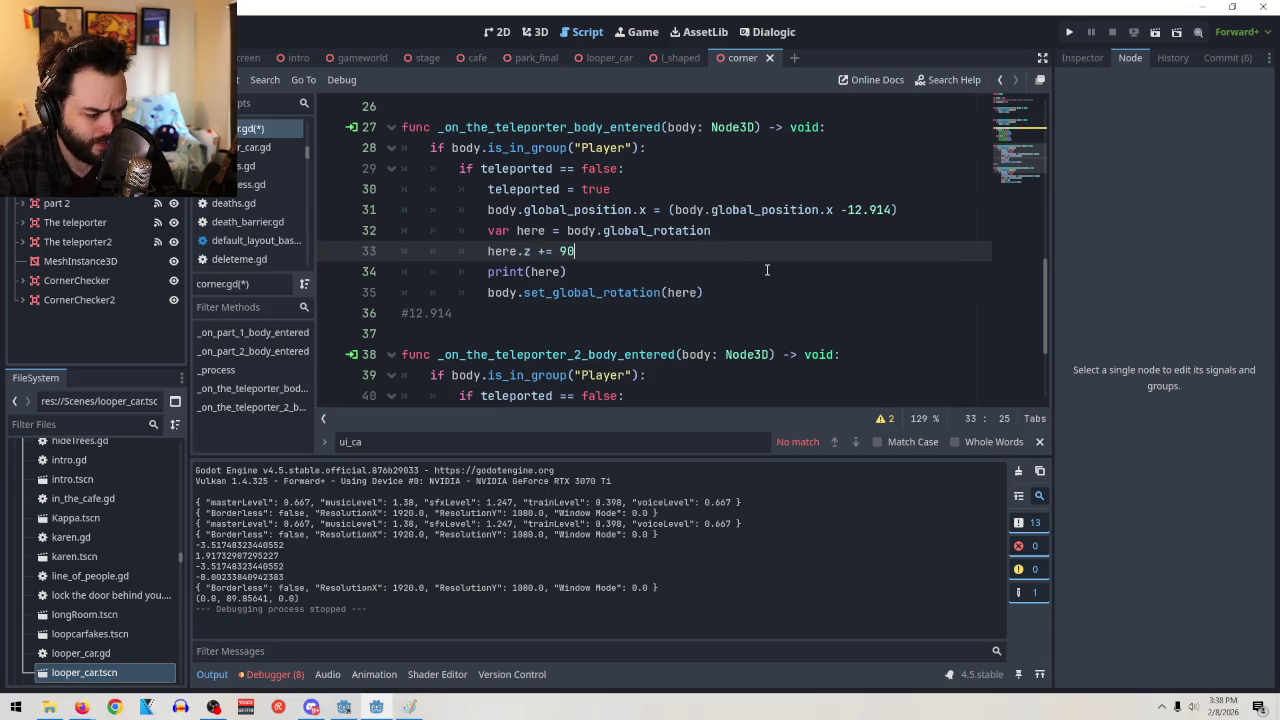
left_click(1155, 32)
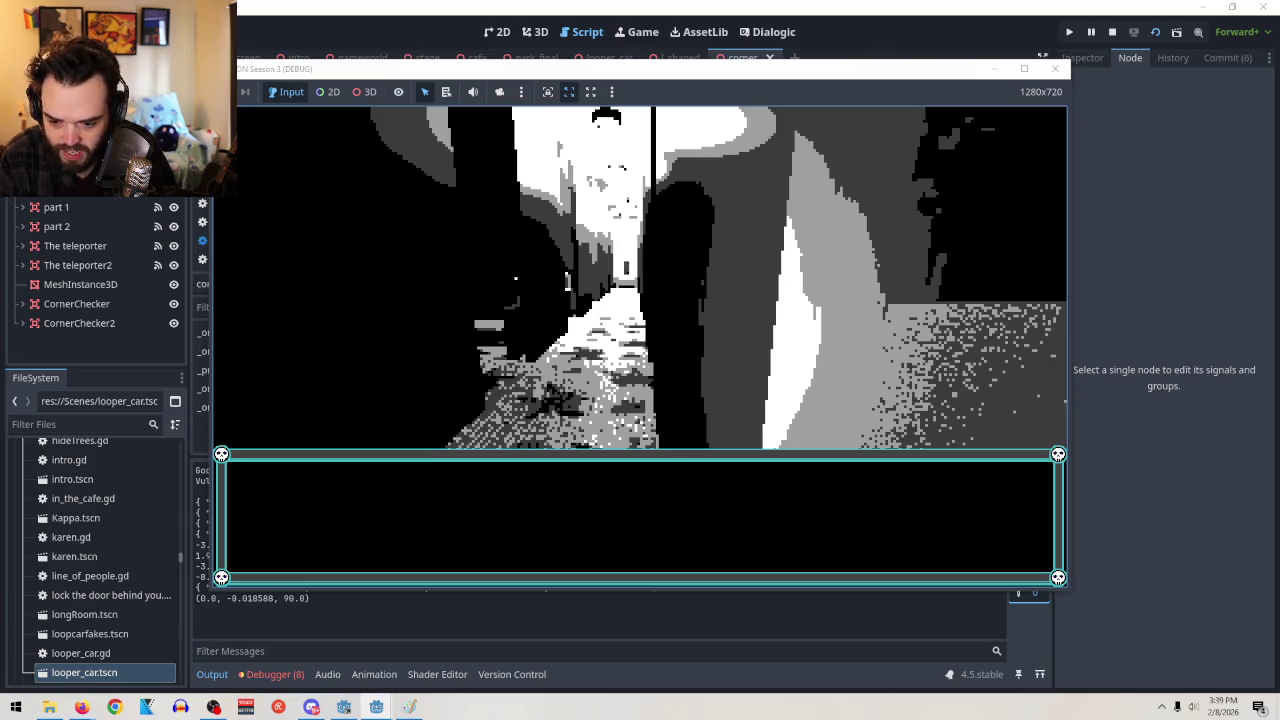
key("F8")
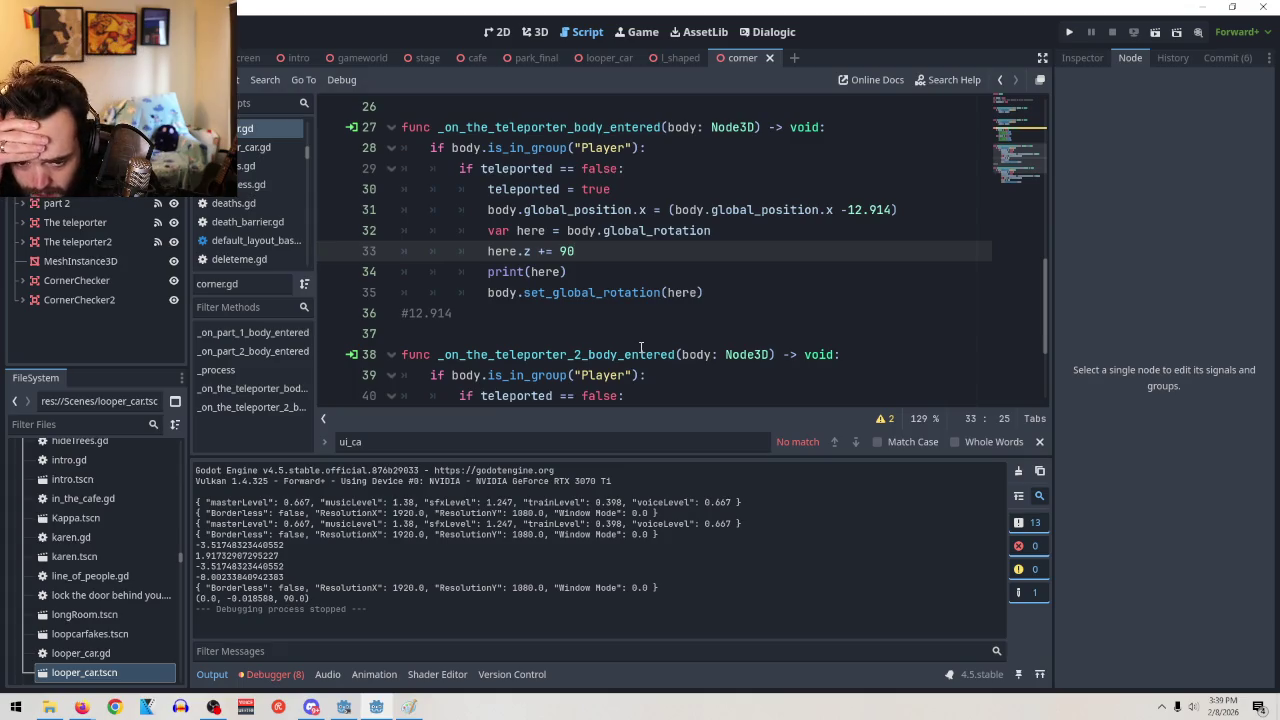
Restore here.y on line 33, comment the line out with #, and rerun the game
left_click(532, 250)
key("BackSpace")
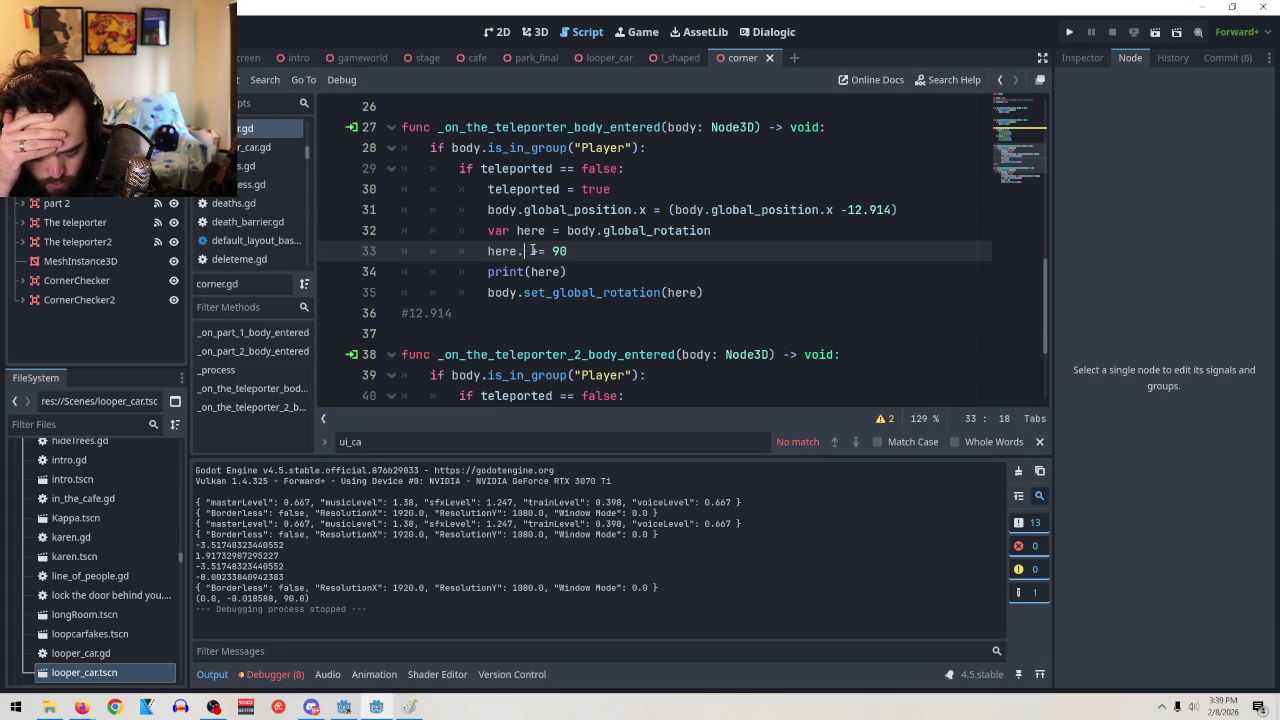
type("y")
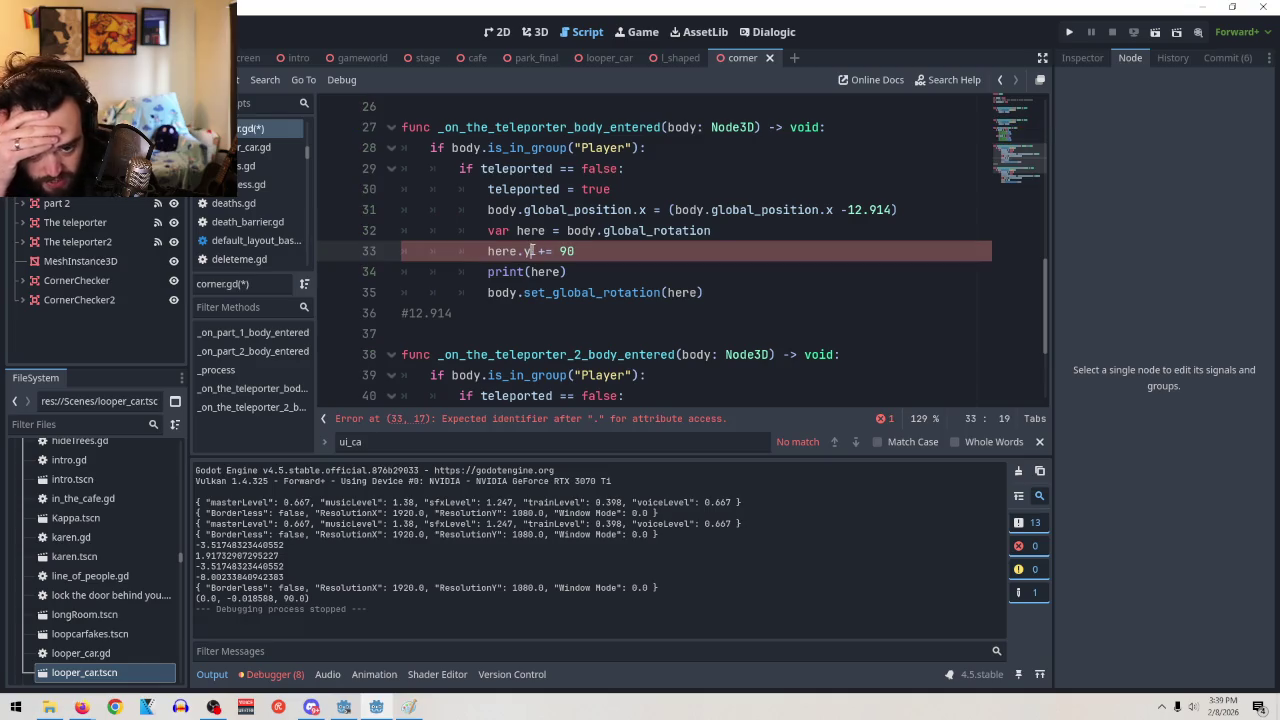
left_click(668, 249)
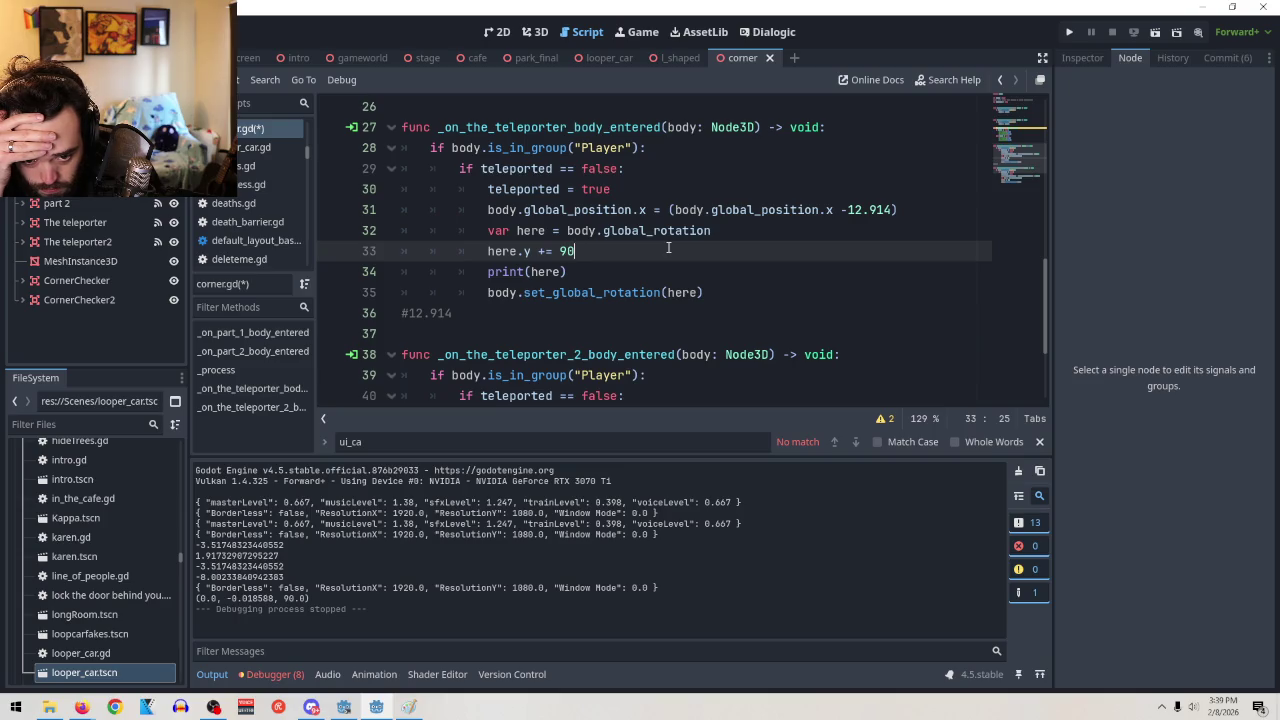
left_click(486, 258)
type("#")
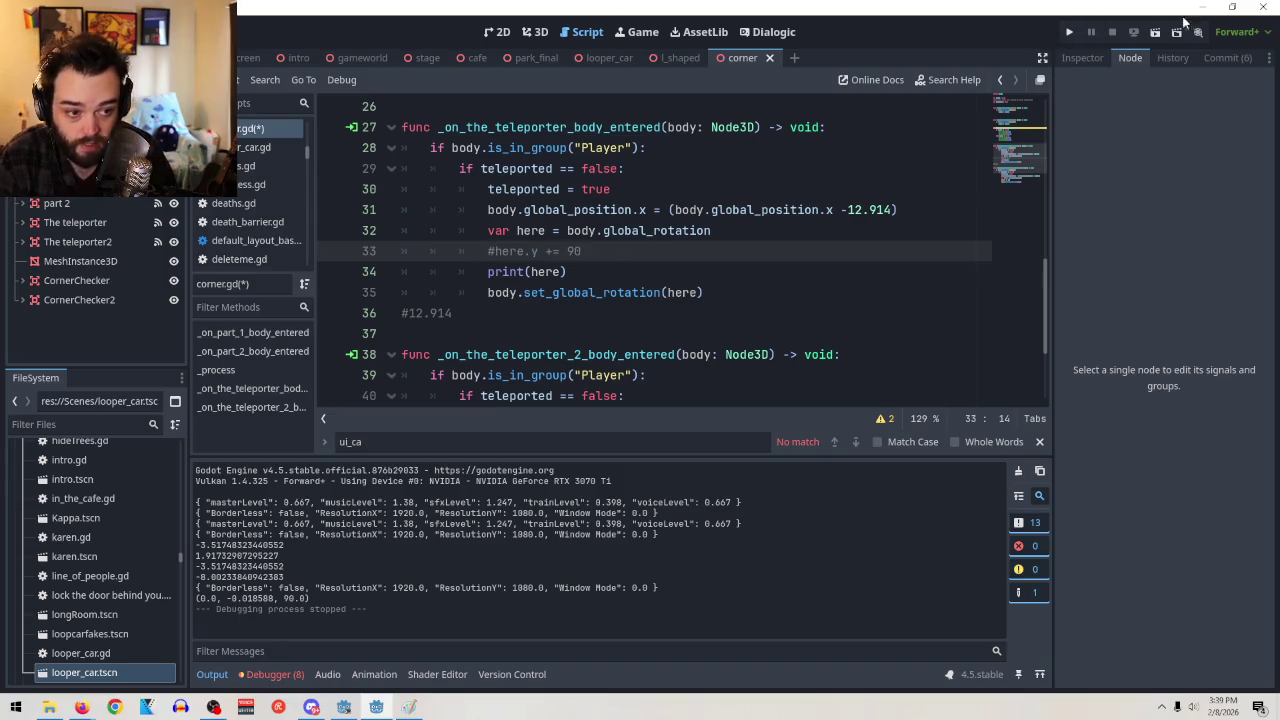
left_click(1155, 32)
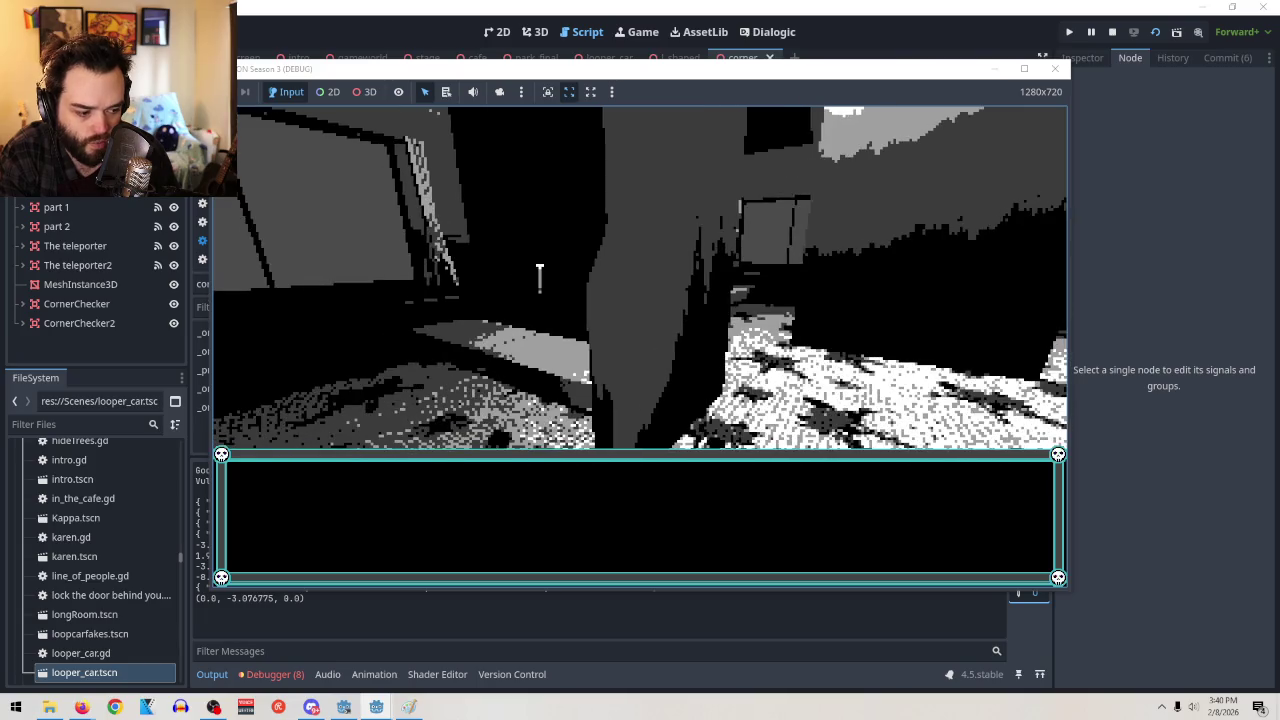
Stop the test run and switch to the Node3D documentation in the browser
key("F8")
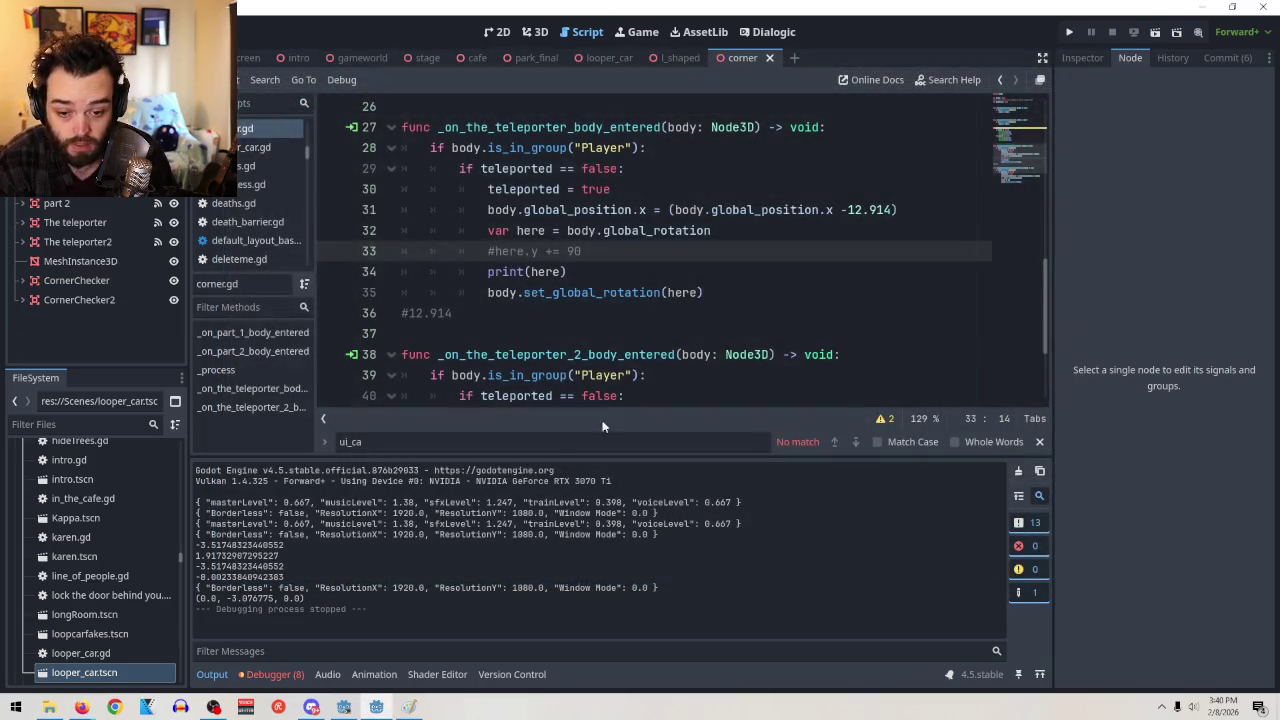
mouse_move(114, 707)
left_click(75, 640)
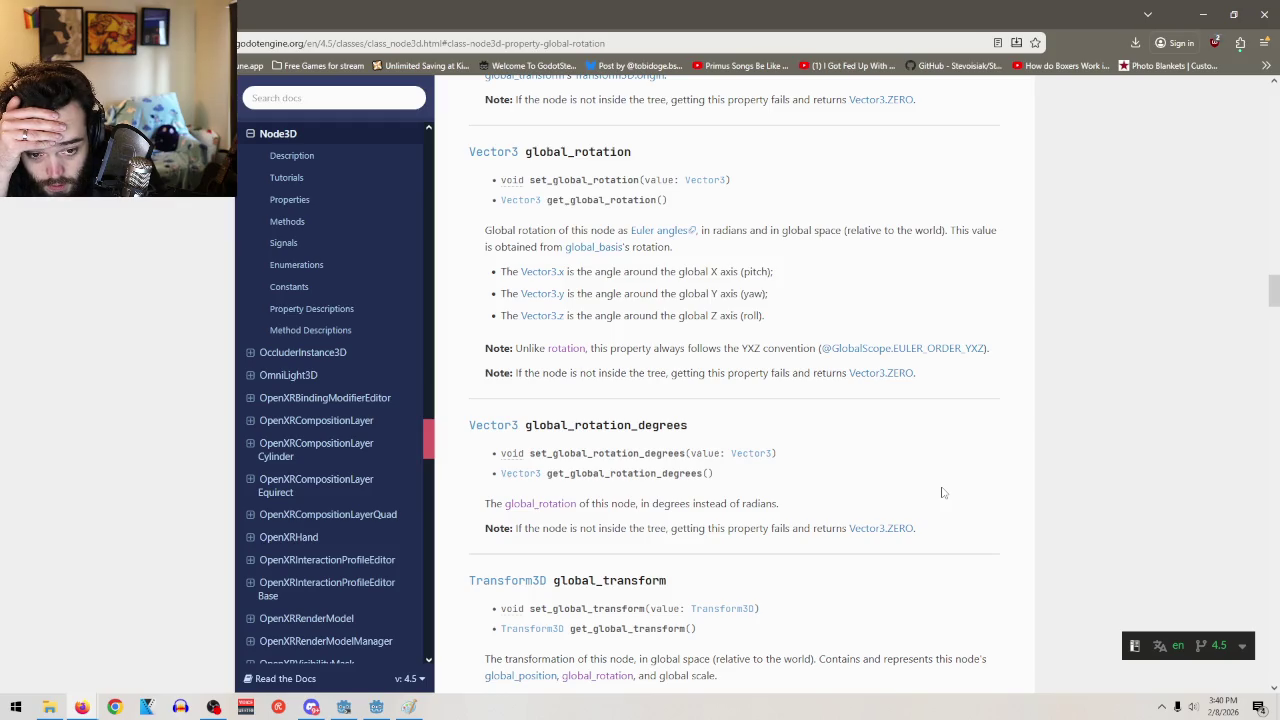
Highlight 'in radians and in global space' in the global_rotation docs, then return to Godot
left_click_drag(704, 230, 845, 230)
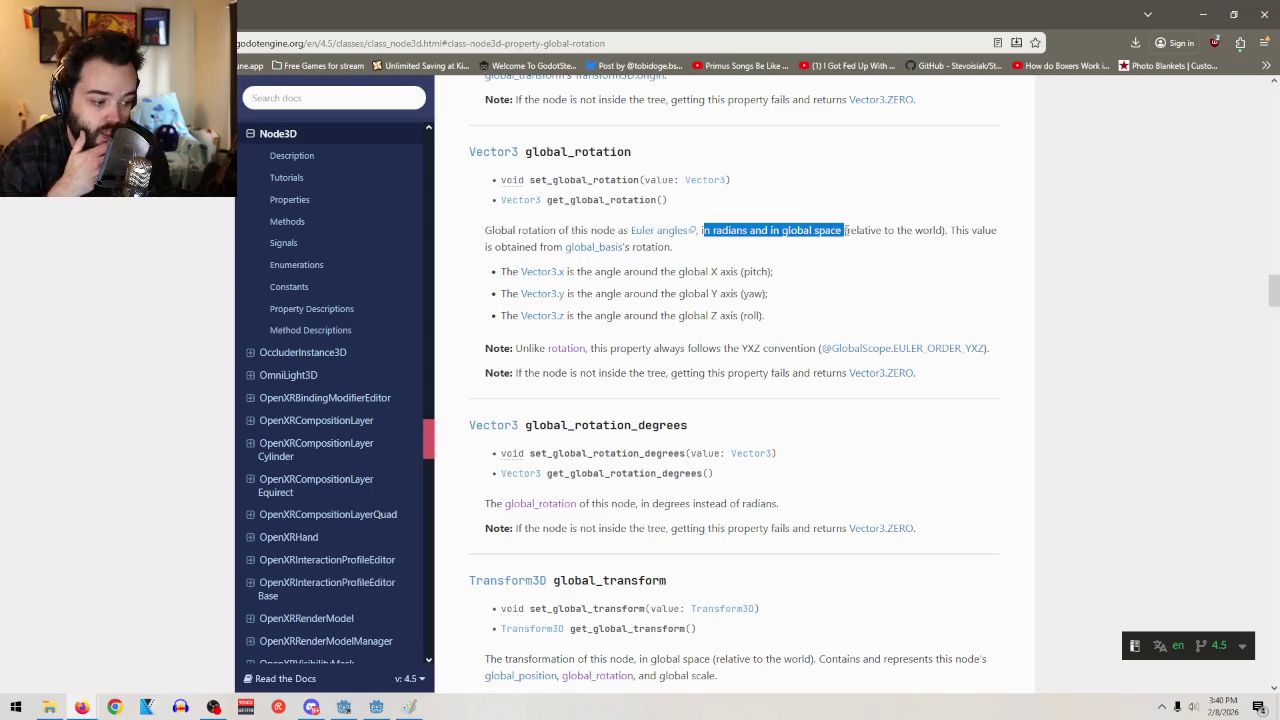
left_click(840, 234)
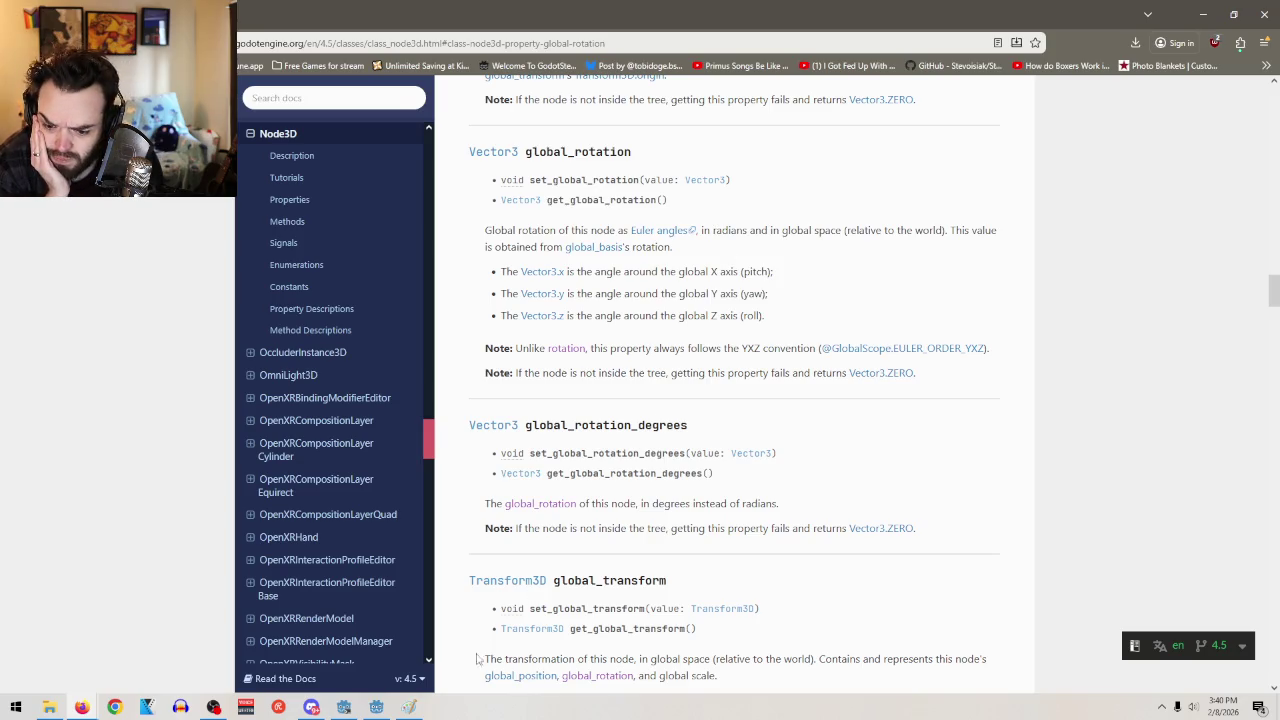
left_click(378, 708)
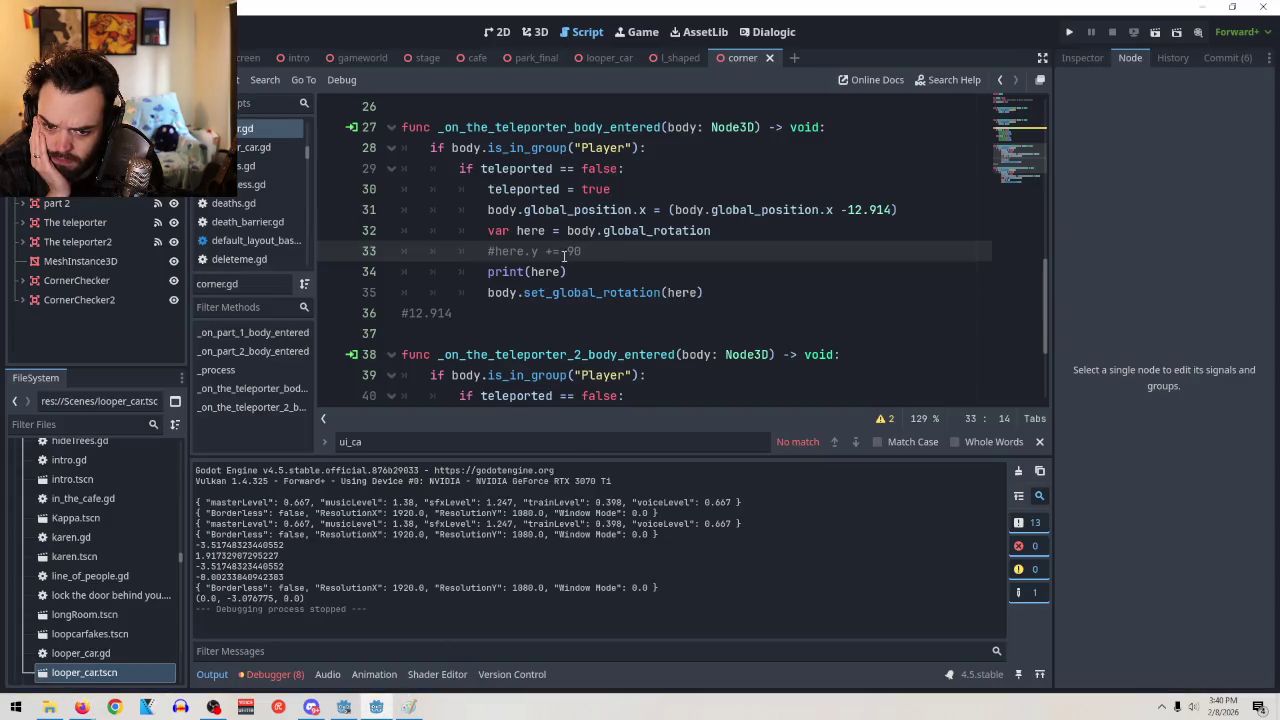
Uncomment line 33 with Ctrl+K, change 90 to -3, and test-run the game
key("ctrl+k")
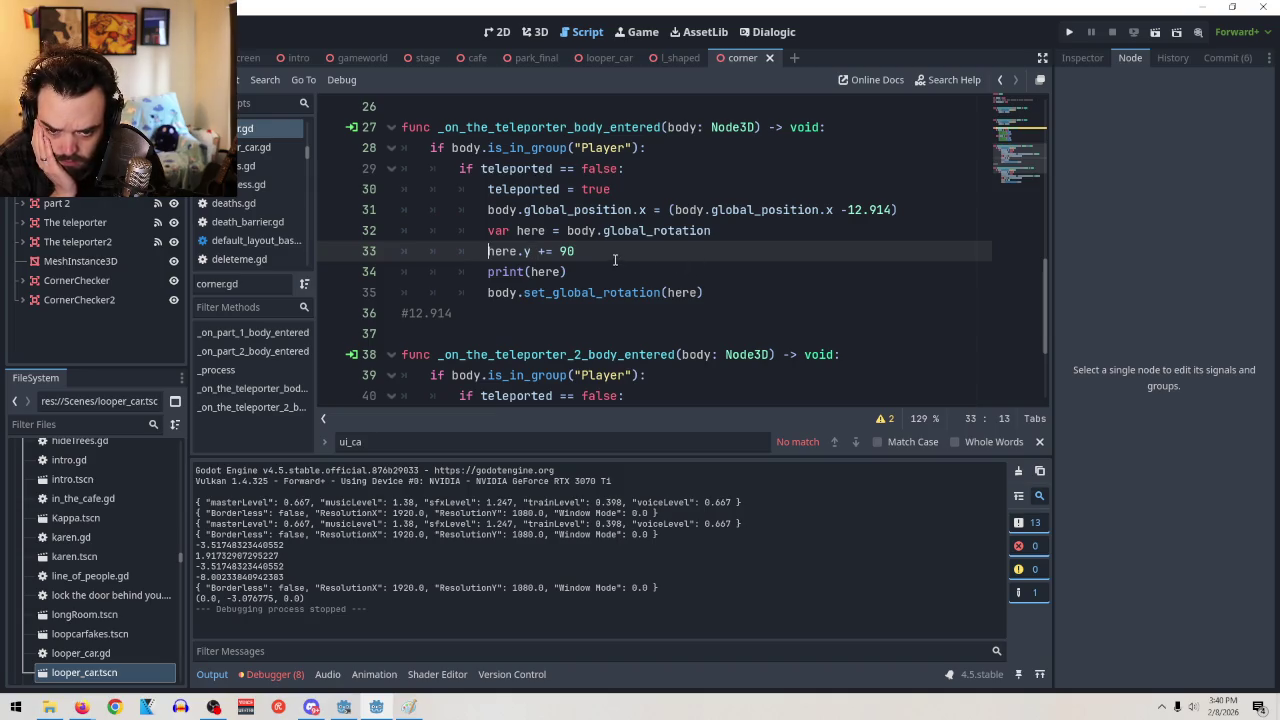
double_click(564, 251)
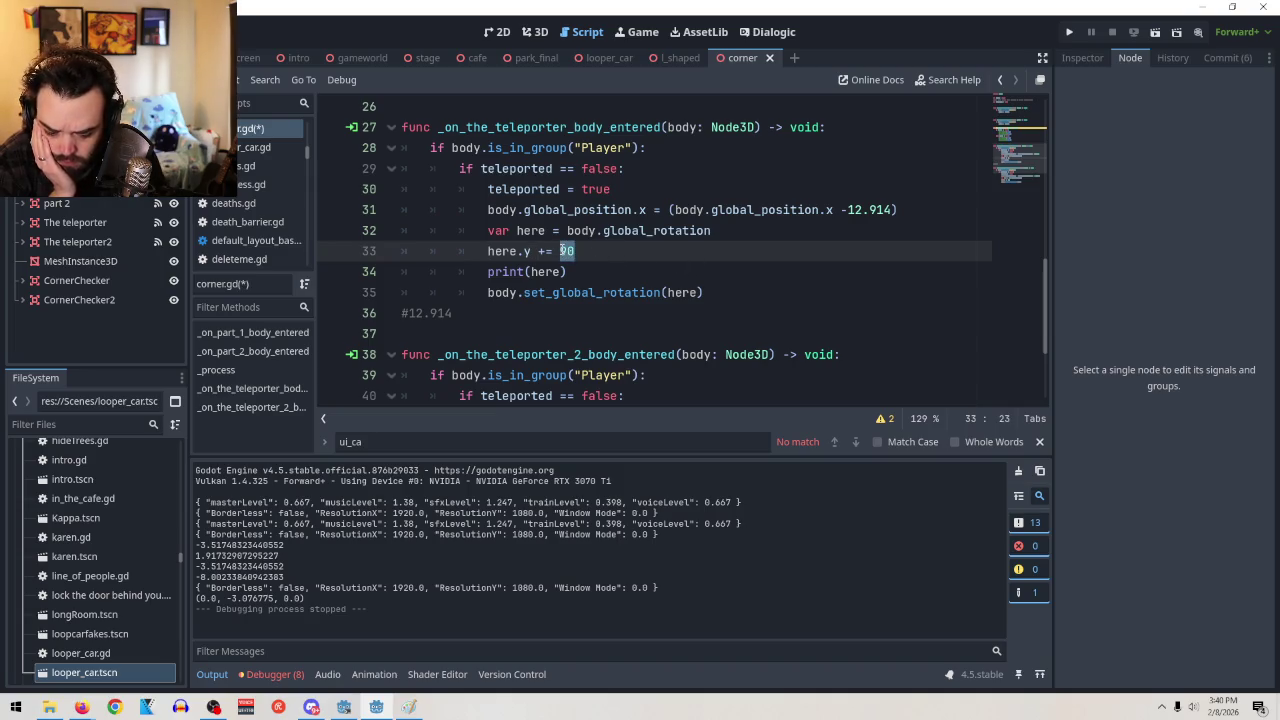
type("13")
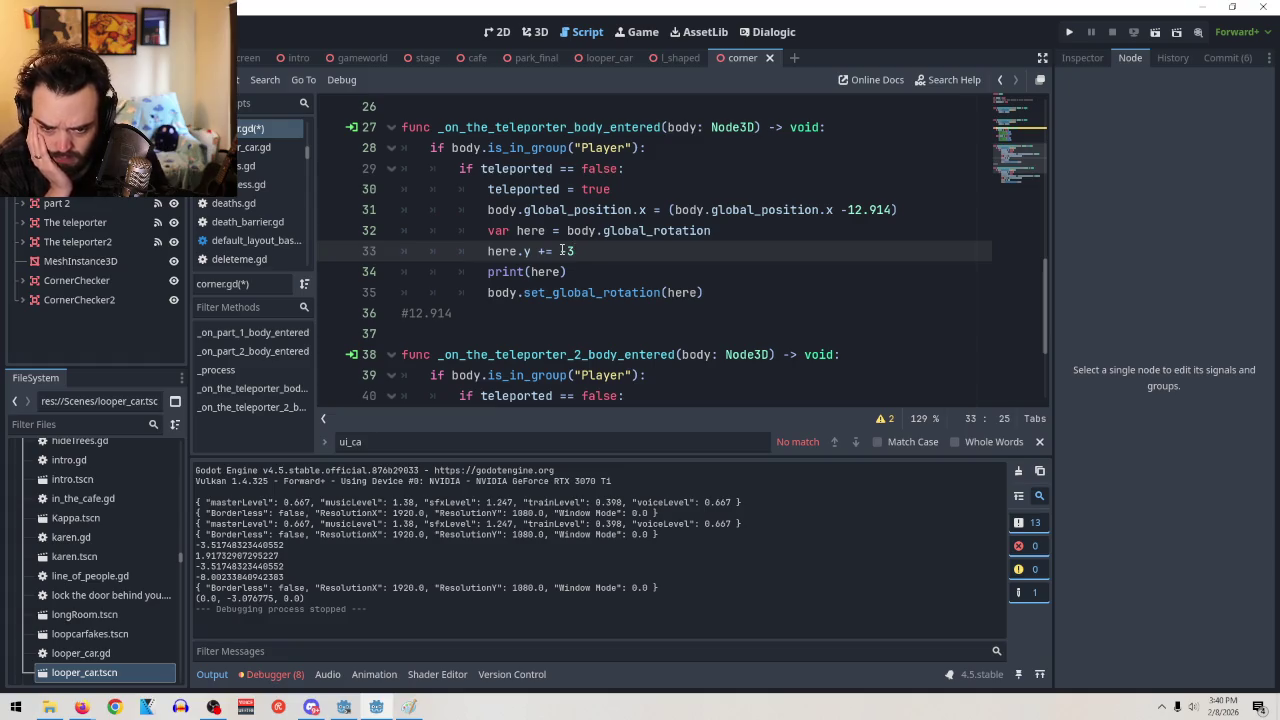
key("BackSpace")
key("BackSpace")
type("-3")
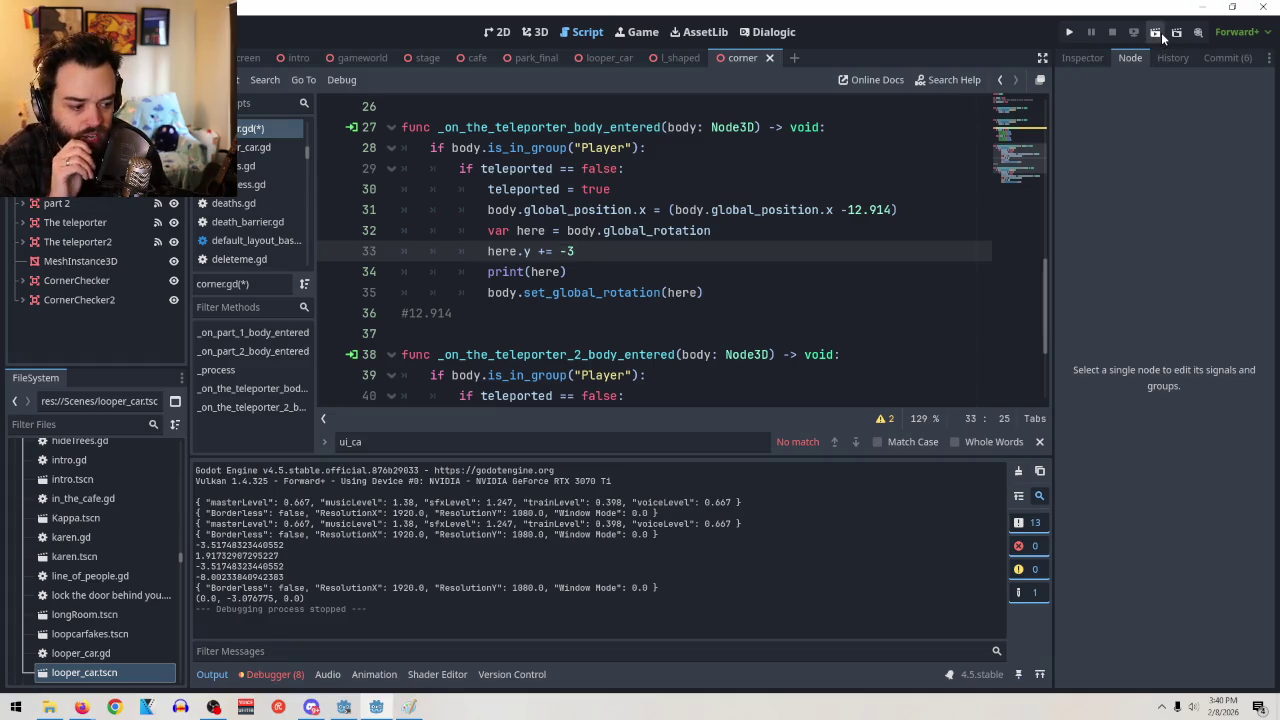
left_click(1161, 32)
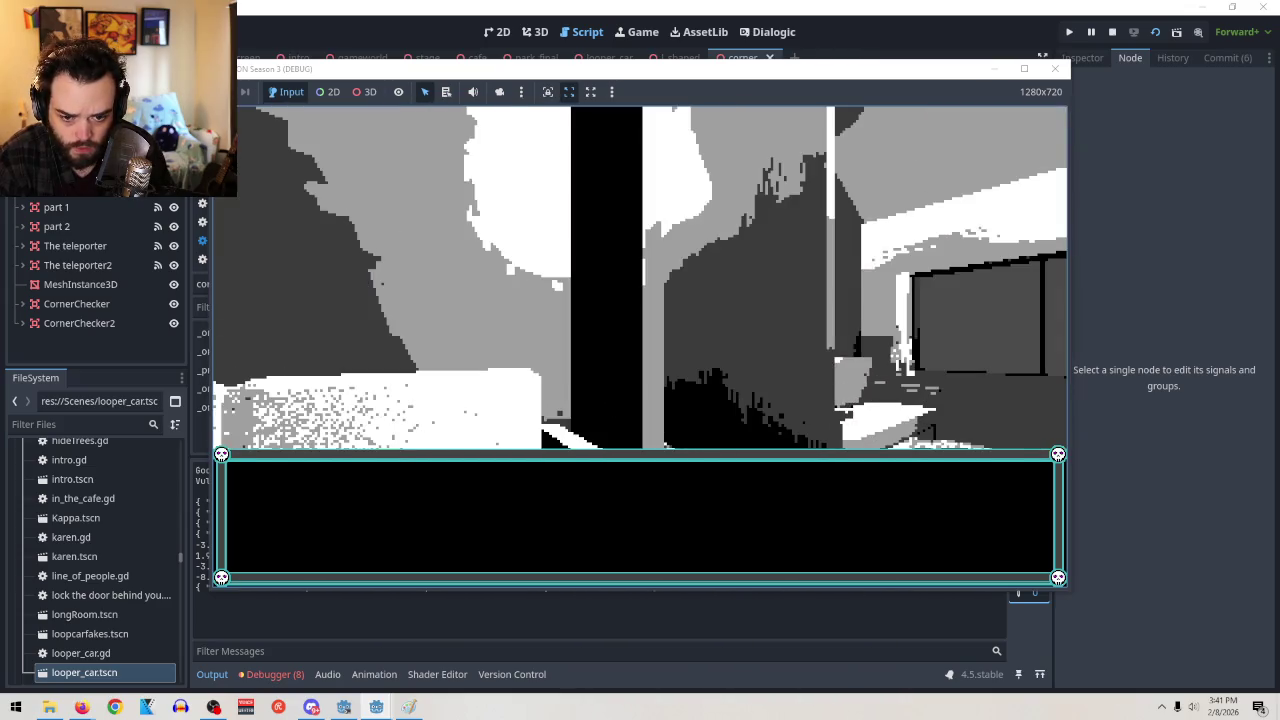
key("F8")
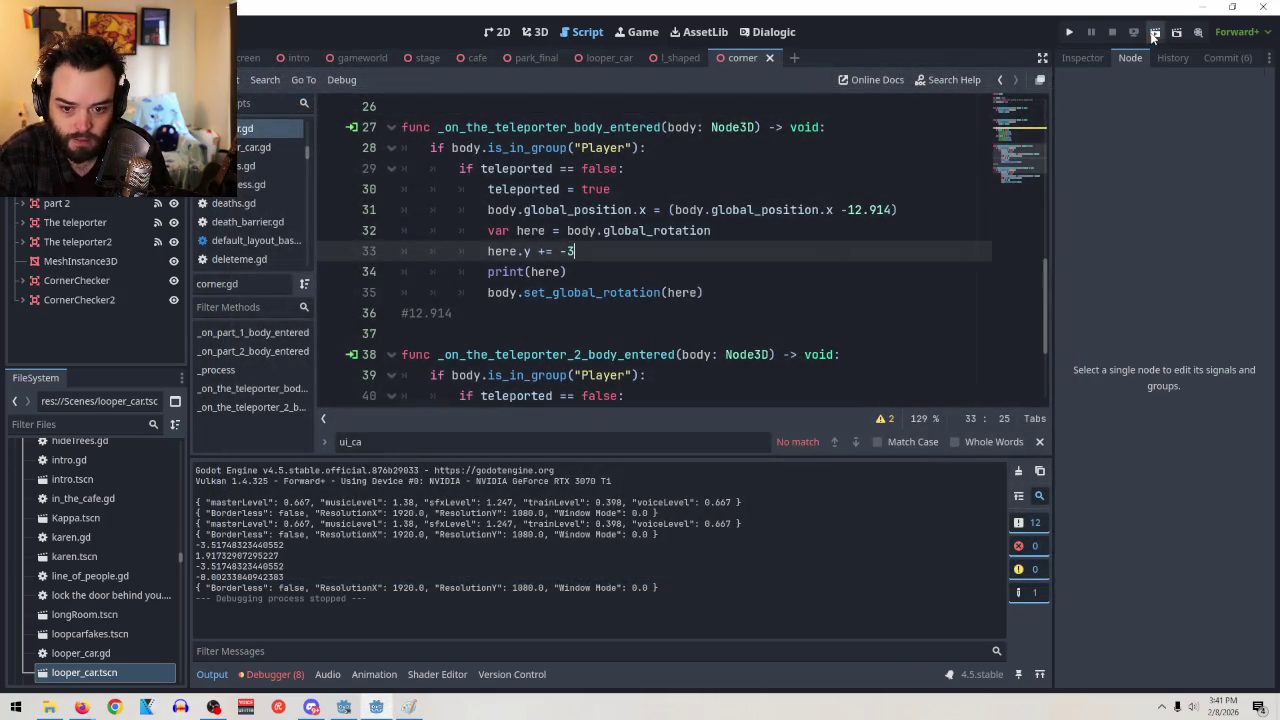
Rerun the game, then edit line 33 to read here.y -= 3
left_click(1155, 35)
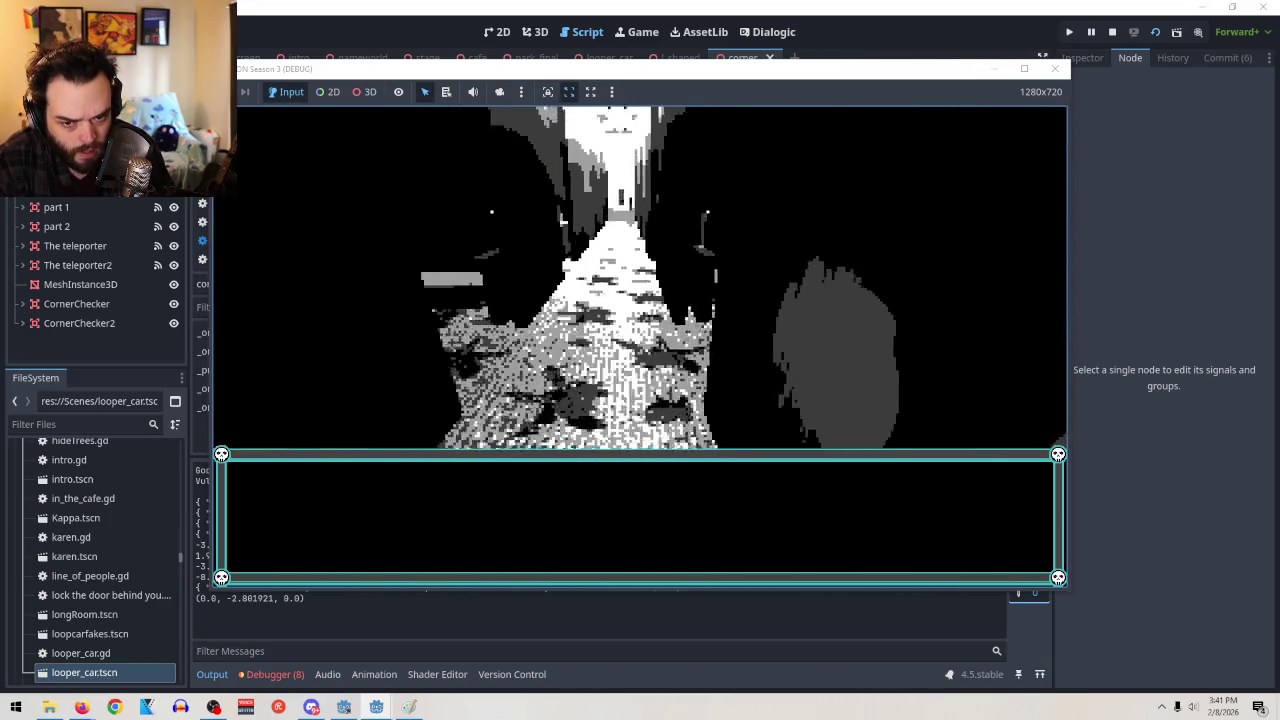
key("alt+F4")
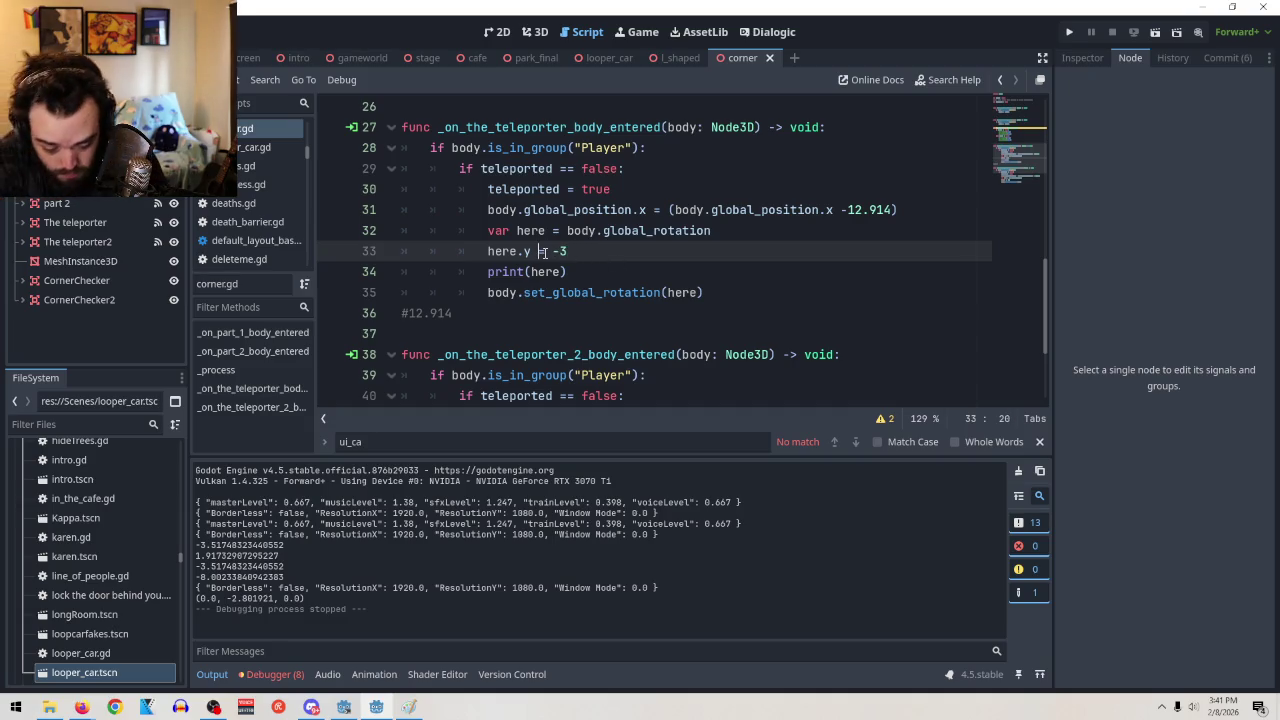
left_click(567, 251)
key("BackSpace")
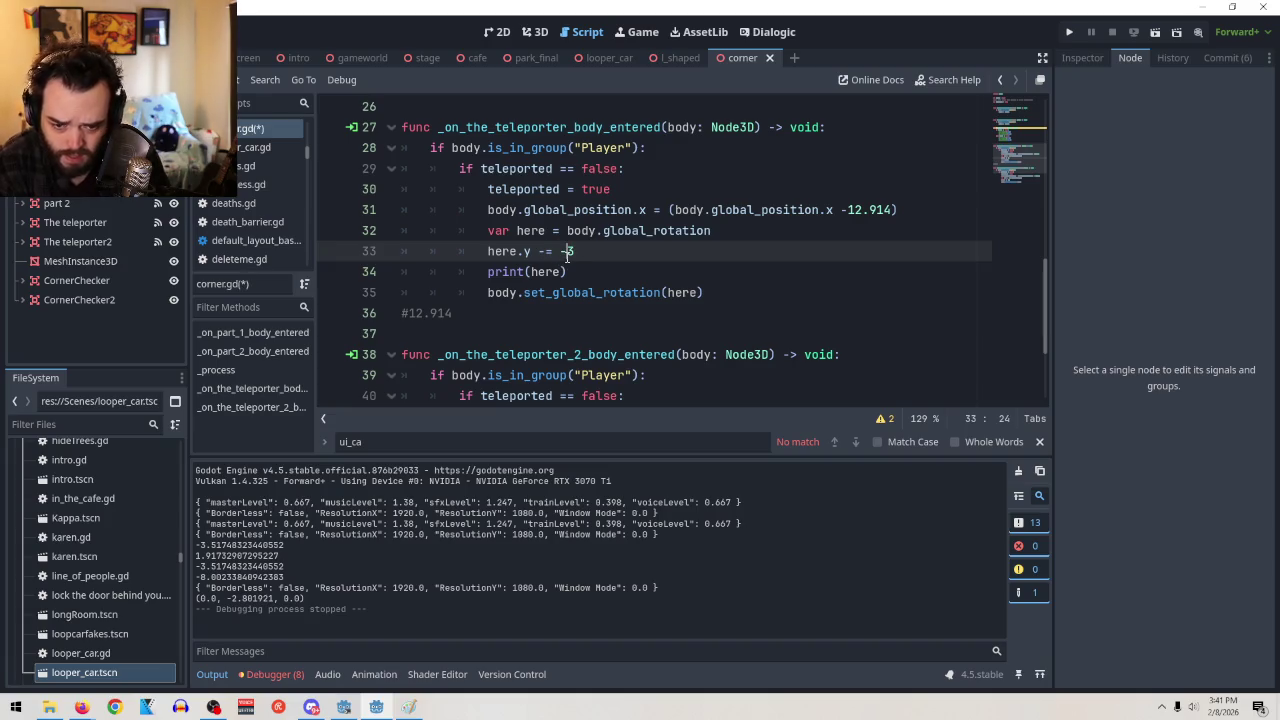
left_click(646, 314)
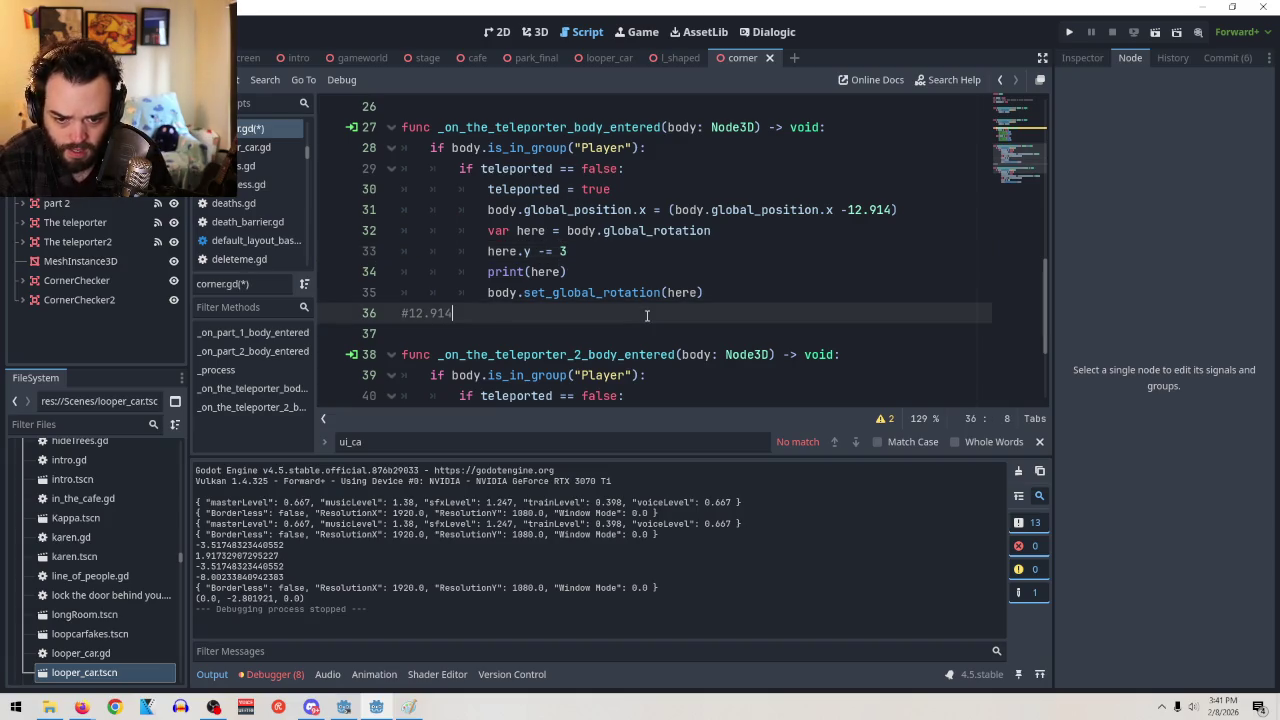
Test-run the game with here.y -= 3 and stop it
left_click(1070, 33)
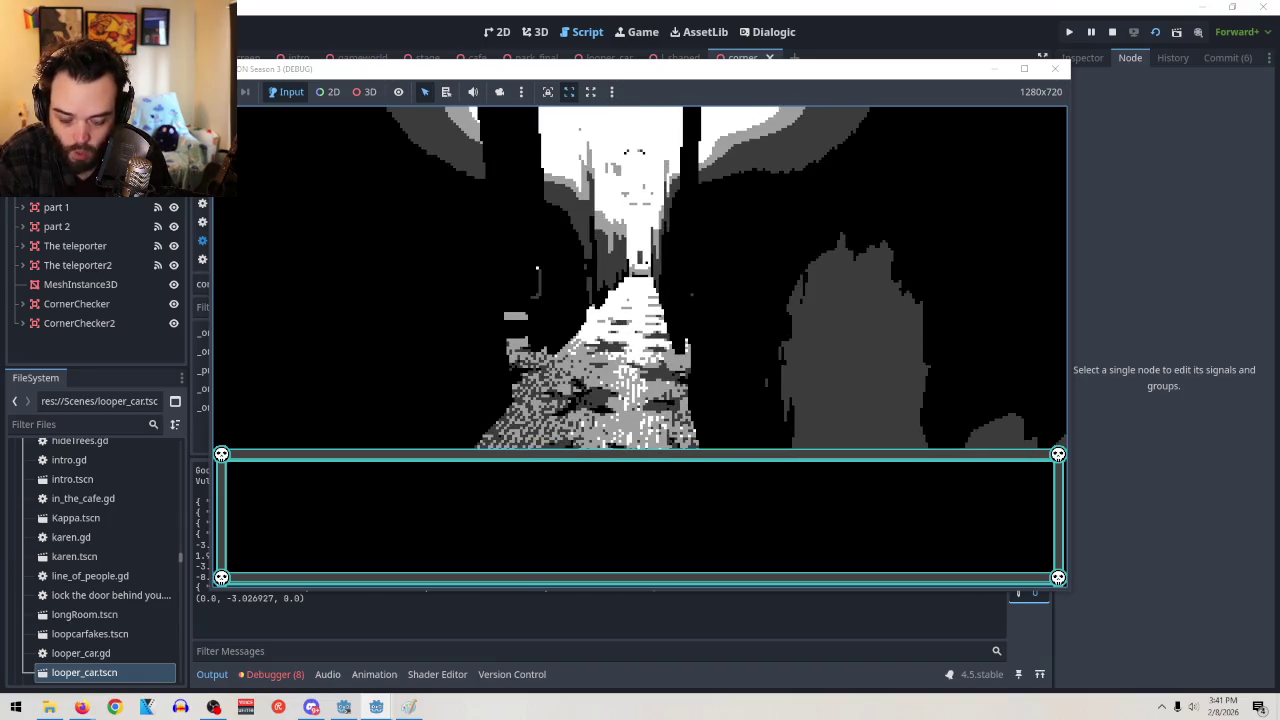
key("F8")
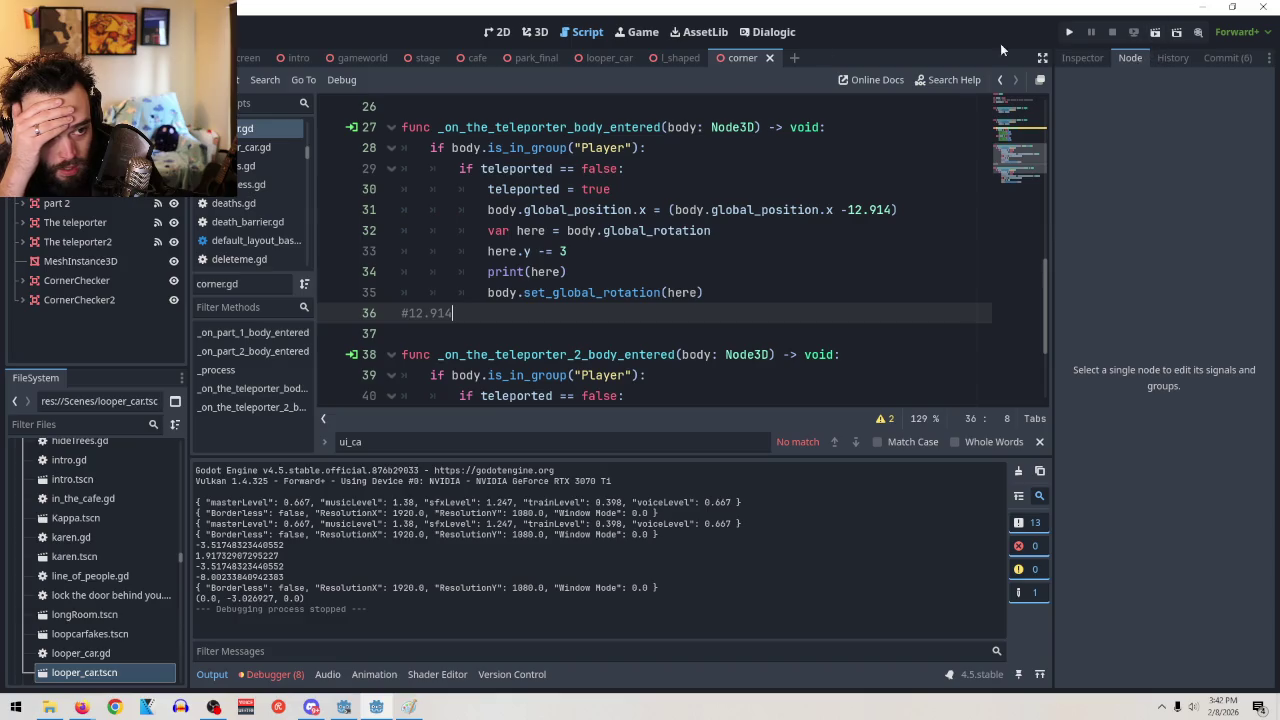
left_click(530, 32)
Slide the collision area along the X axis in the 3D view, then test-run the game
mouse_move(755, 312)
left_mouse_down()
mouse_move(662, 272)
mouse_move(235, 248)
left_mouse_up()
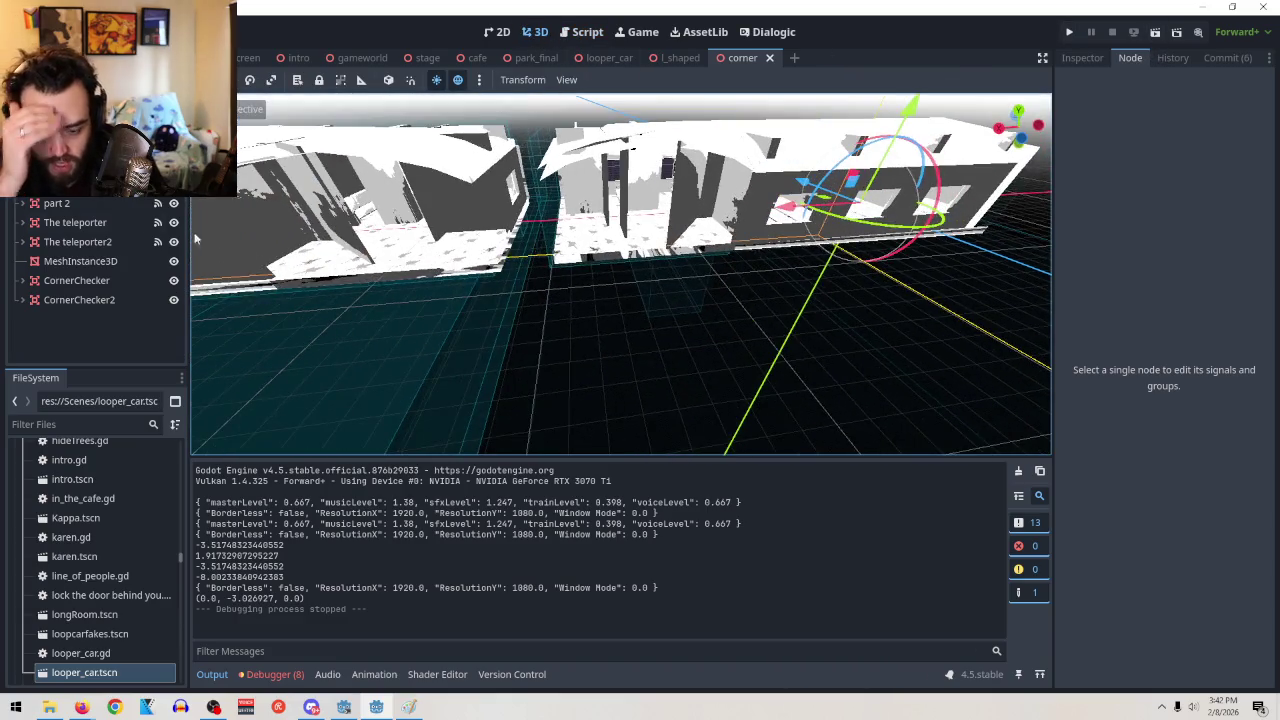
left_click(165, 178)
scroll(365, 278, "down", 6)
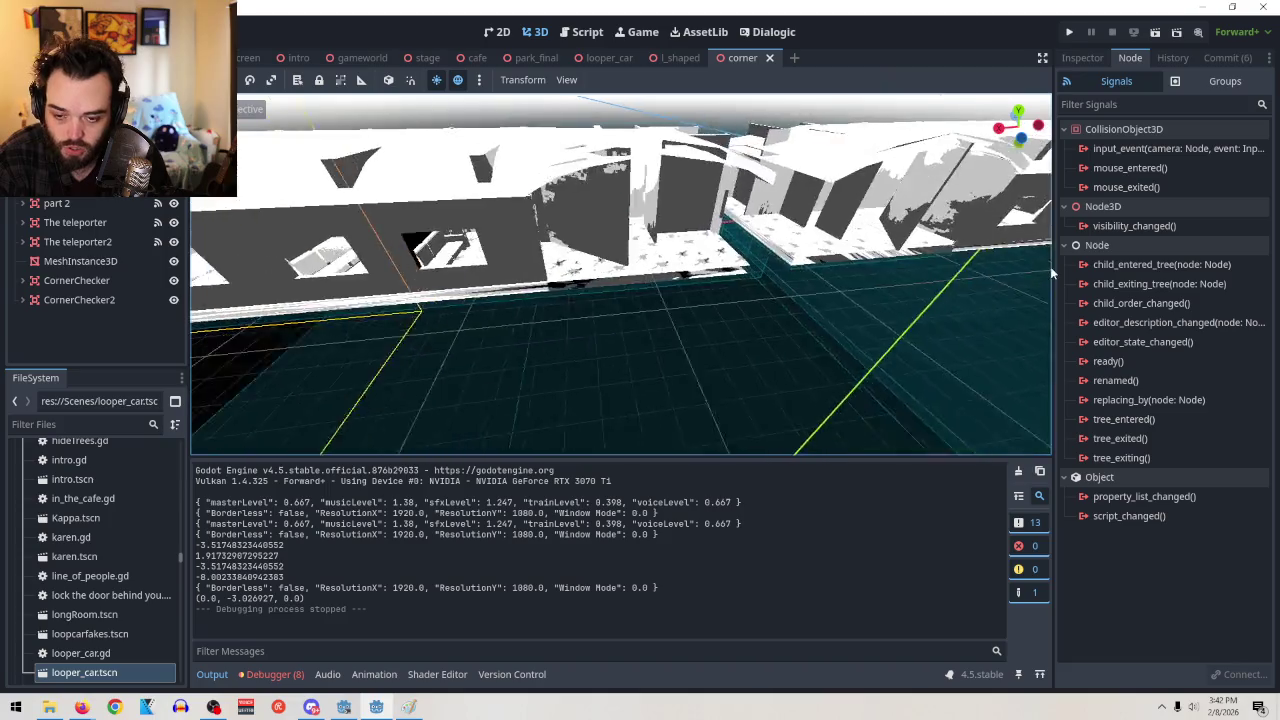
left_click_drag(322, 320, 600, 300)
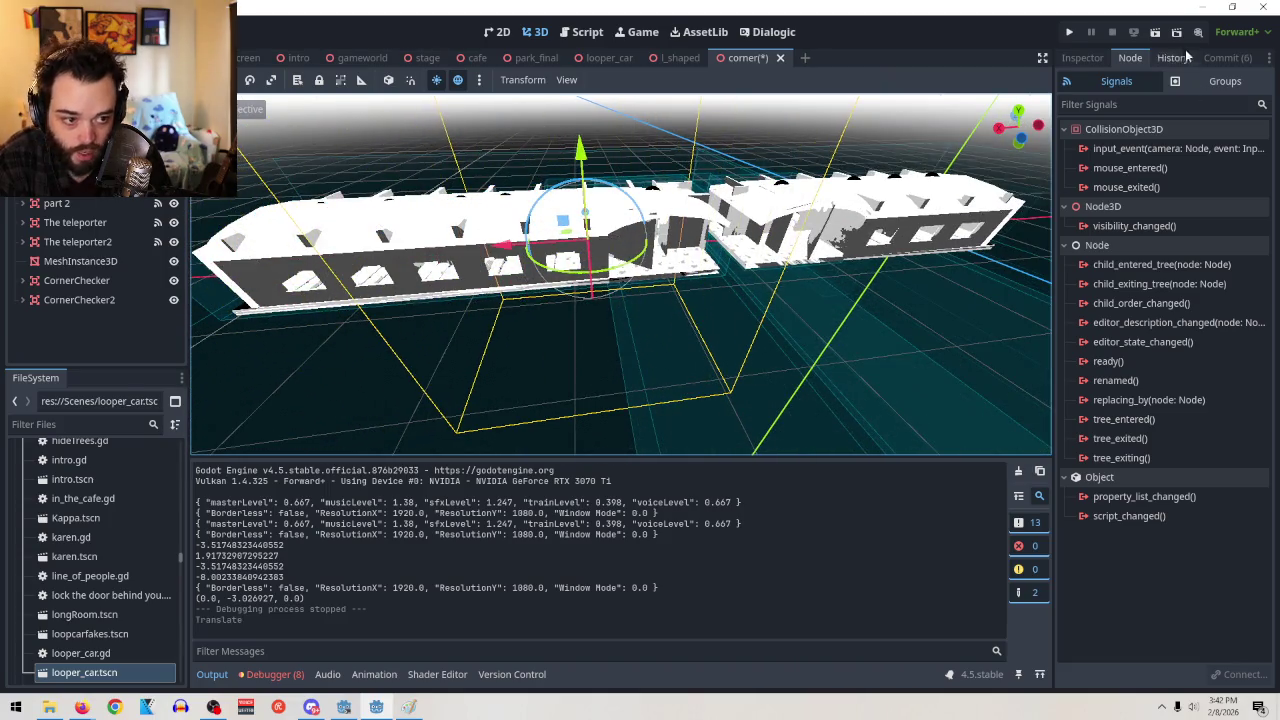
left_click(1155, 32)
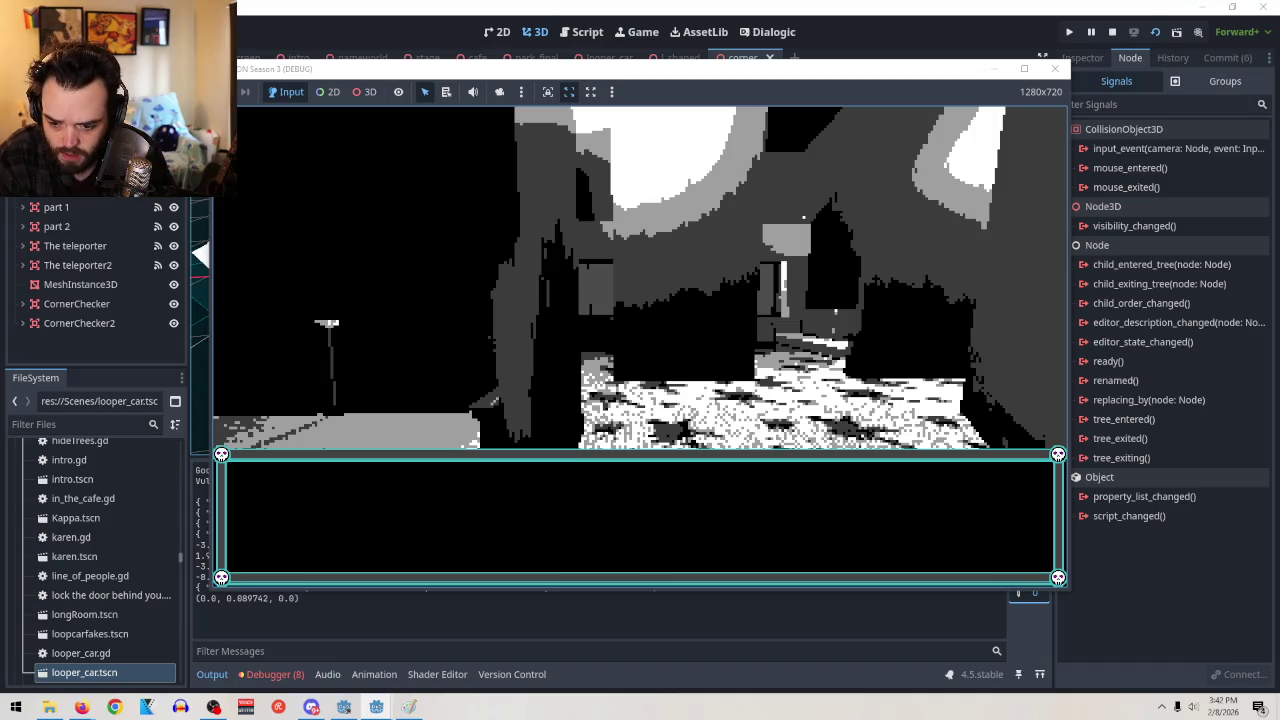
key("F8")
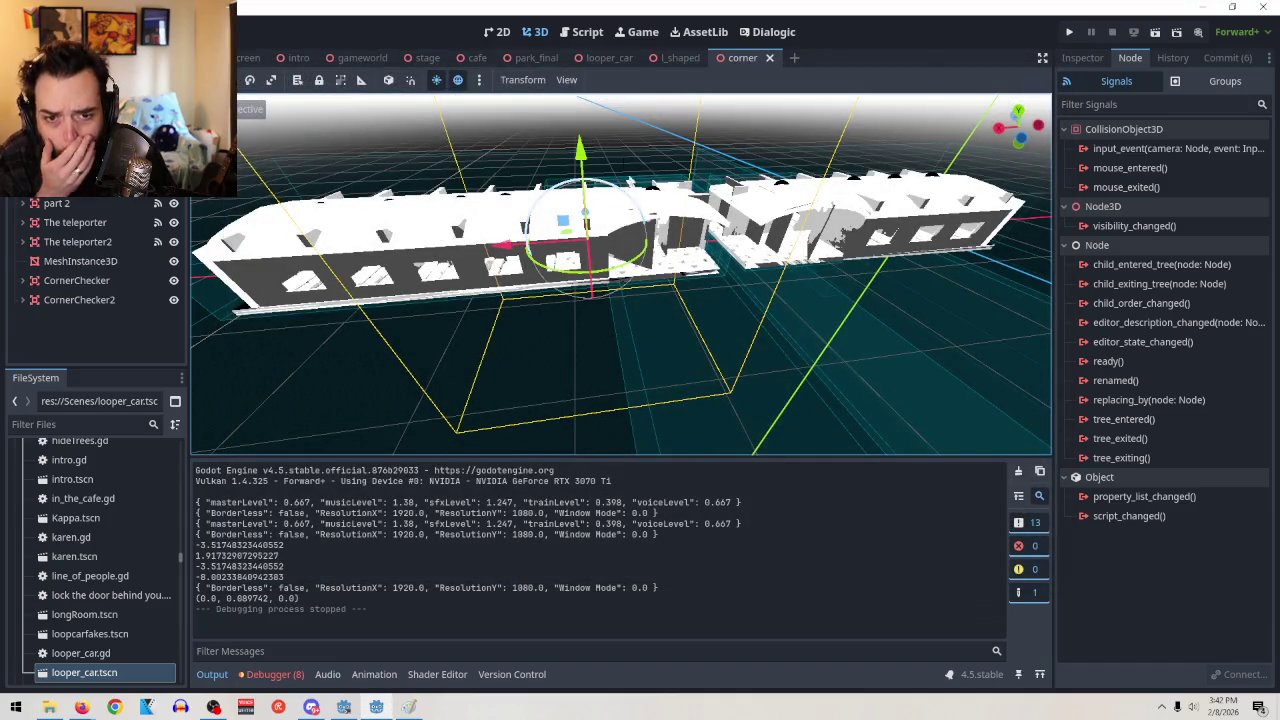
left_click(572, 40)
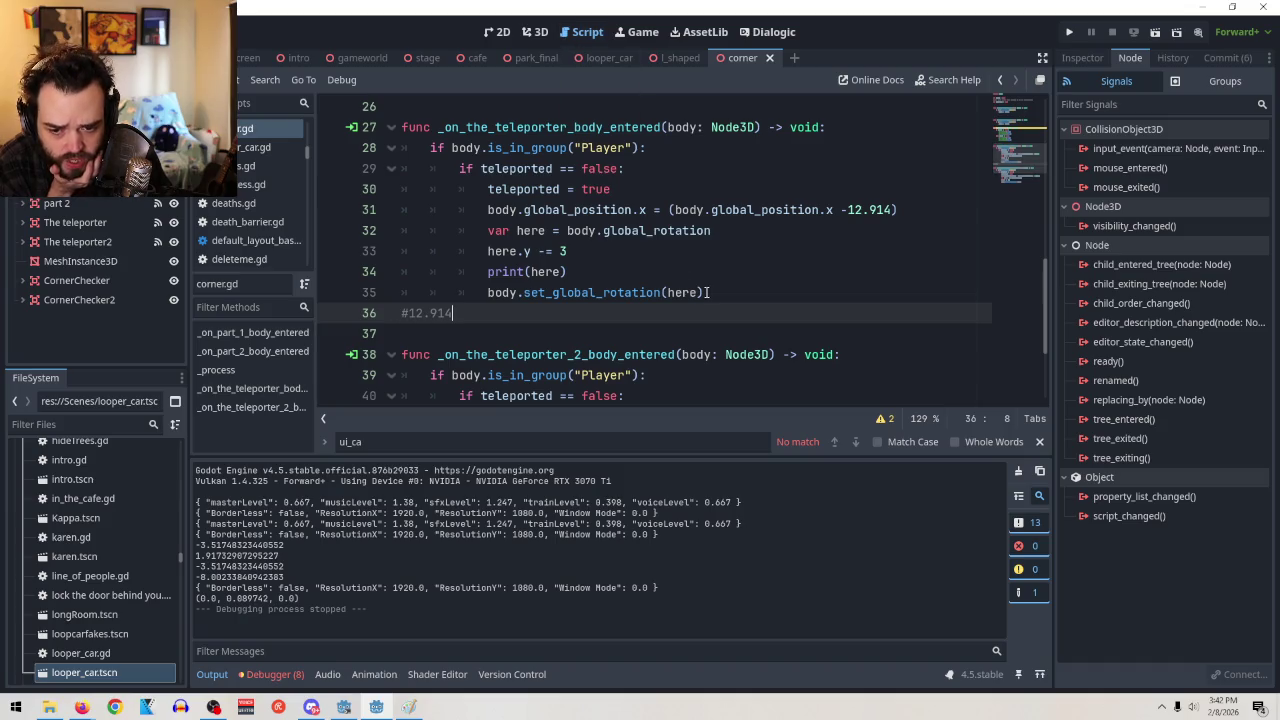
Delete the unfinished rotation line in _on_the_teleporter_2_body_entered and test-run the scene
scroll(718, 283, "down", 3)
scroll(726, 234, "up", 3)
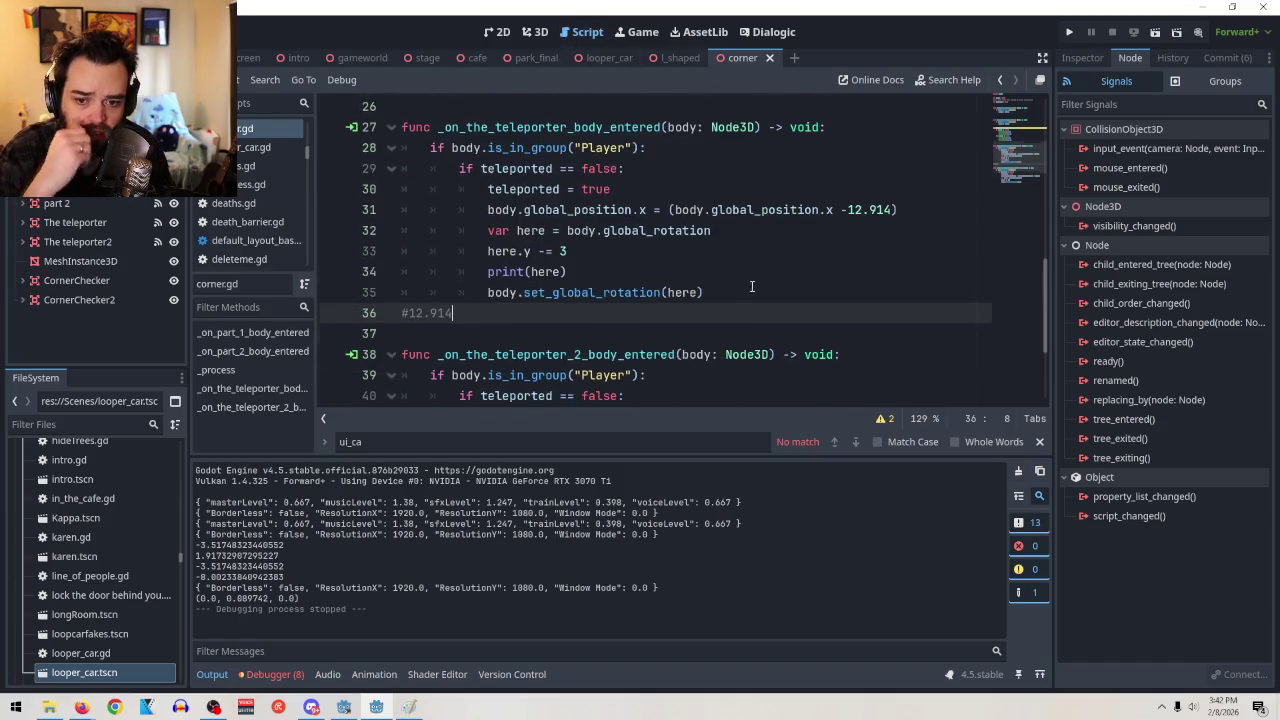
scroll(663, 272, "down", 3)
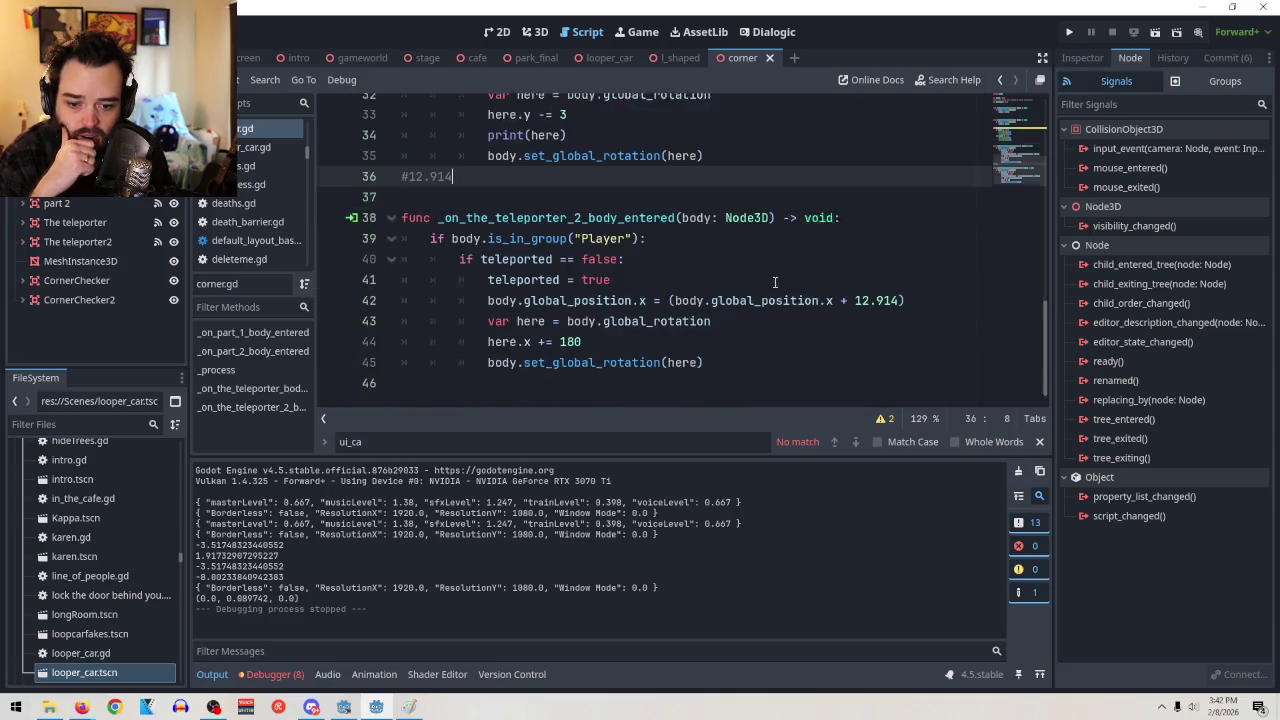
left_click_drag(488, 334, 846, 357)
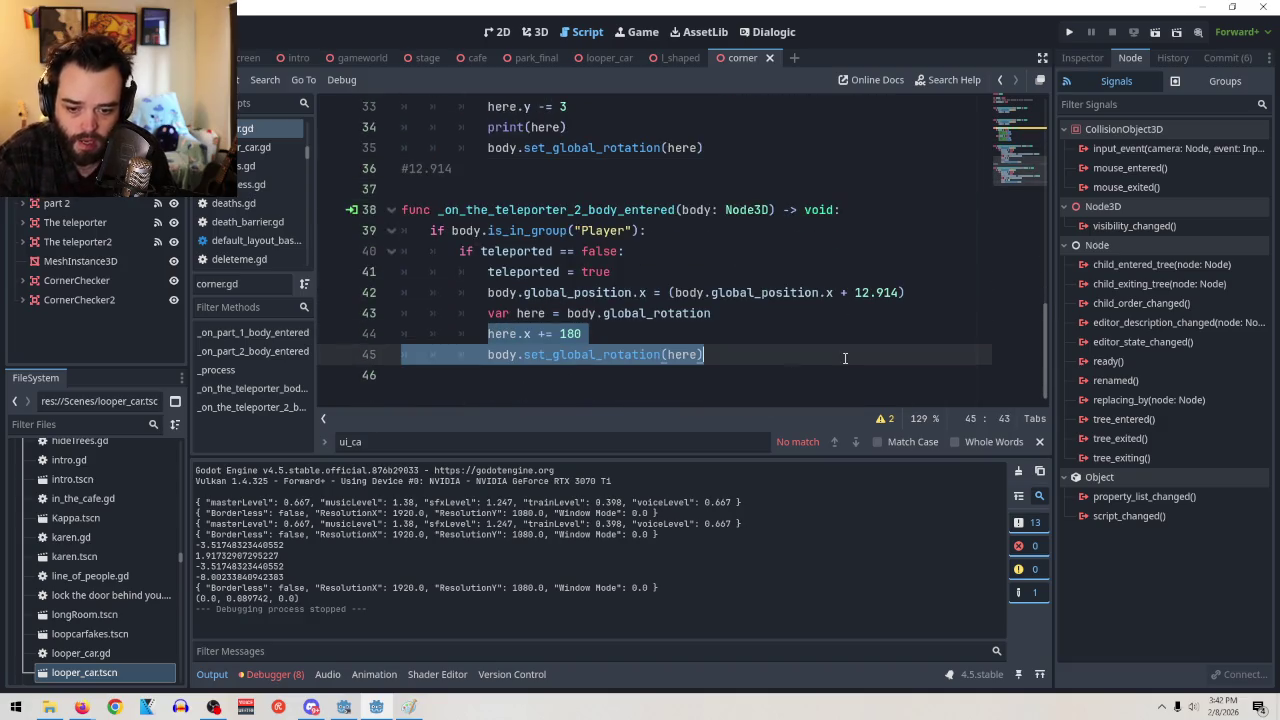
key("BackSpace")
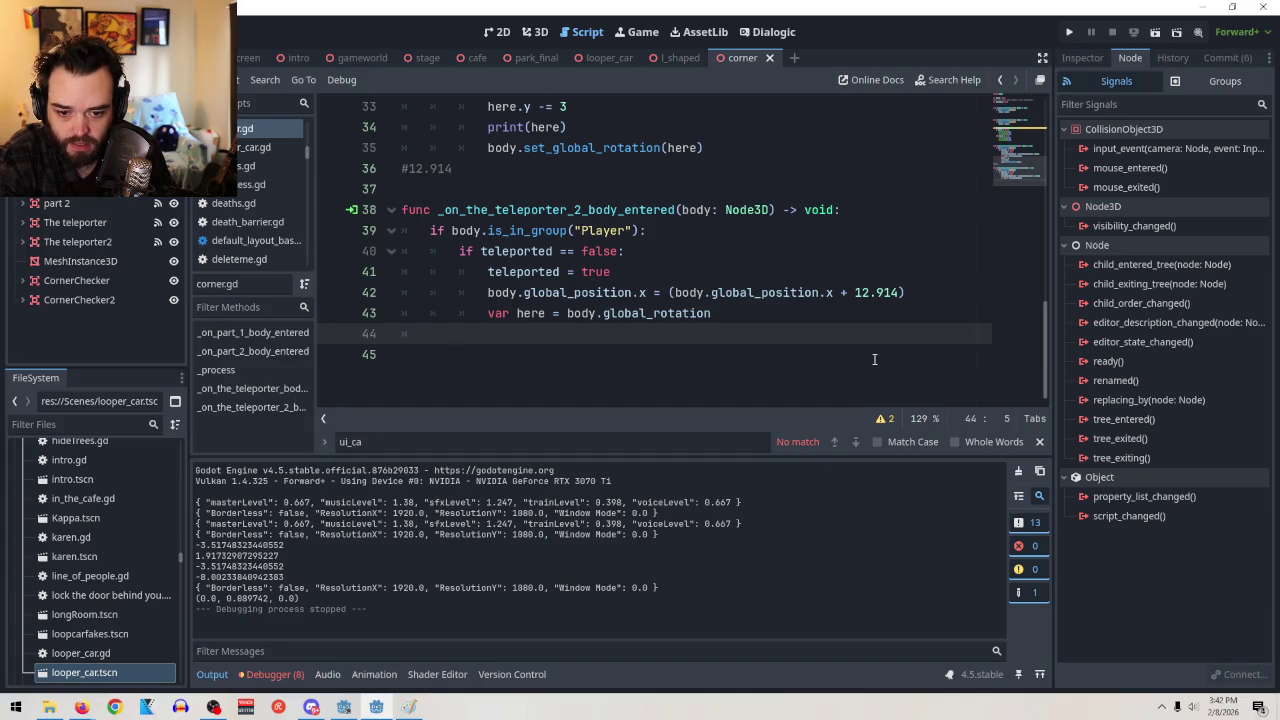
left_click_drag(488, 313, 728, 380)
key("BackSpace")
key("BackSpace")
key("BackSpace")
key("BackSpace")
left_click(1155, 32)
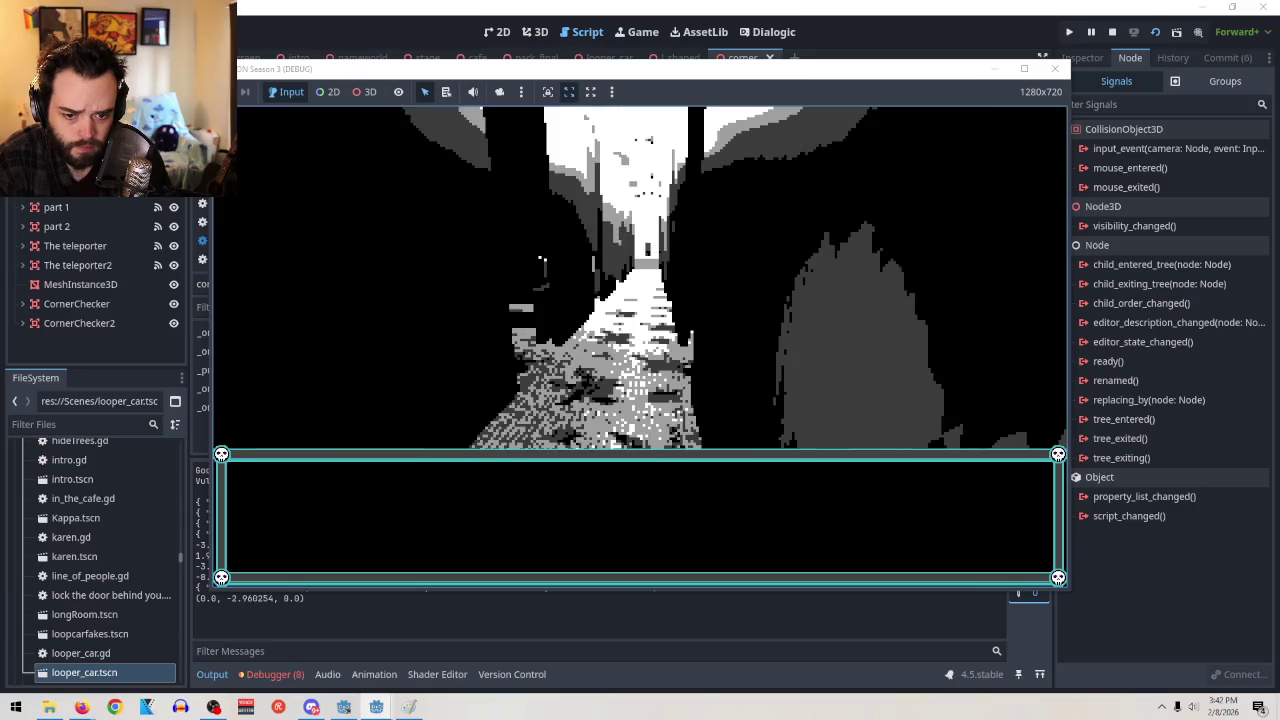
key("F8")
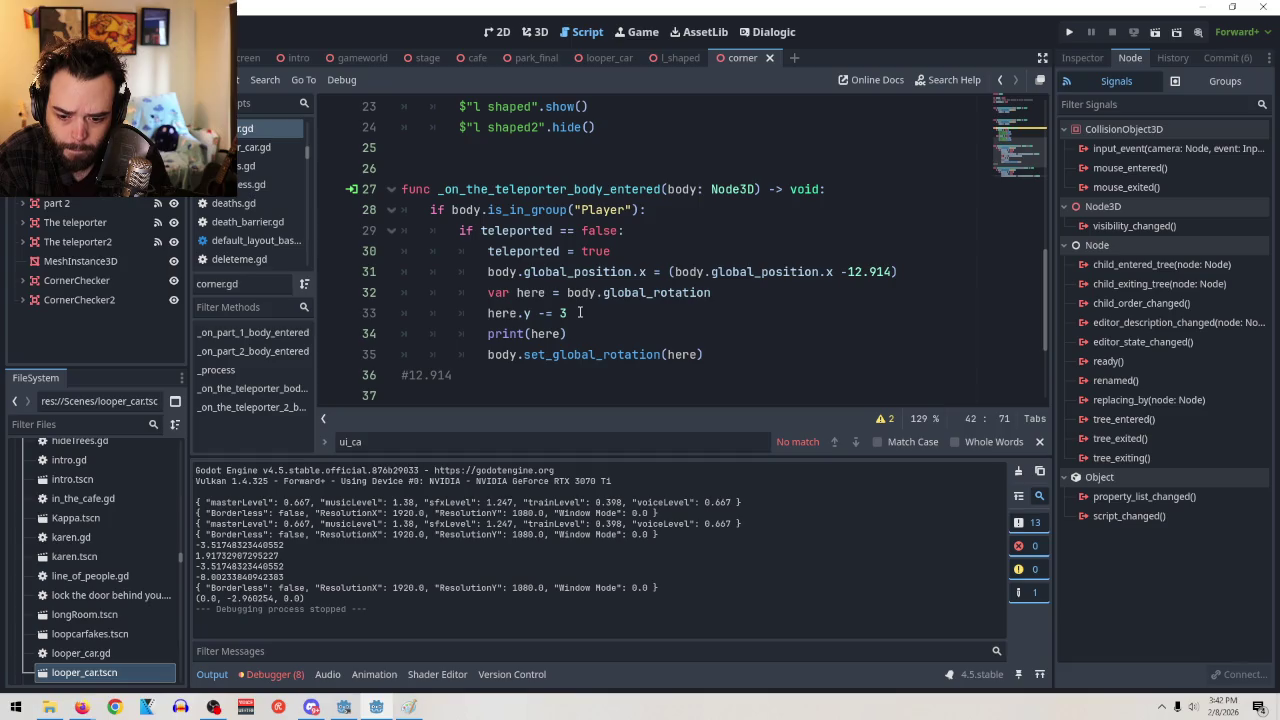
Comment out here.y -= 3 on line 33 and rerun the game with F5
left_click(578, 312)
left_click(489, 313)
type("#")
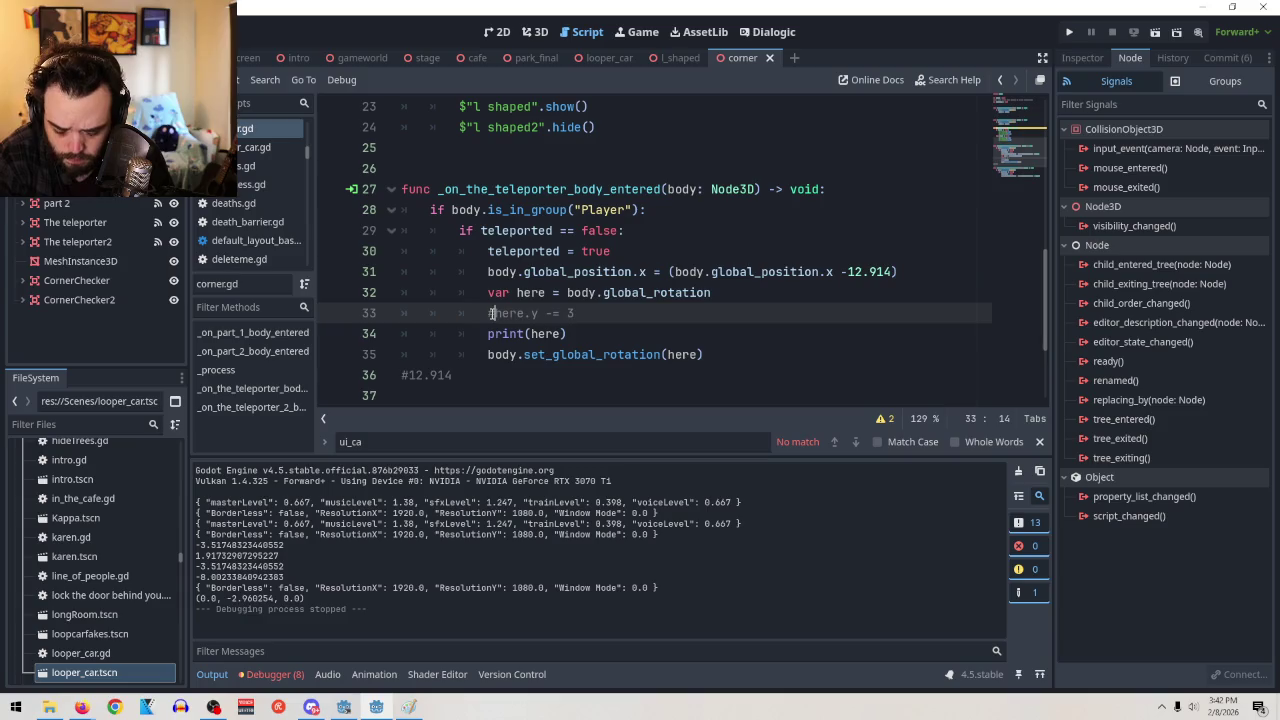
key("F5")
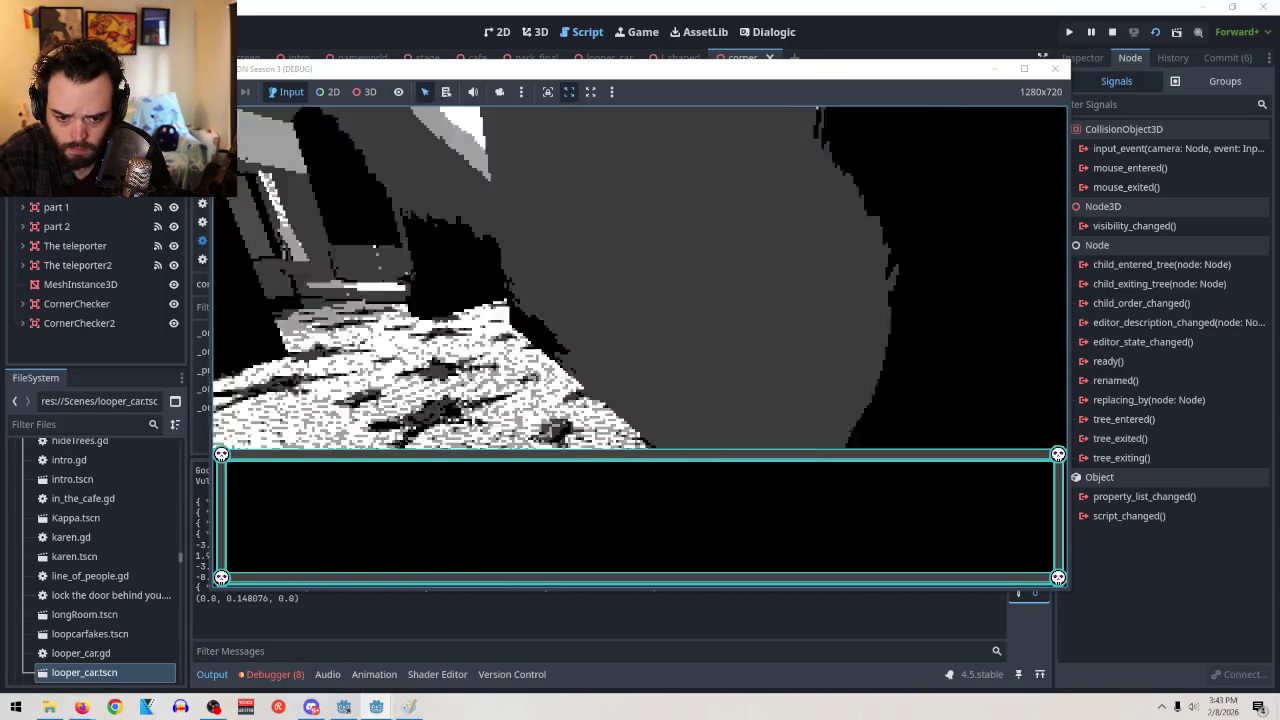
key("F8")
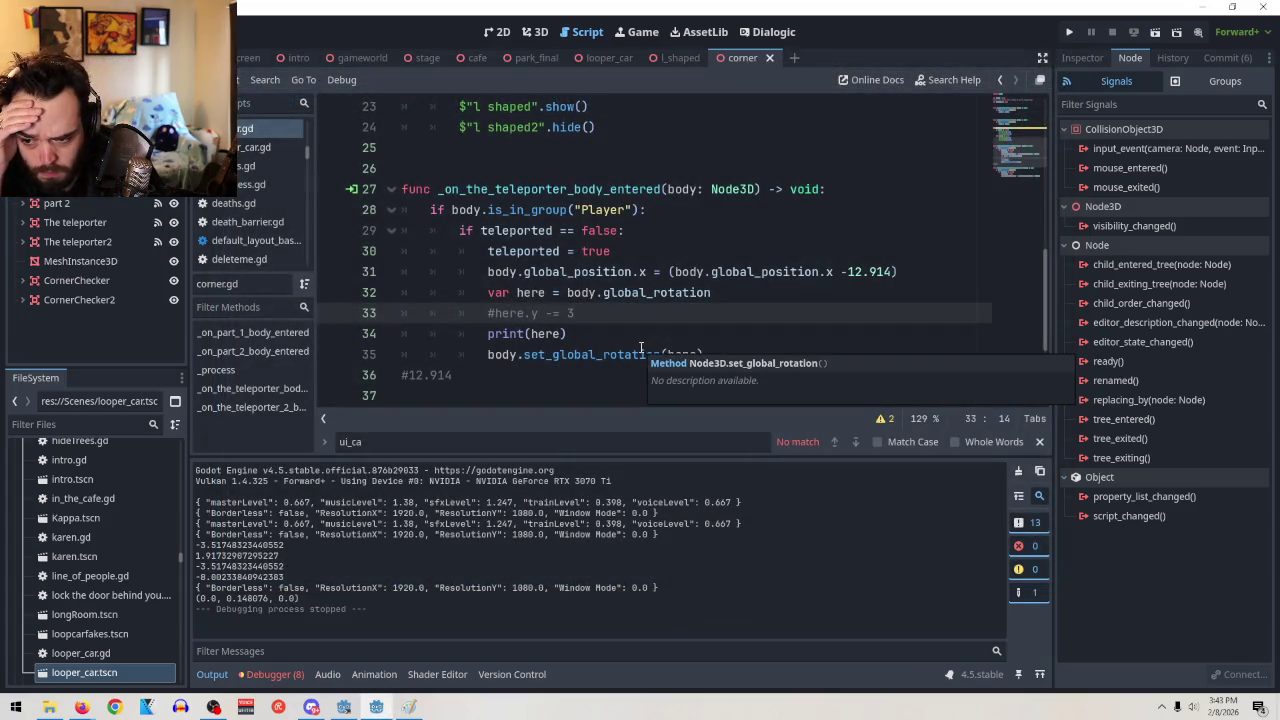
left_click(609, 57)
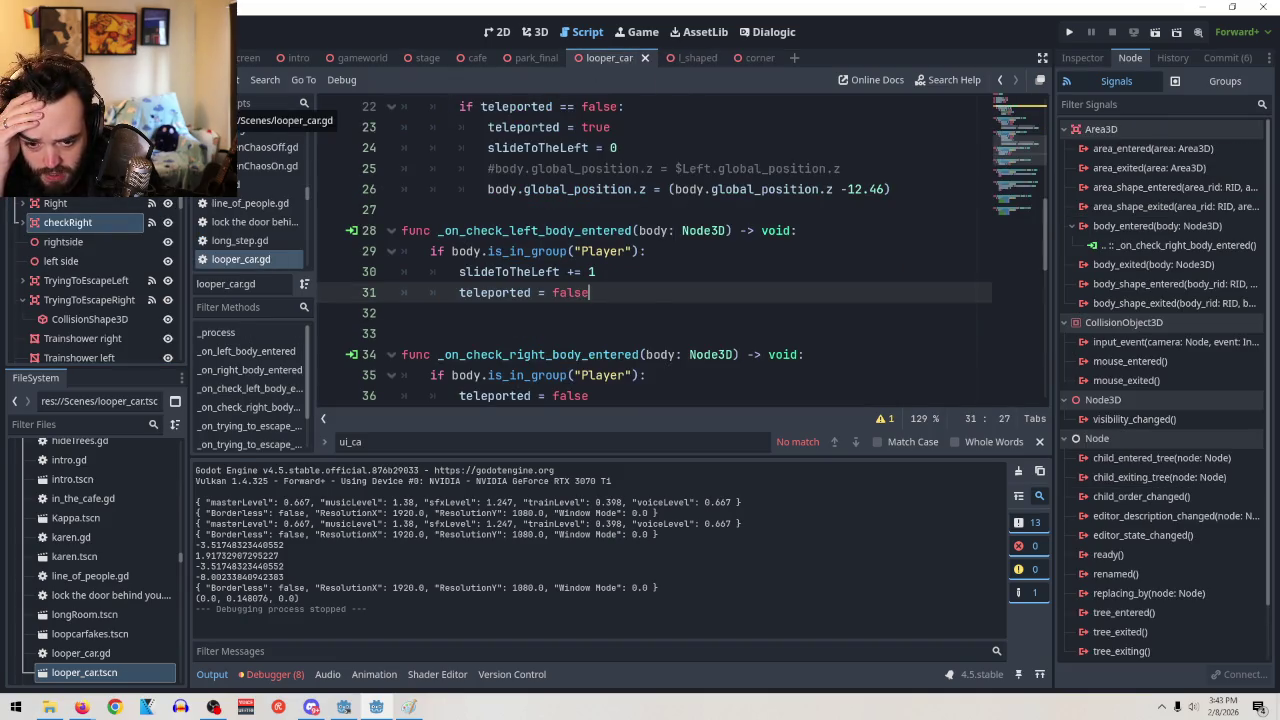
left_click(250, 149)
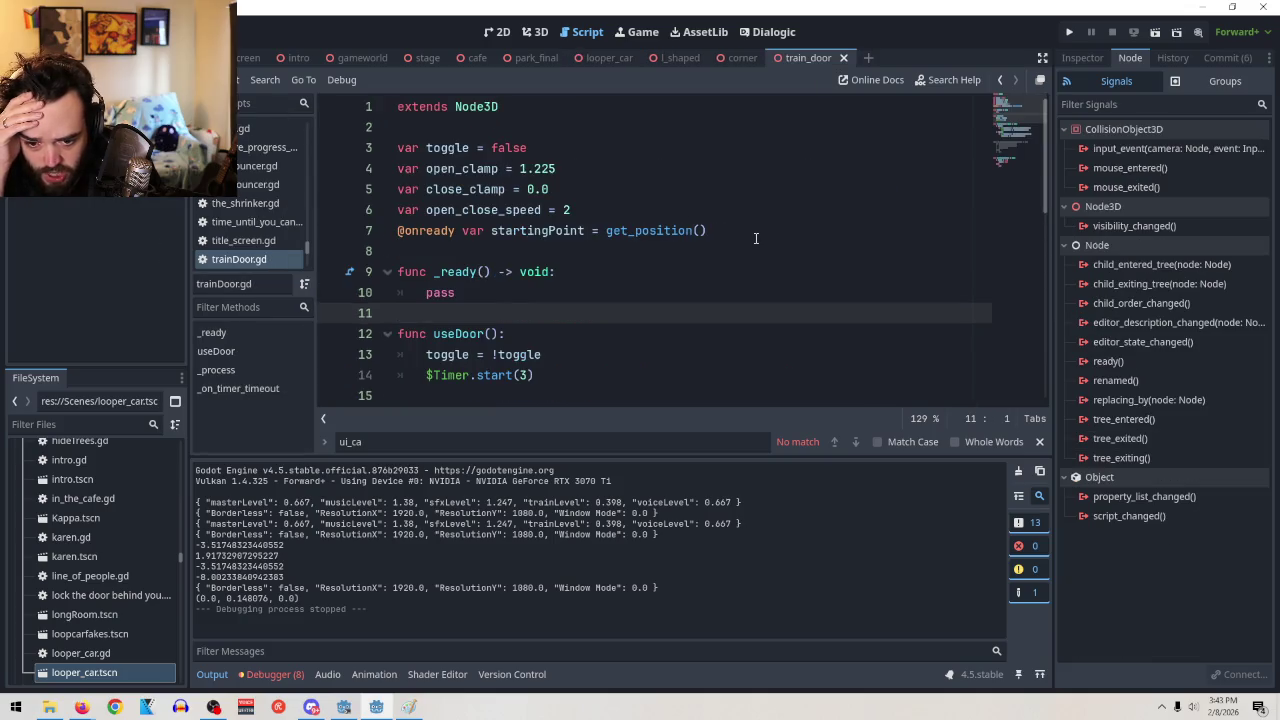
left_click(847, 58)
left_click(680, 57)
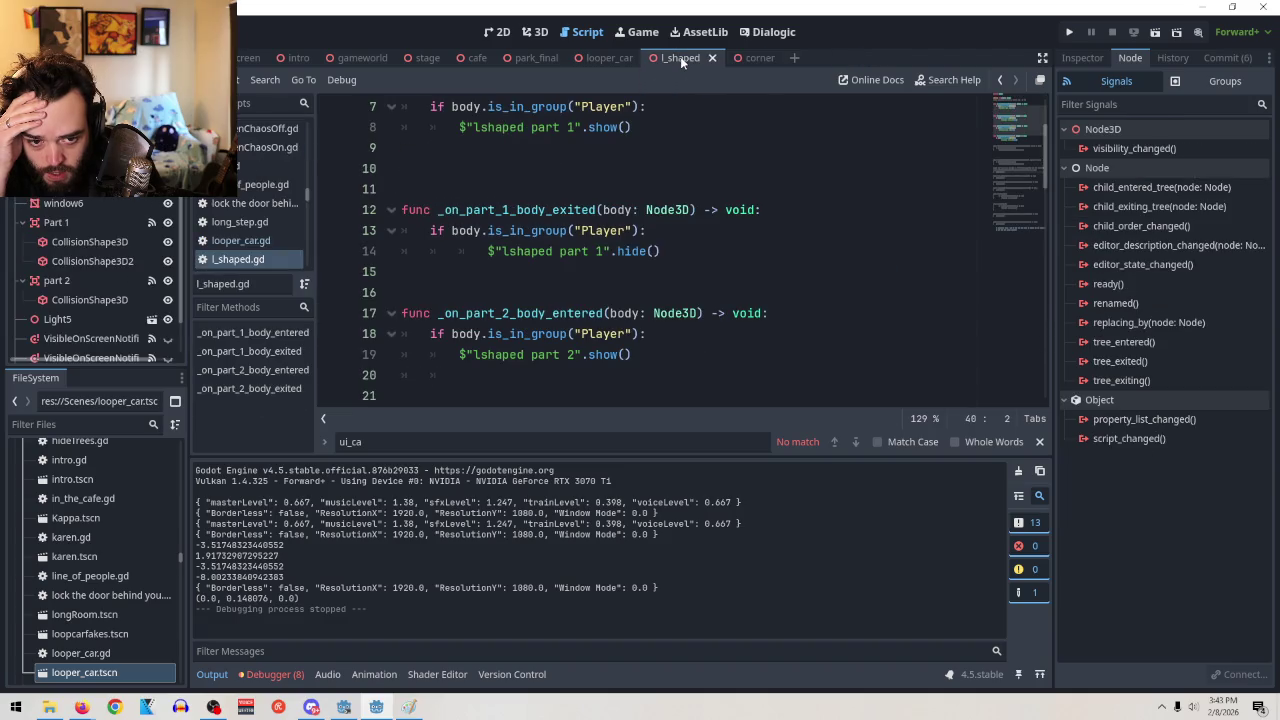
left_click(603, 57)
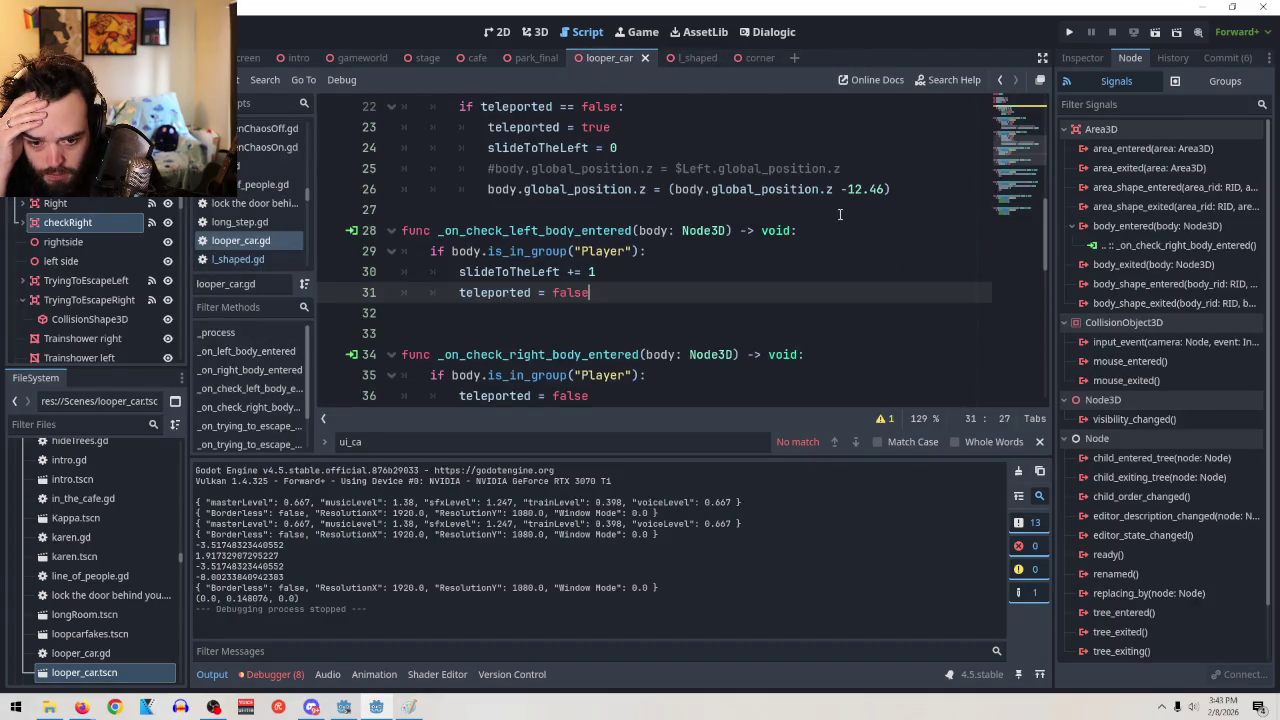
scroll(870, 252, "down", 2)
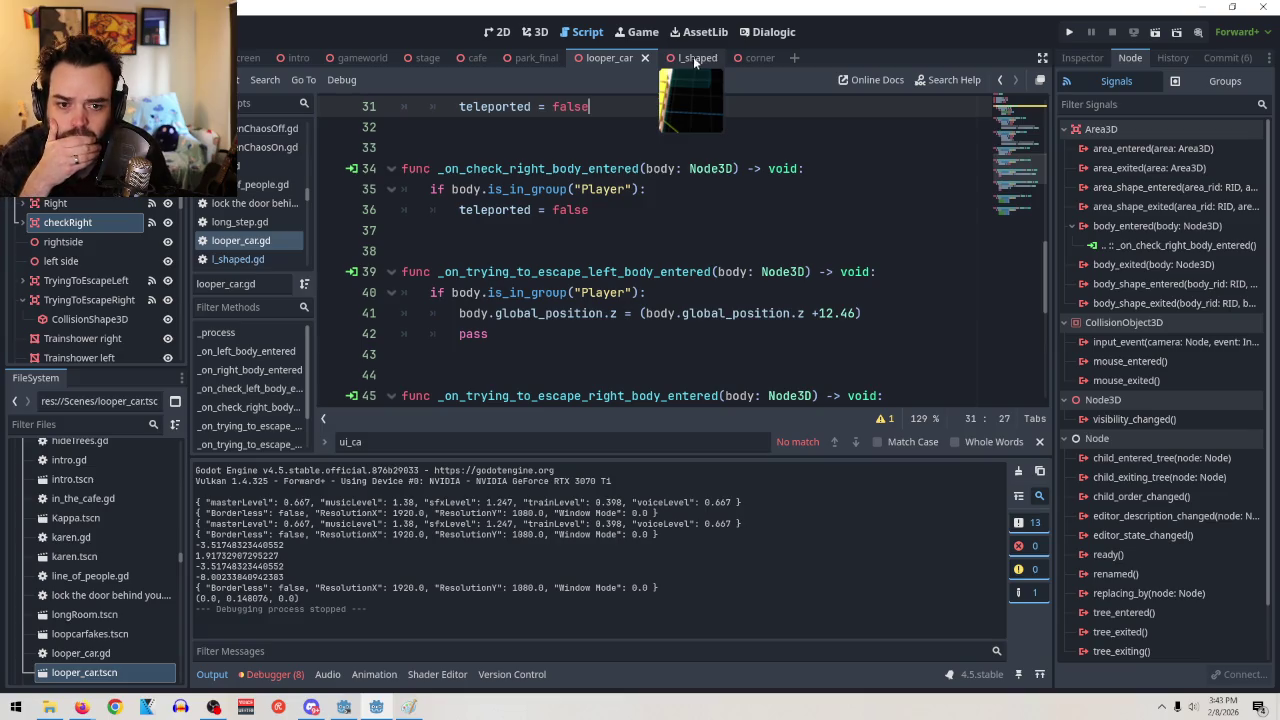
left_click(752, 58)
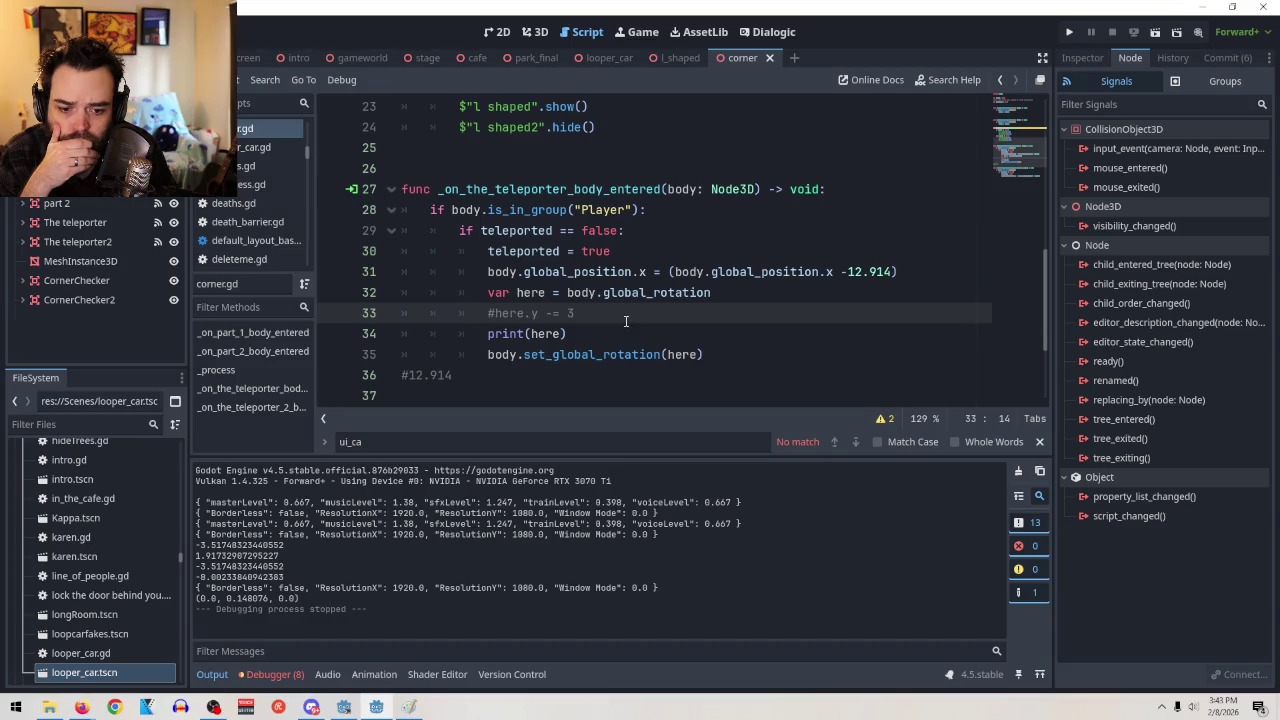
left_click(548, 313)
Uncomment line 33 and make it assign here.y = 3 directly, then test-run the game
key("Right")
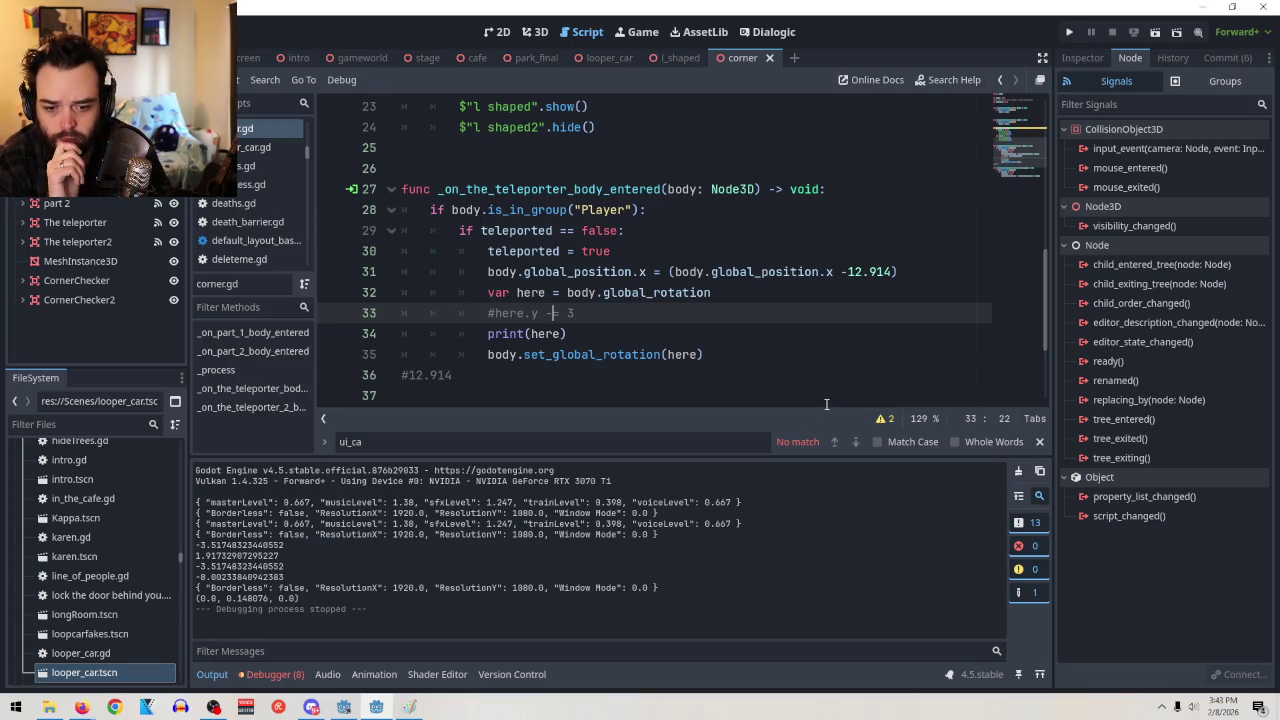
key("BackSpace")
left_click(495, 317)
key("BackSpace")
key("End")
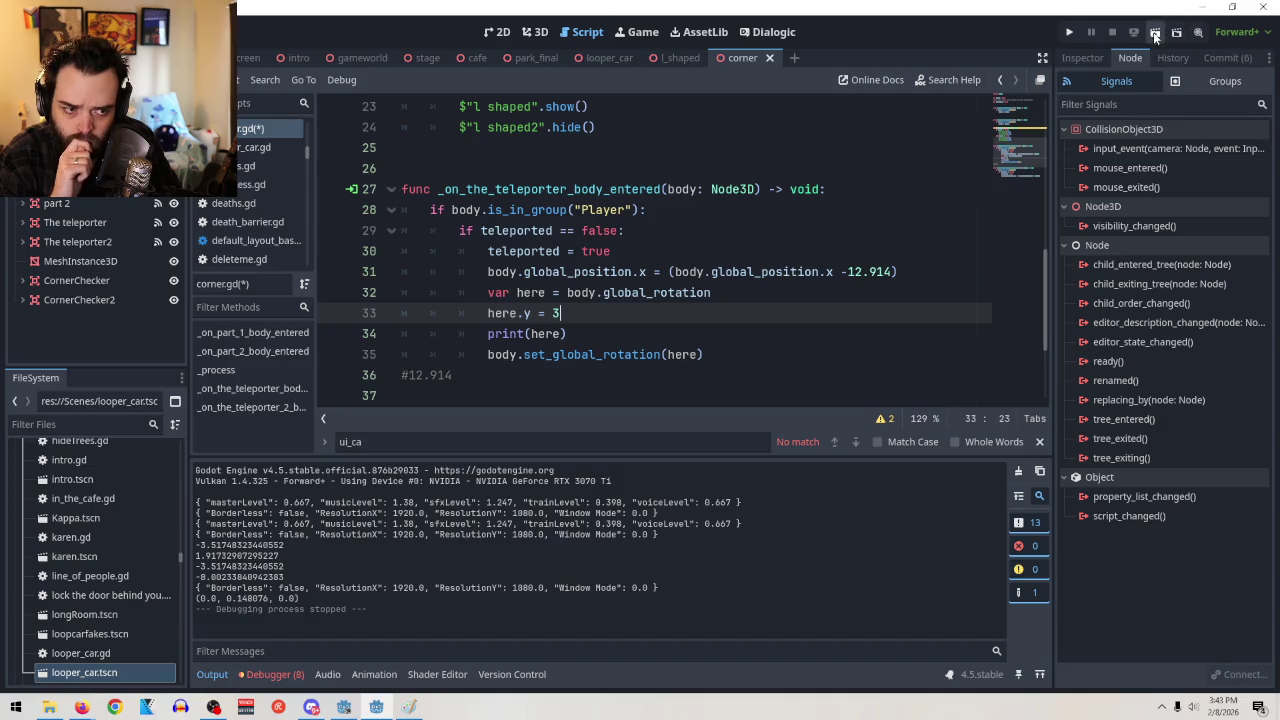
key("F5")
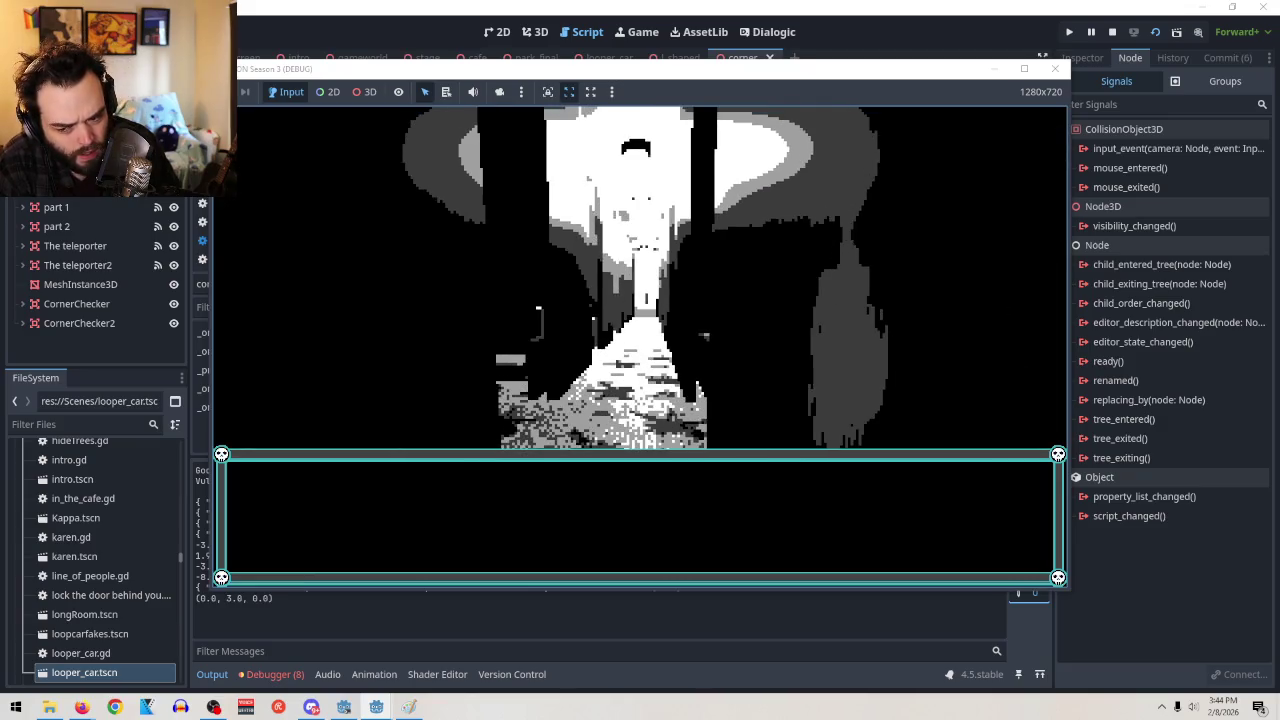
key("F8")
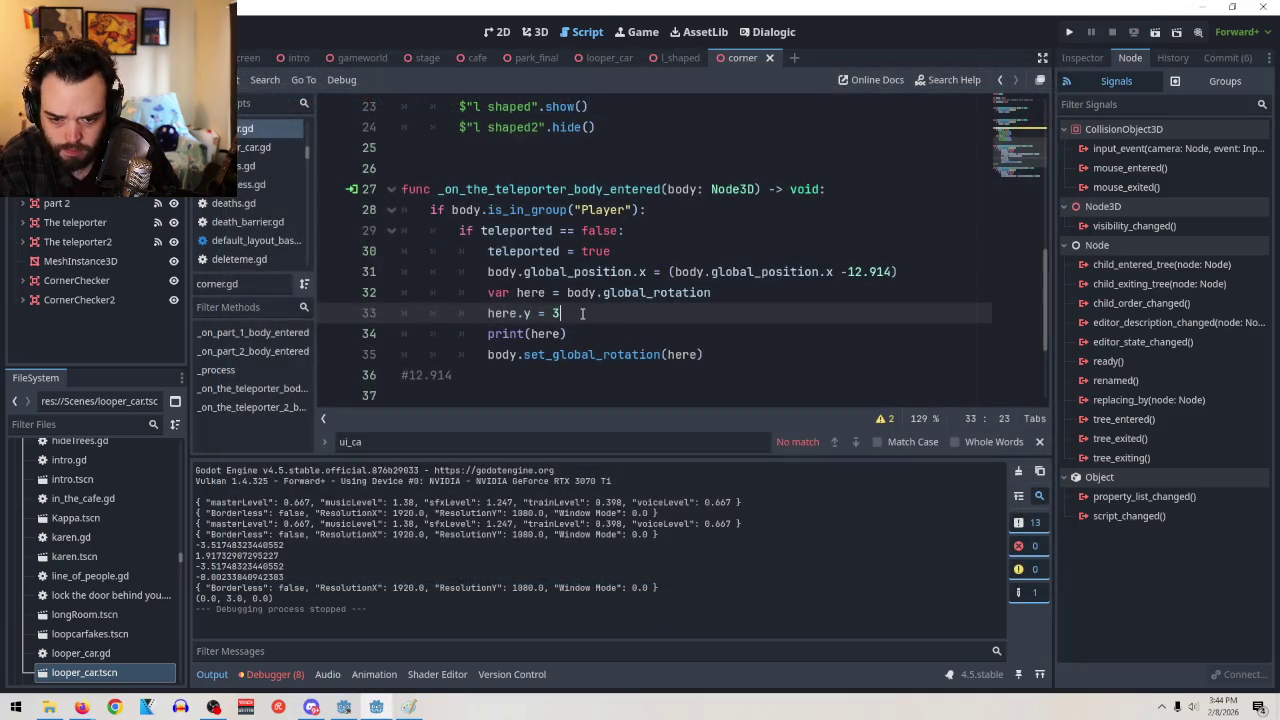
Change the assignment to here.y = 500000 and test-run the scene again
key("BackSpace")
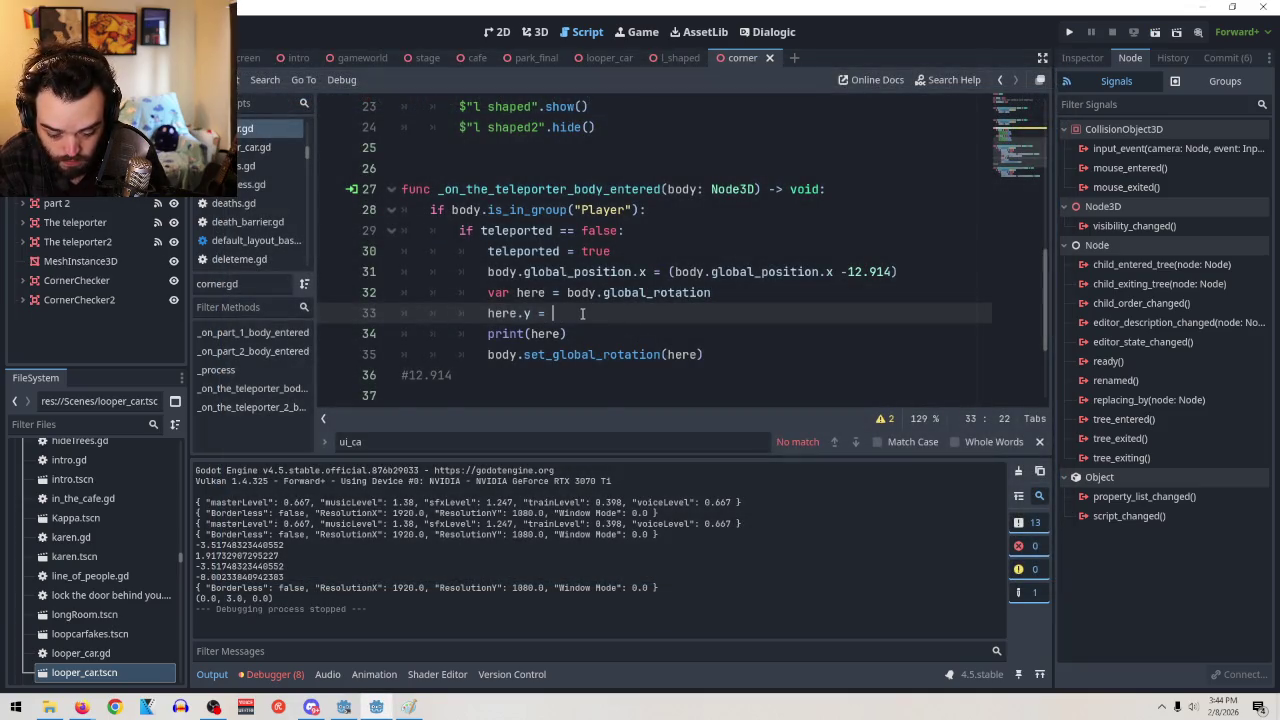
type("500000")
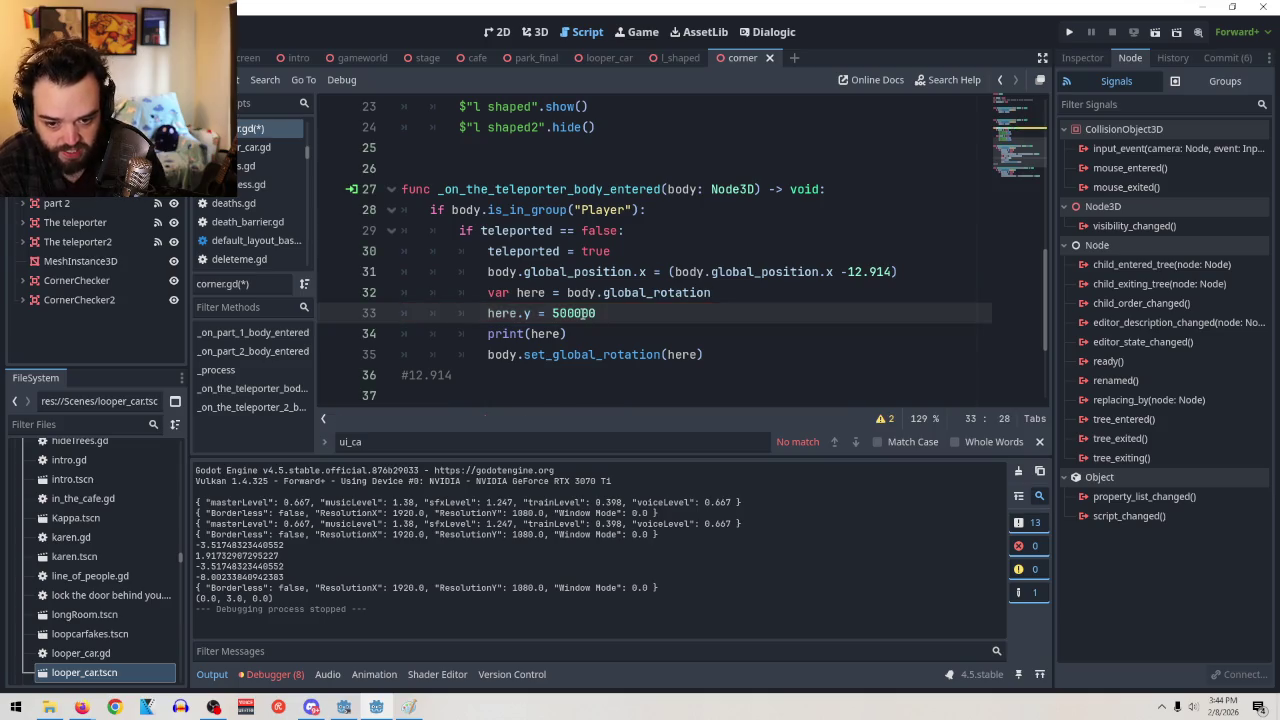
left_click(1158, 30)
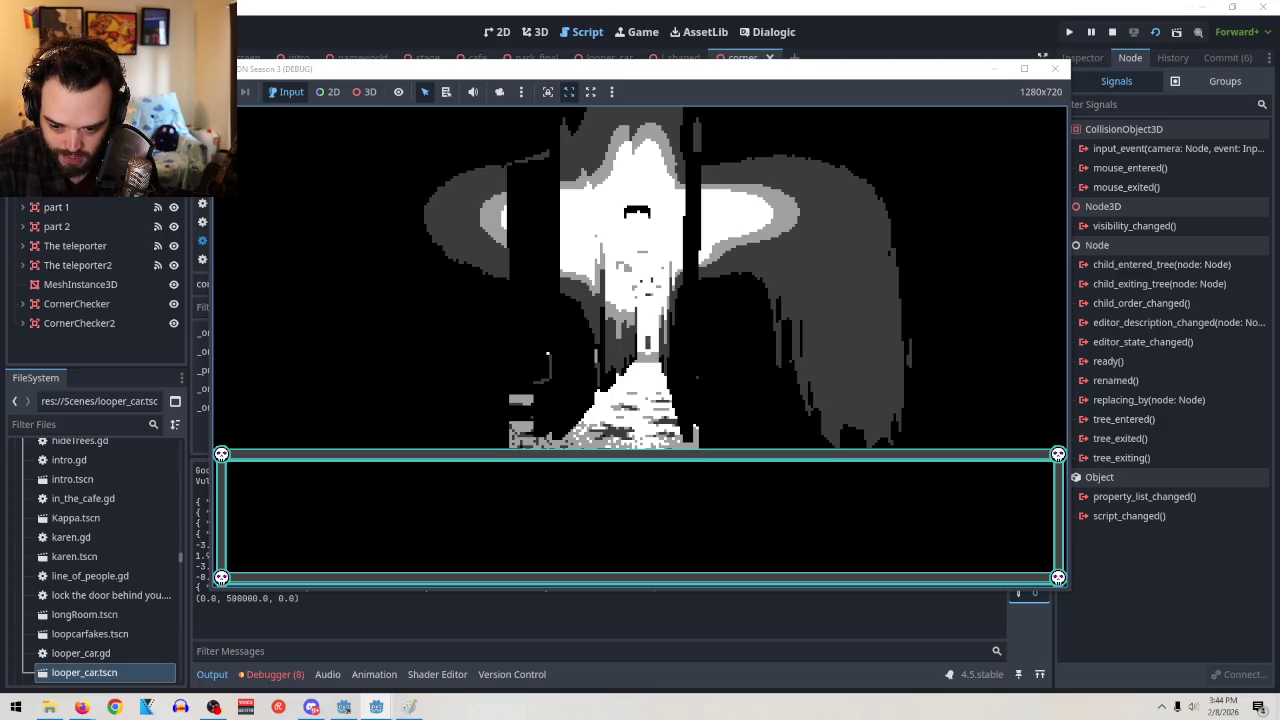
key("F8")
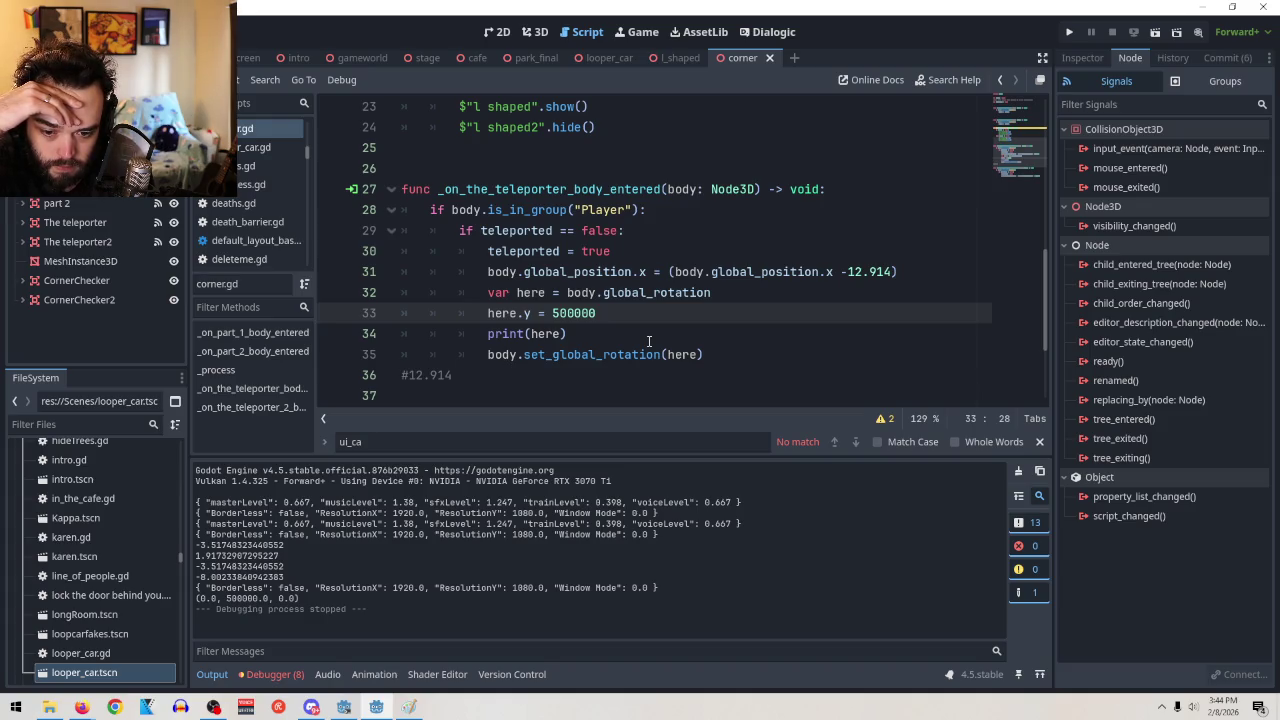
left_click_drag(596, 314, 553, 315)
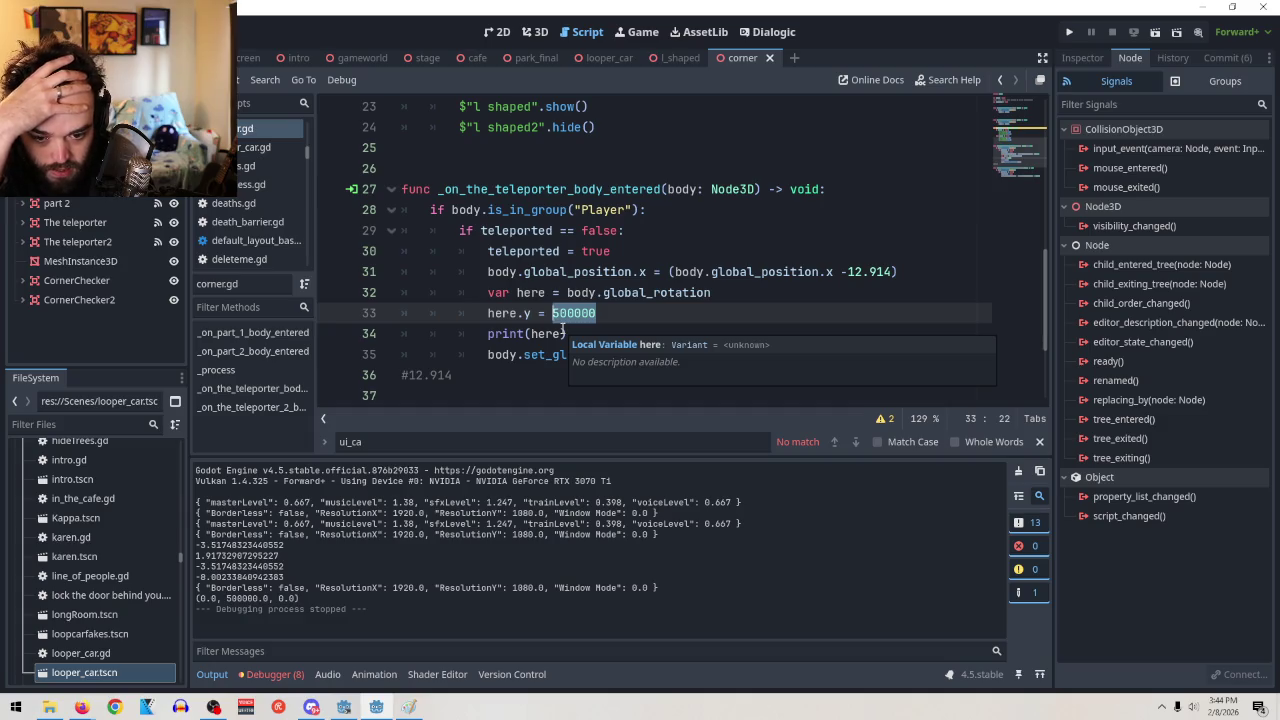
Extend the declaration to var here = body.global_rotation.y + 3
left_click(540, 314)
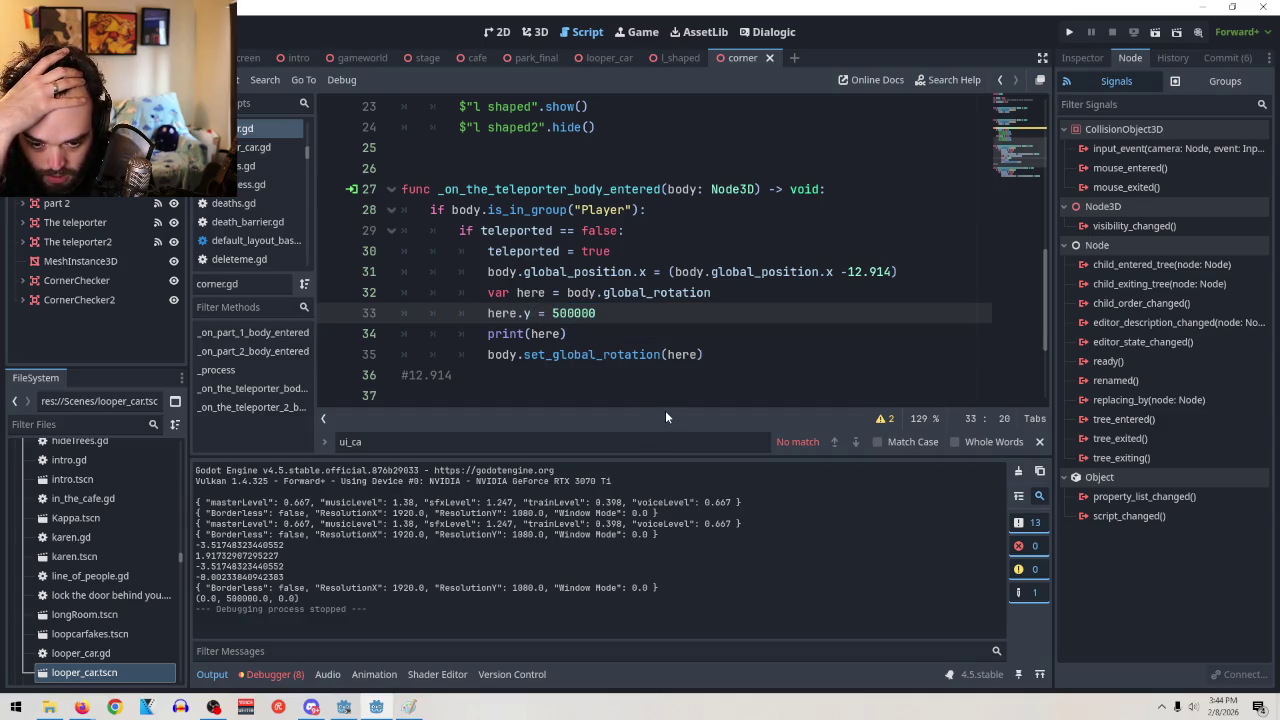
left_click(739, 293)
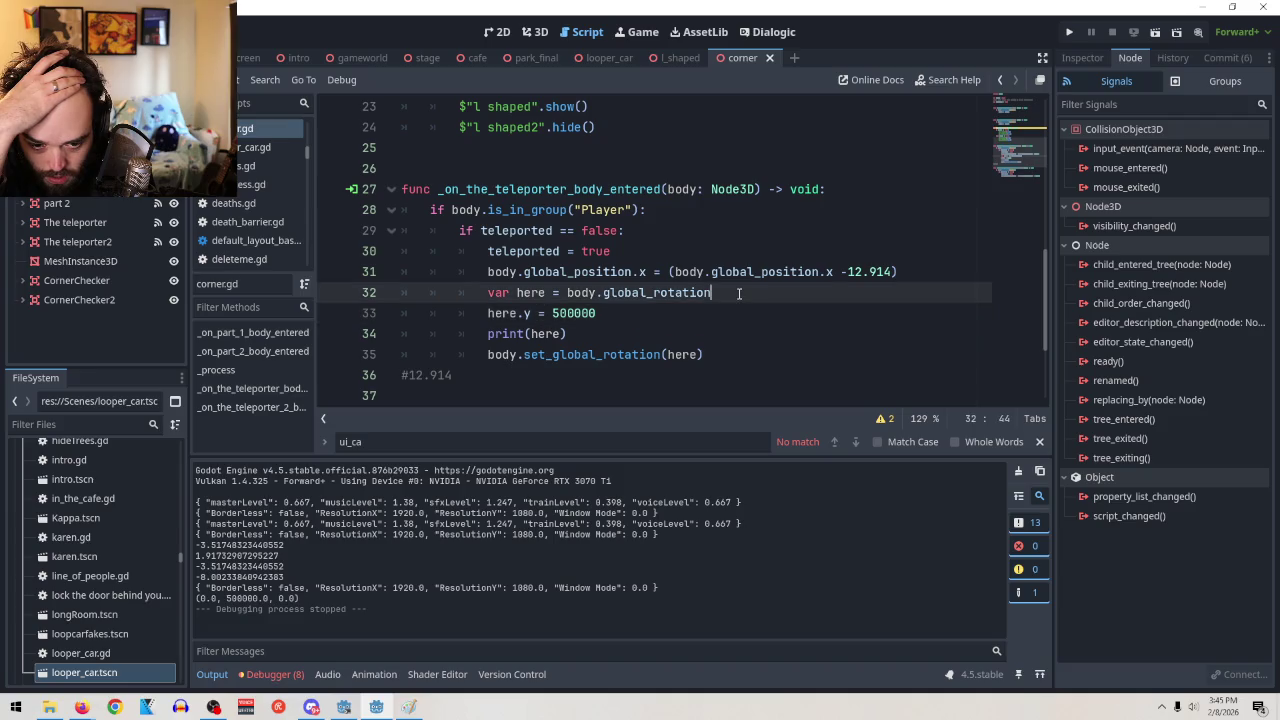
type(".y")
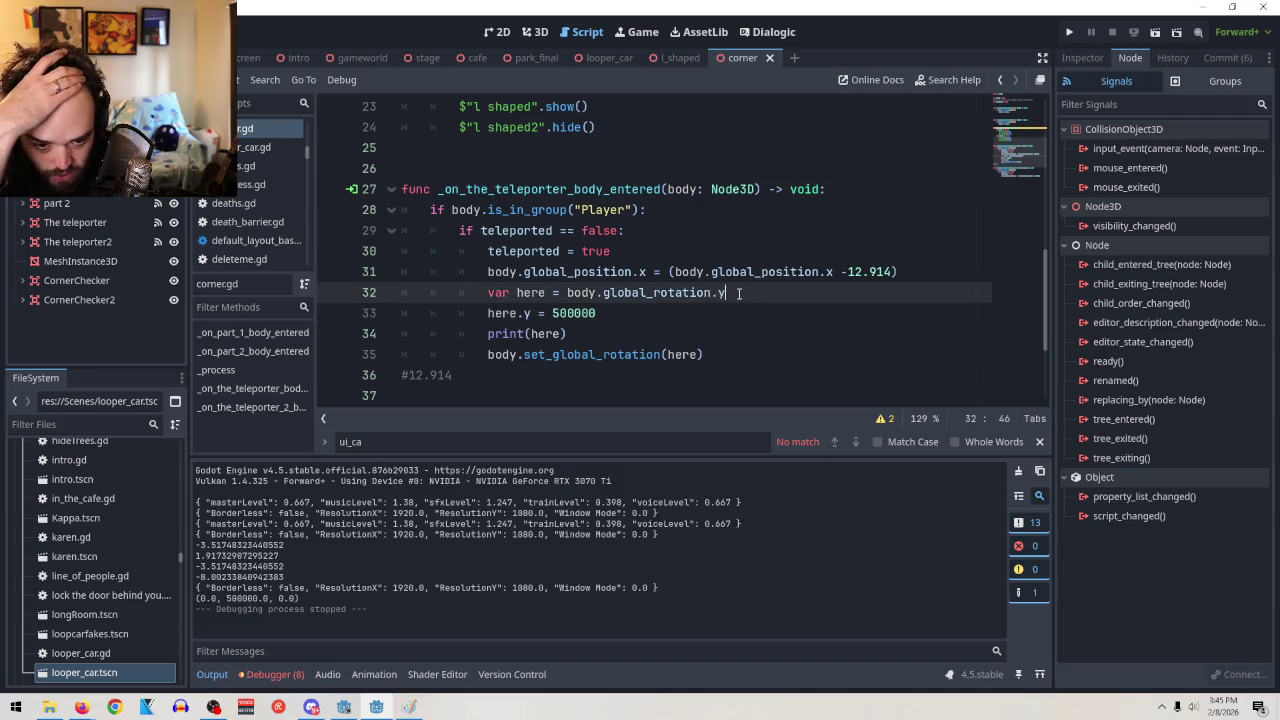
mouse_move(680, 300)
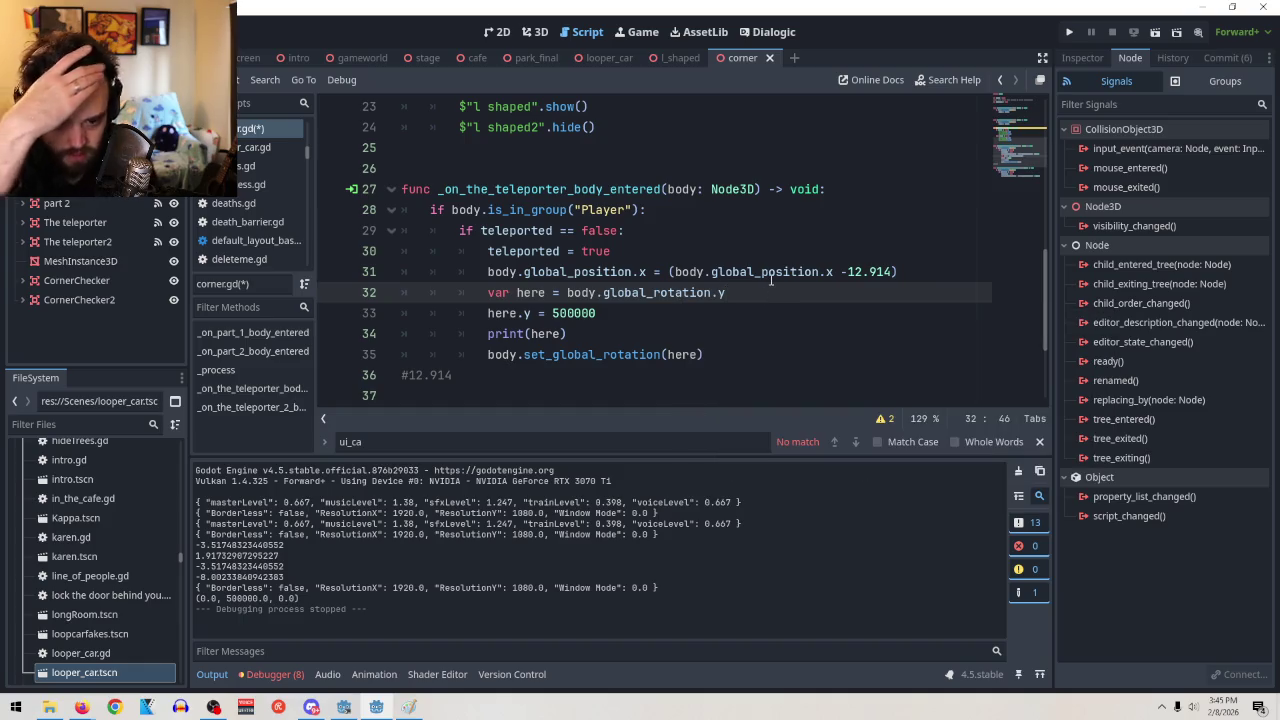
type("+ ")
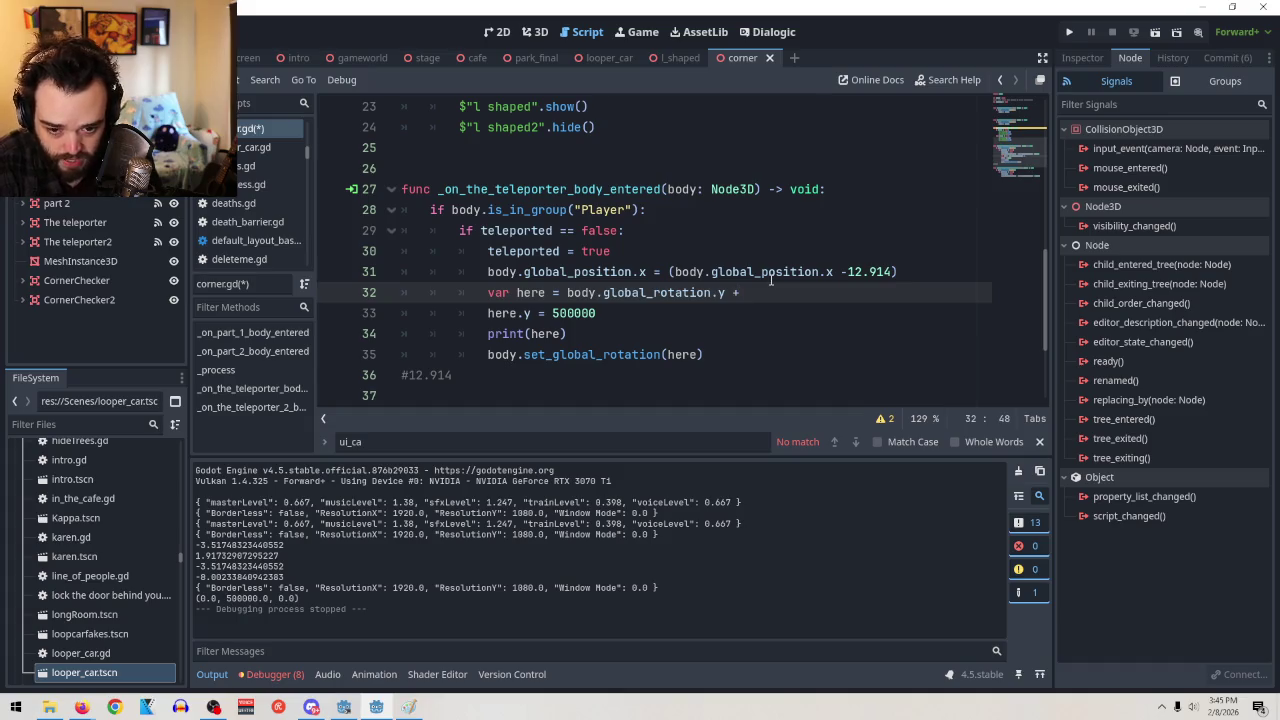
type("3")
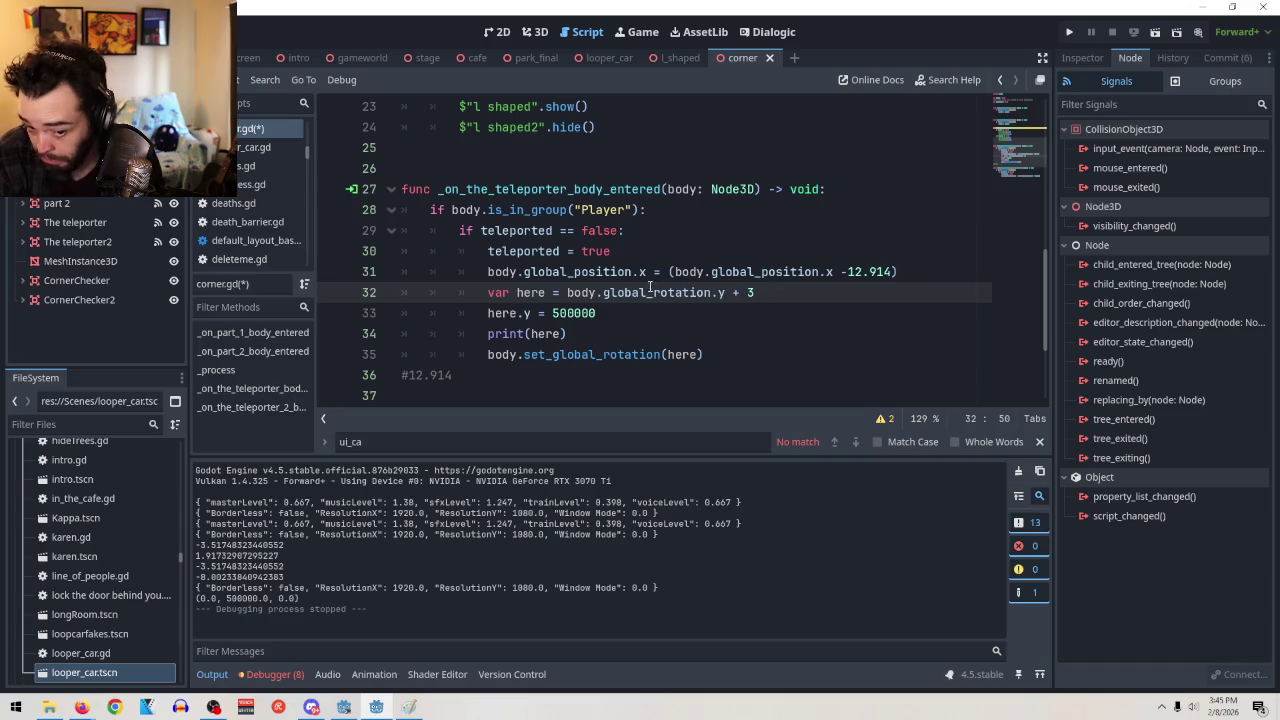
Delete the here.y = 500000 line and run the scene
left_click_drag(604, 313, 487, 316)
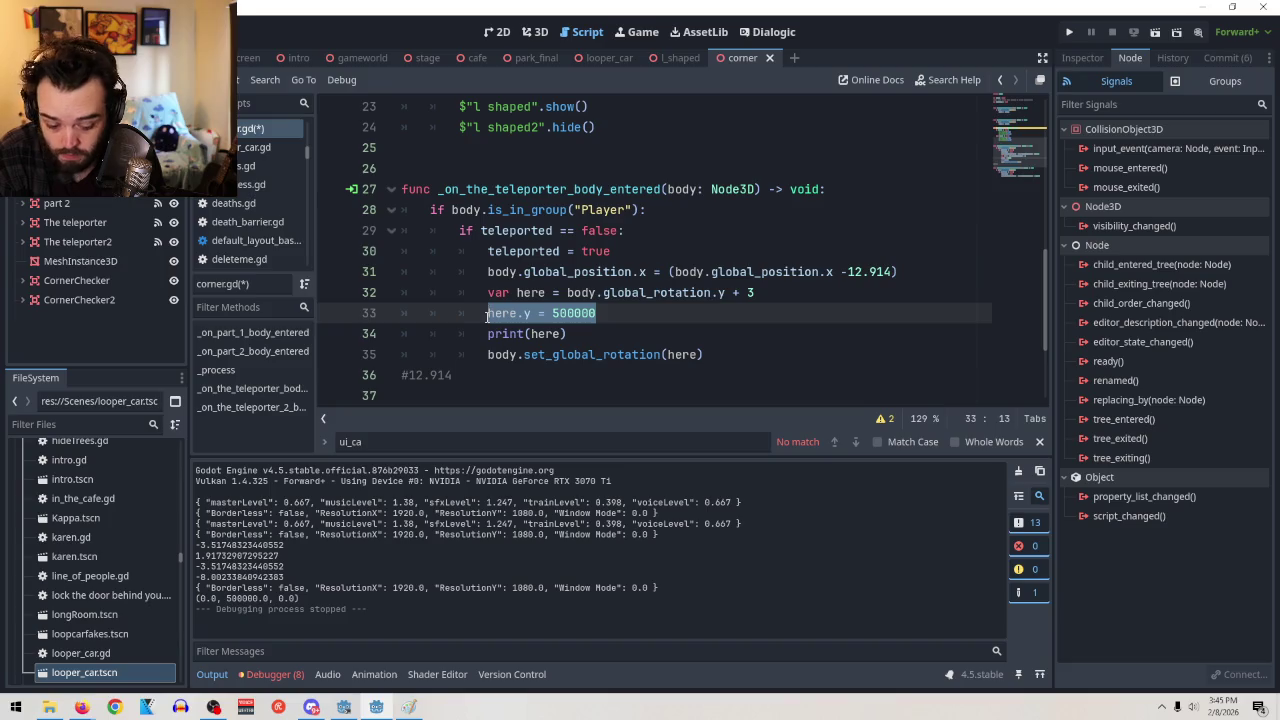
key("BackSpace")
key("BackSpace")
key("BackSpace")
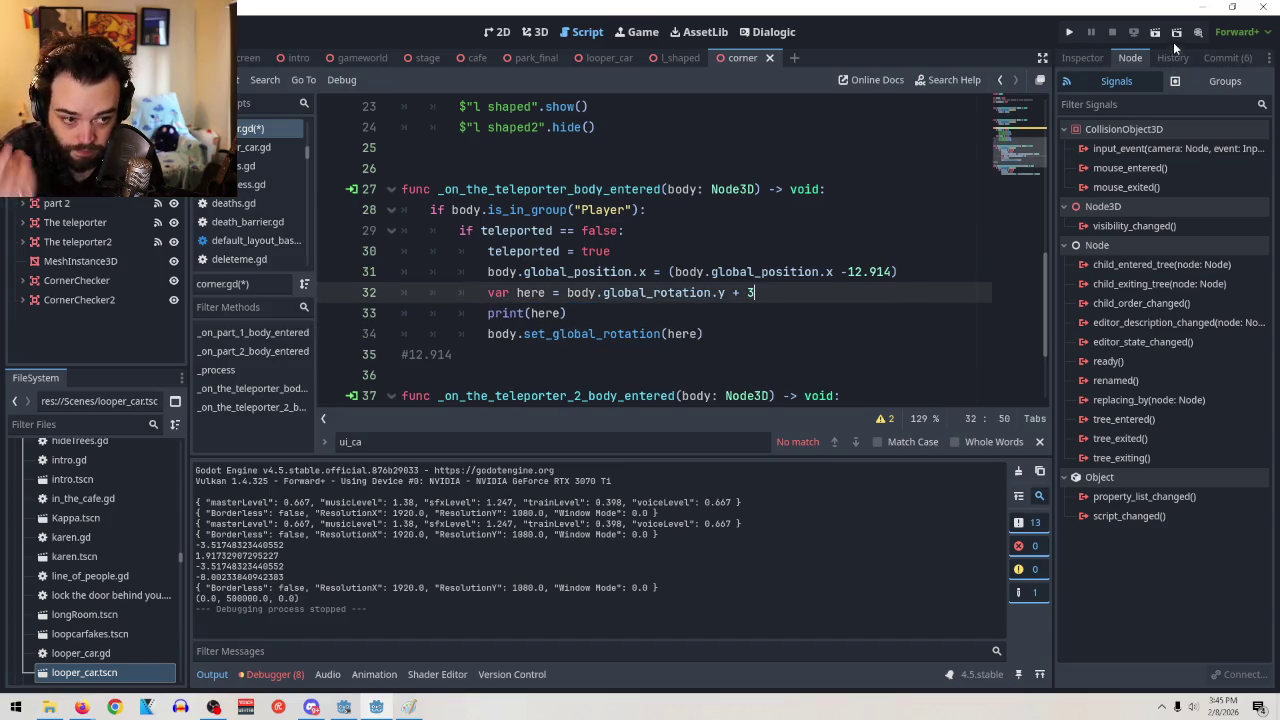
left_click(1155, 32)
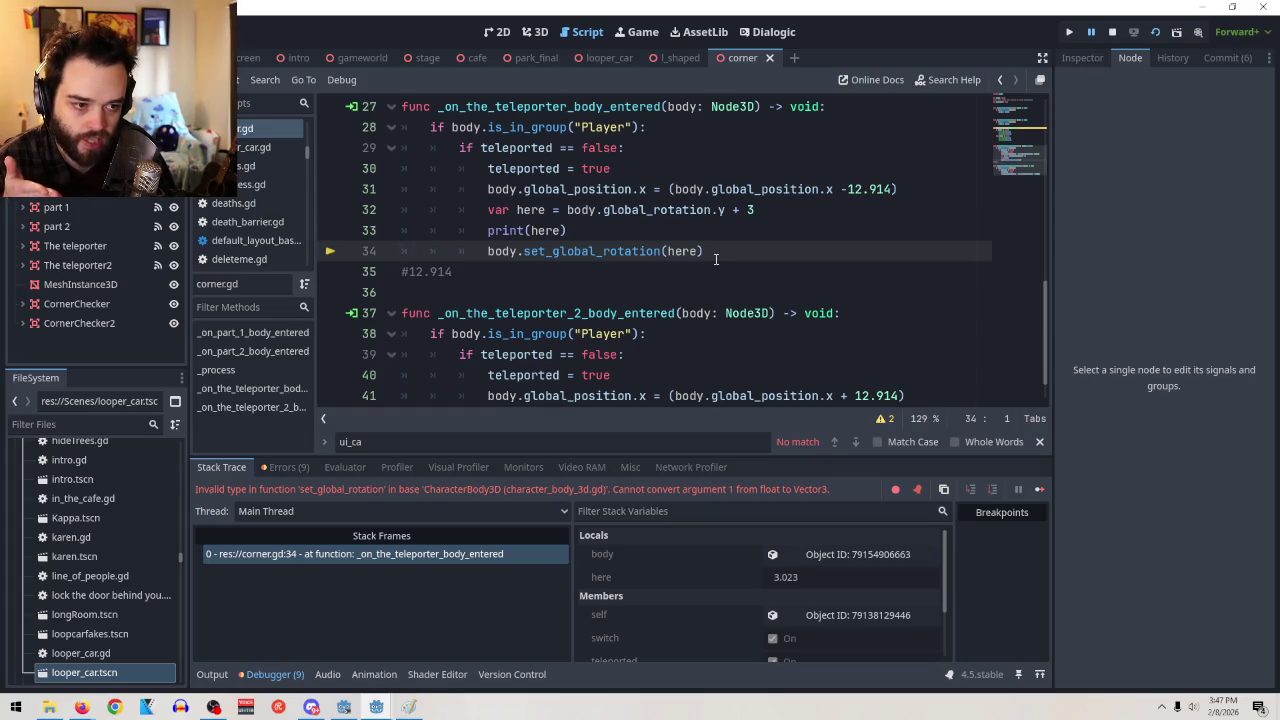
Stop the game after the rotation error
left_click(1111, 31)
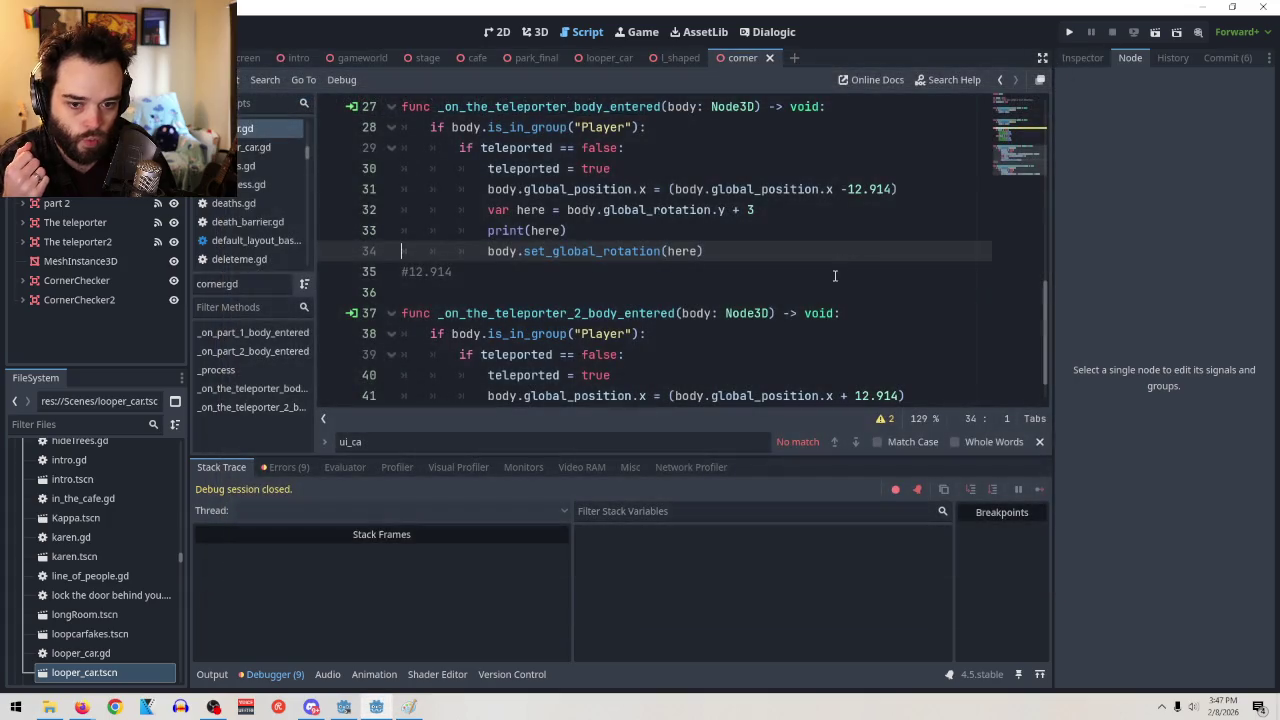
left_click(801, 253)
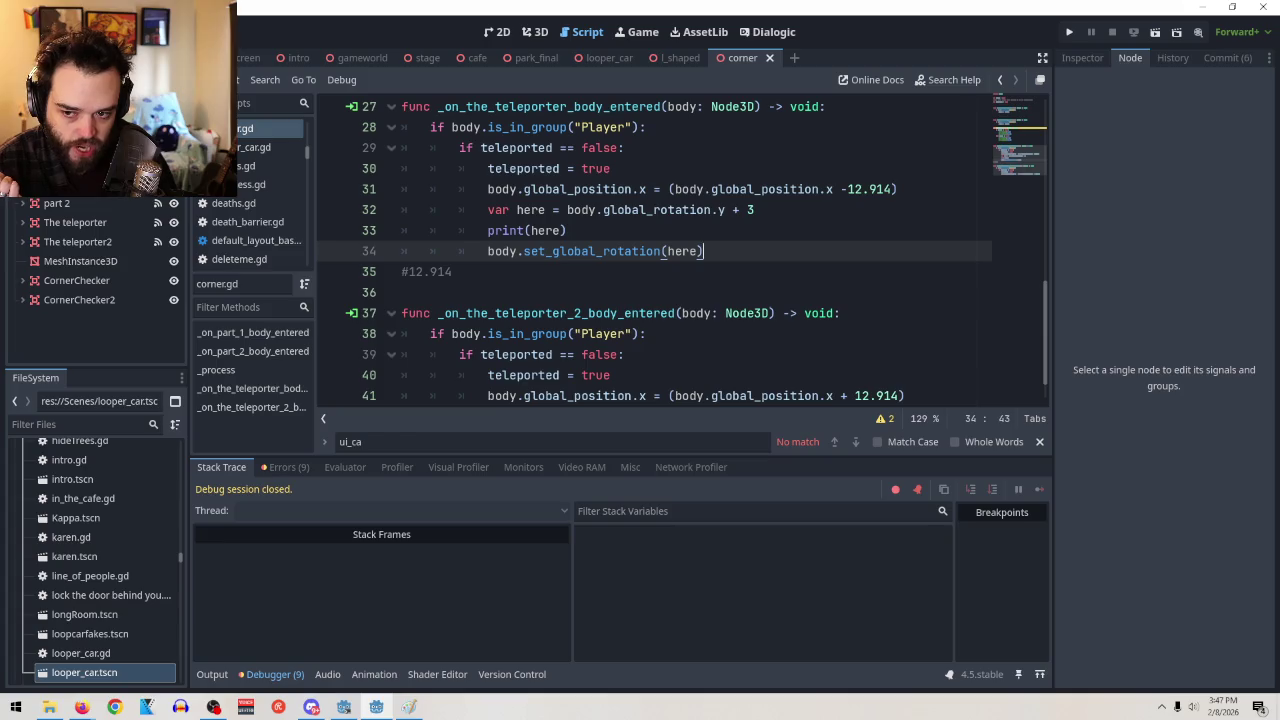
scroll(268, 190, "up", 2)
Open character_body_3d.gd and read down to its _process camera-shake code
left_click(268, 128)
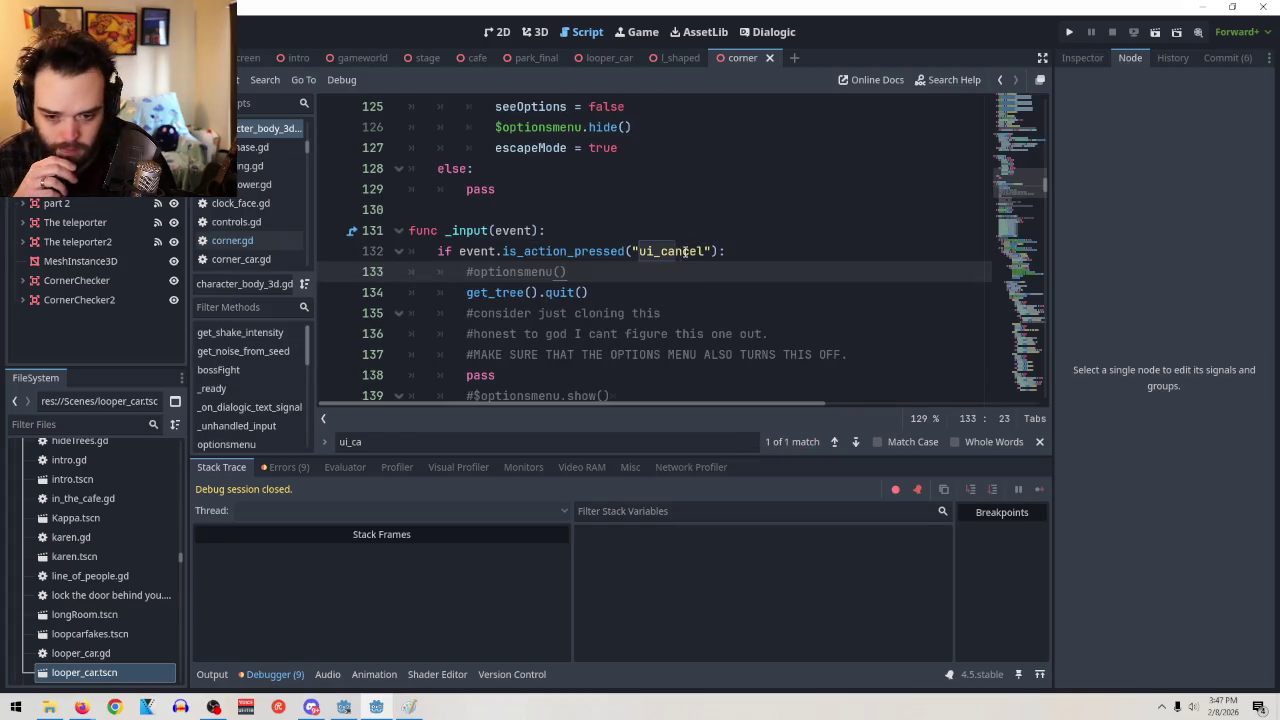
scroll(695, 246, "up", 8)
scroll(753, 271, "down", 1)
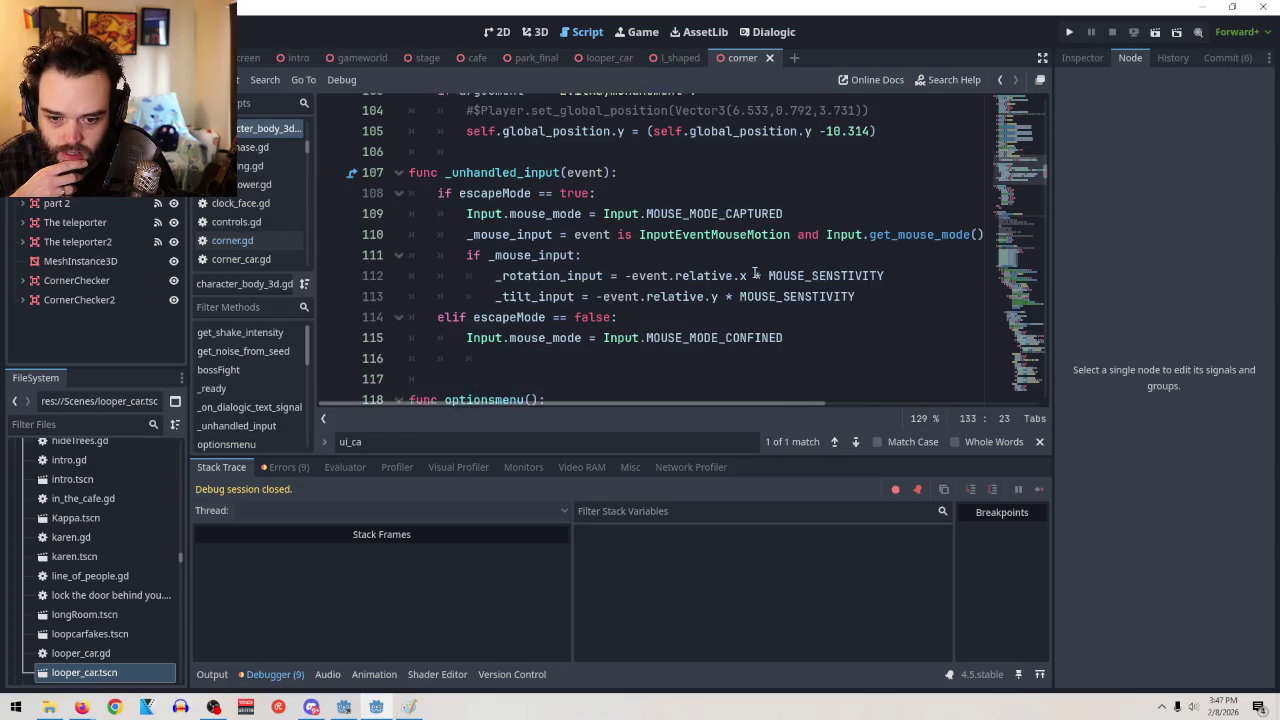
scroll(695, 300, "up", 6)
scroll(703, 280, "up", 13)
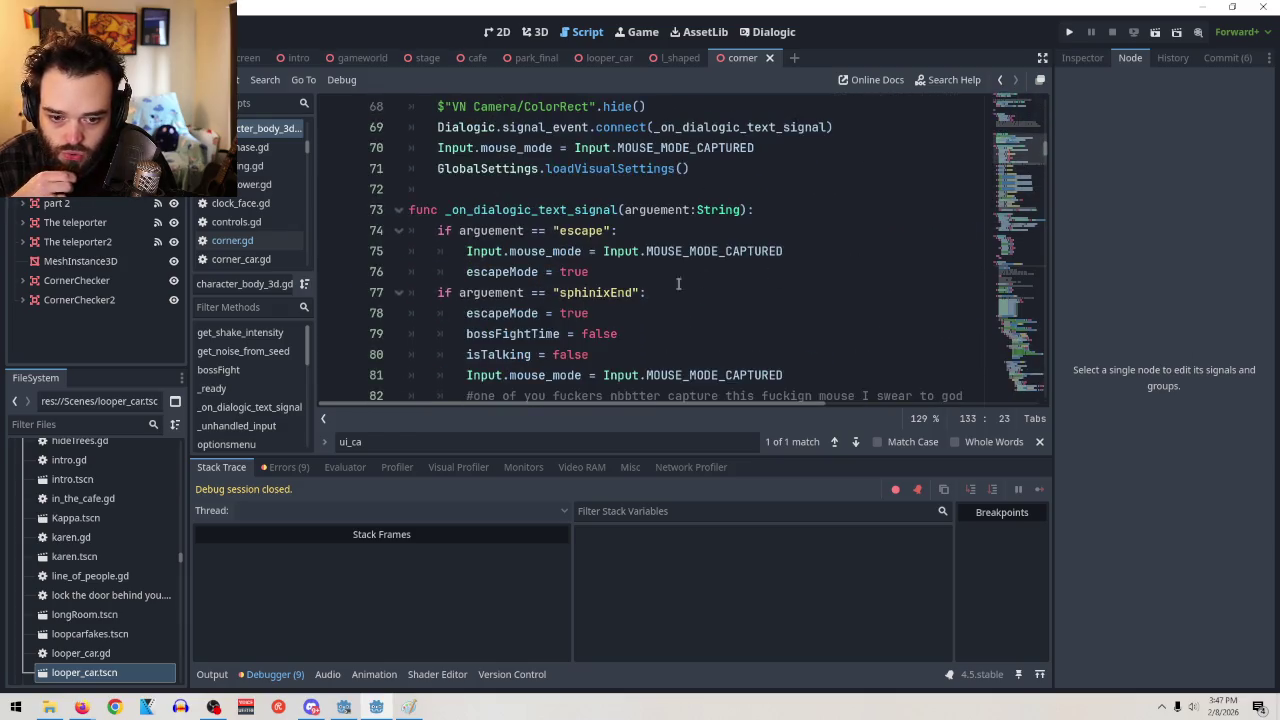
scroll(743, 286, "down", 5)
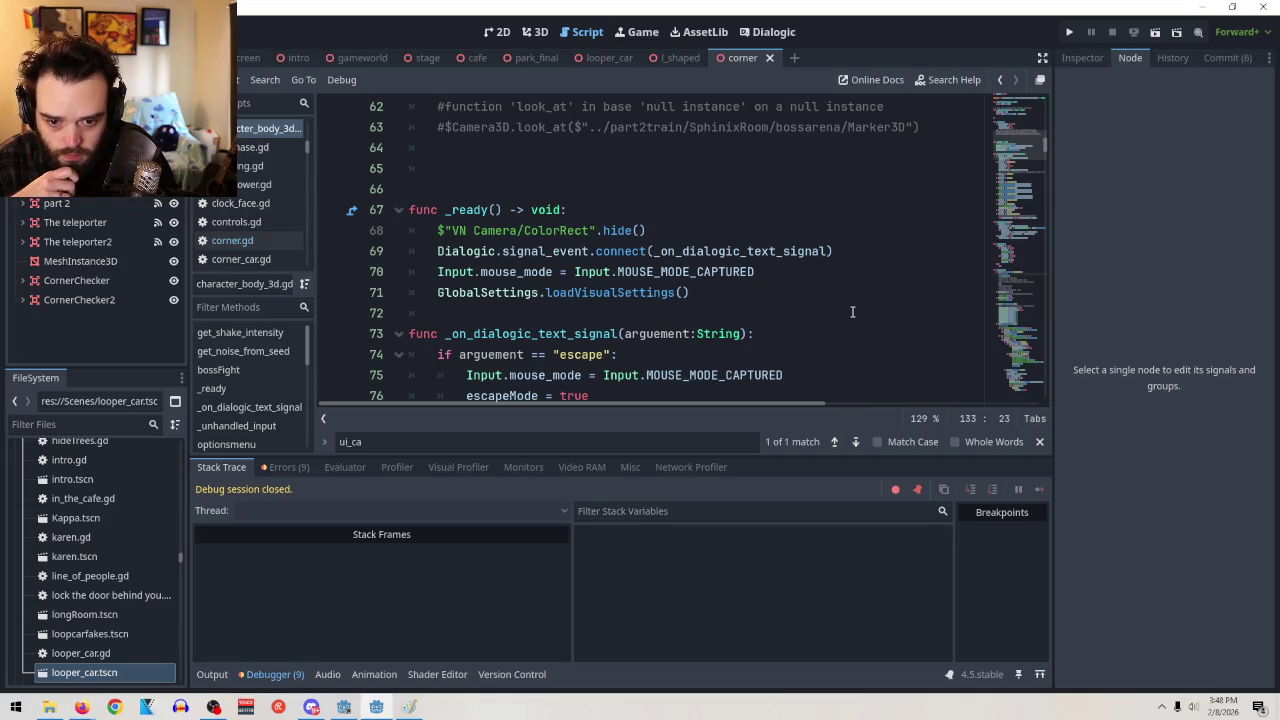
scroll(852, 312, "down", 1)
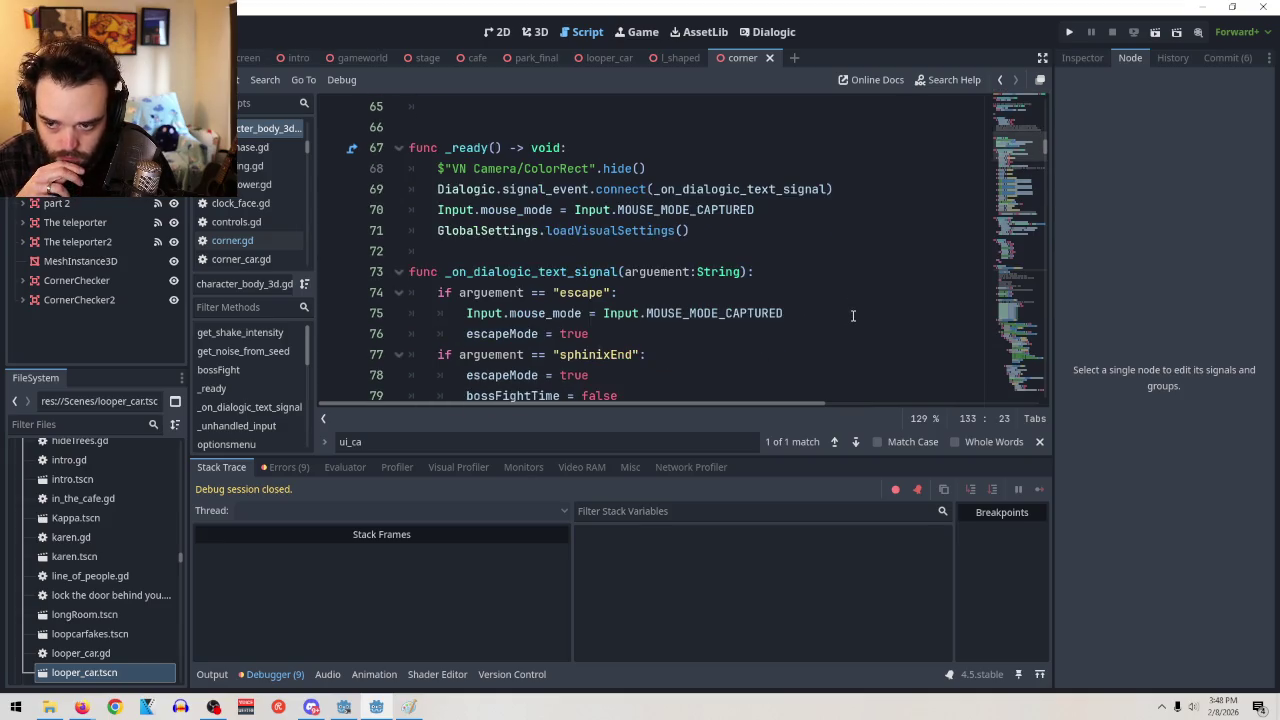
scroll(853, 315, "down", 1)
scroll(856, 321, "down", 17)
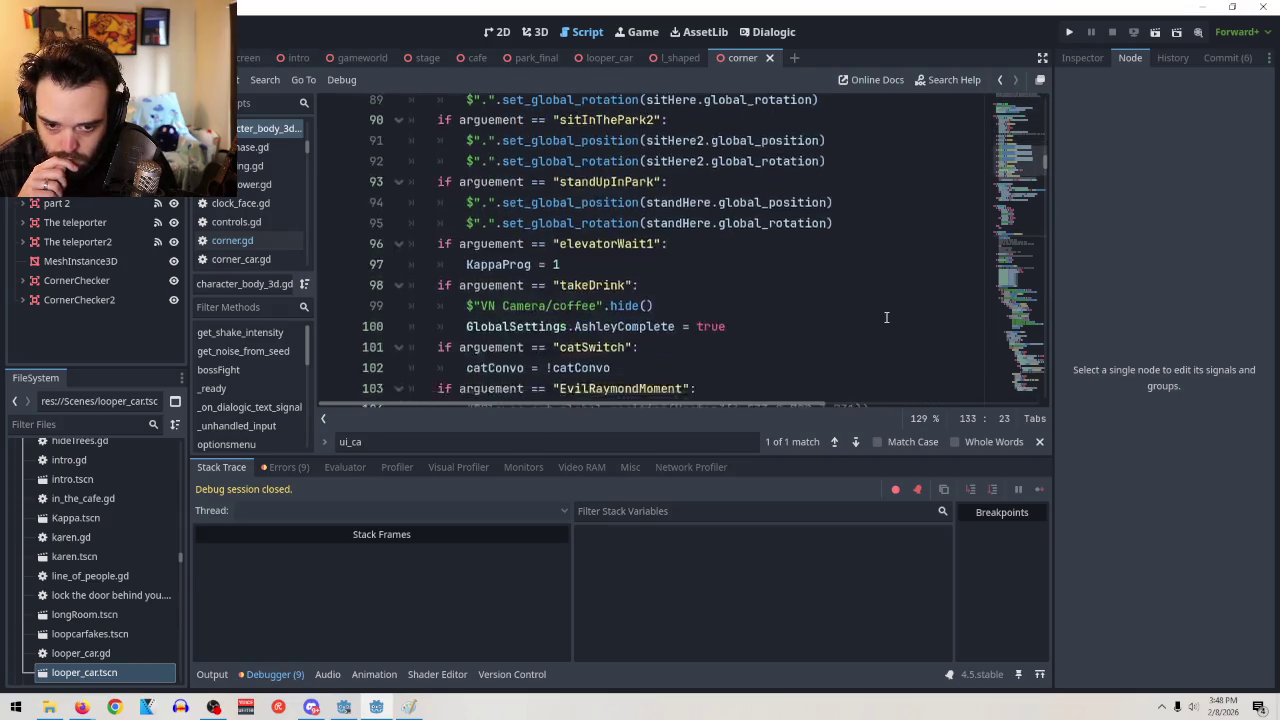
scroll(880, 328, "down", 9)
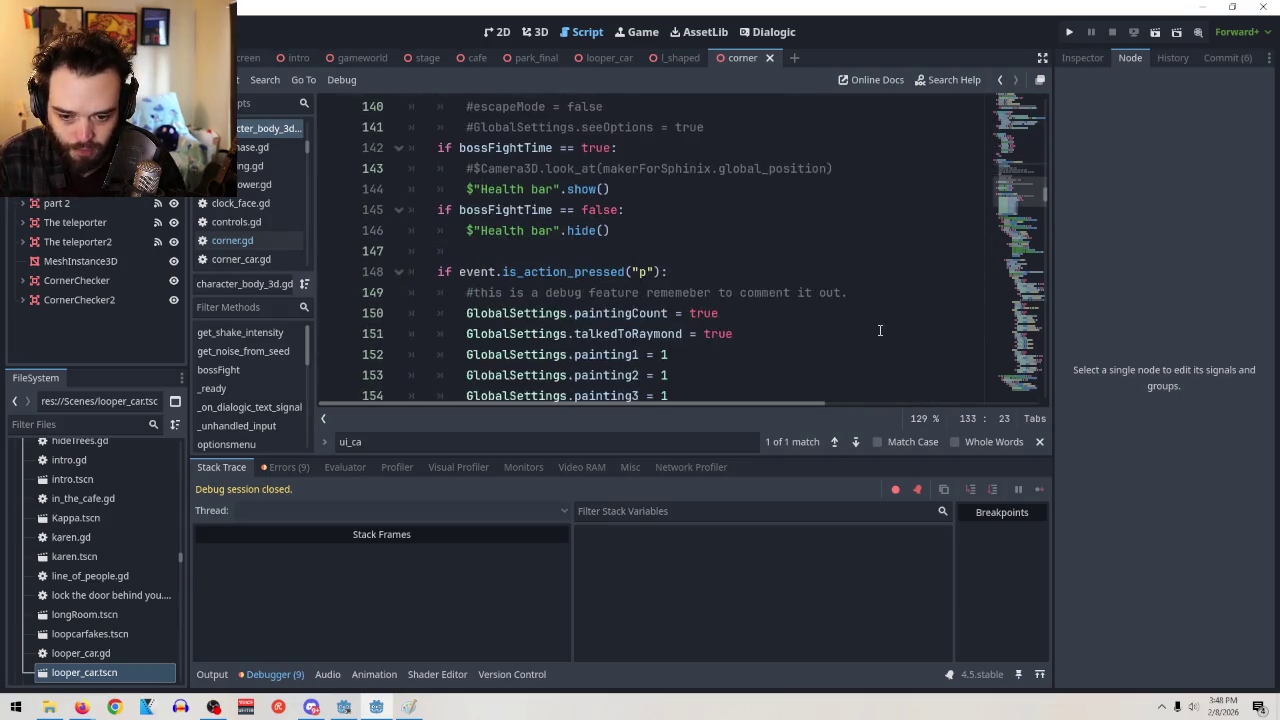
scroll(840, 285, "down", 20)
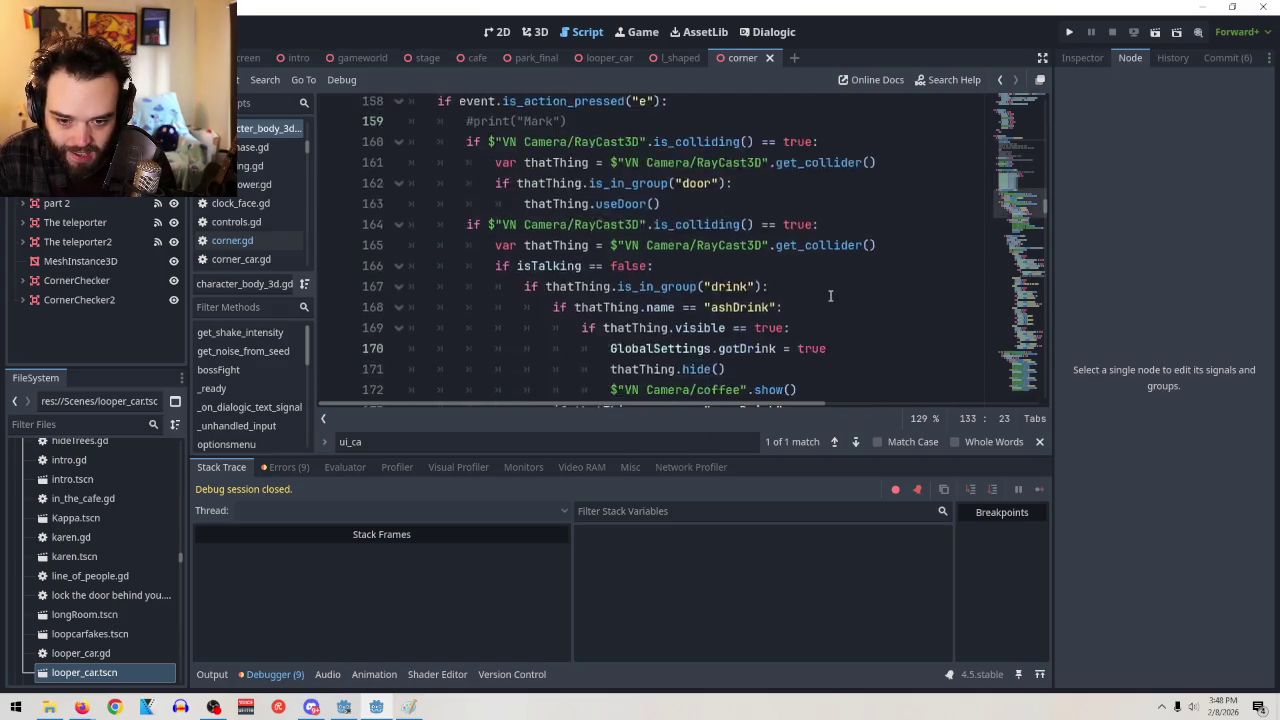
scroll(836, 294, "down", 10)
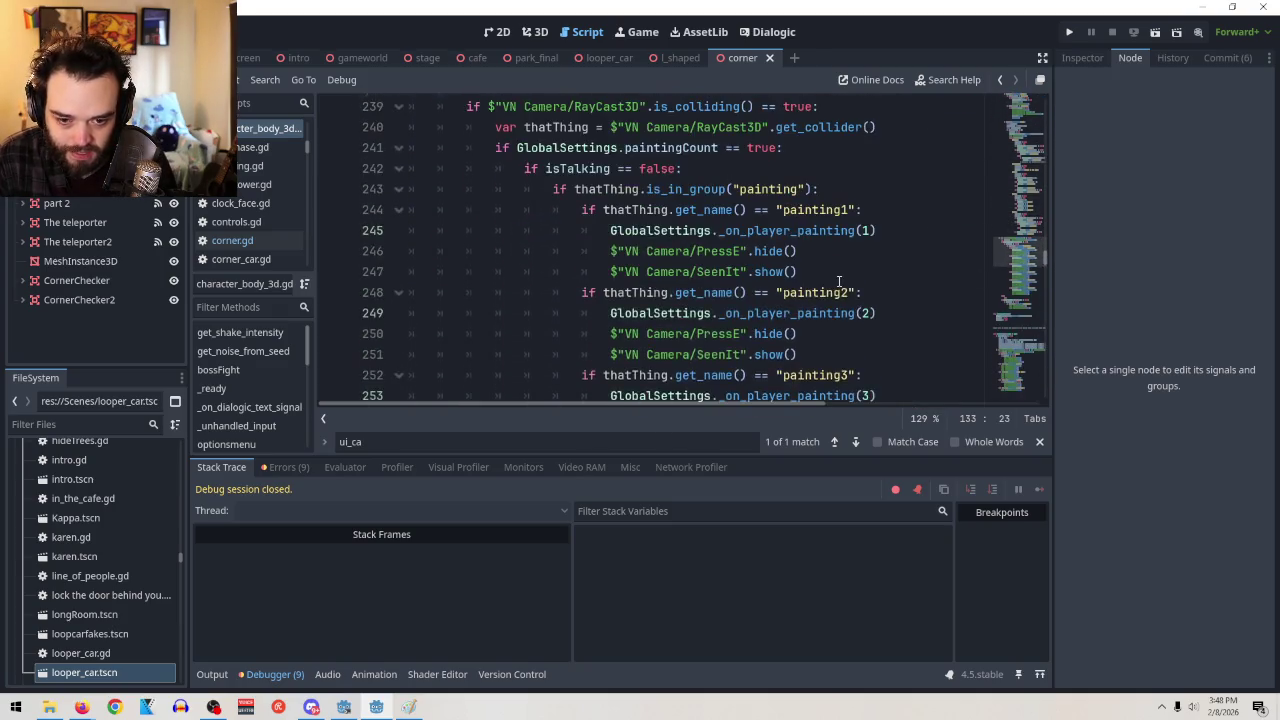
scroll(838, 279, "up", 2)
scroll(850, 280, "down", 11)
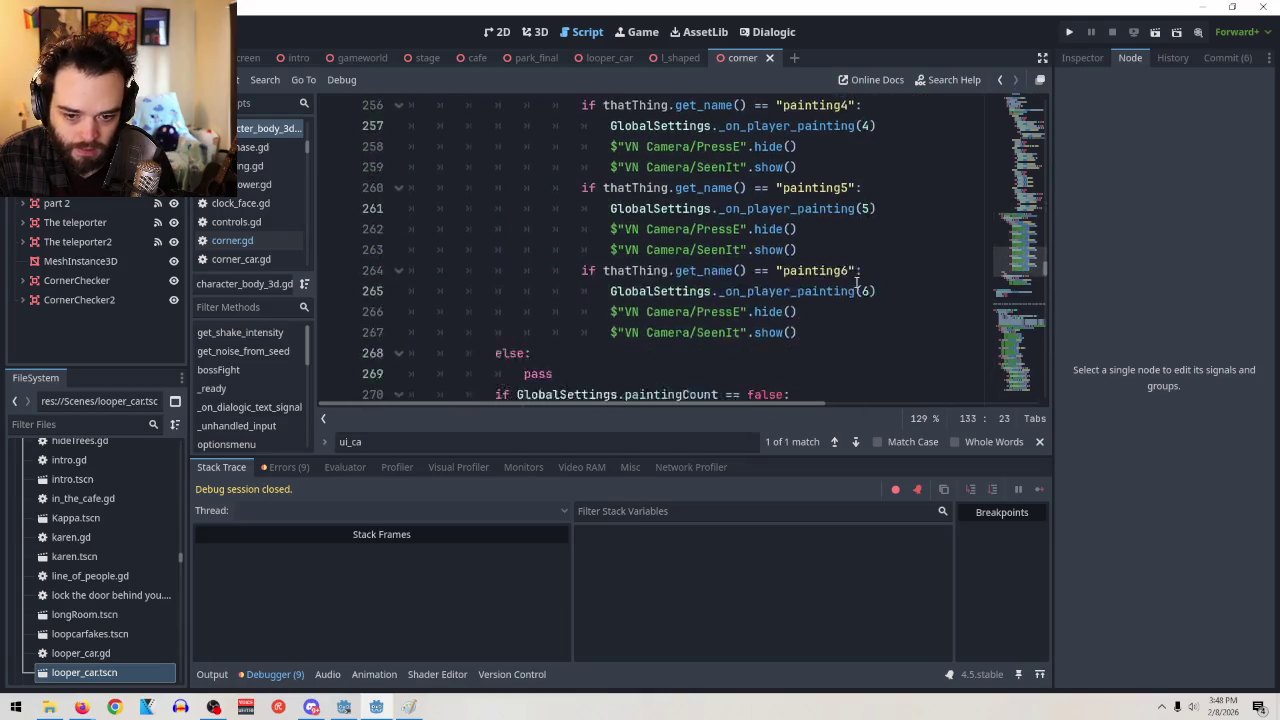
scroll(868, 300, "down", 4)
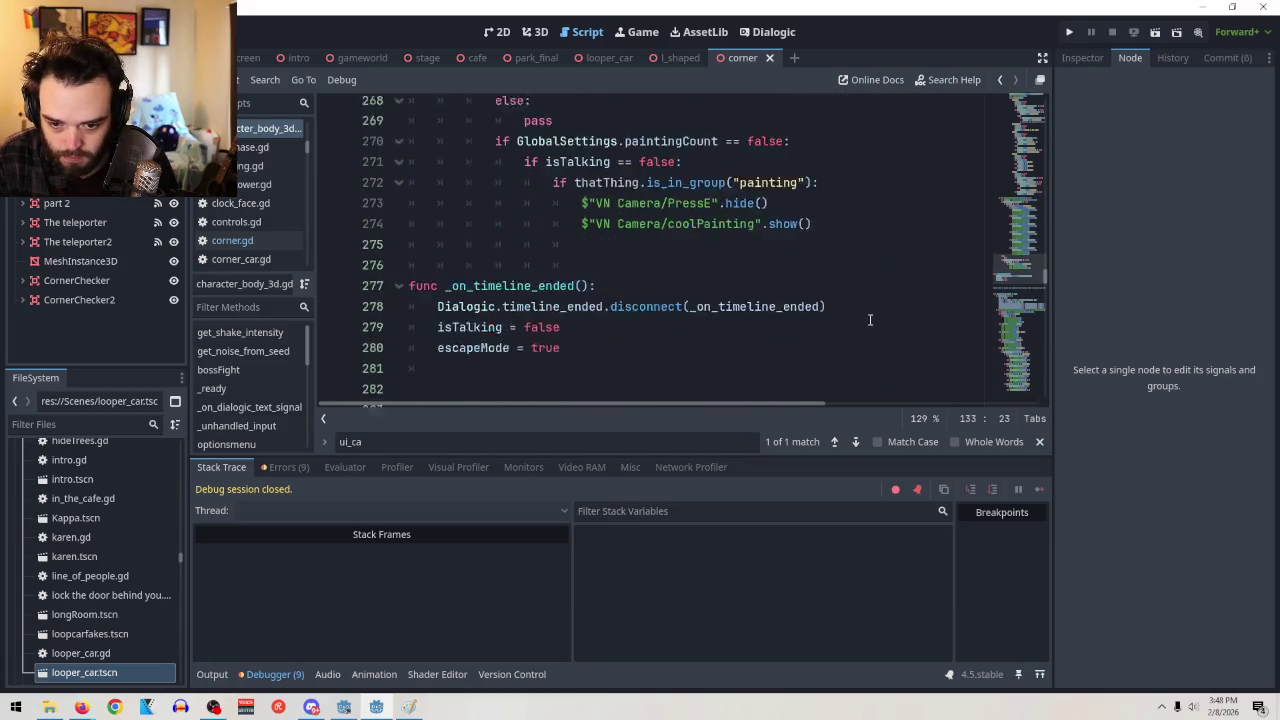
scroll(869, 321, "down", 6)
scroll(869, 321, "up", 4)
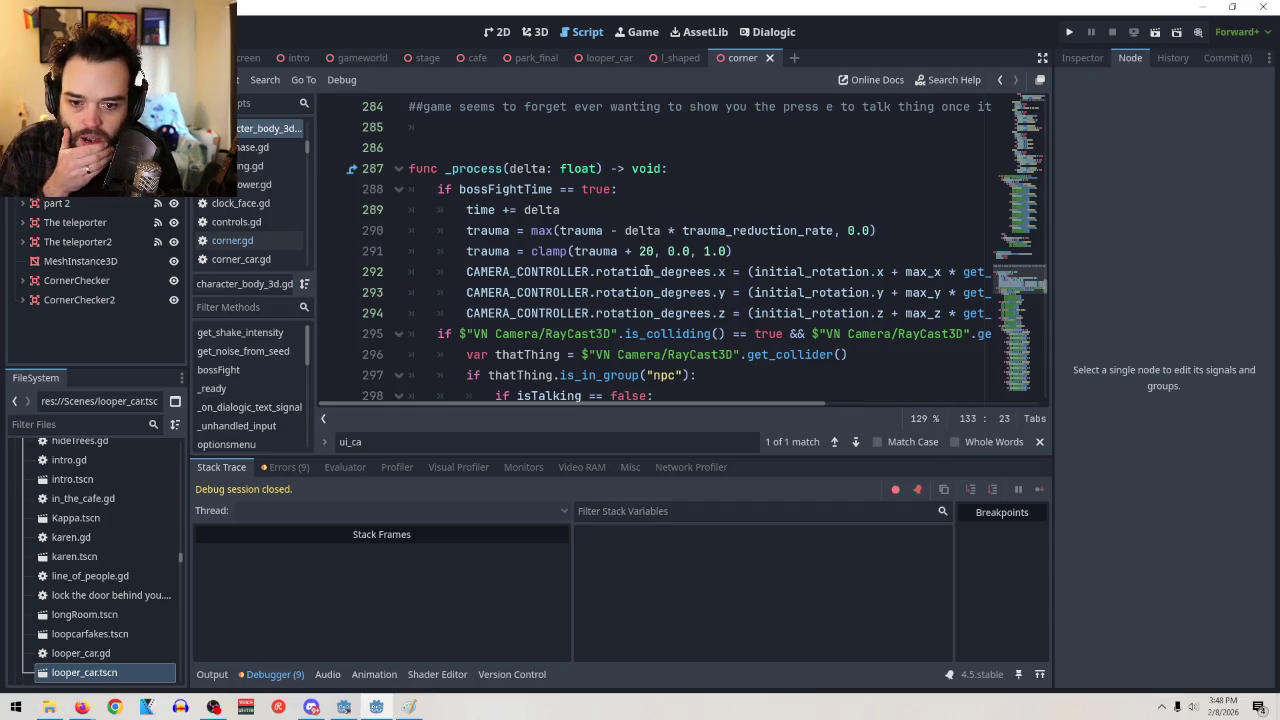
mouse_move(648, 273)
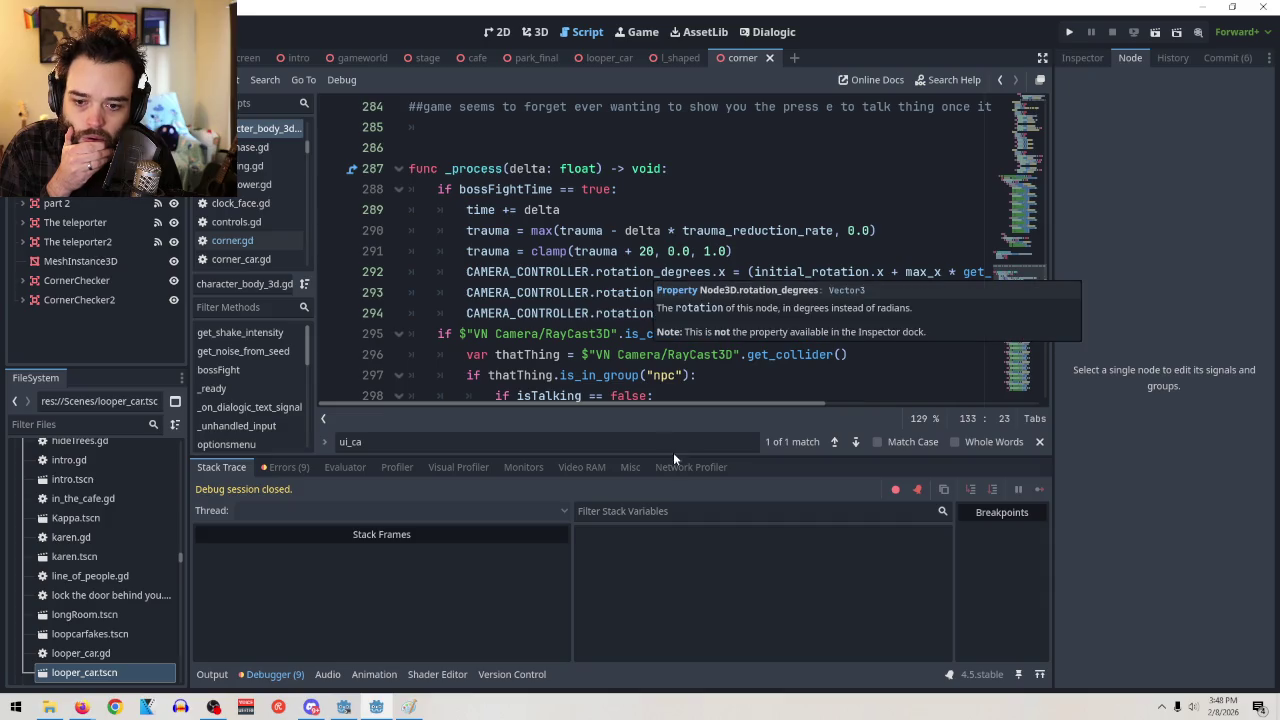
mouse_move(635, 403)
left_mouse_down()
mouse_move(753, 400)
mouse_move(435, 370)
left_mouse_up()
scroll(738, 167, "down", 2)
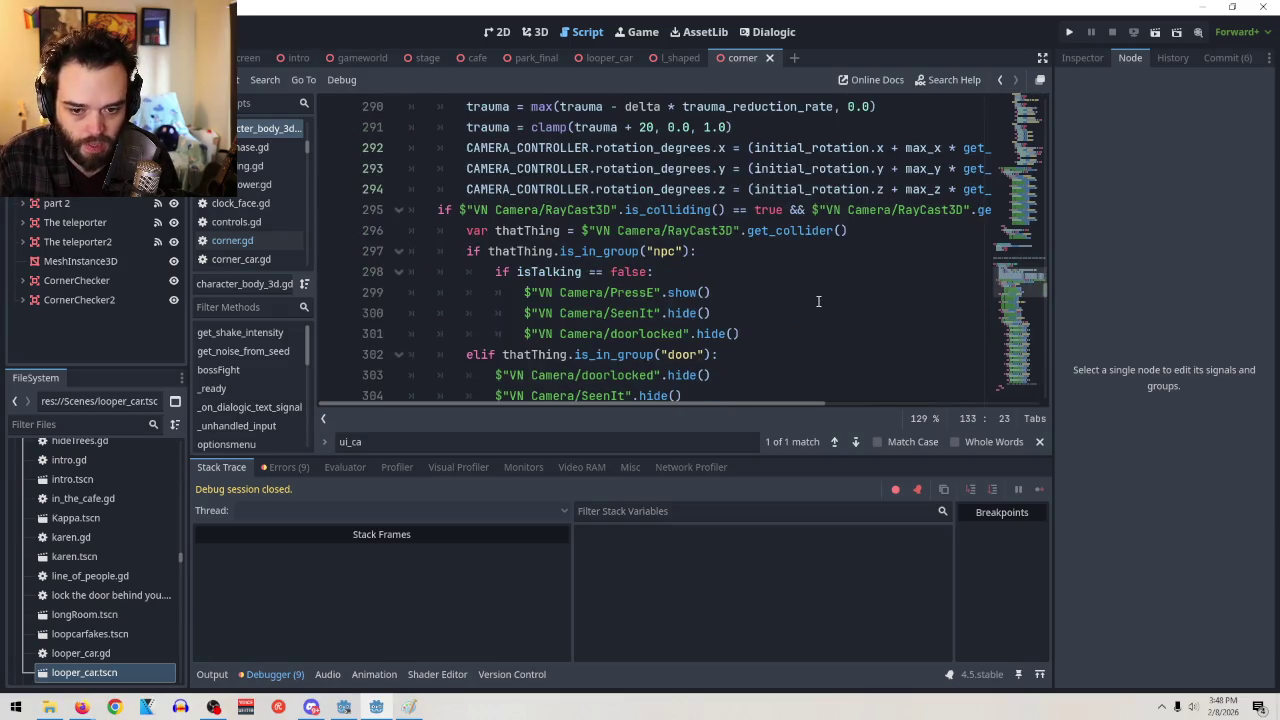
scroll(798, 304, "down", 10)
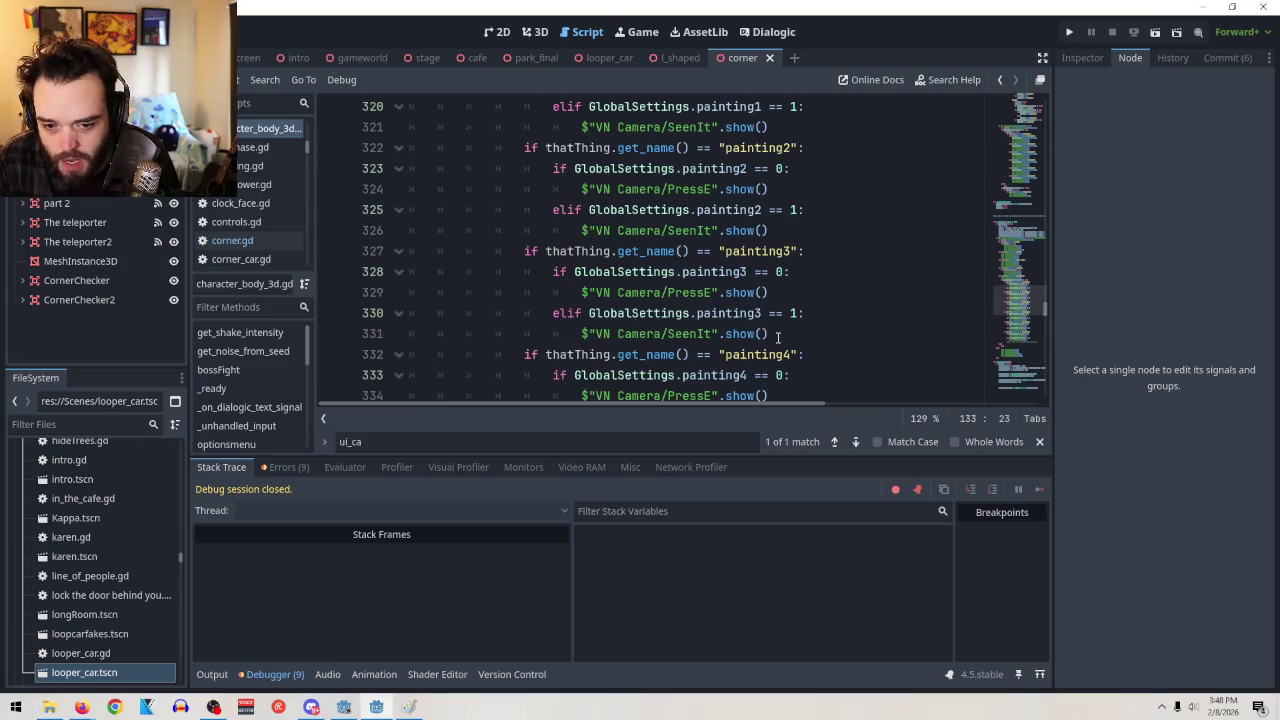
scroll(843, 318, "down", 9)
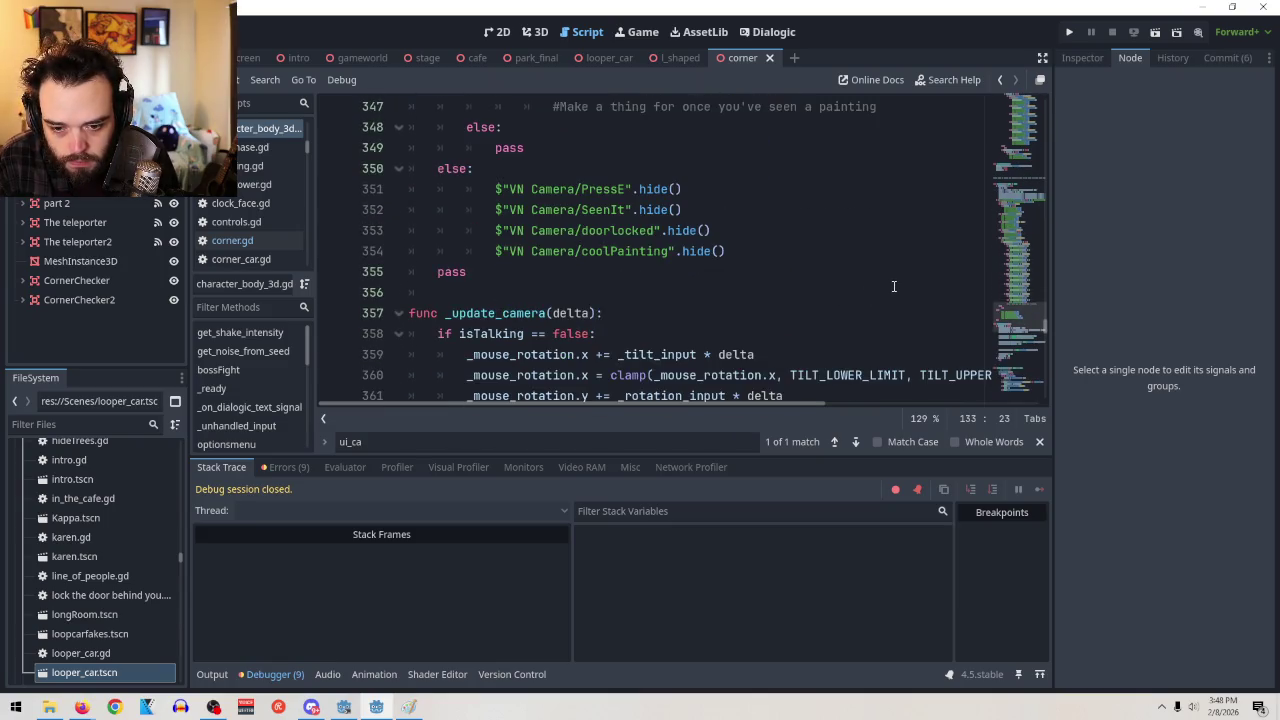
scroll(870, 288, "down", 2)
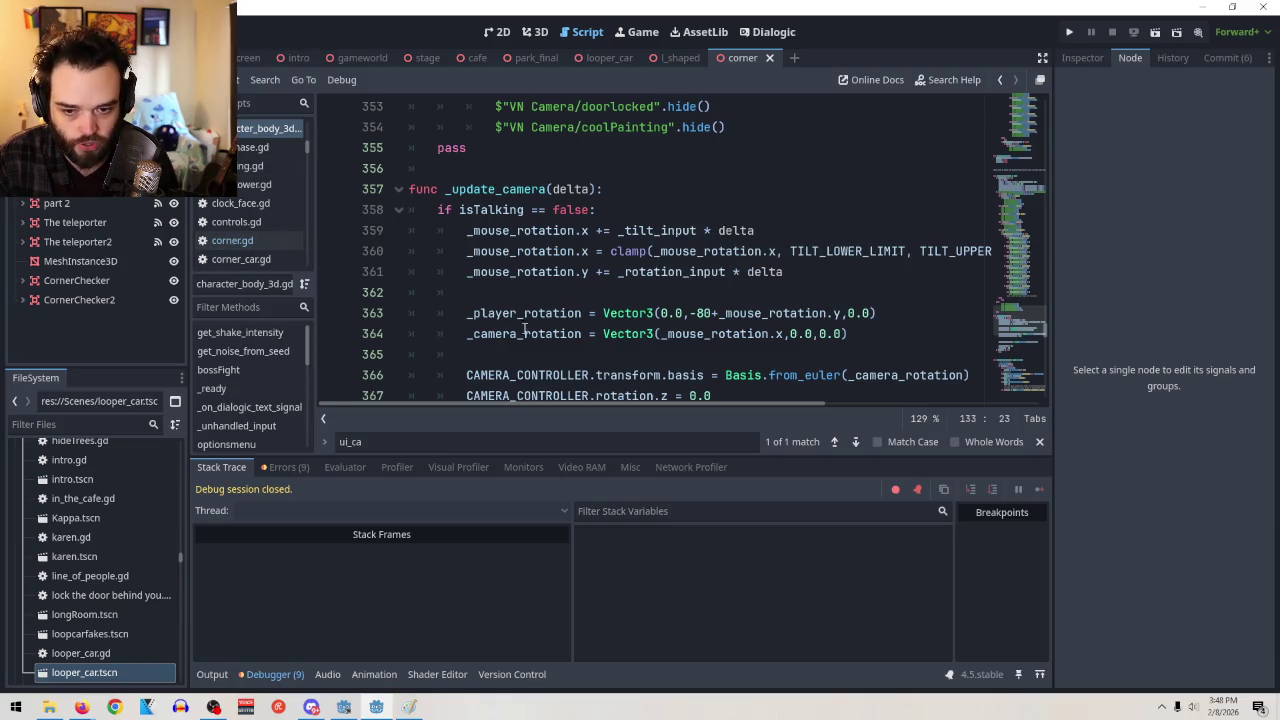
scroll(722, 258, "down", 1)
scroll(722, 258, "up", 1)
scroll(722, 258, "down", 1)
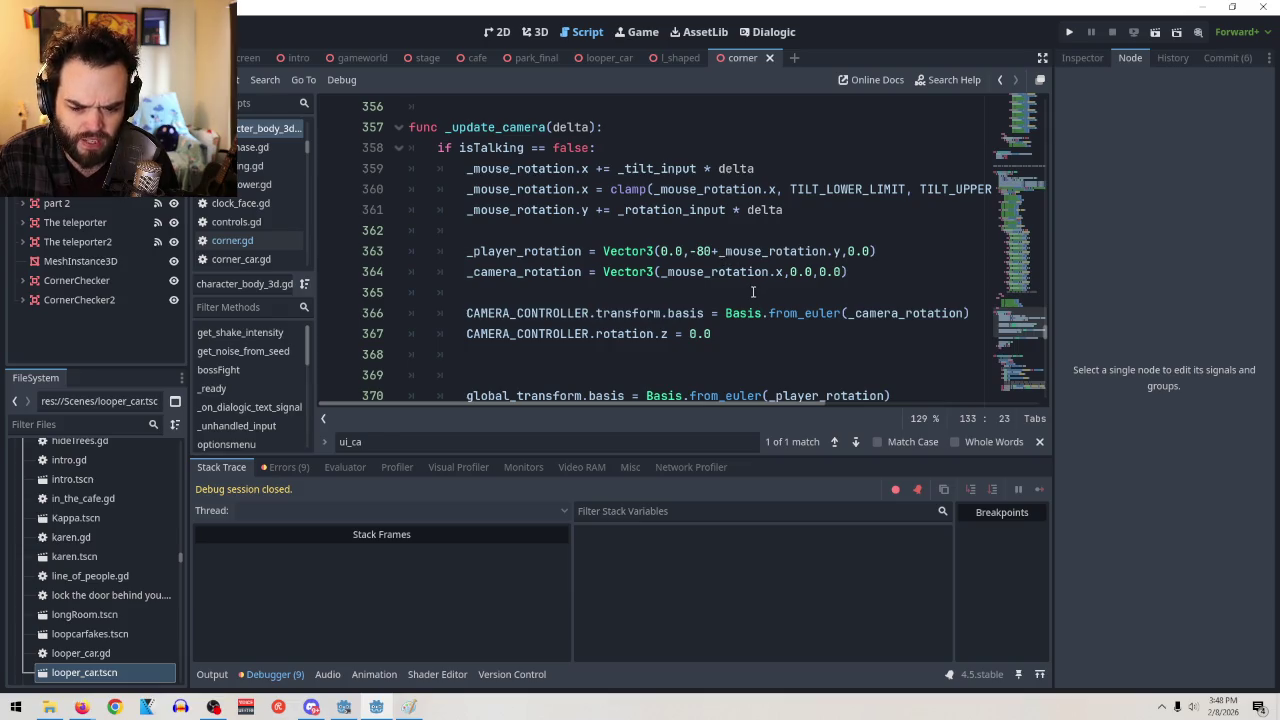
scroll(773, 234, "down", 1)
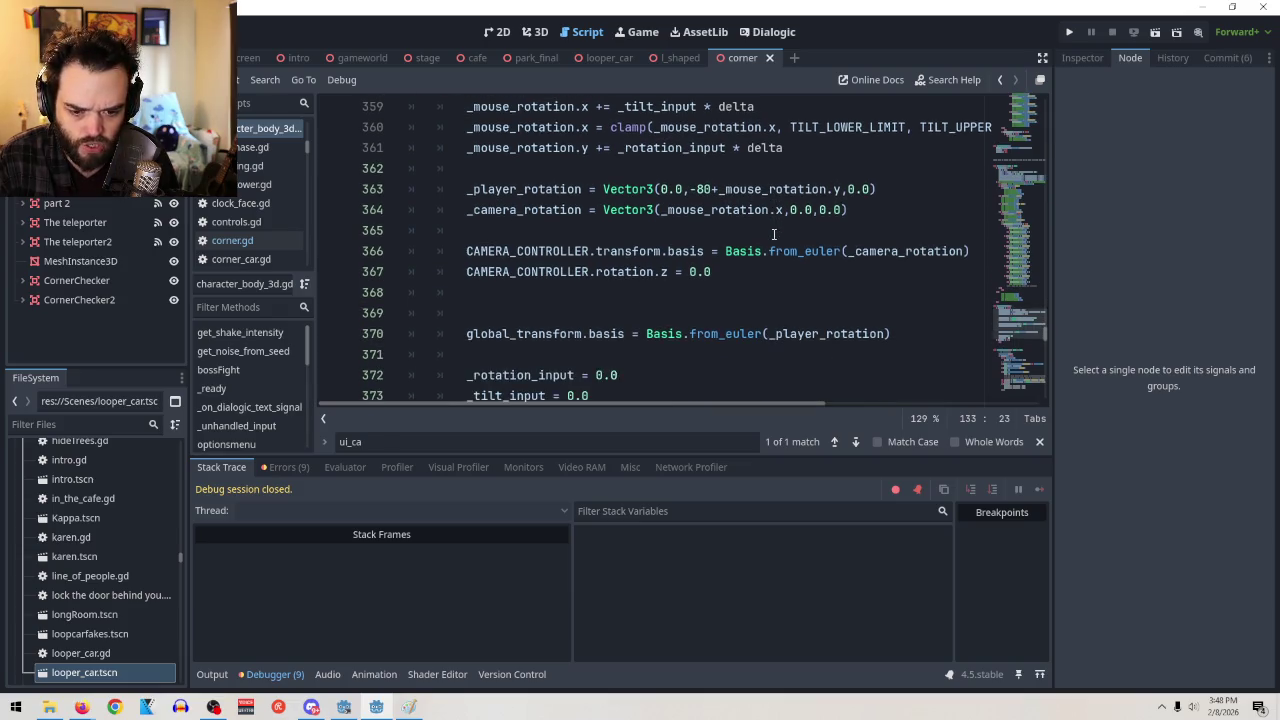
scroll(773, 234, "down", 2)
scroll(773, 234, "up", 3)
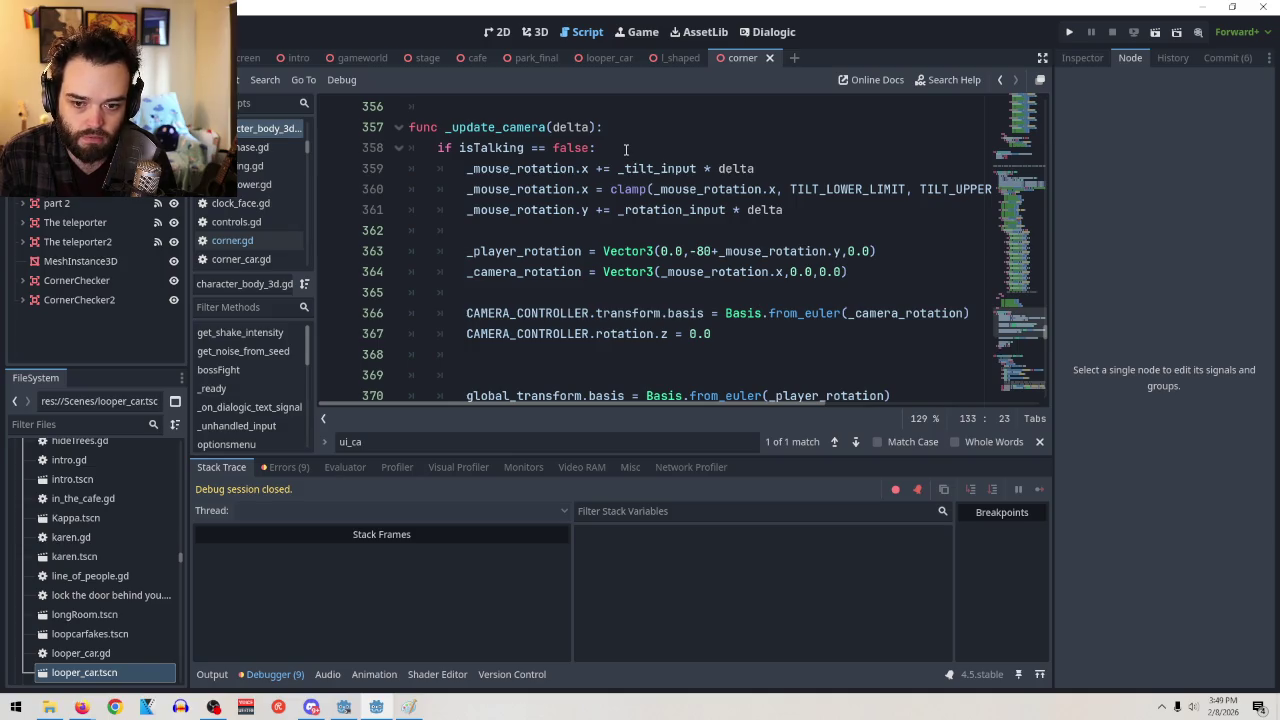
scroll(626, 149, "up", 15)
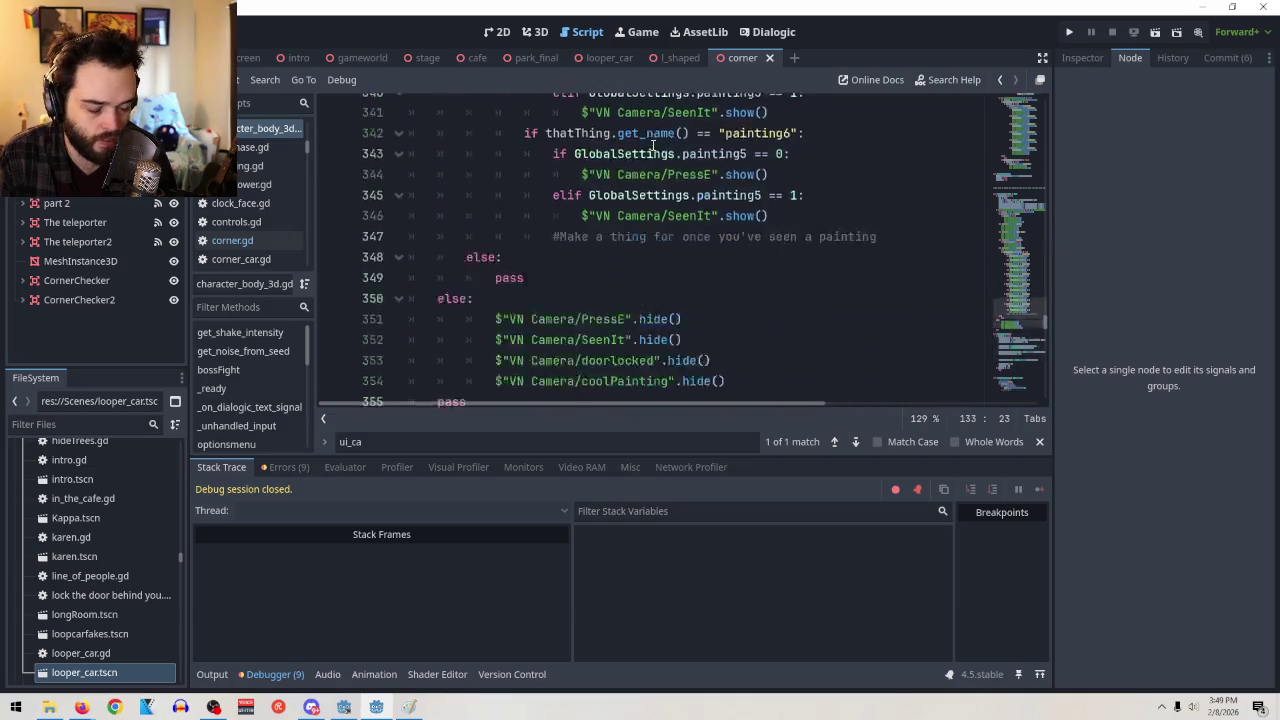
left_click_drag(1048, 295, 1048, 95)
left_click(748, 212)
scroll(766, 222, "down", 5)
scroll(767, 232, "down", 8)
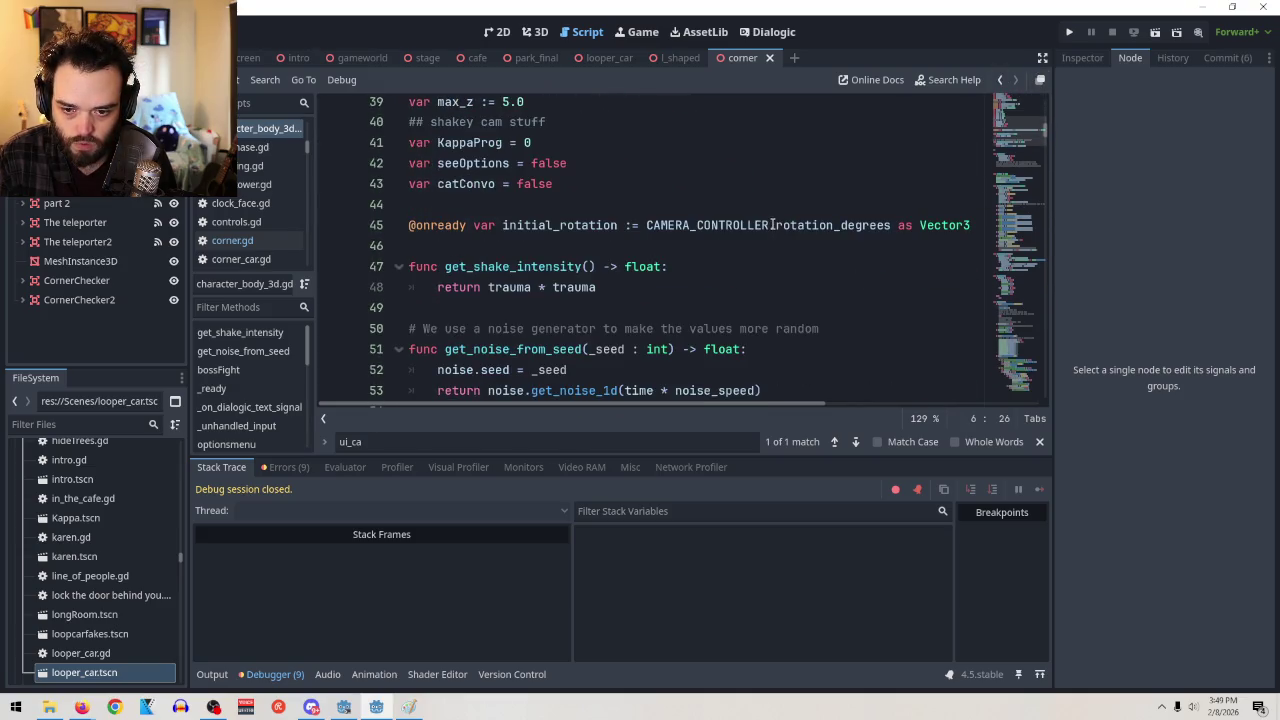
left_click(591, 190)
Add line 44 declaring var isTeleporting = false below the catConvo variable
key("Return")
type("var")
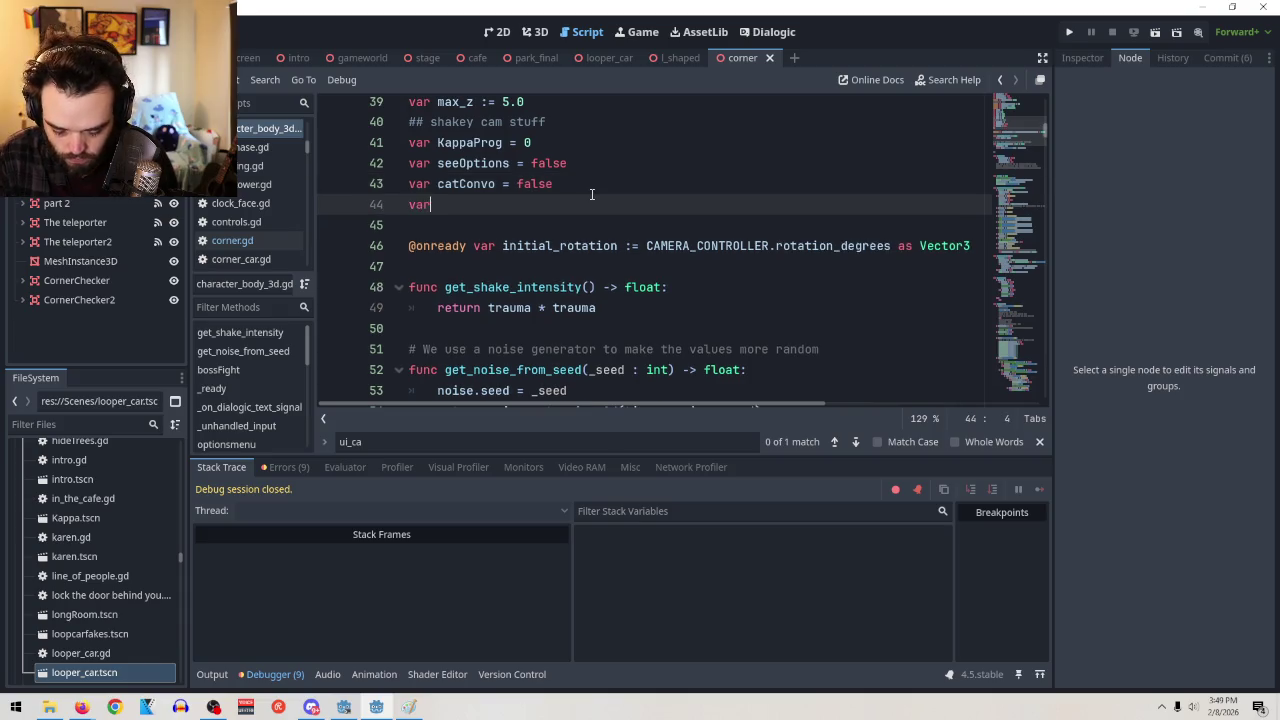
type("isTe")
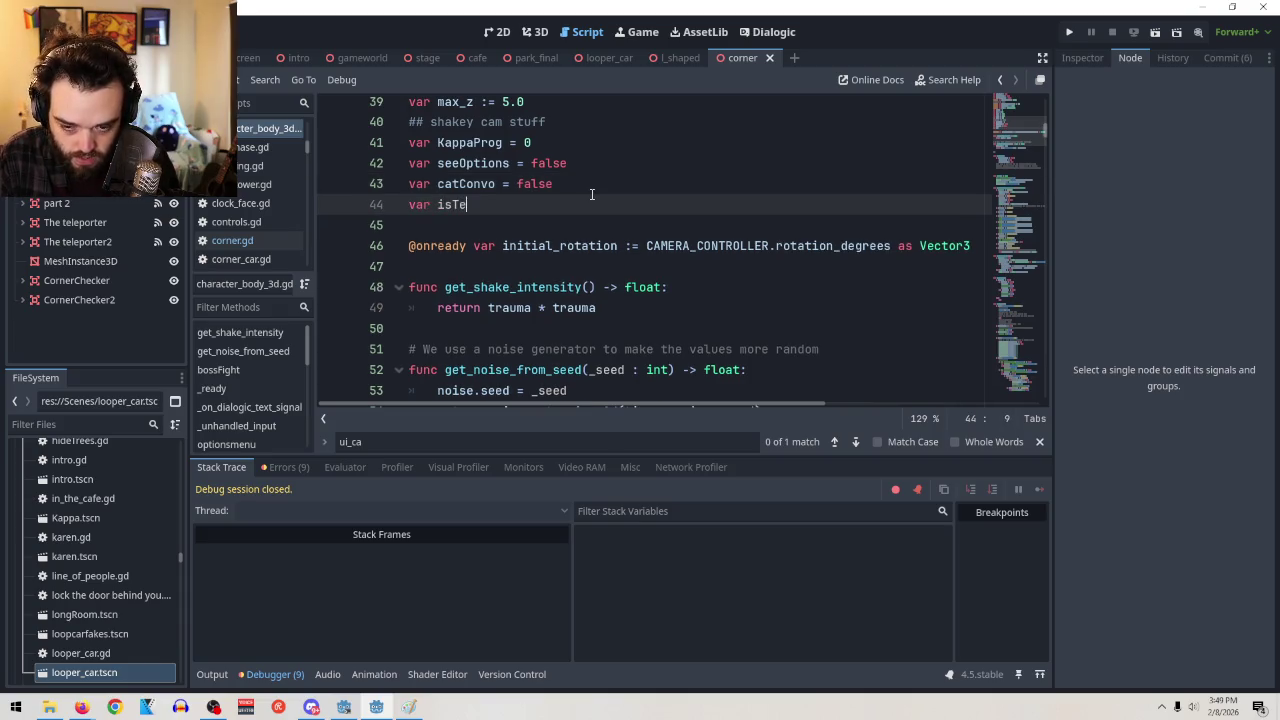
type("leporter")
key("BackSpace")
key("BackSpace")
key("BackSpace")
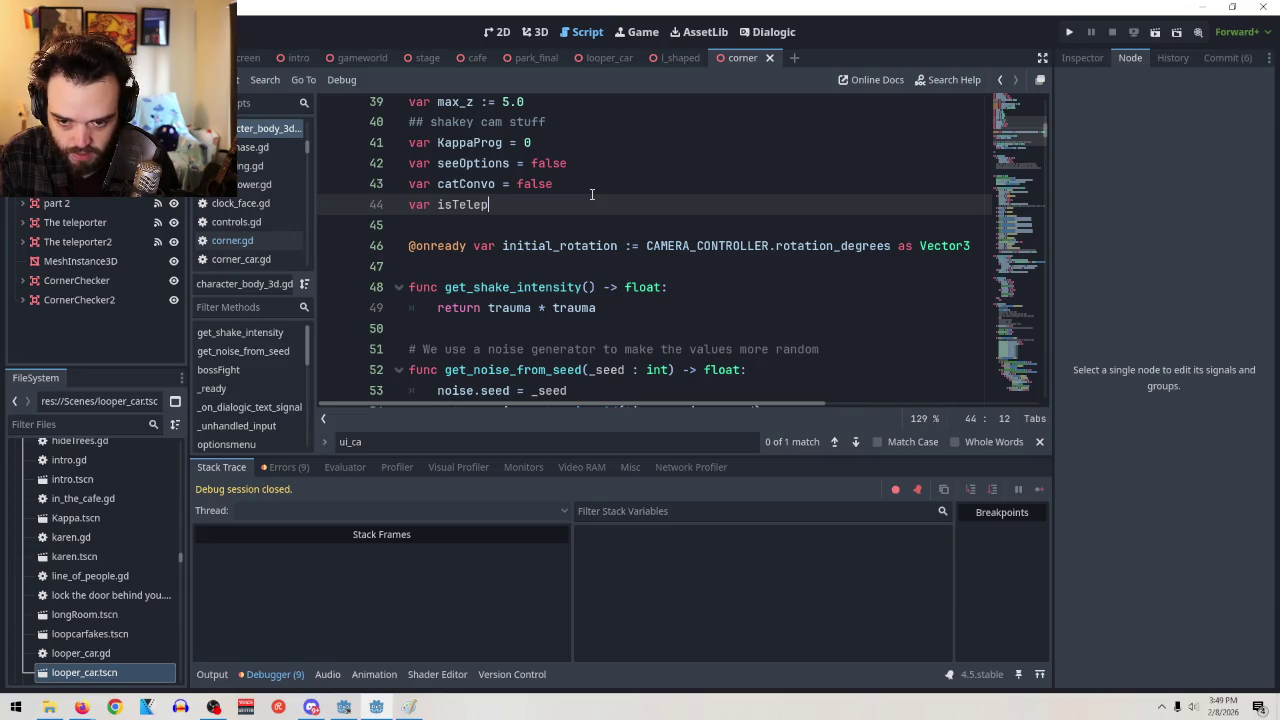
type("orting ")
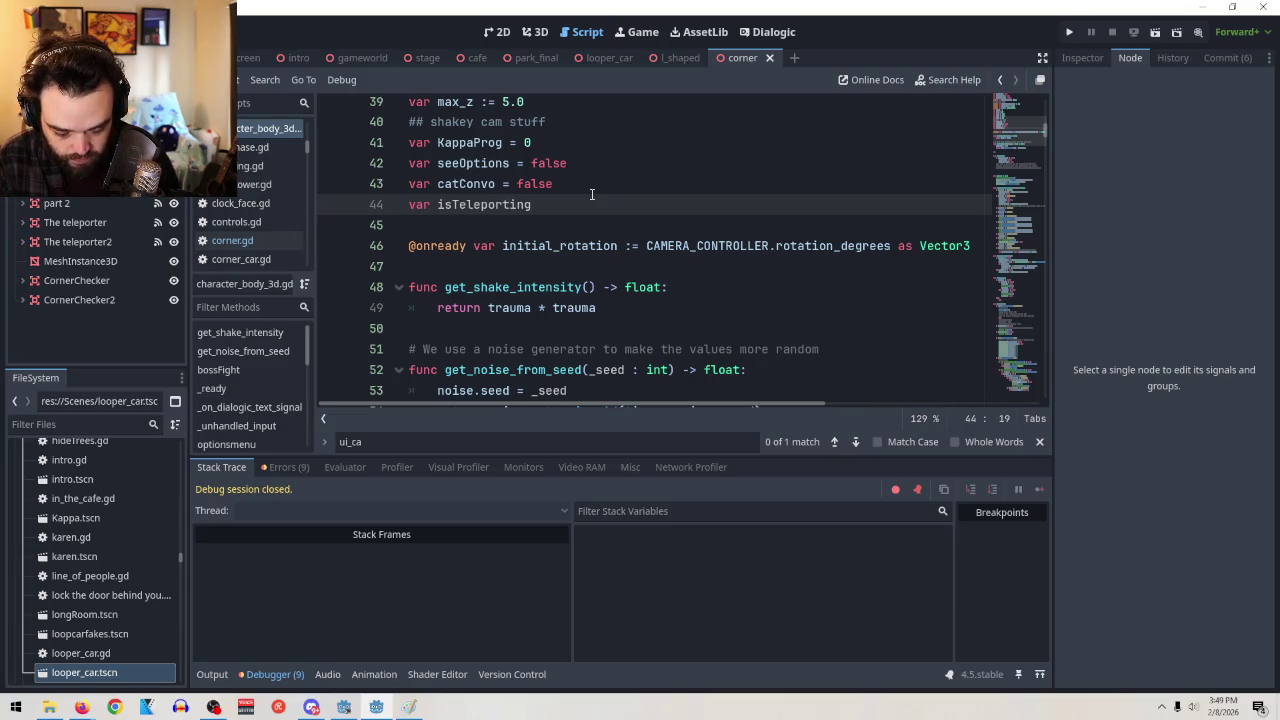
type("= false")
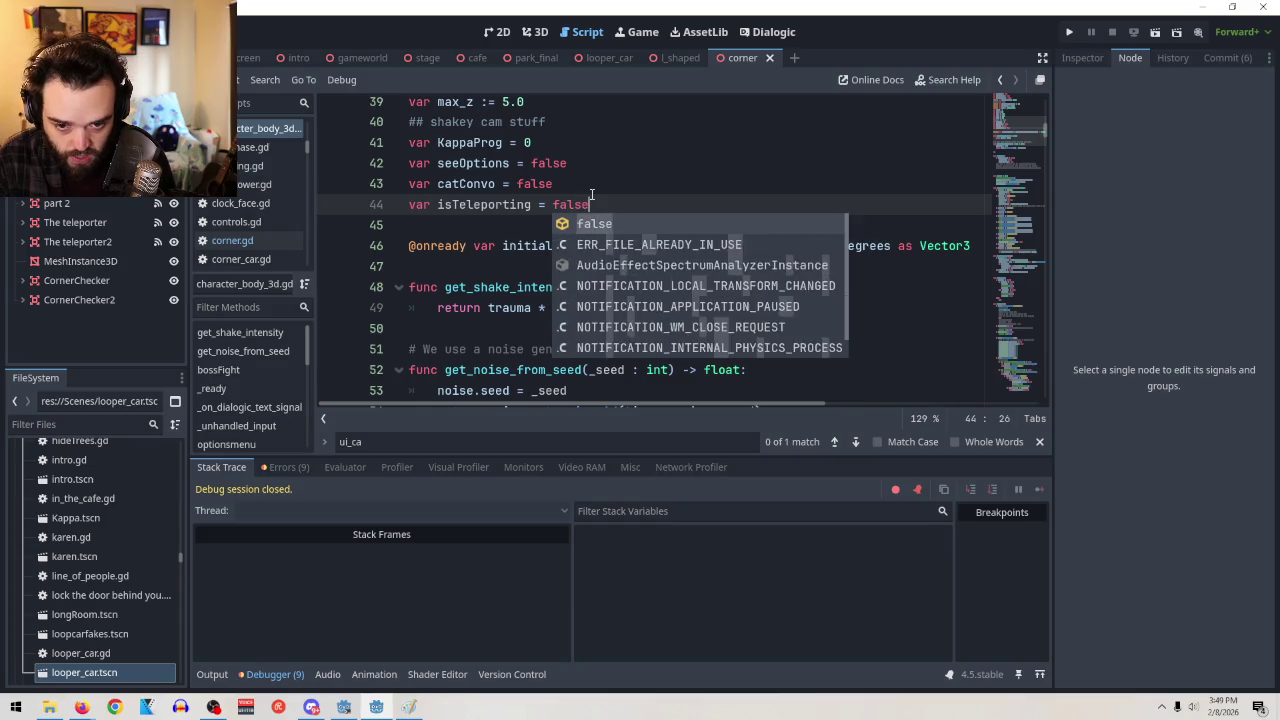
left_click_drag(598, 204, 437, 211)
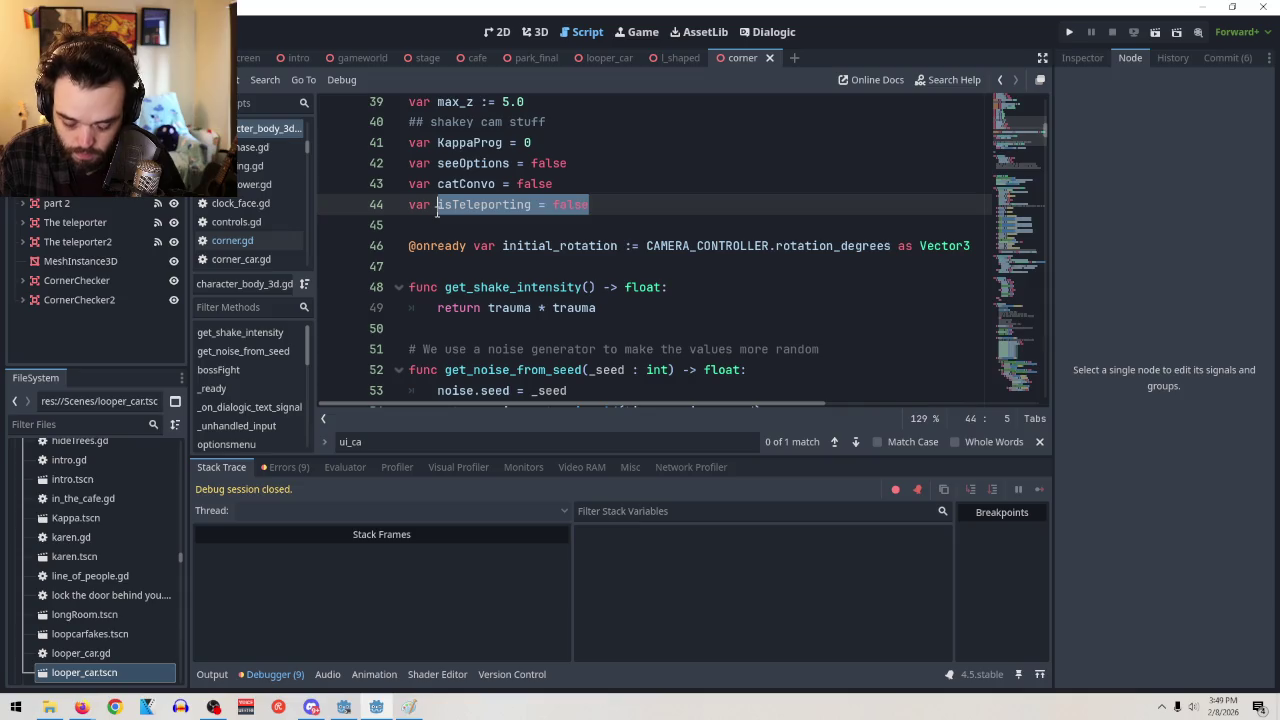
scroll(613, 260, "down", 20)
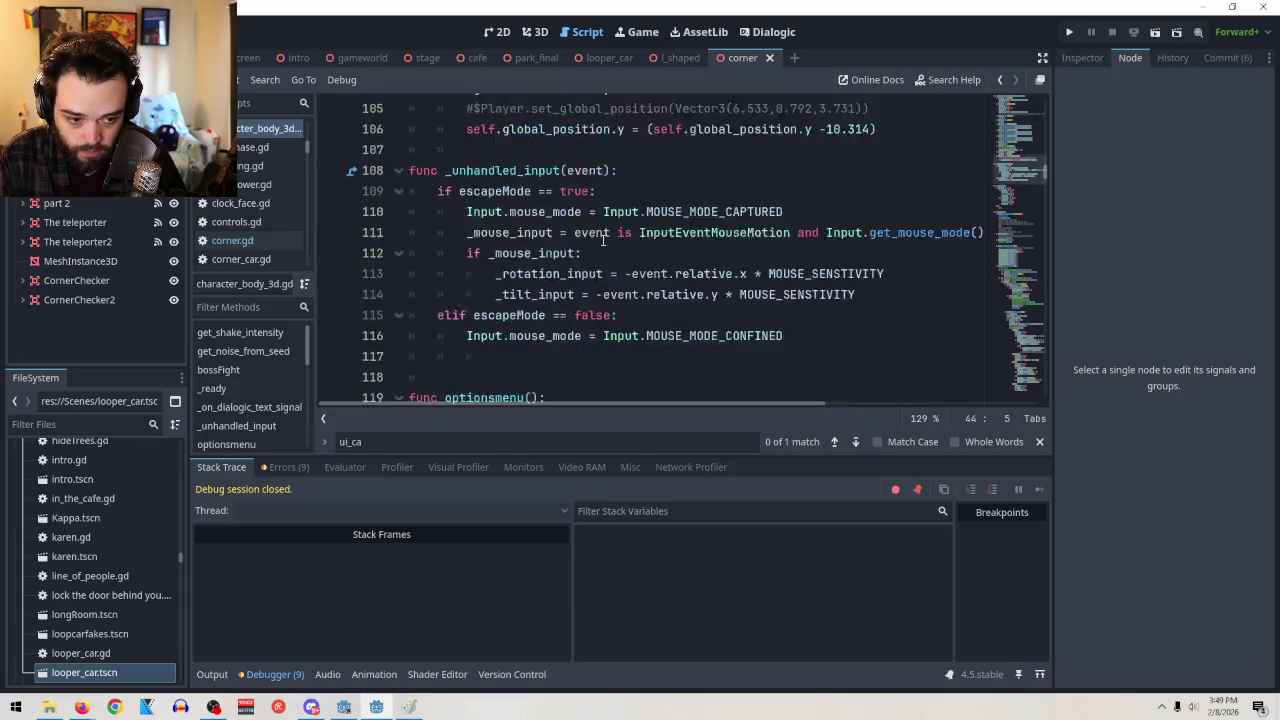
scroll(613, 260, "down", 20)
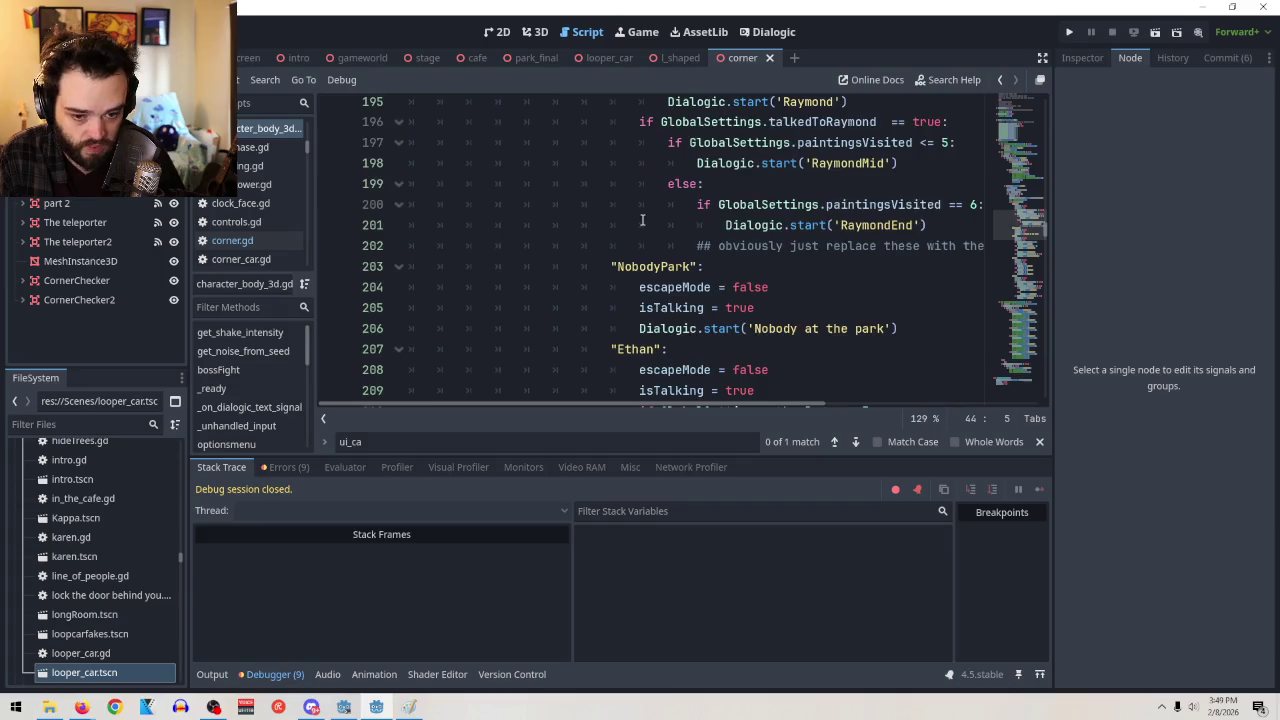
Add an 'if isTeleporting = false' line after the isTalking check and indent the camera block
scroll(659, 224, "down", 20)
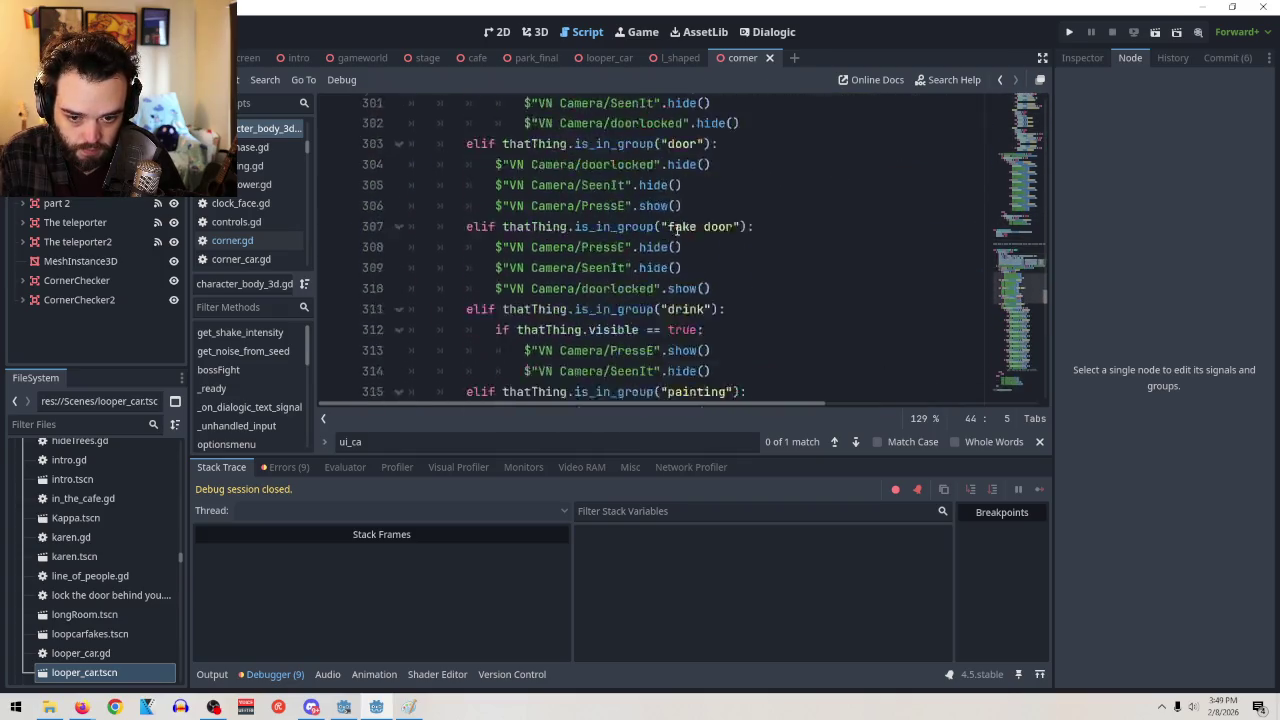
scroll(698, 237, "down", 12)
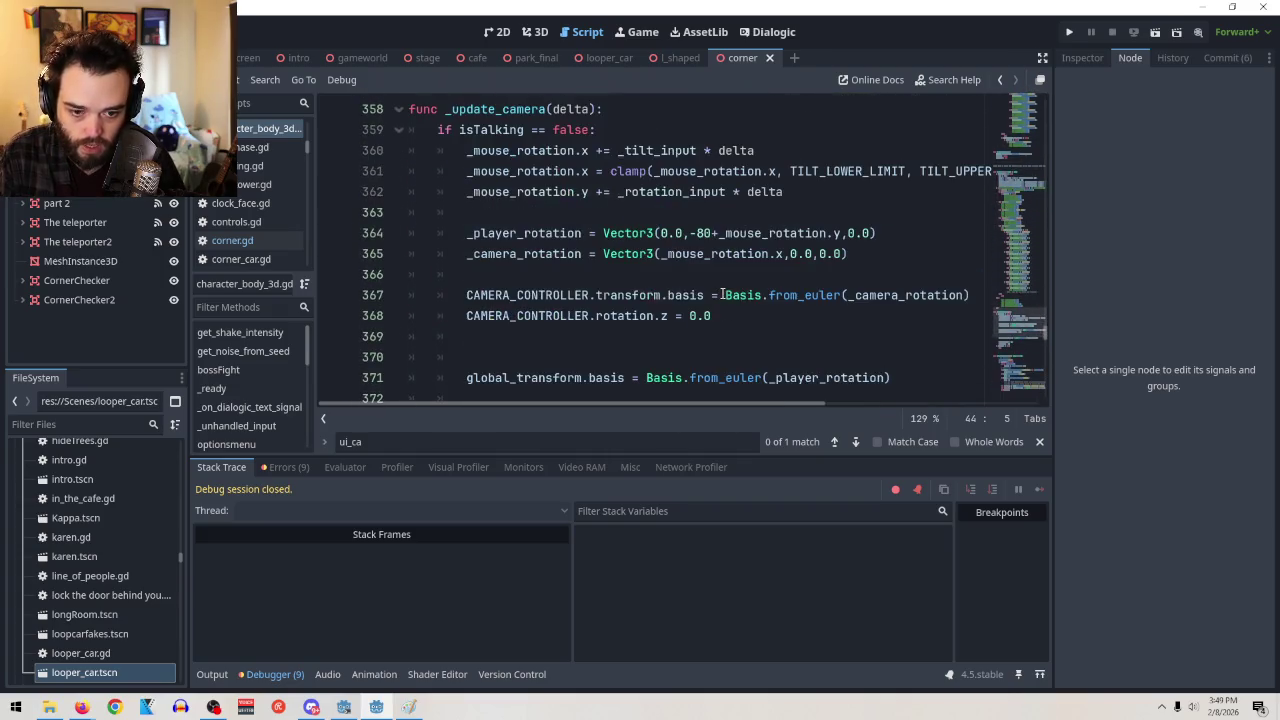
left_click(652, 131)
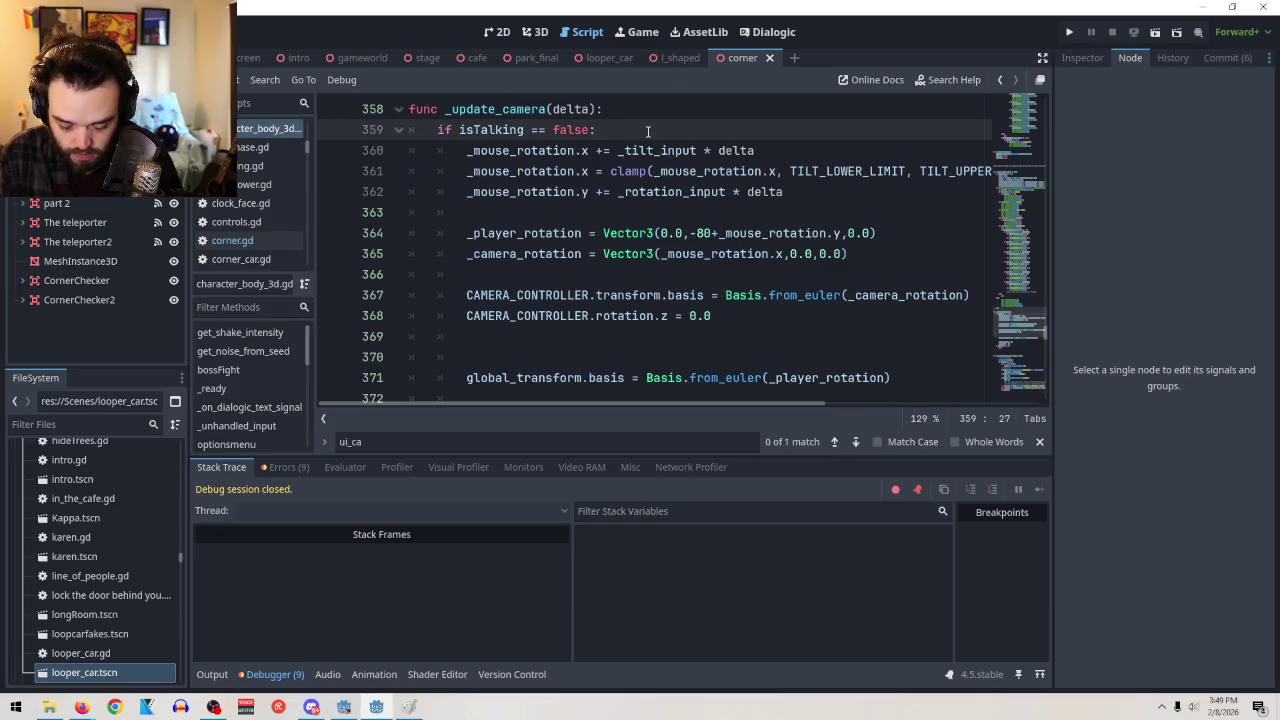
key("Return")
type("isTeleporting = false")
left_click(465, 150)
type("if")
mouse_move(466, 171)
left_mouse_down()
mouse_move(915, 349)
mouse_move(894, 309)
mouse_move(892, 251)
left_mouse_up()
scroll(900, 330, "down", 3)
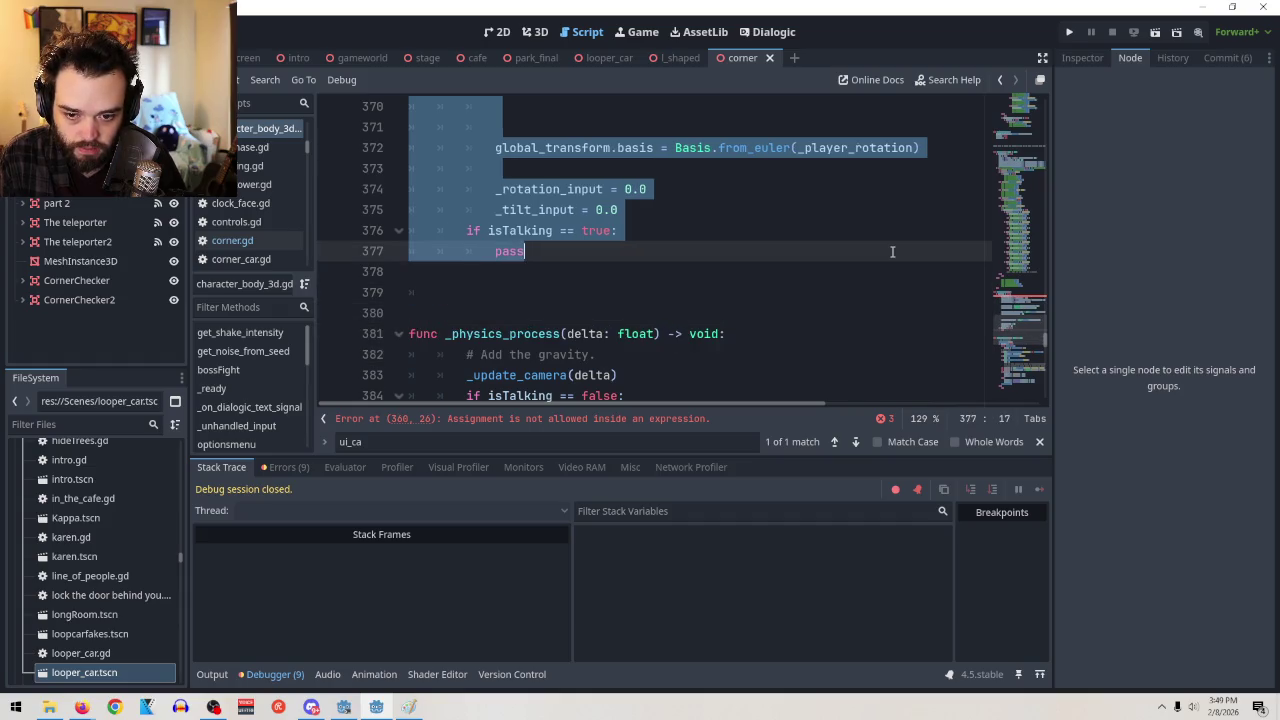
scroll(892, 251, "up", 7)
scroll(892, 252, "down", 2)
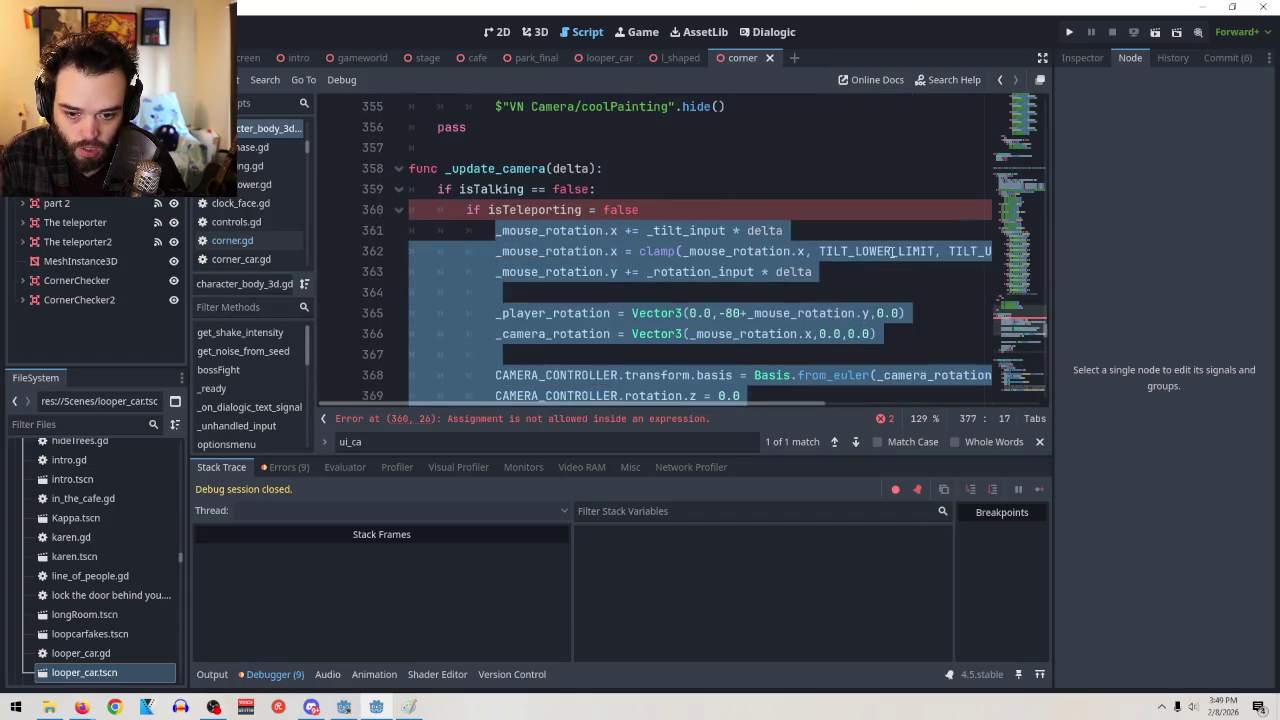
left_click(882, 251)
Correct line 360 to read 'if isTeleporting == false:'
left_click(705, 210)
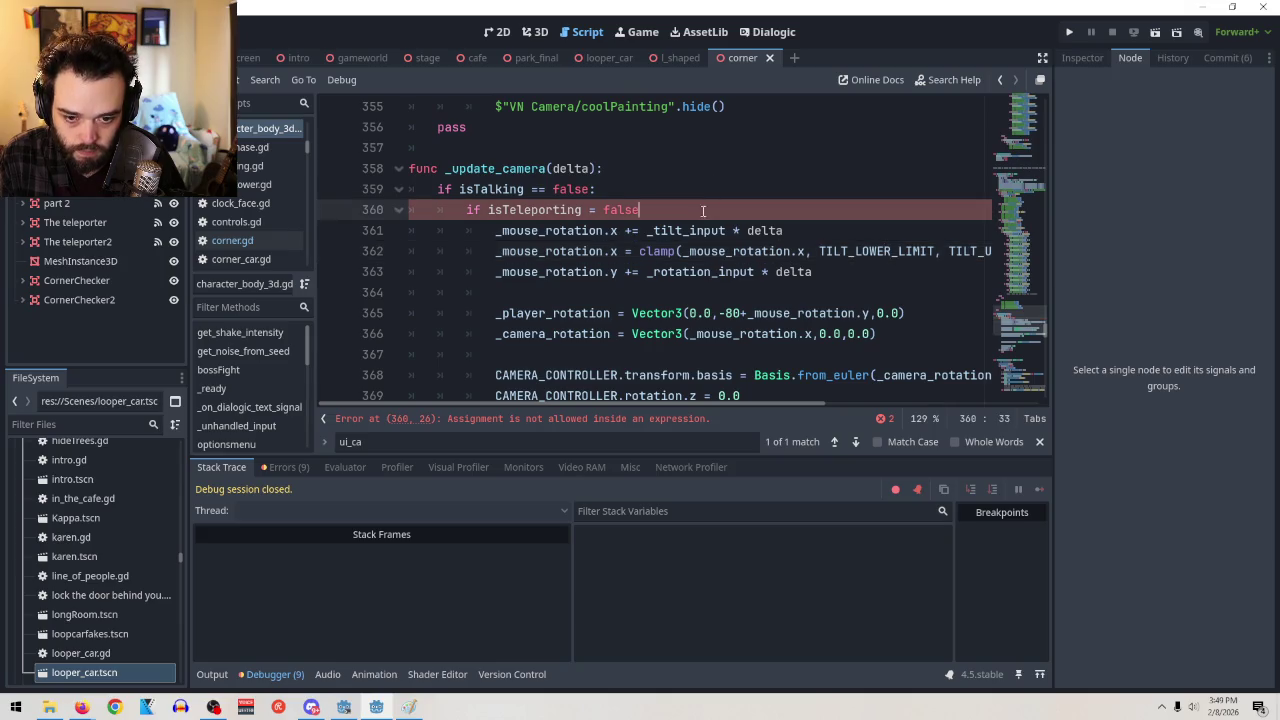
left_click(596, 210)
type("=")
left_click(706, 210)
type(":")
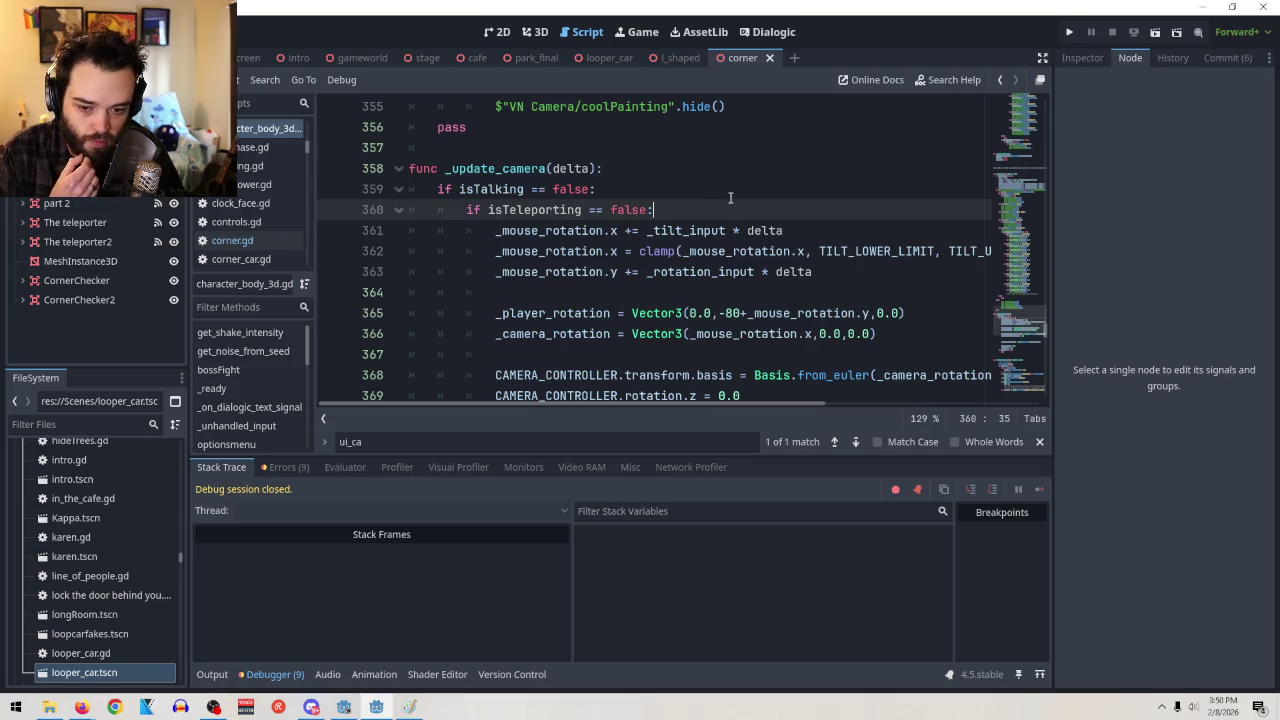
scroll(740, 205, "down", 4)
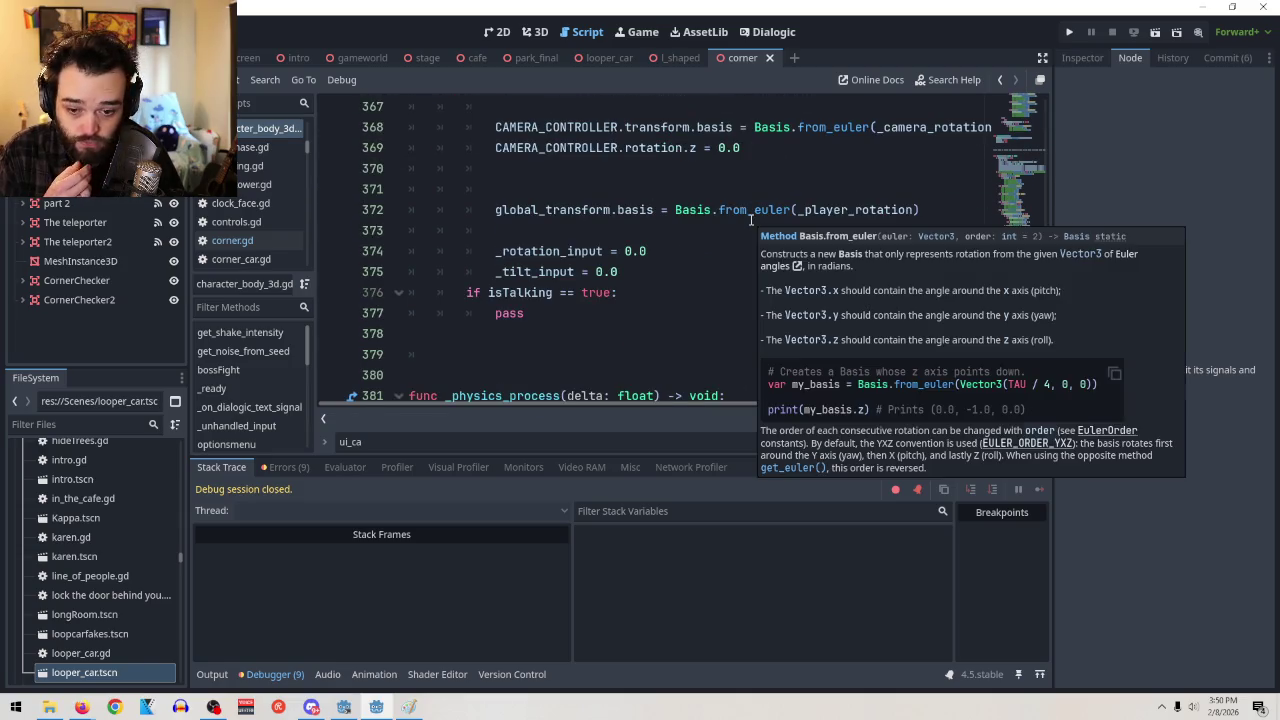
scroll(706, 330, "up", 4)
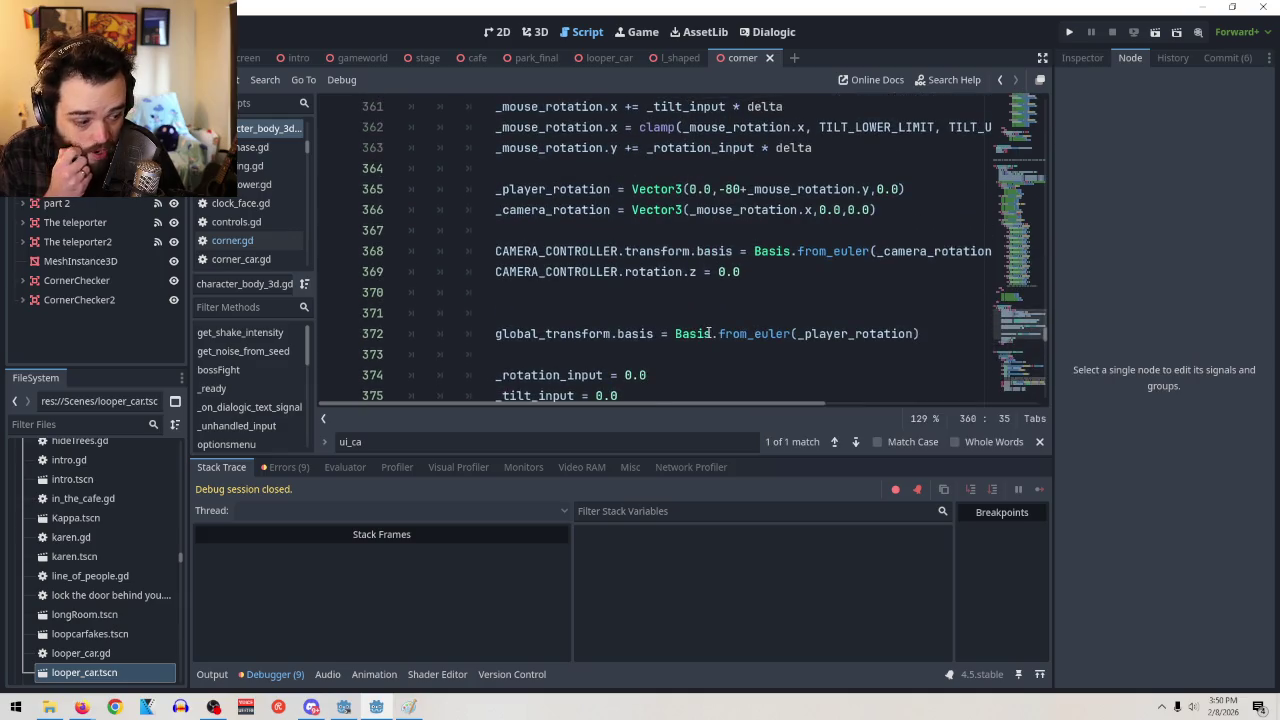
mouse_move(706, 337)
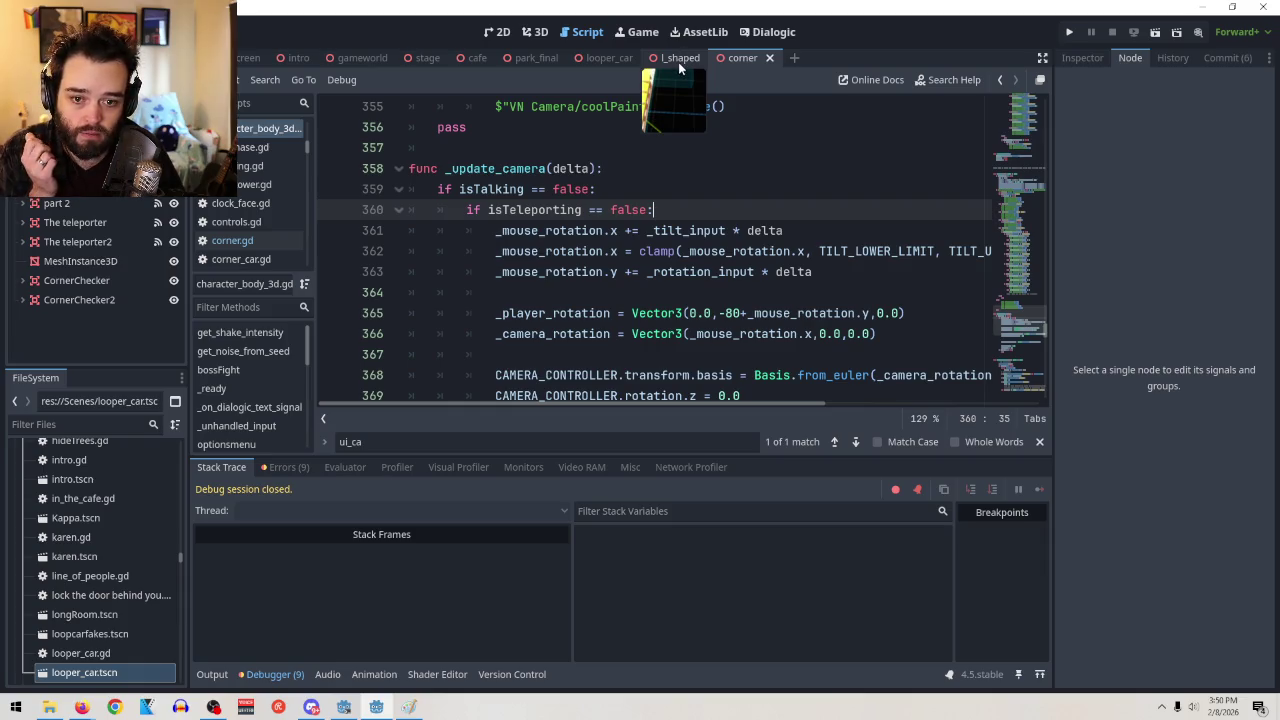
left_click(578, 210)
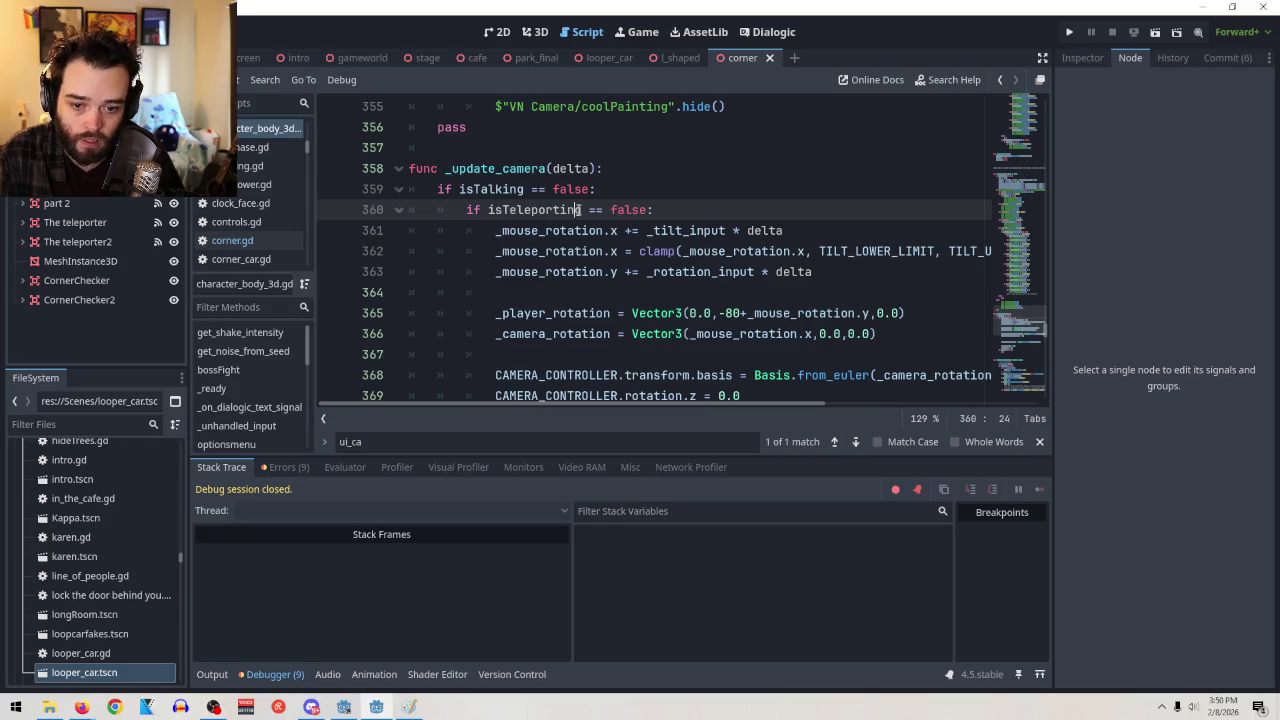
left_click_drag(581, 210, 488, 210)
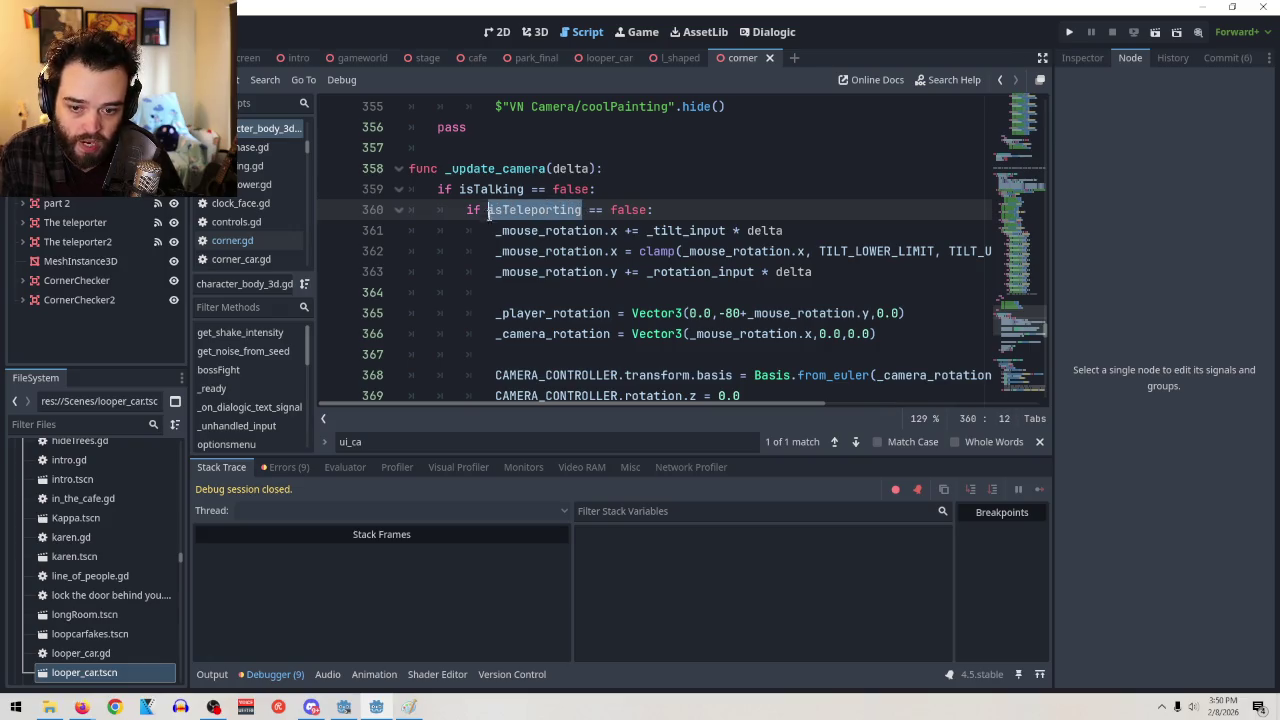
key("Right")
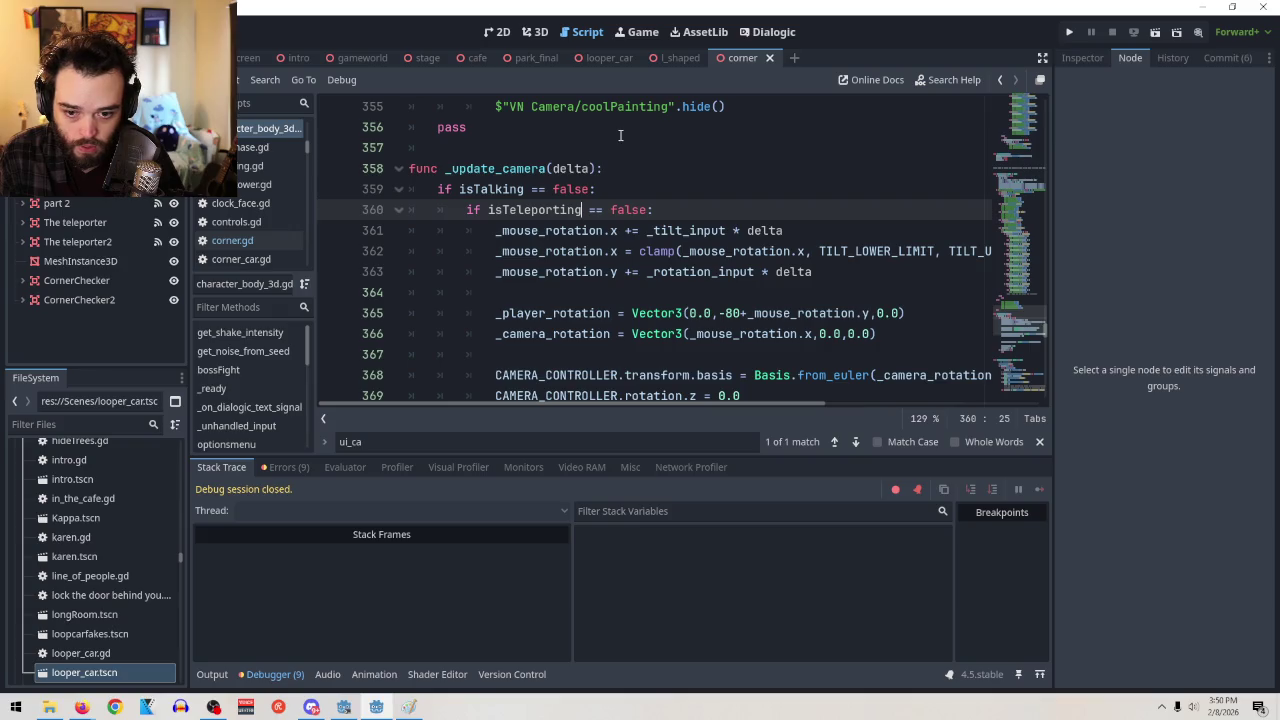
Look through the l_shaped script
left_click(682, 58)
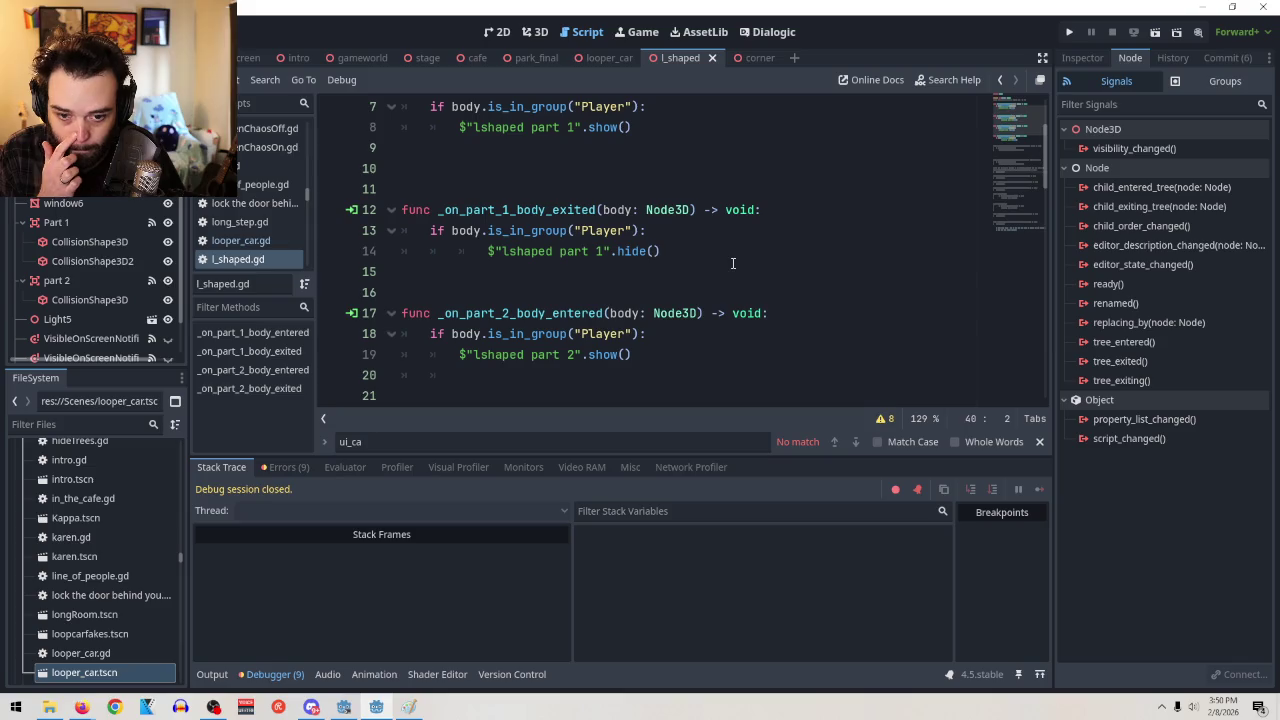
scroll(731, 262, "down", 15)
scroll(793, 270, "up", 7)
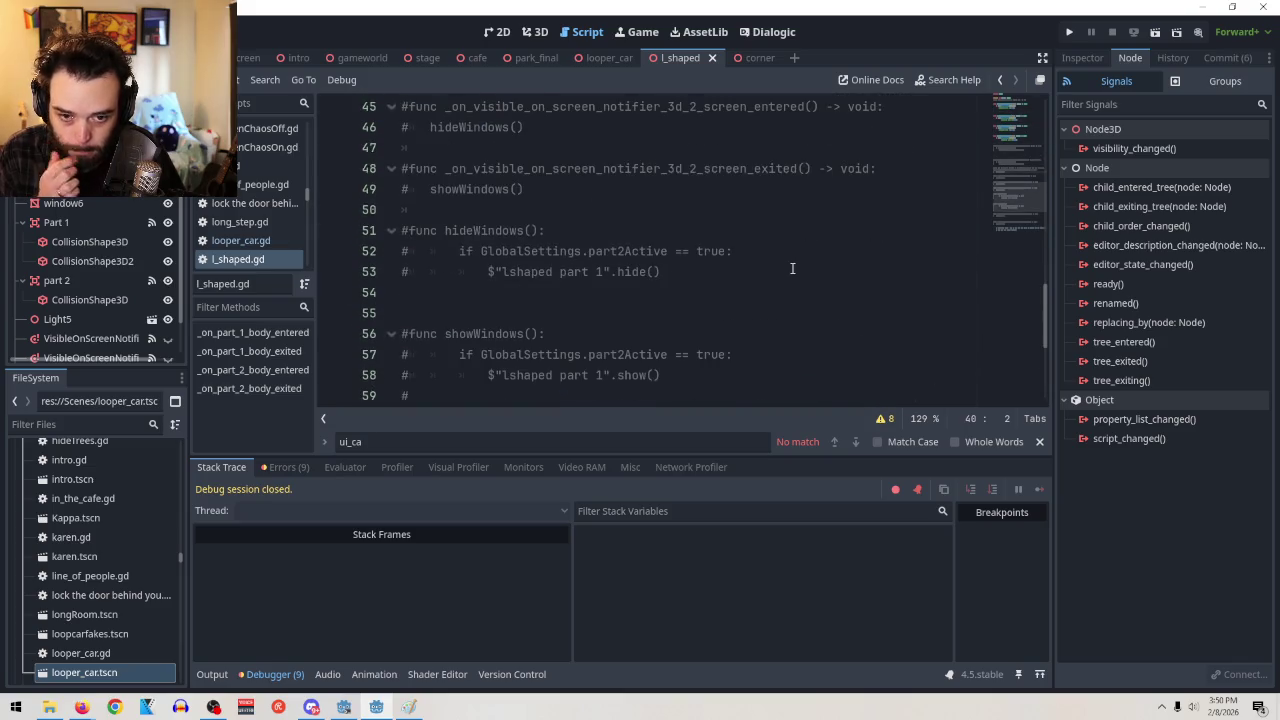
Return to corner.gd and undo back to the body.isTeleporting = true line
left_click(741, 58)
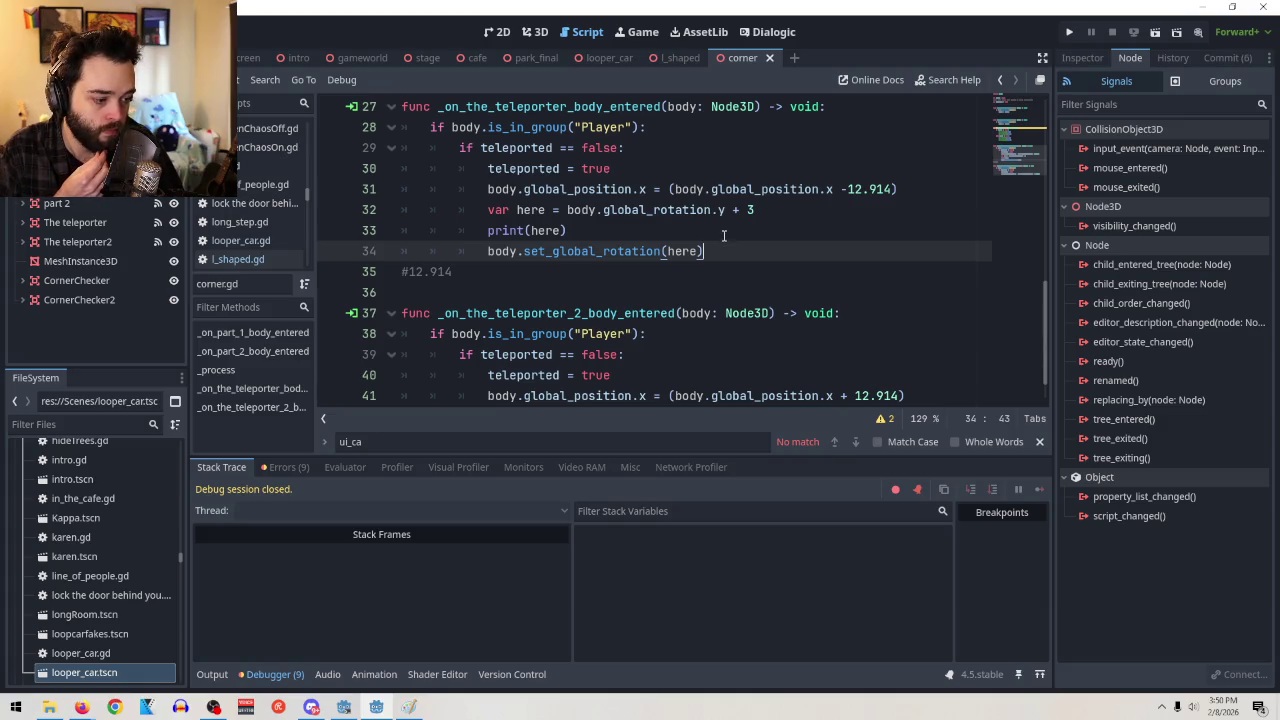
mouse_move(720, 205)
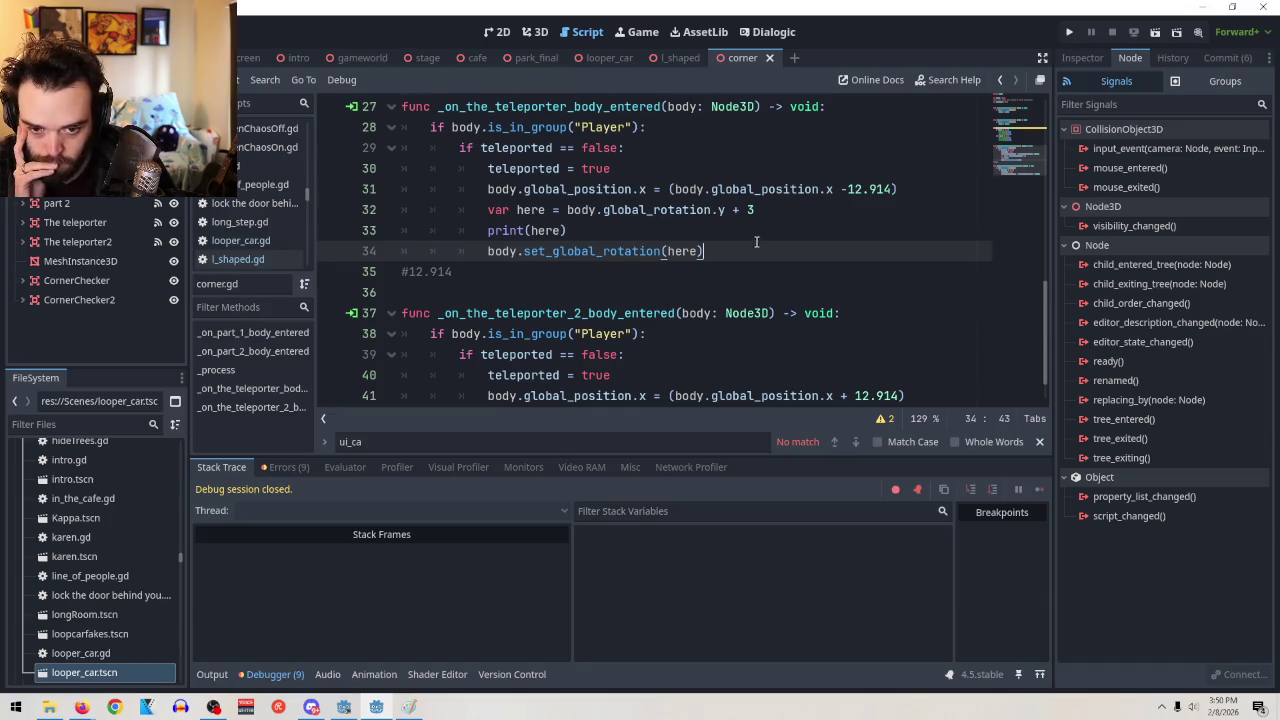
scroll(757, 238, "down", 2)
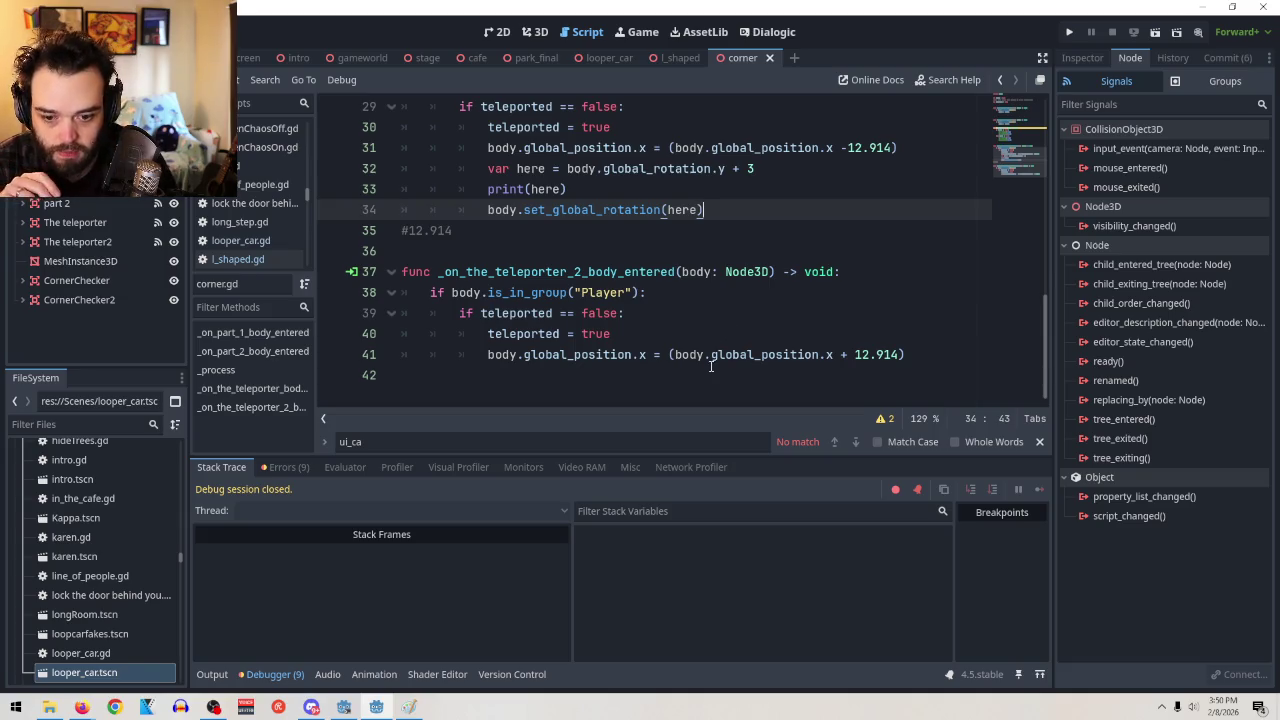
scroll(730, 350, "up", 2)
key("ctrl+z")
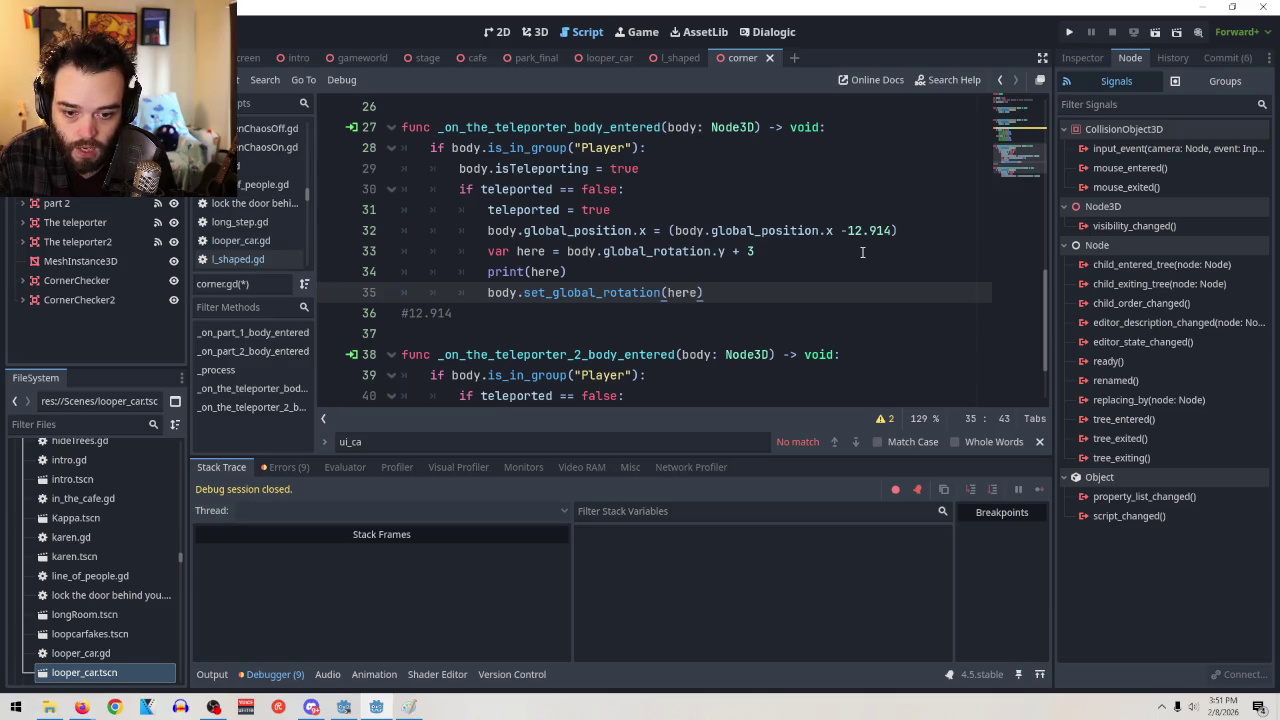
Add body.isTeleporting = false after set_global_rotation(here) and run the scene
key("Return")
type("isTeleporting")
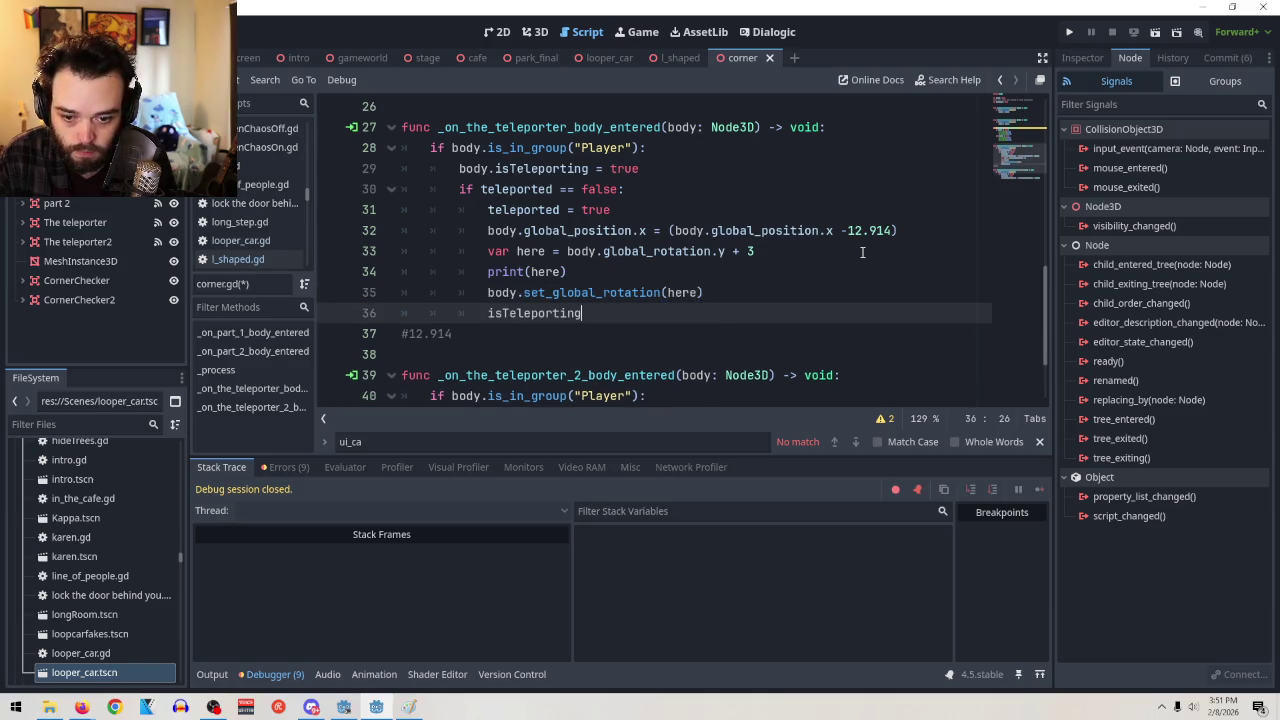
key("BackSpace")
key("BackSpace")
key("BackSpace")
type("b")
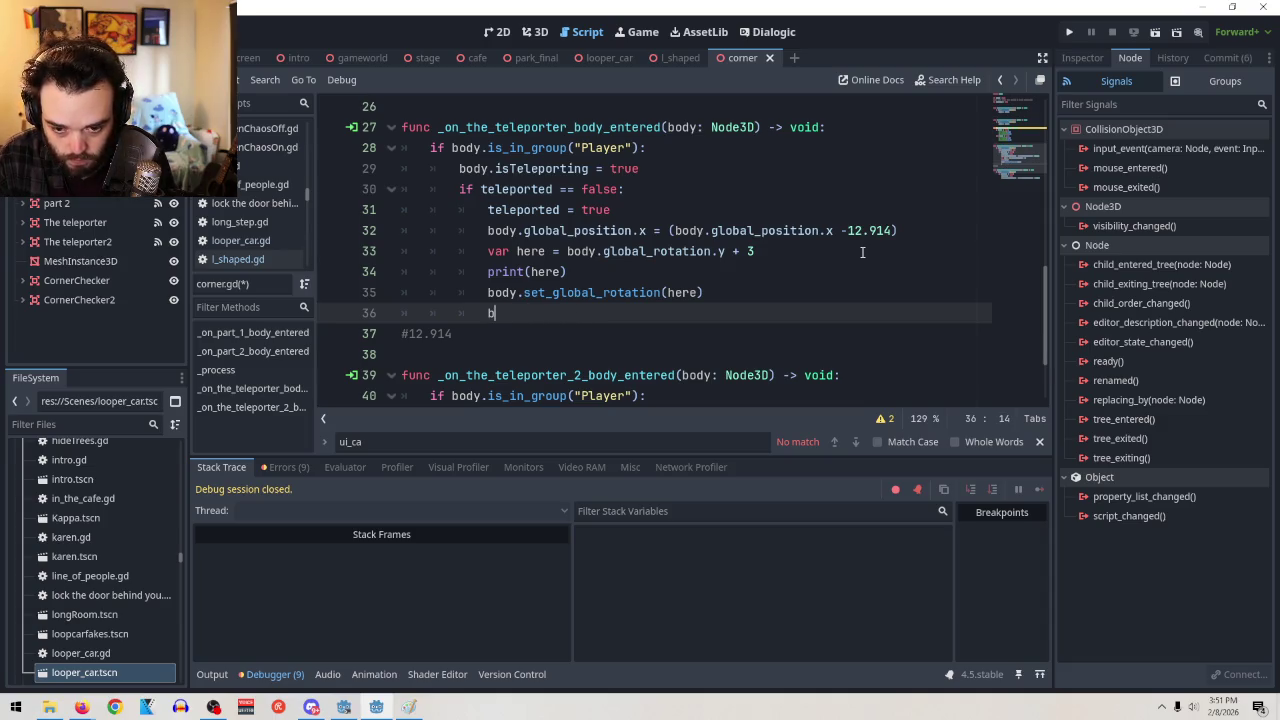
type("ody")
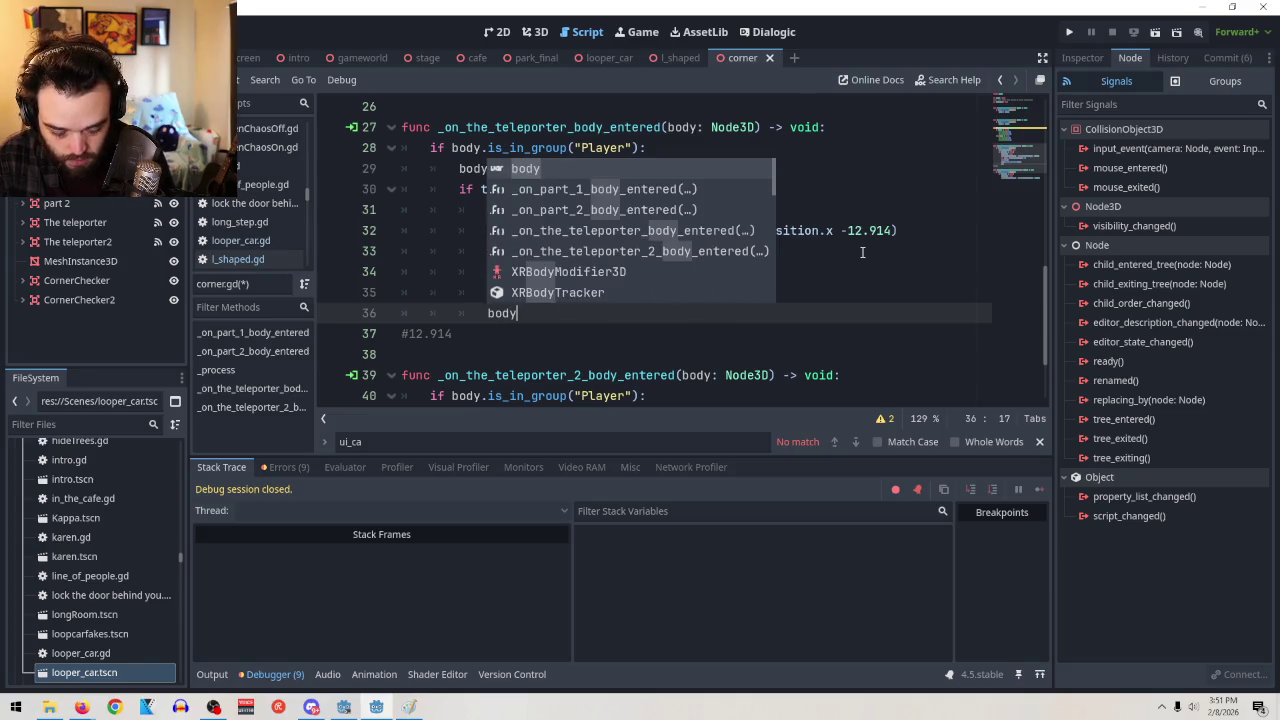
type(".")
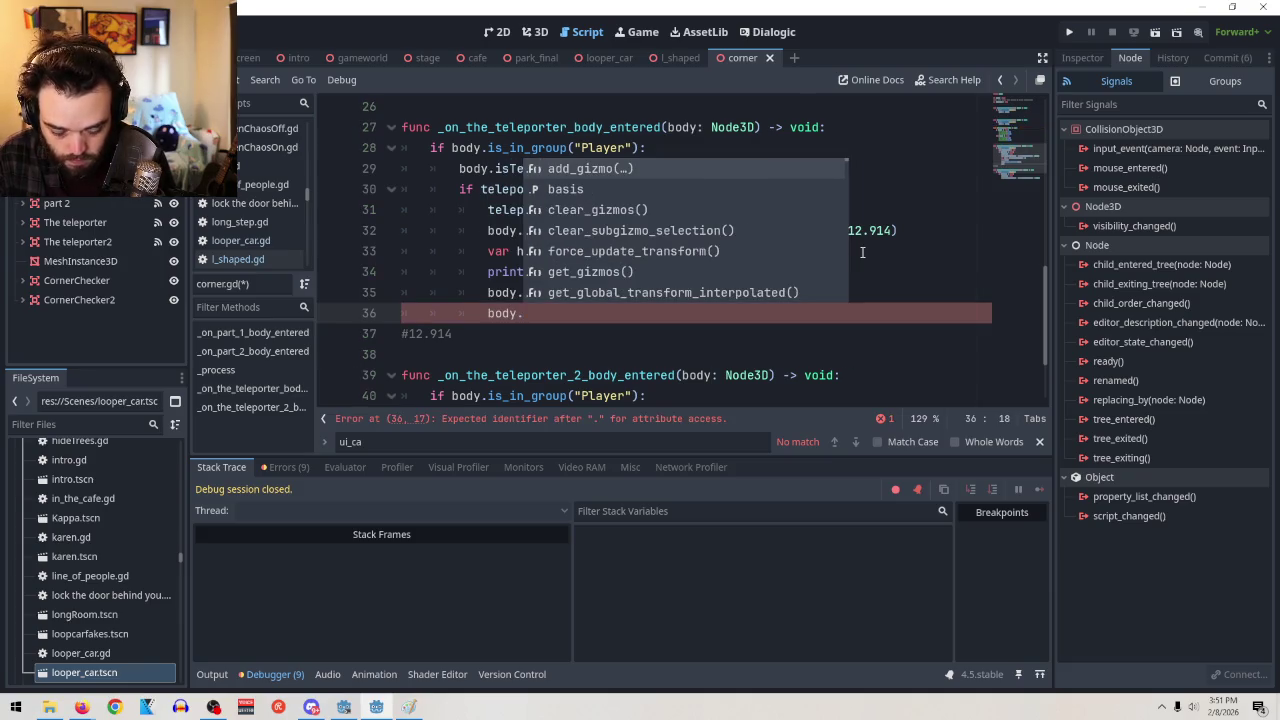
type("isTeleporting = false")
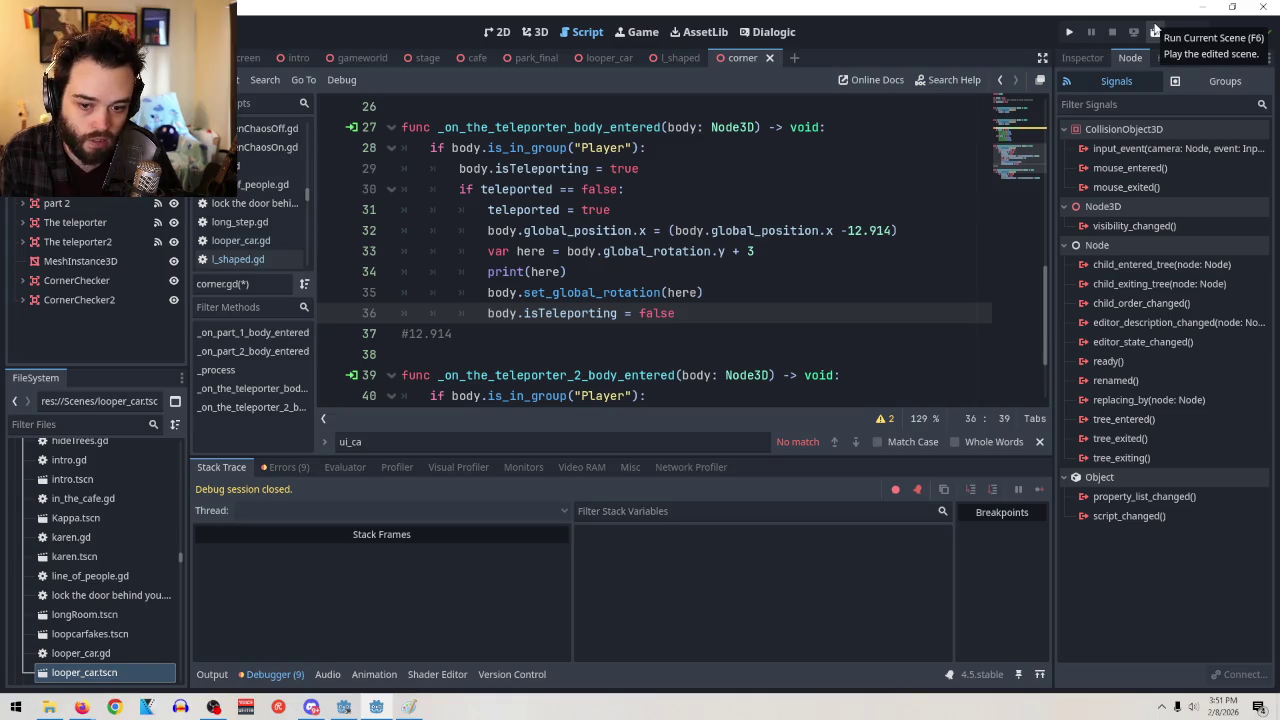
left_click(1155, 31)
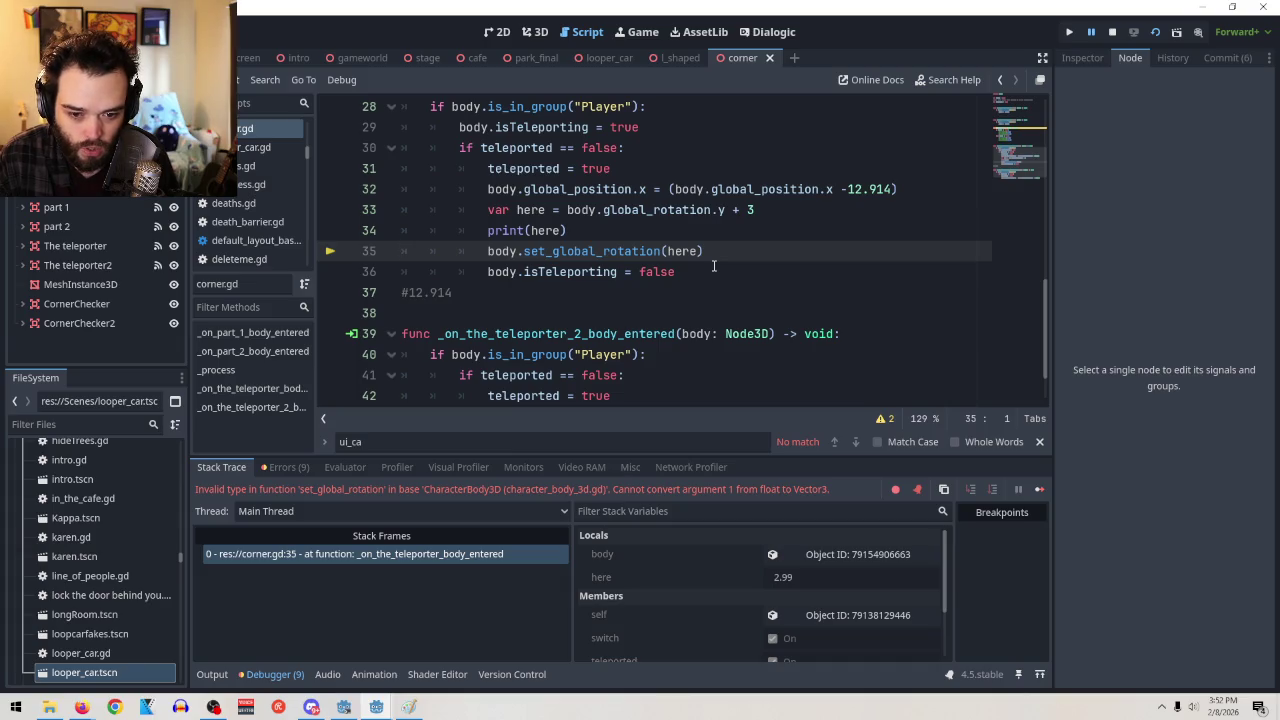
Inspect the value of here on line 35 and select body.global_rotation.y on line 33
left_click(668, 252)
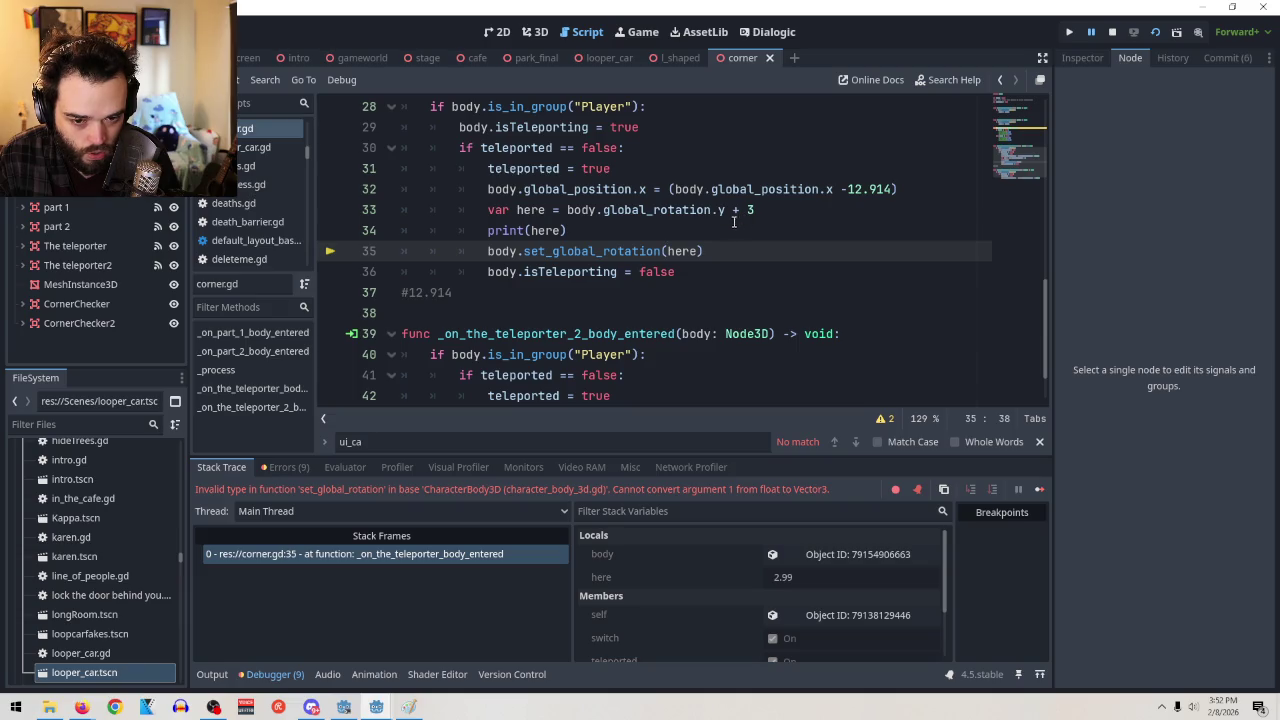
left_click_drag(725, 210, 570, 204)
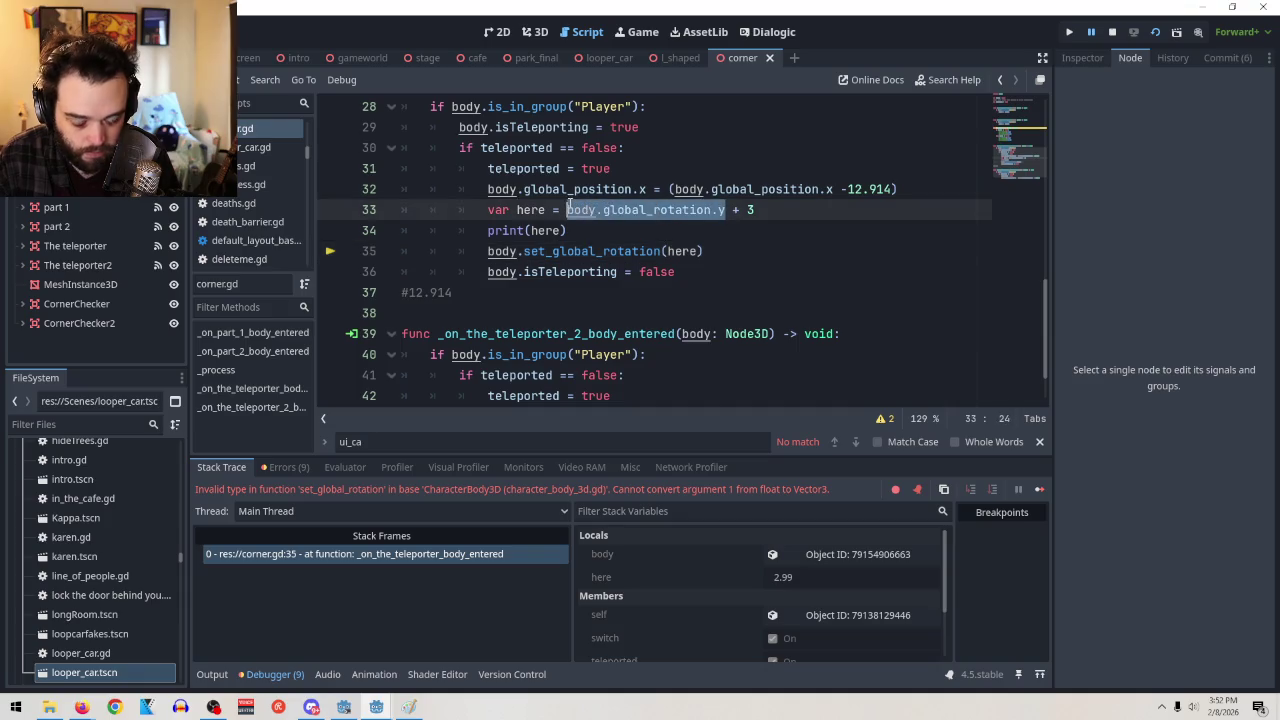
Try adding body.global_rotation.x and .z arguments around here, then remove them again
left_click(667, 251)
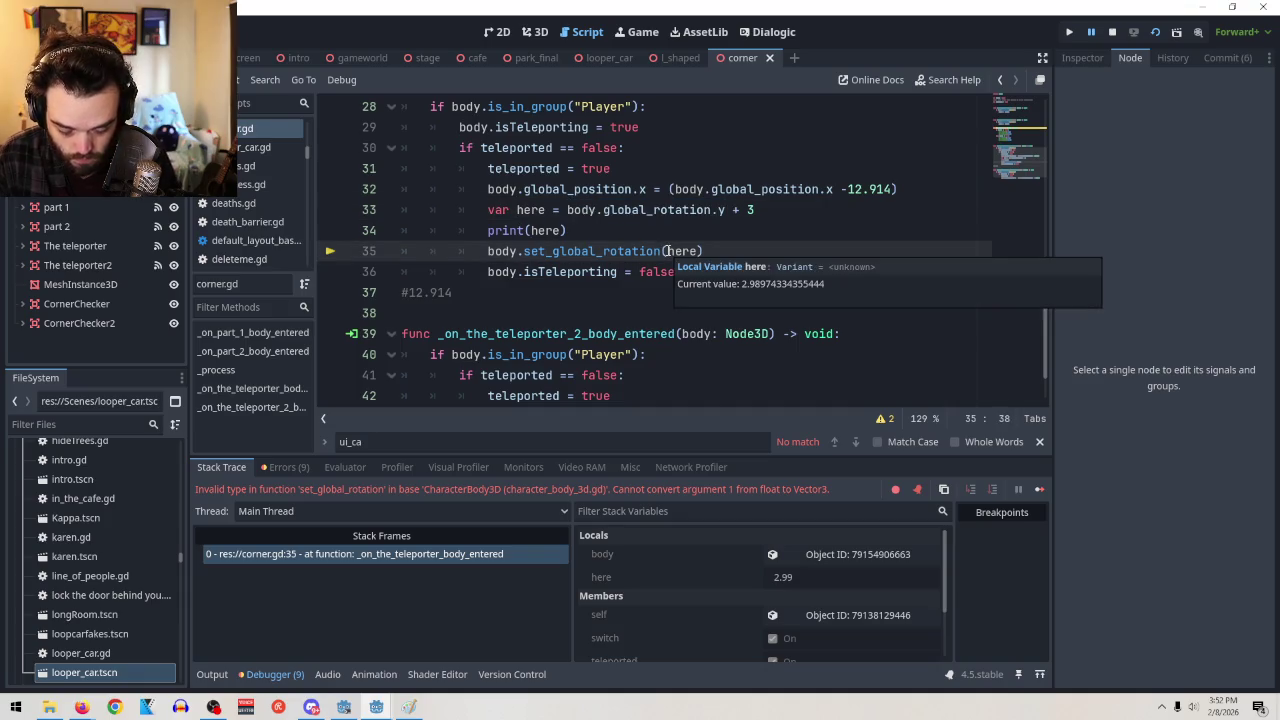
key("ctrl+Right")
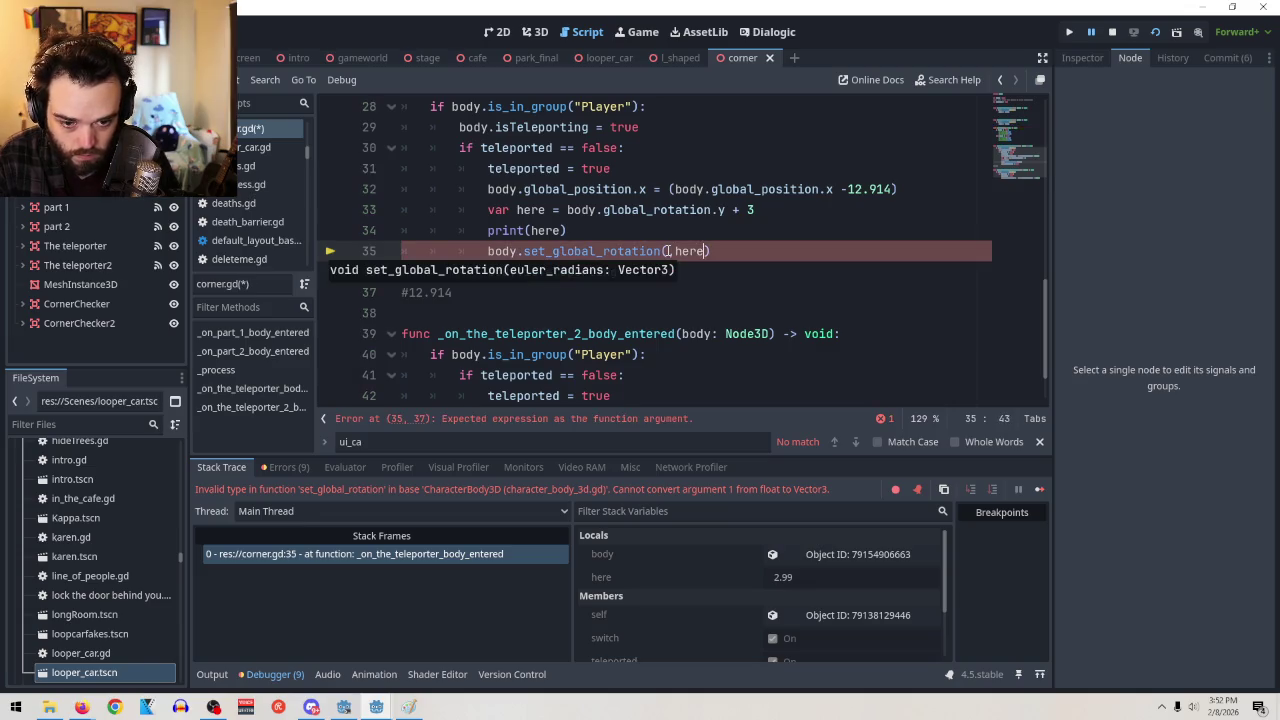
type(",")
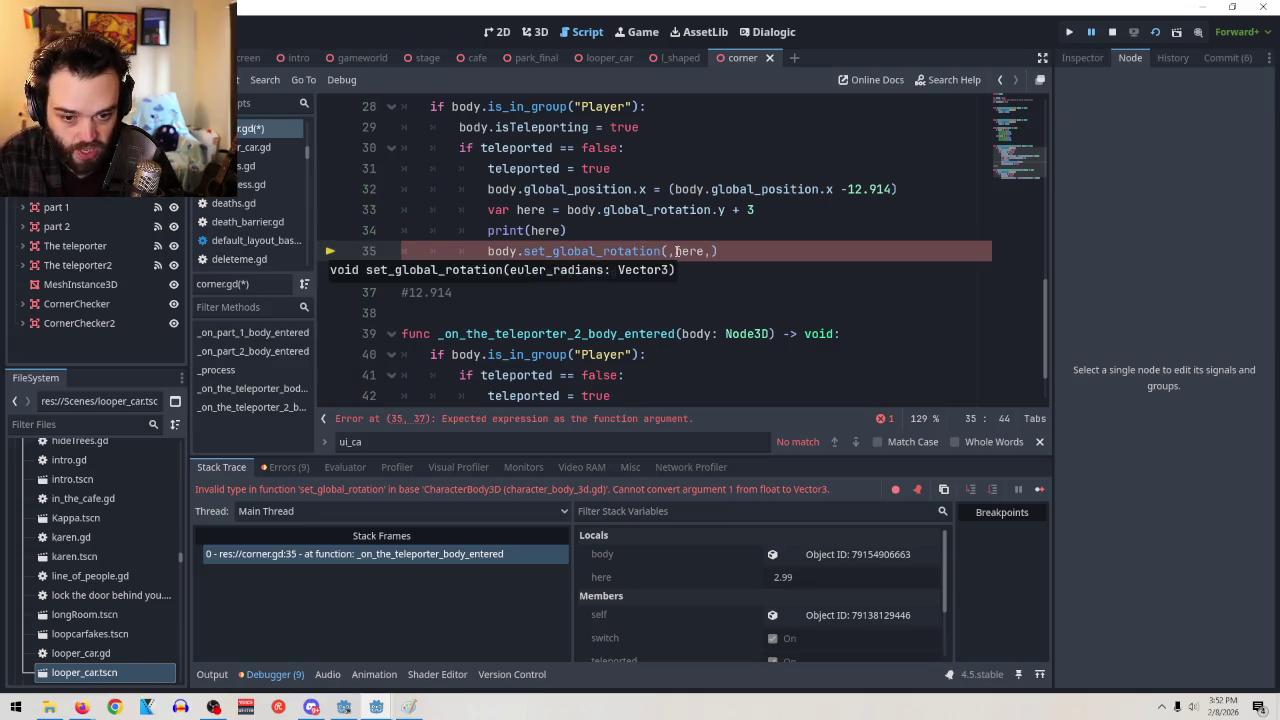
left_click(669, 251)
type("body.global_rotation.y,")
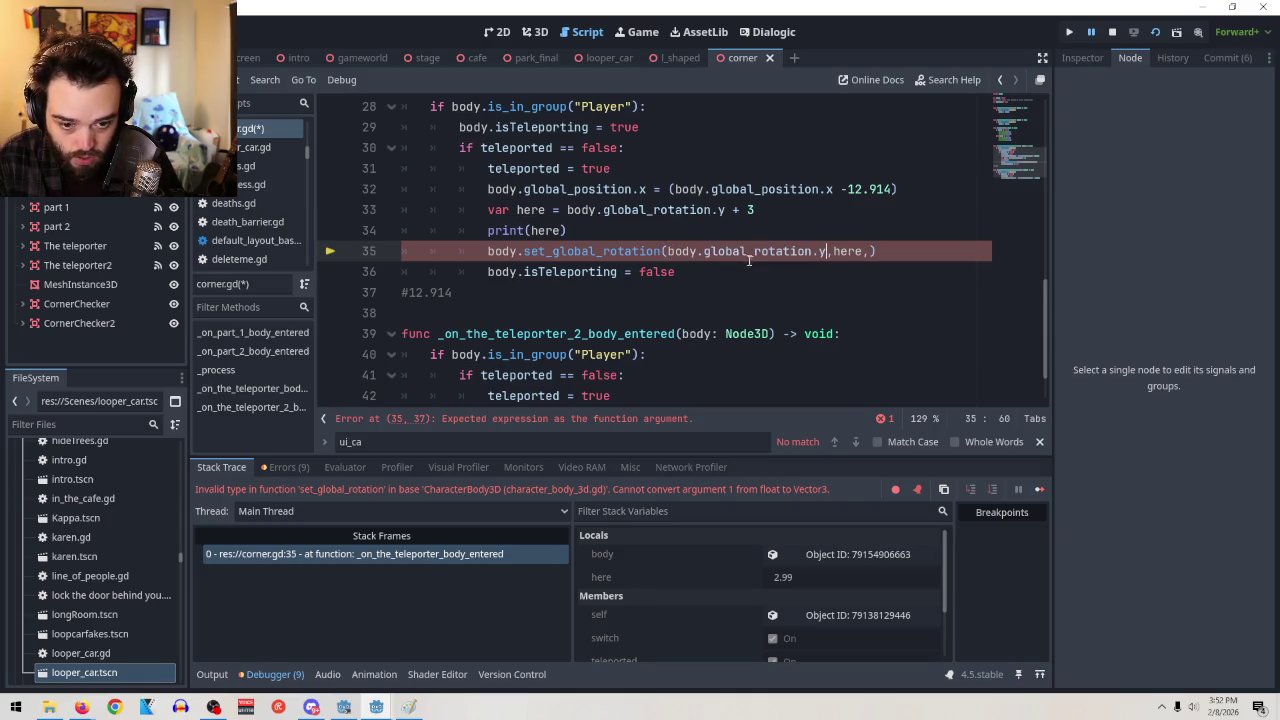
key("BackSpace")
type("x")
left_click(869, 254)
type("body.global_rotation.zx")
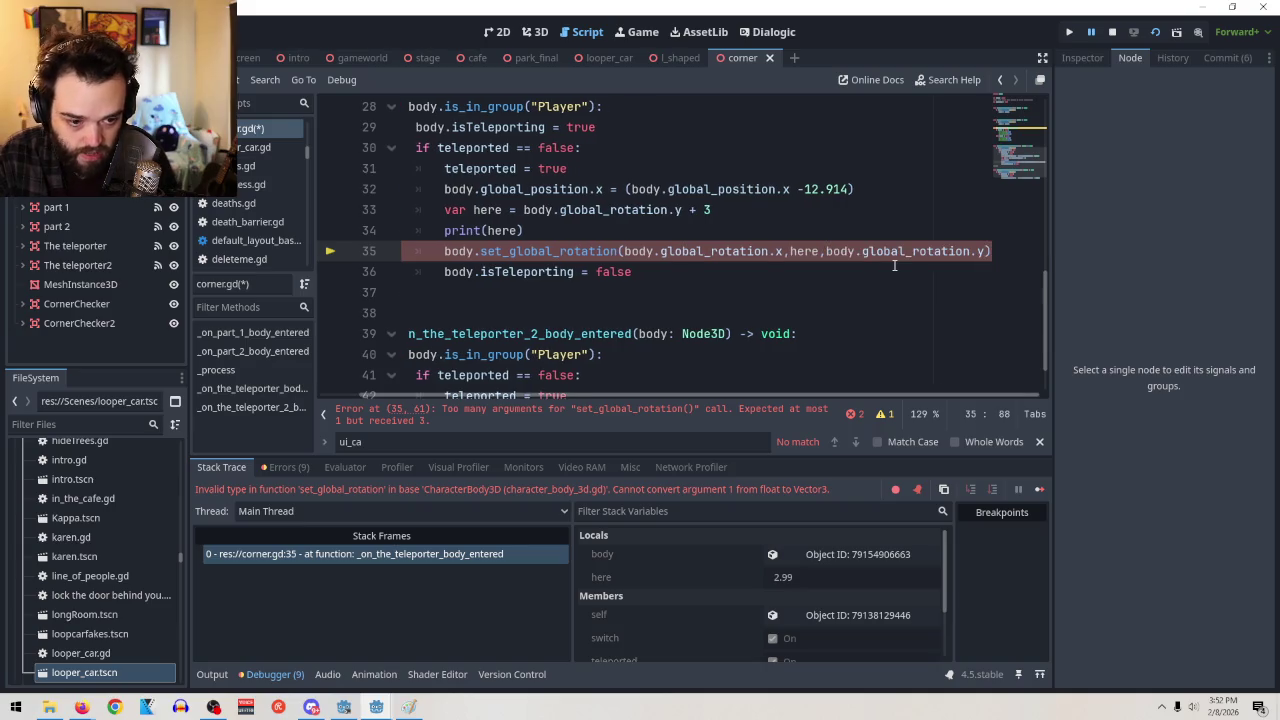
key("BackSpace")
type("z")
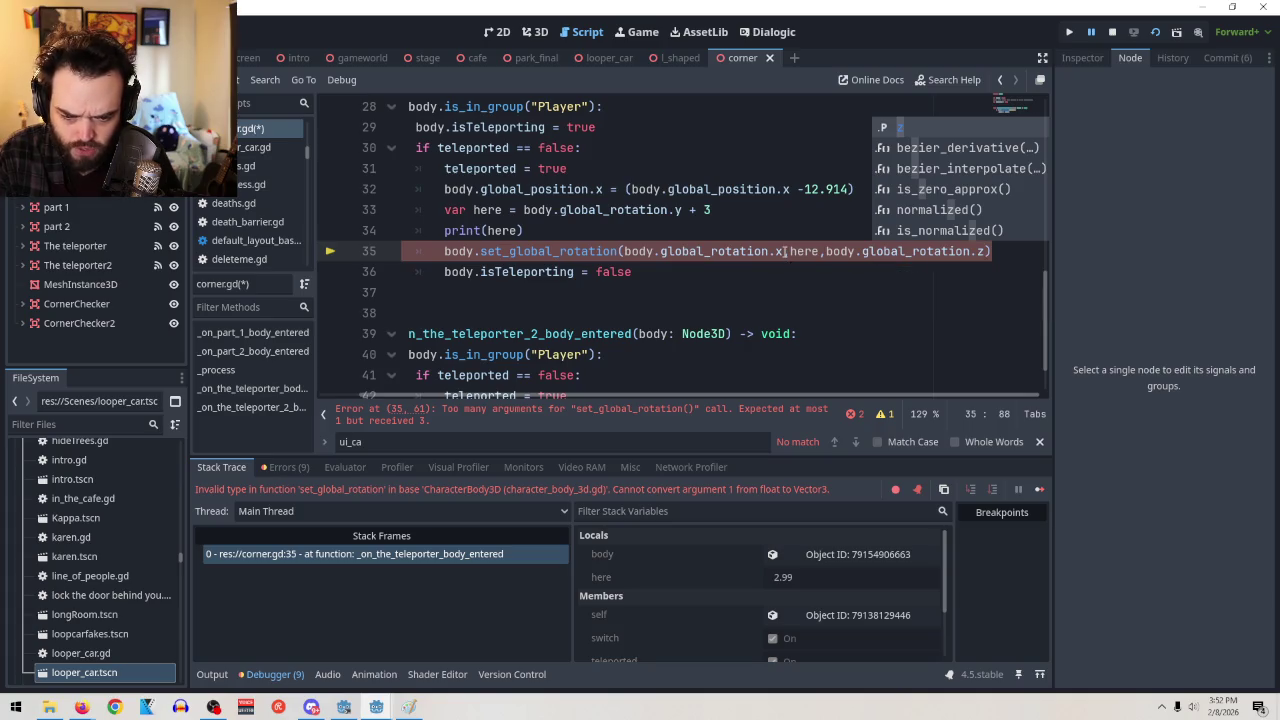
key("BackSpace")
key("BackSpace")
key("BackSpace")
key("Left")
key("Left")
key("Left")
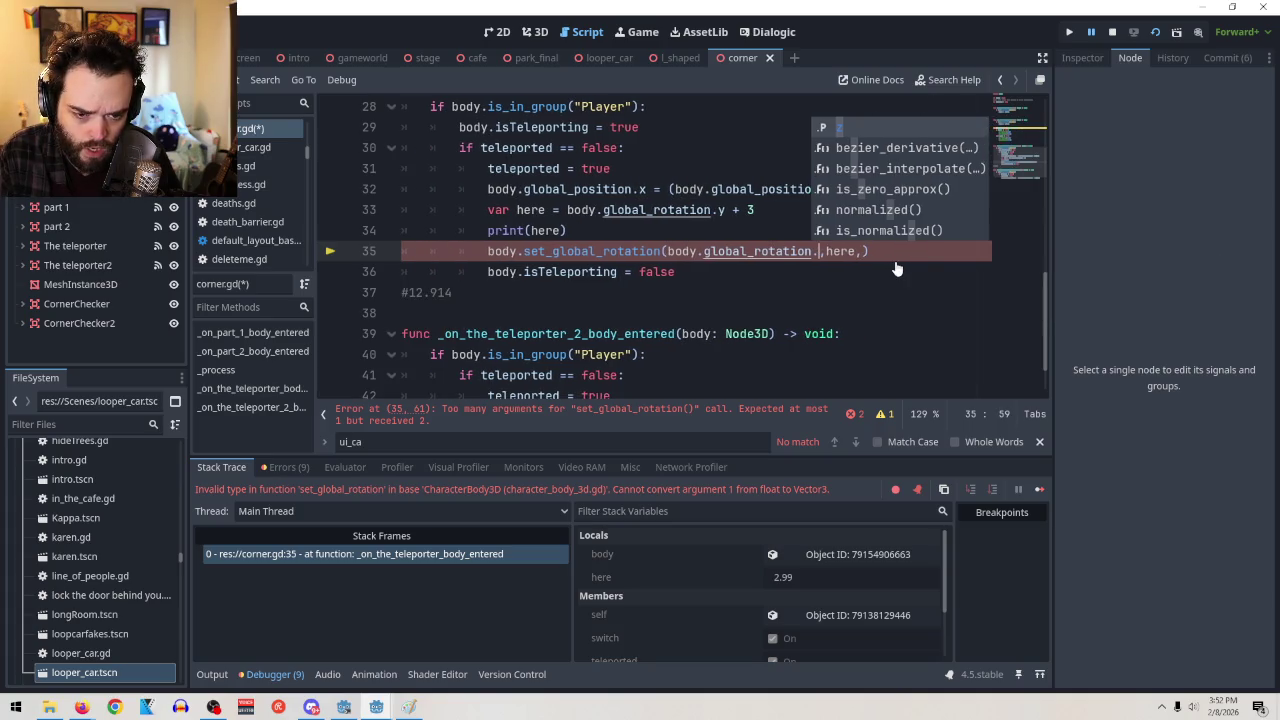
key("BackSpace")
key("BackSpace")
key("BackSpace")
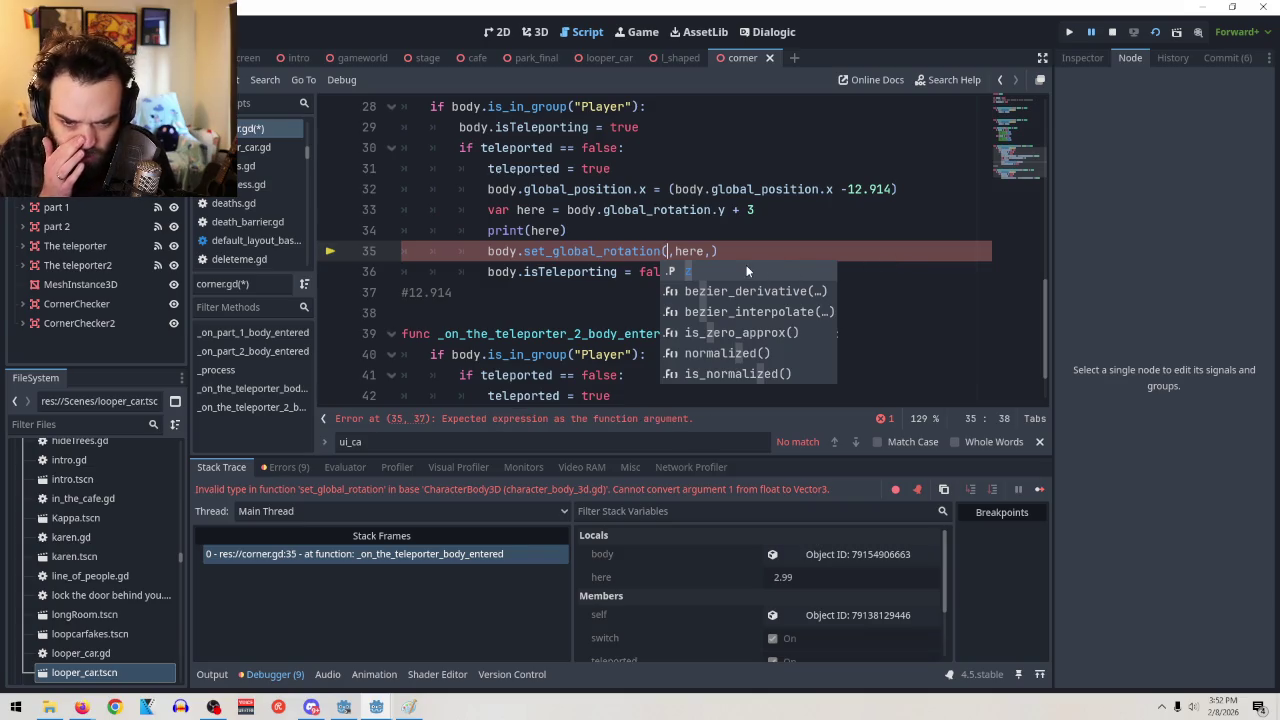
key("Right")
key("Right")
key("Right")
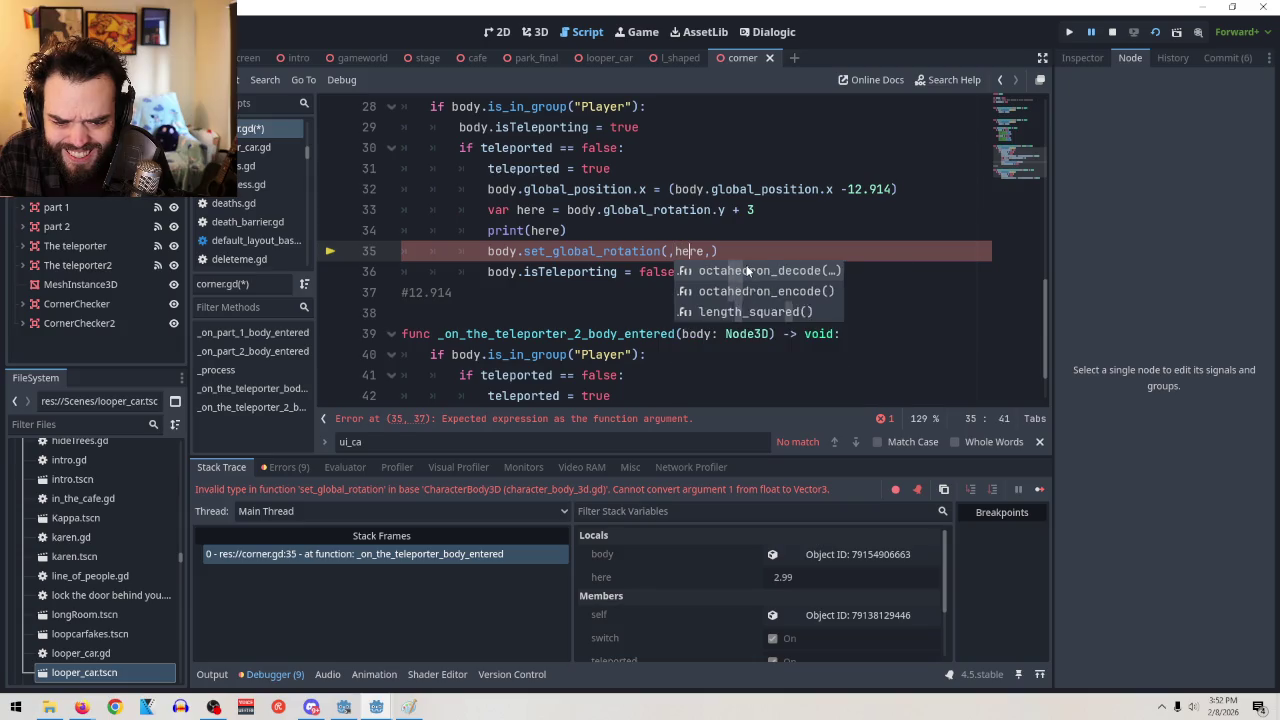
key("Escape")
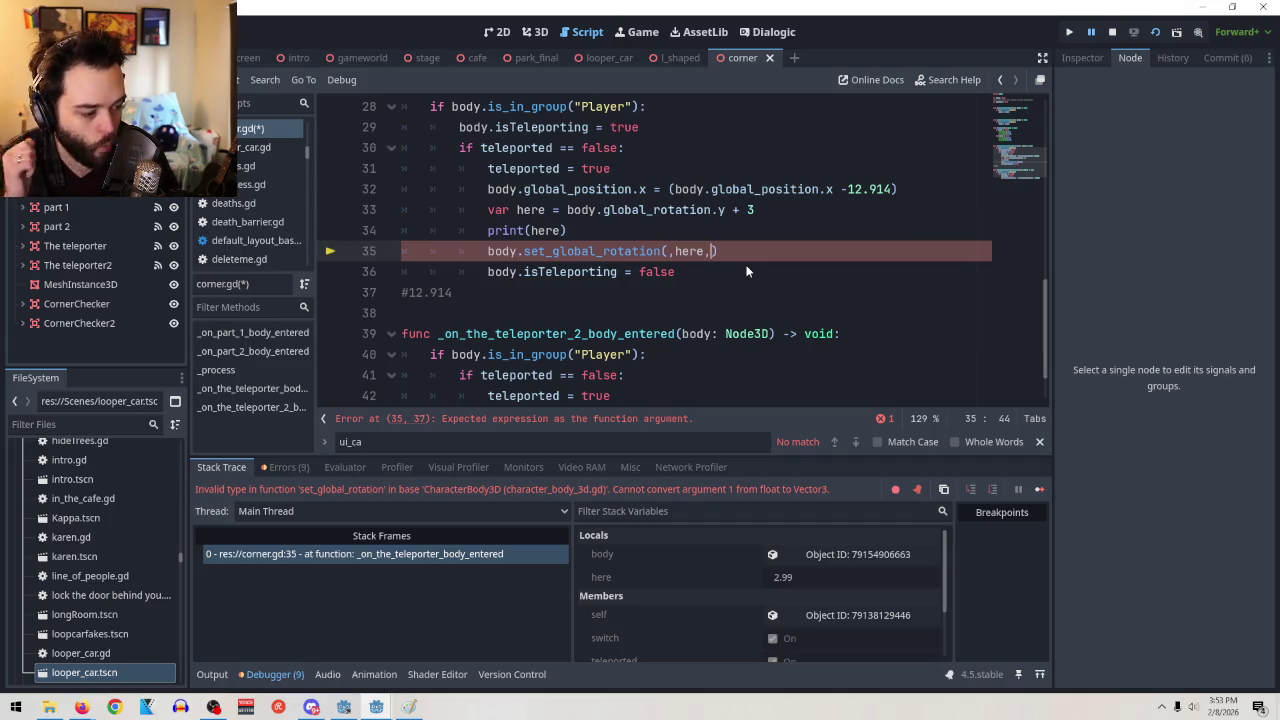
Tidy the commas and stray test characters around the here argument on line 35
key("BackSpace")
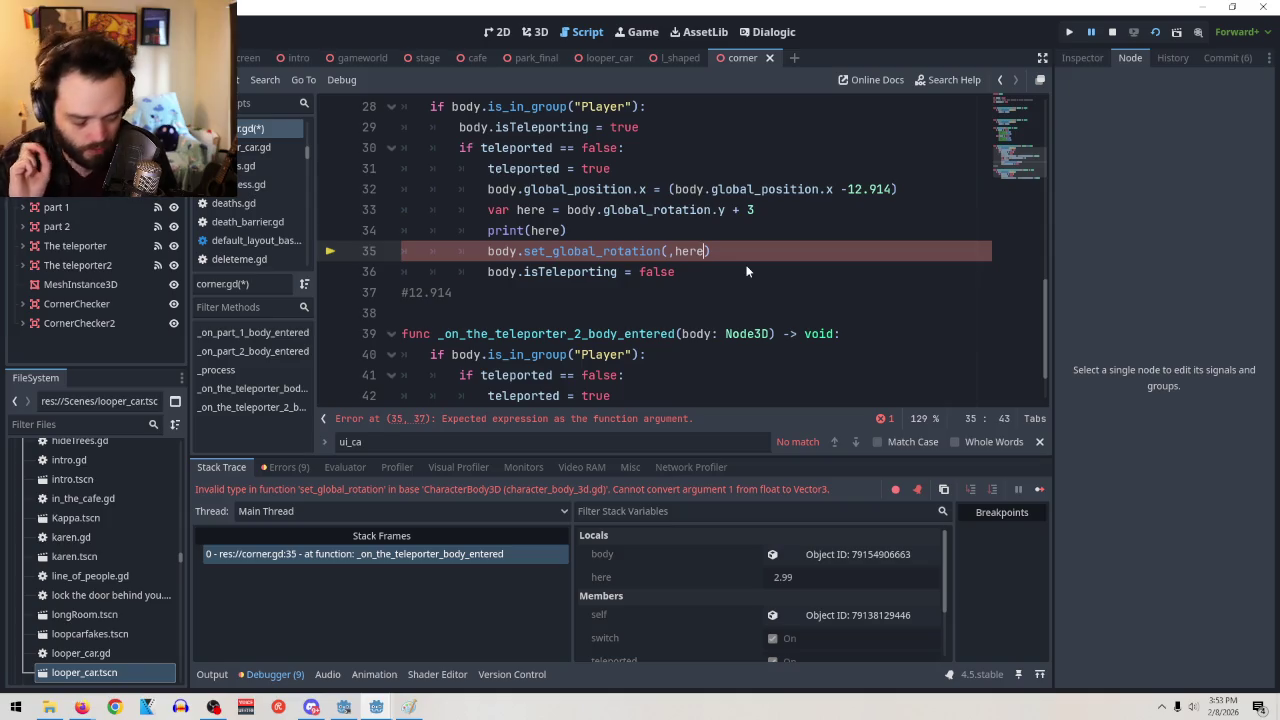
key("Left")
key("Left")
key("Left")
key("BackSpace")
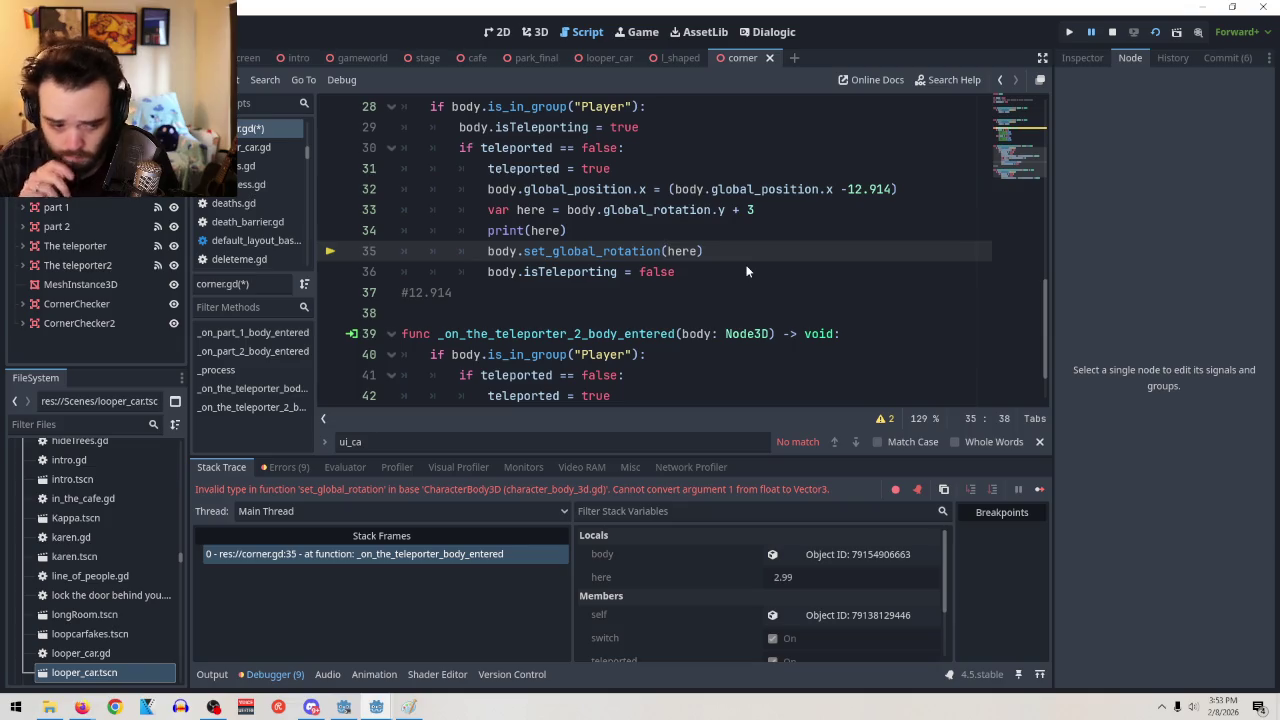
type(",")
left_click(746, 271)
type("1")
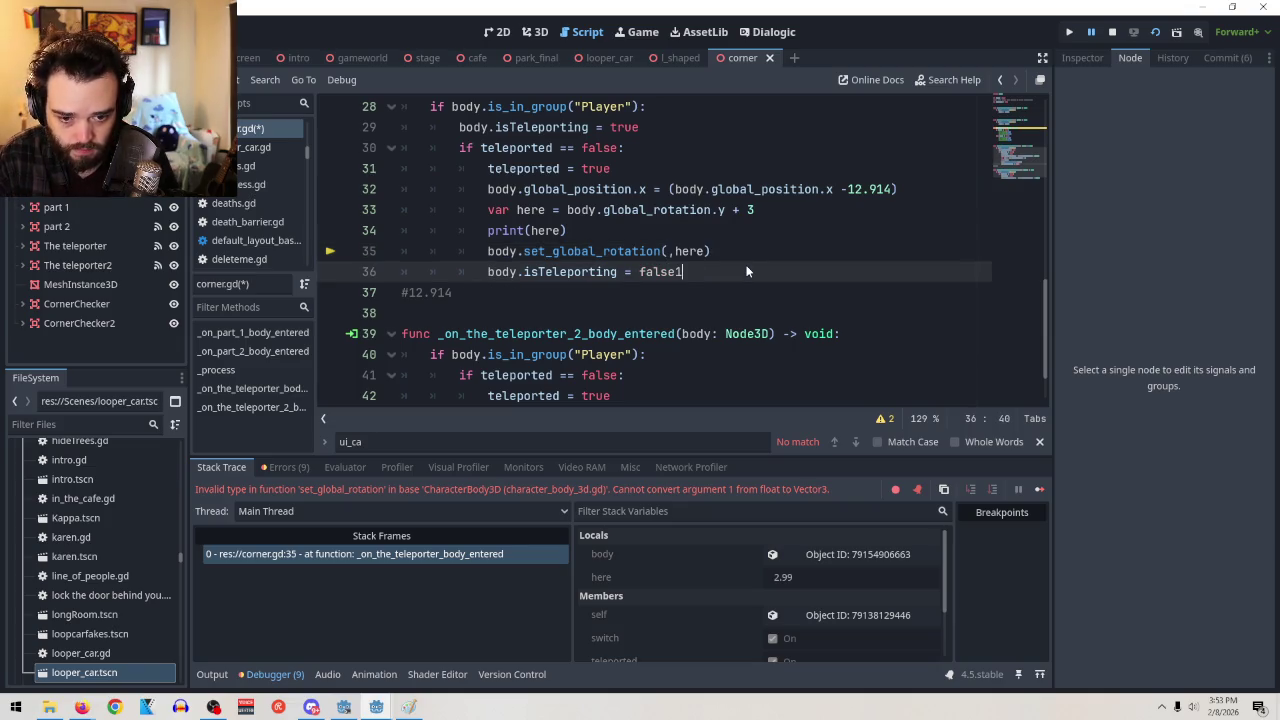
key("BackSpace")
key("Up")
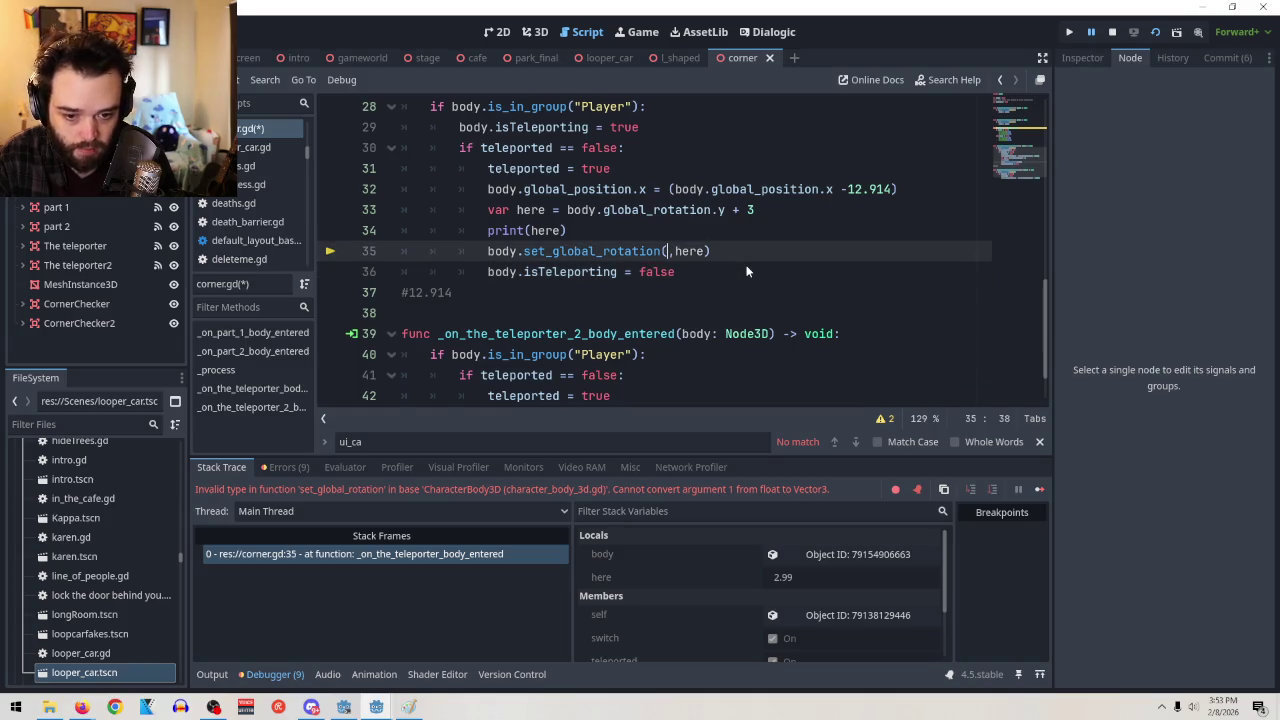
type("1")
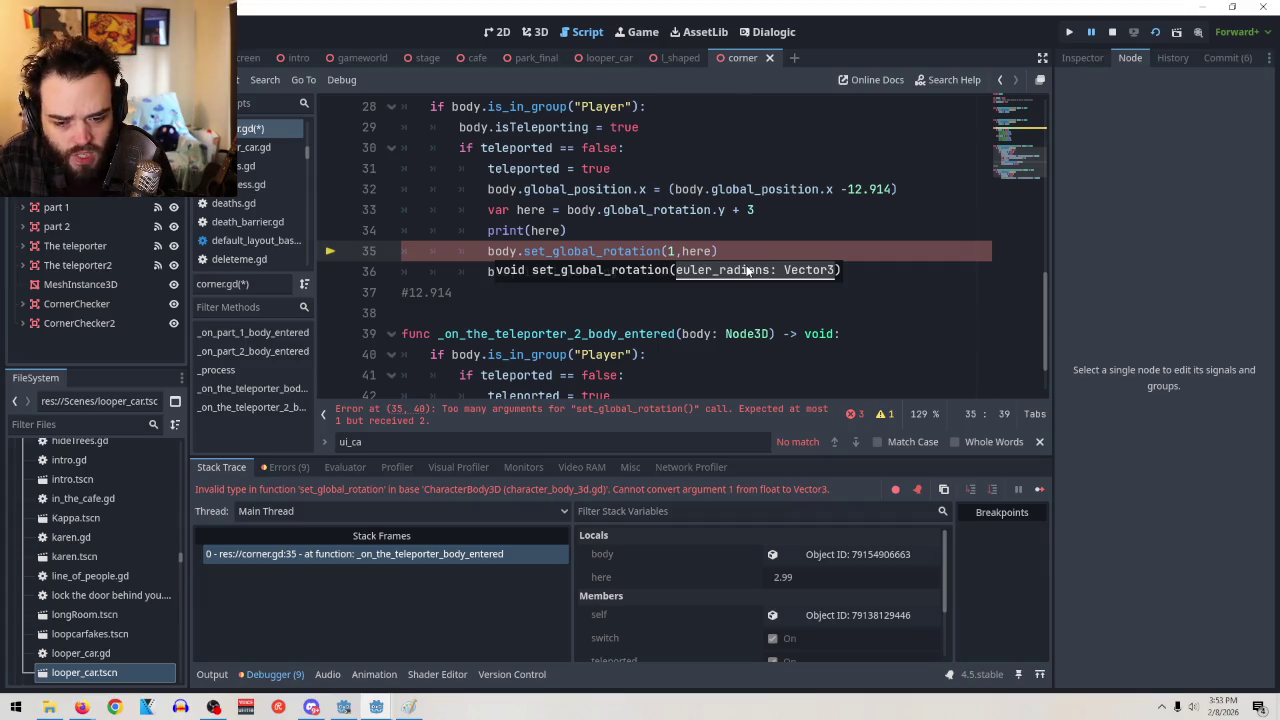
key("BackSpace")
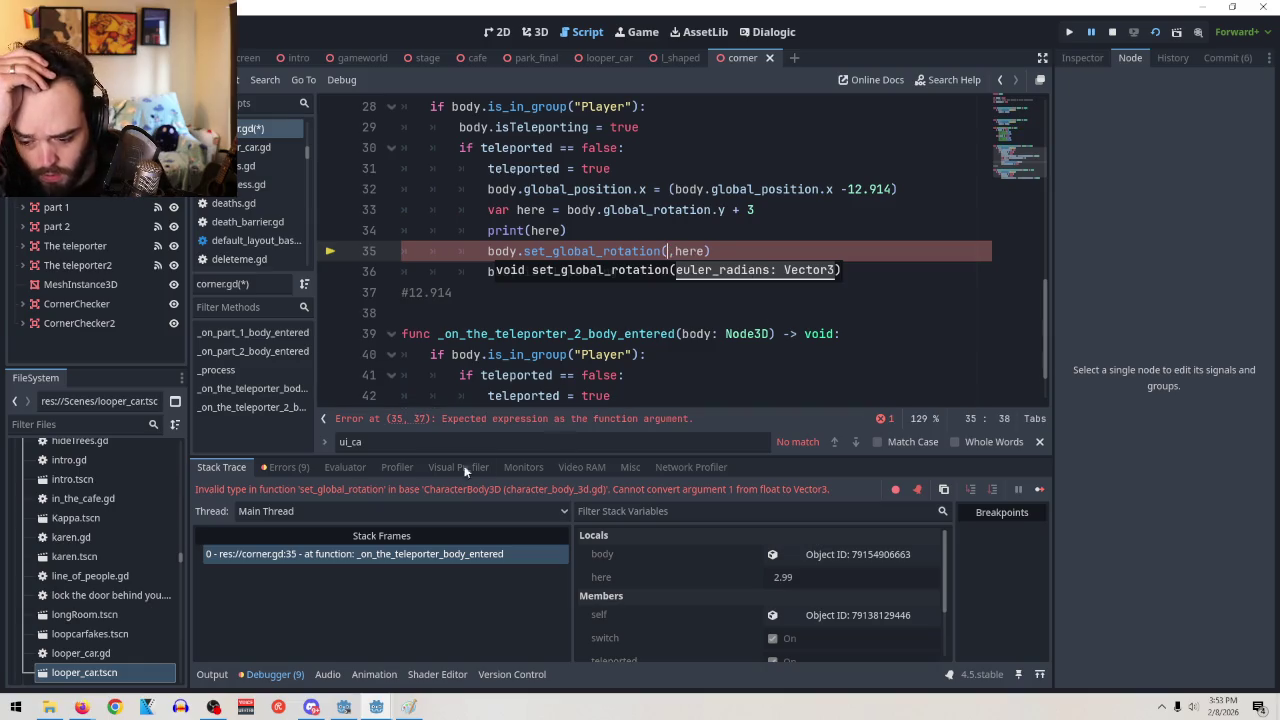
Close the running game window from its taskbar preview
mouse_move(88, 708)
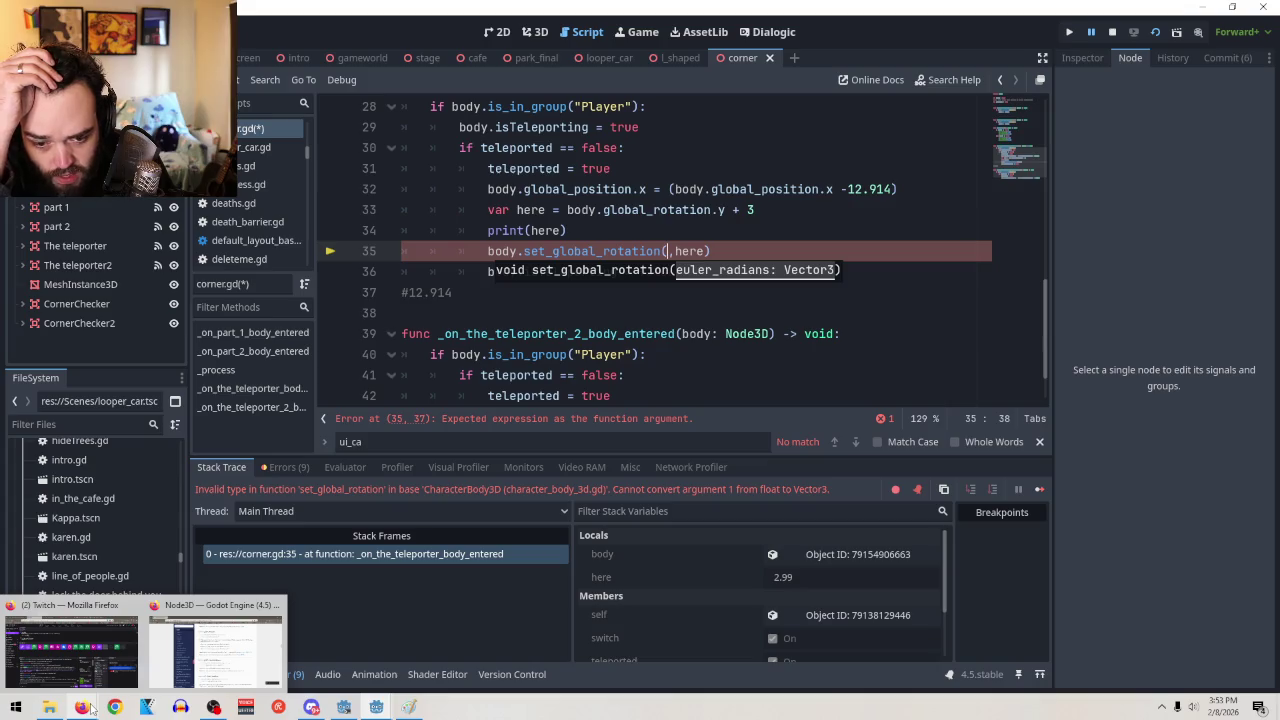
mouse_move(393, 706)
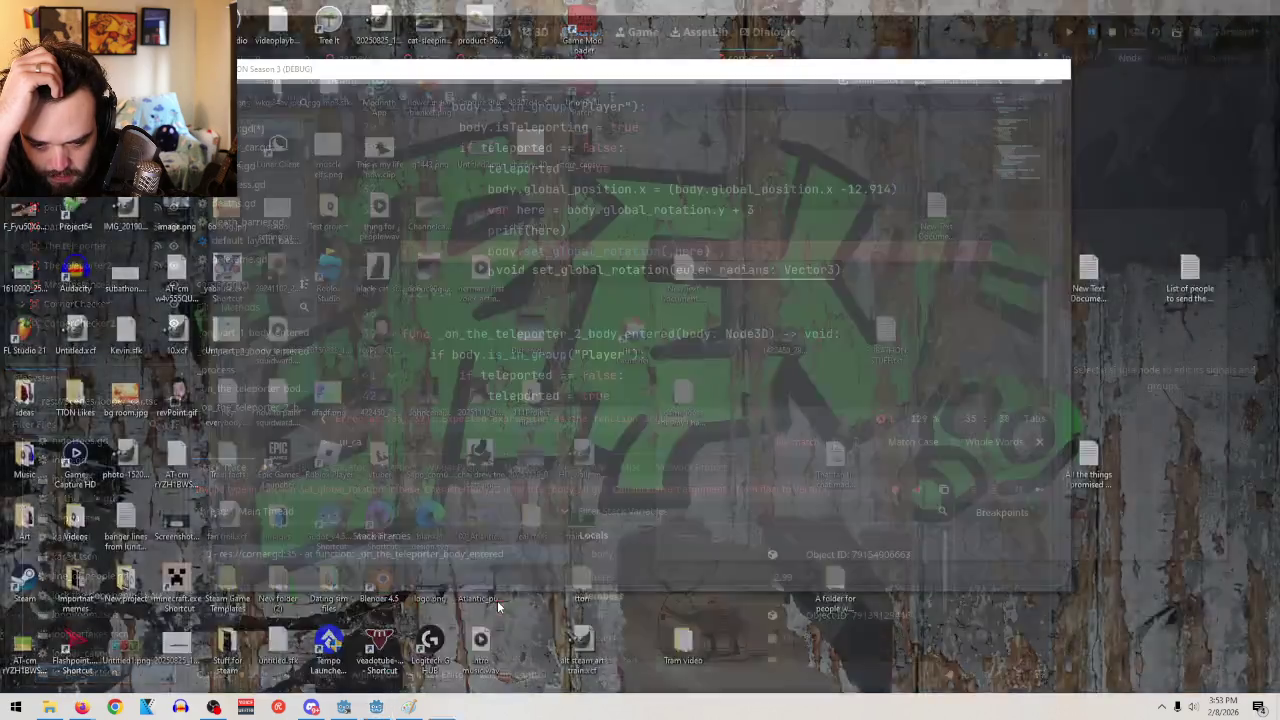
left_click(499, 600)
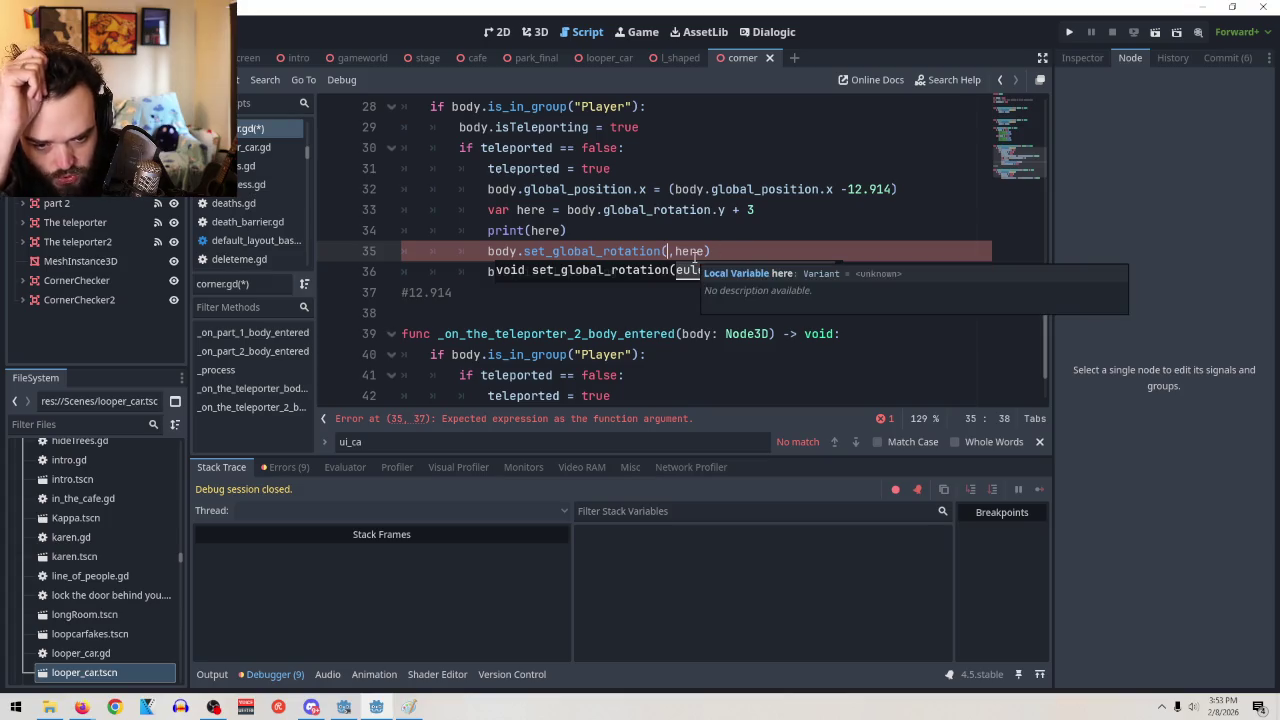
Insert a vector3() call on line 33 and remove the stray comma in set_global_rotation
left_click(741, 210)
left_click(735, 210, "shift")
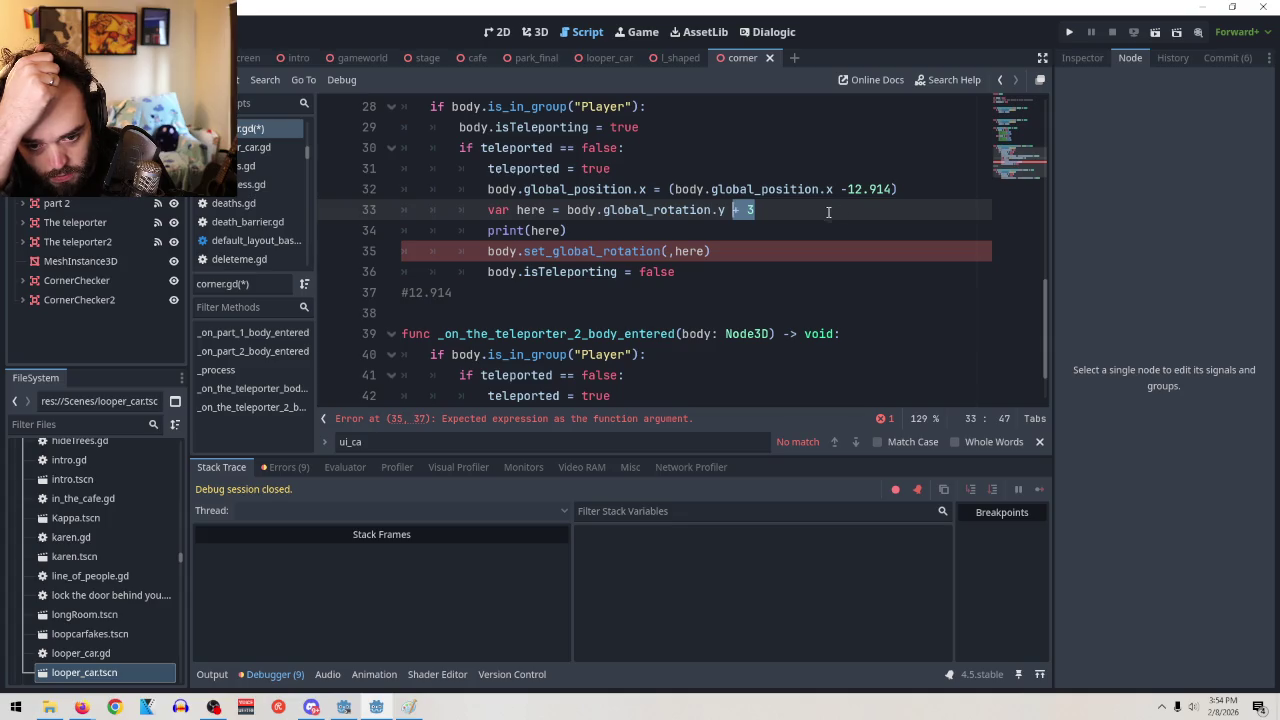
left_click(566, 210)
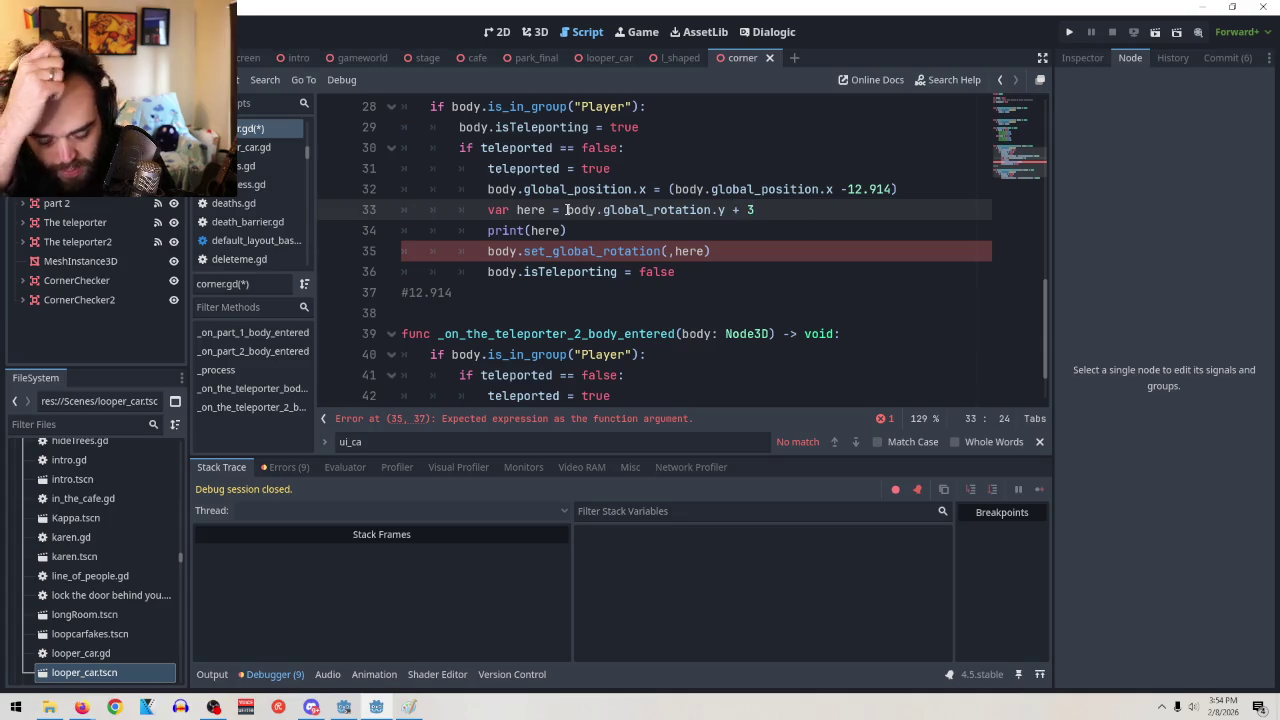
type("Vector3")
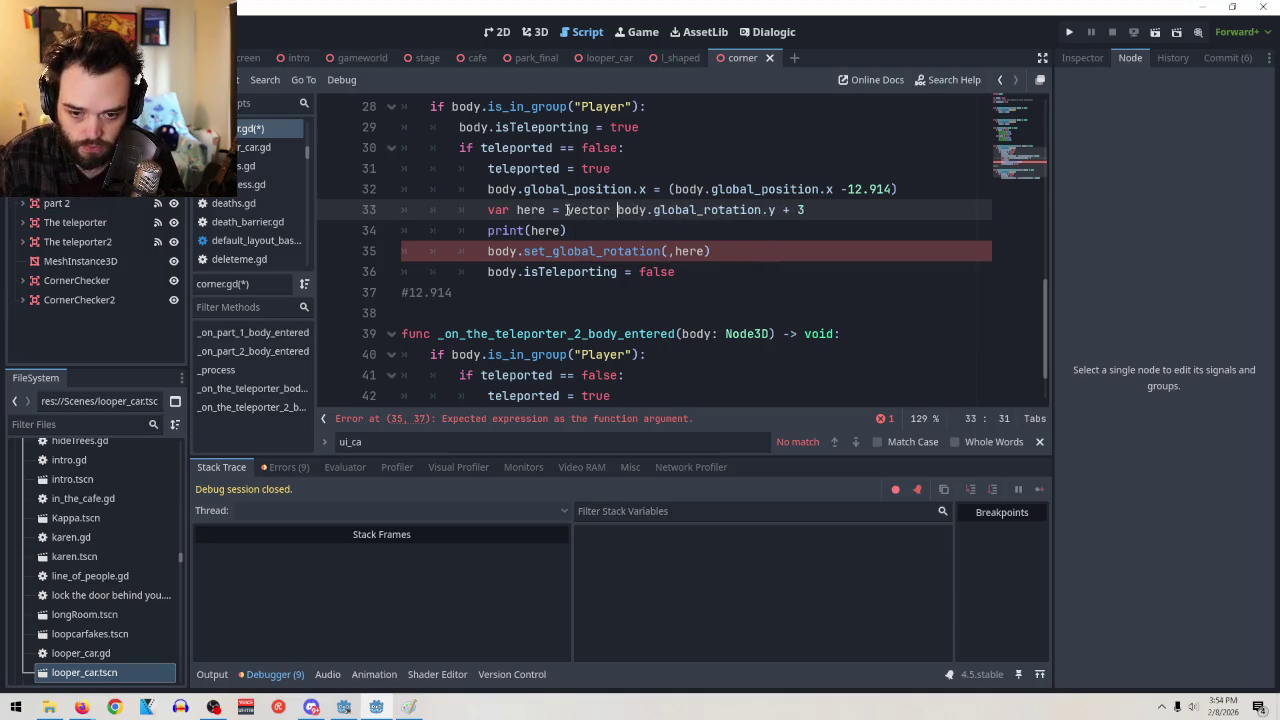
key("BackSpace")
key("BackSpace")
key("BackSpace")
type("vector3(")
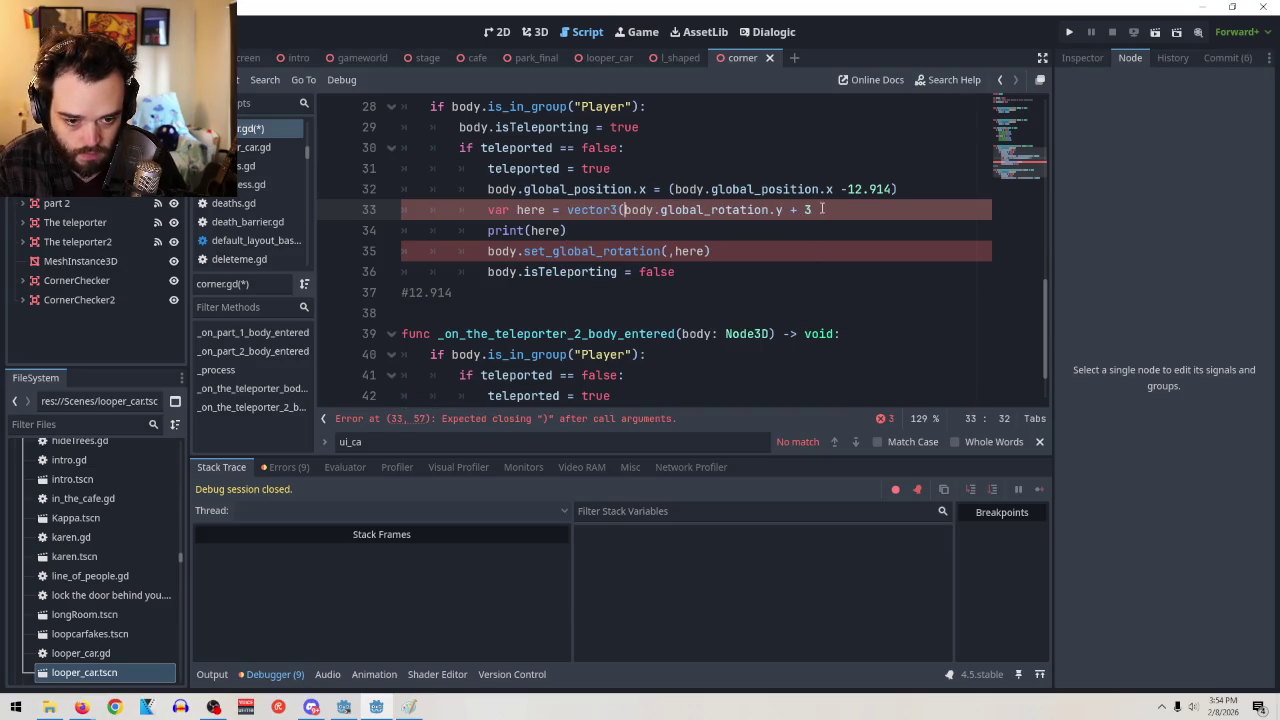
type(")")
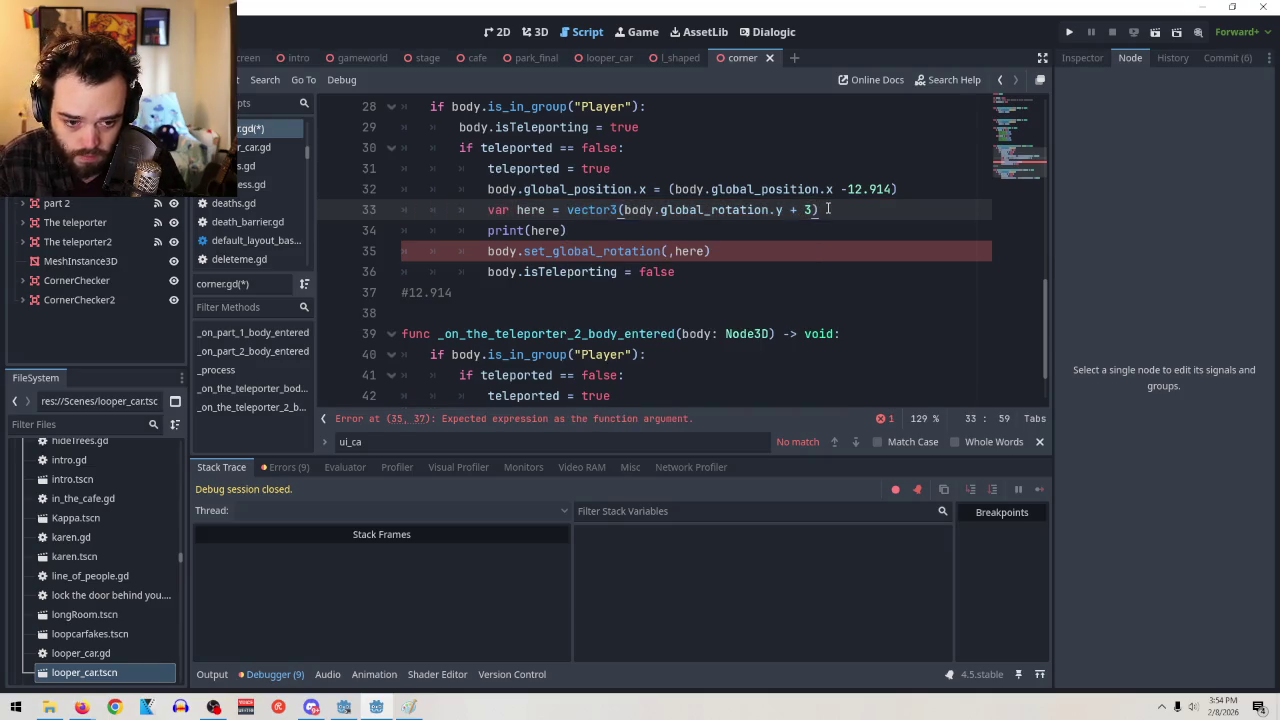
left_click(671, 251)
key("BackSpace")
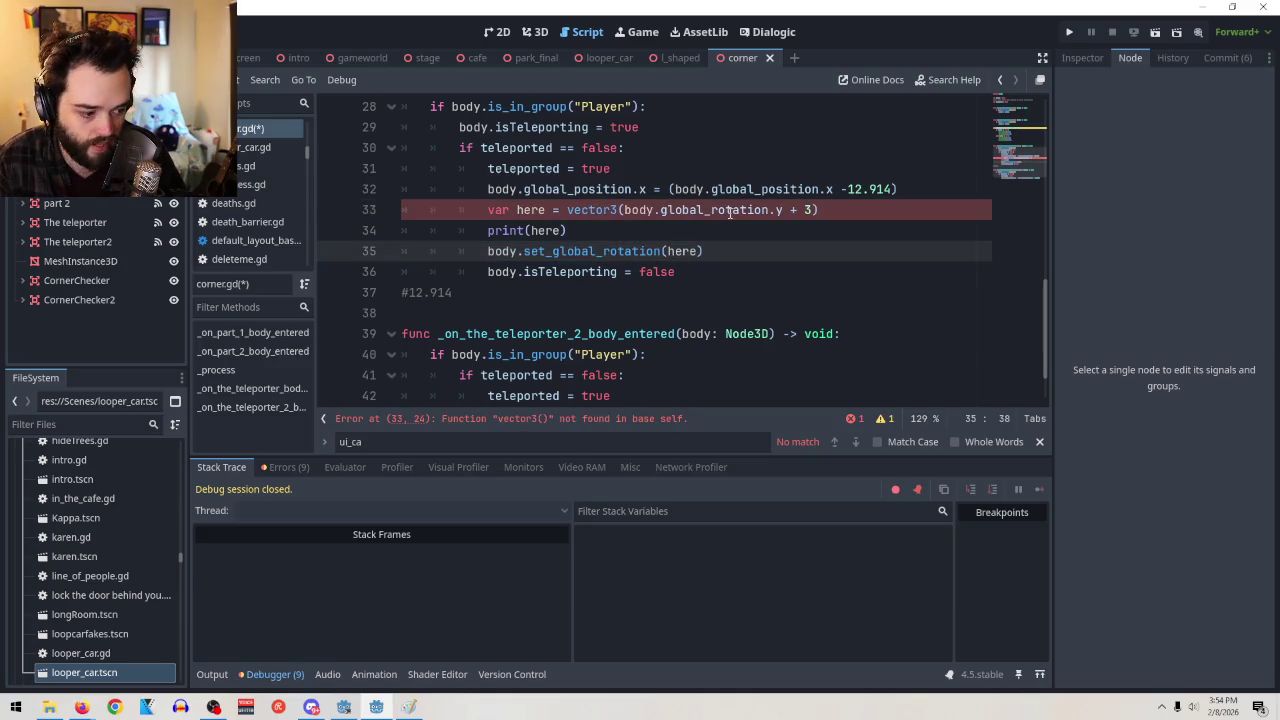
mouse_move(726, 219)
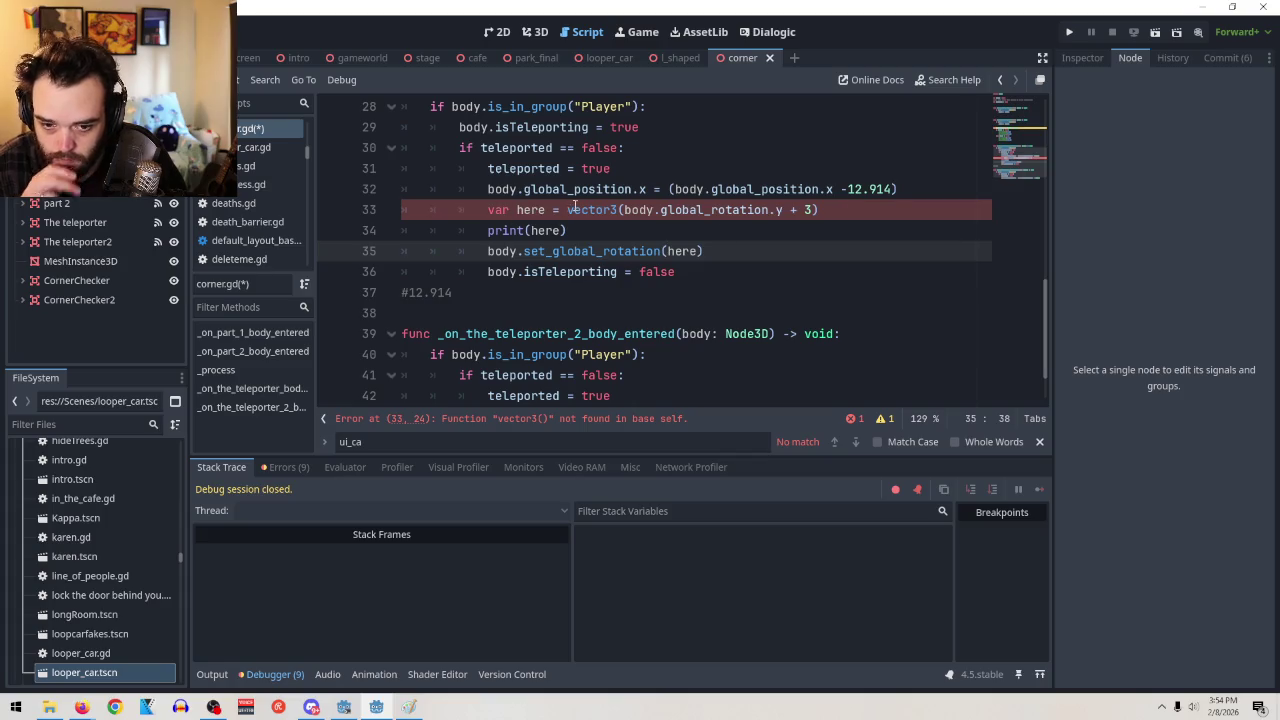
Capitalise it to Vector3, then switch to the forum thread on rotating a CharacterBody2D
left_click(568, 209)
key("Delete")
type("V")
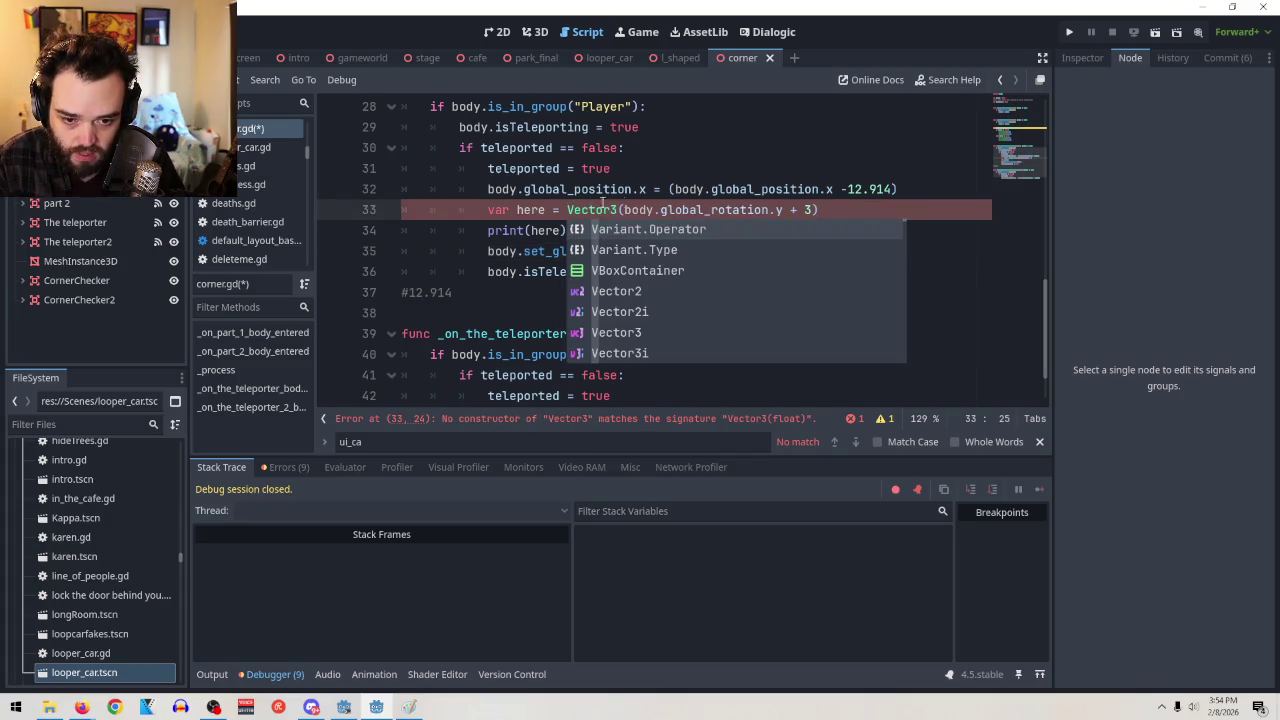
left_click(698, 210)
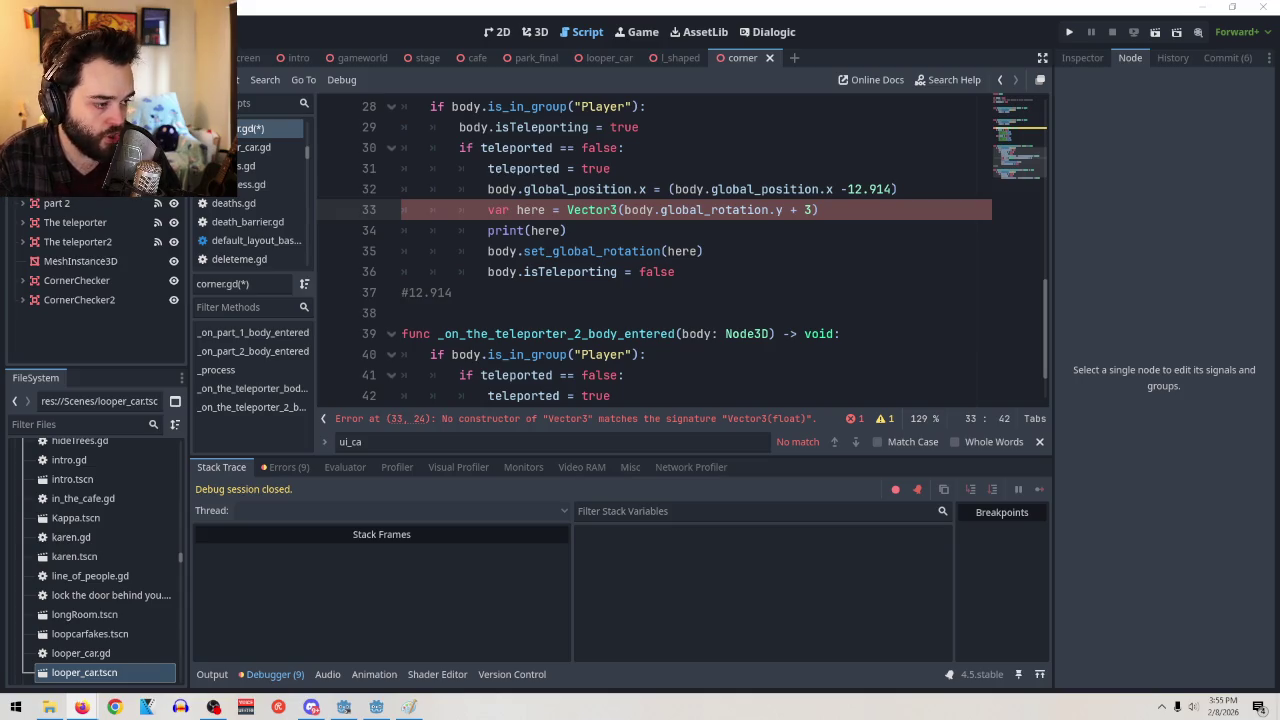
key("alt+Tab")
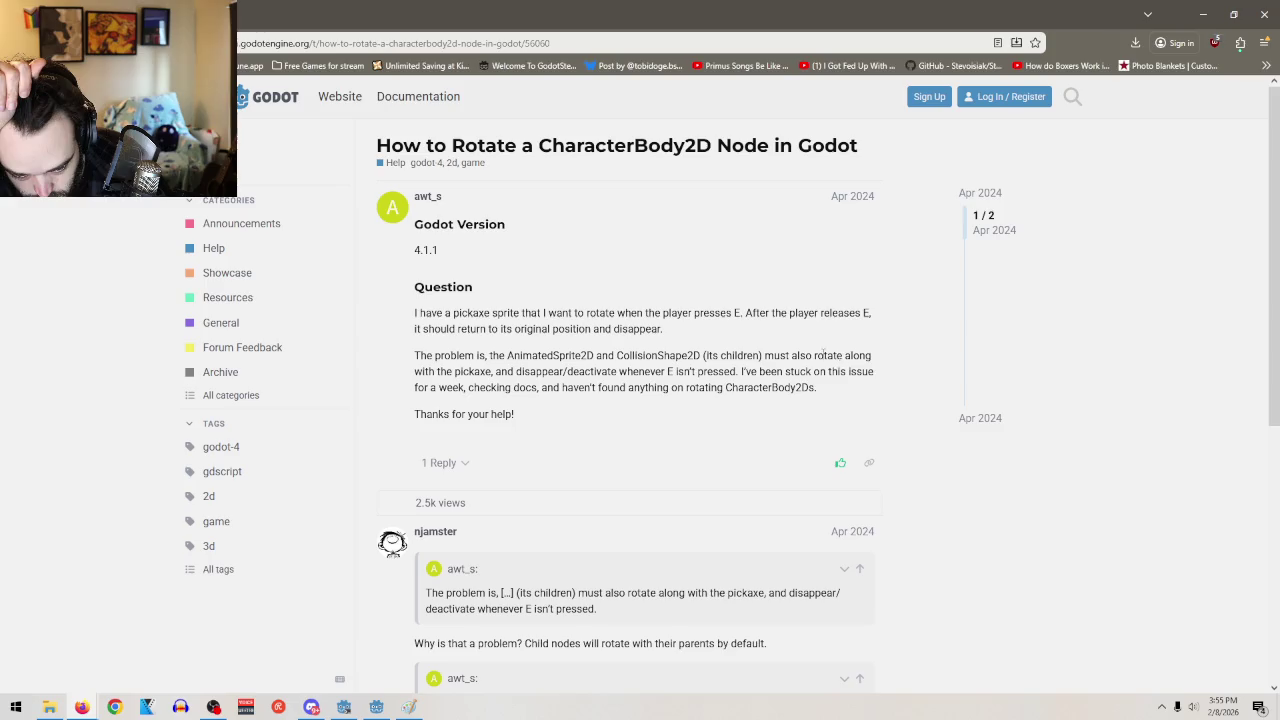
Read the forum's CharacterBody2D rotation answer, highlighting rotation_degrees in its code, then close the browser
scroll(783, 371, "down", 2)
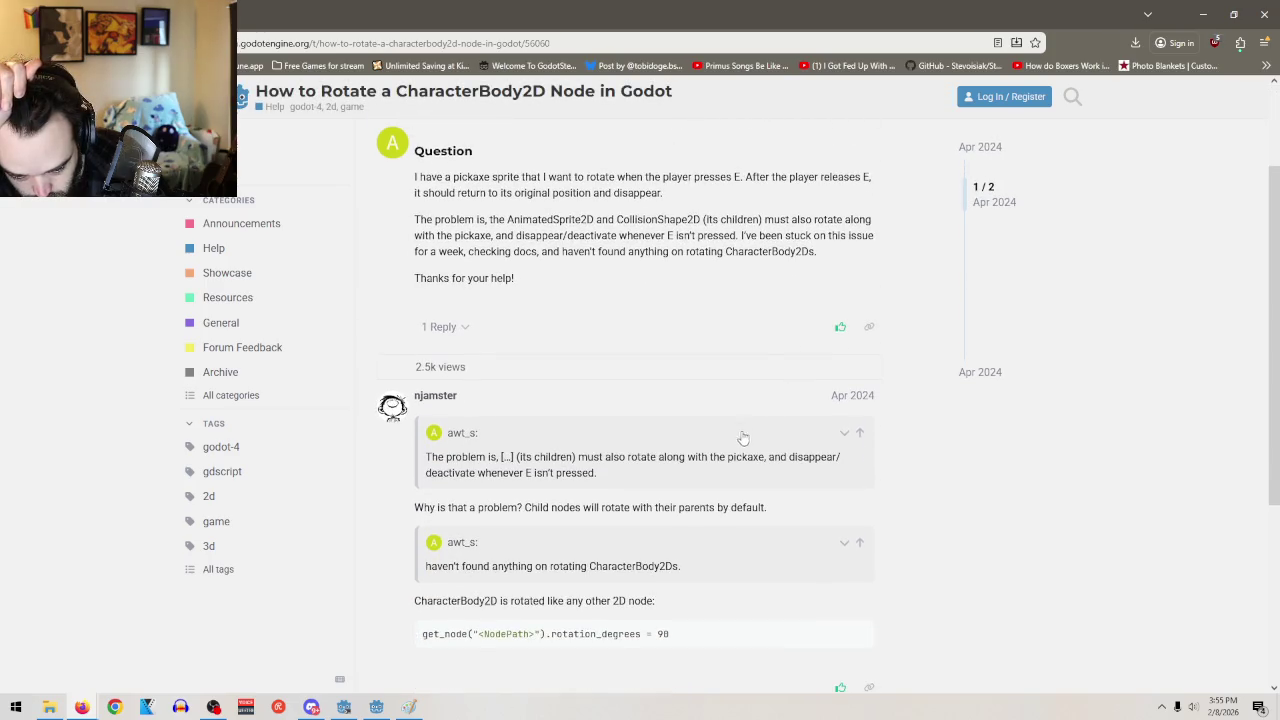
scroll(745, 440, "down", 1)
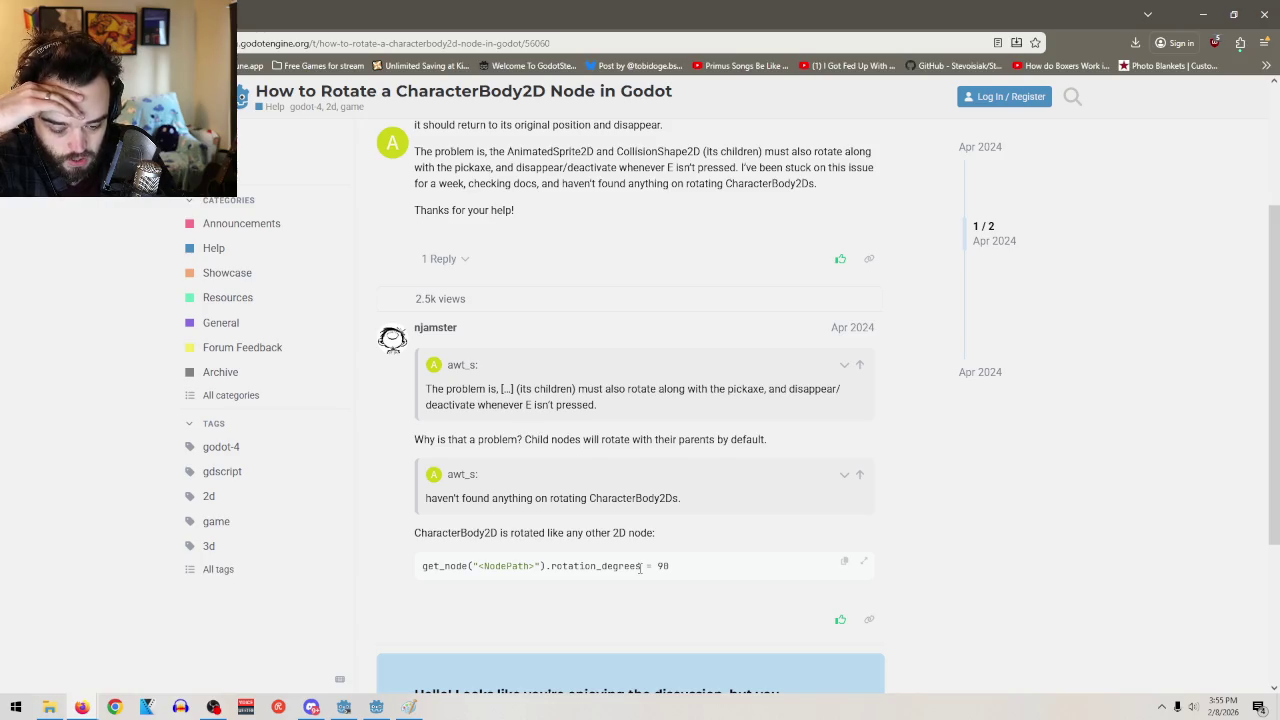
mouse_move(641, 566)
left_mouse_down()
mouse_move(556, 566)
mouse_move(550, 580)
left_mouse_up()
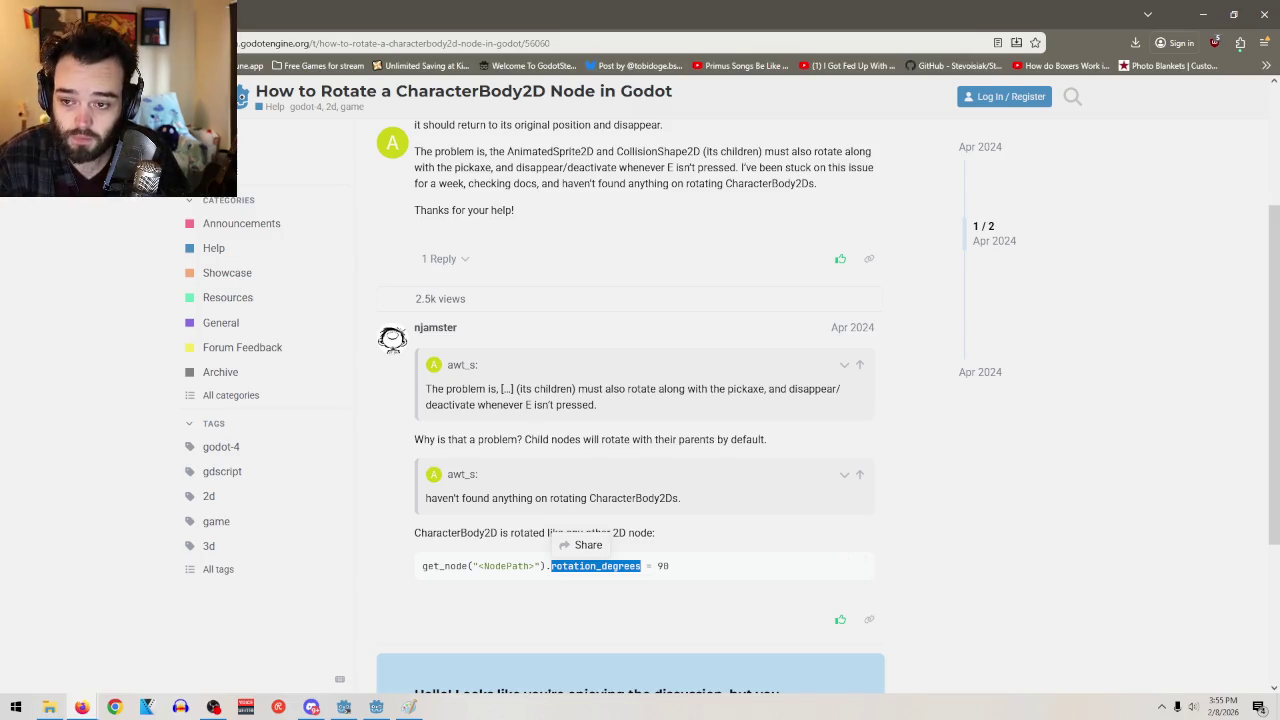
left_click(1266, 14)
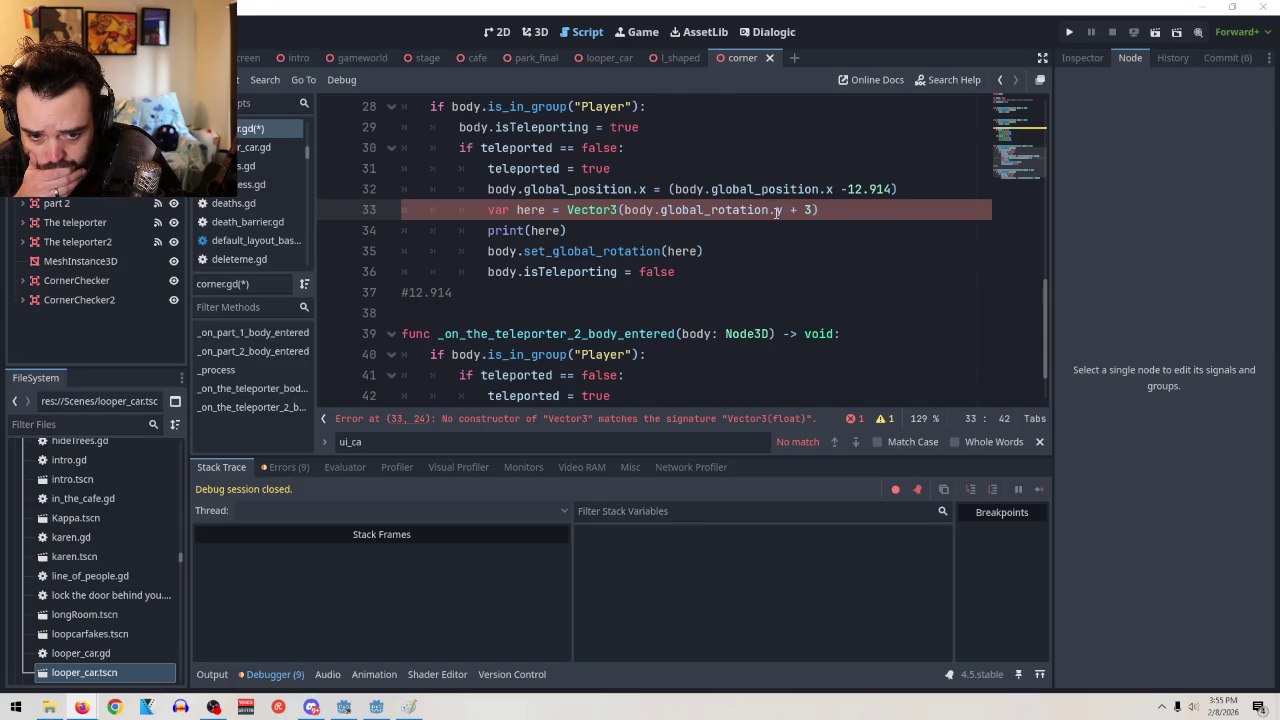
Find global_rotation_degrees on the Node3D docs page by searching for rotation_degrees
mouse_move(115, 707)
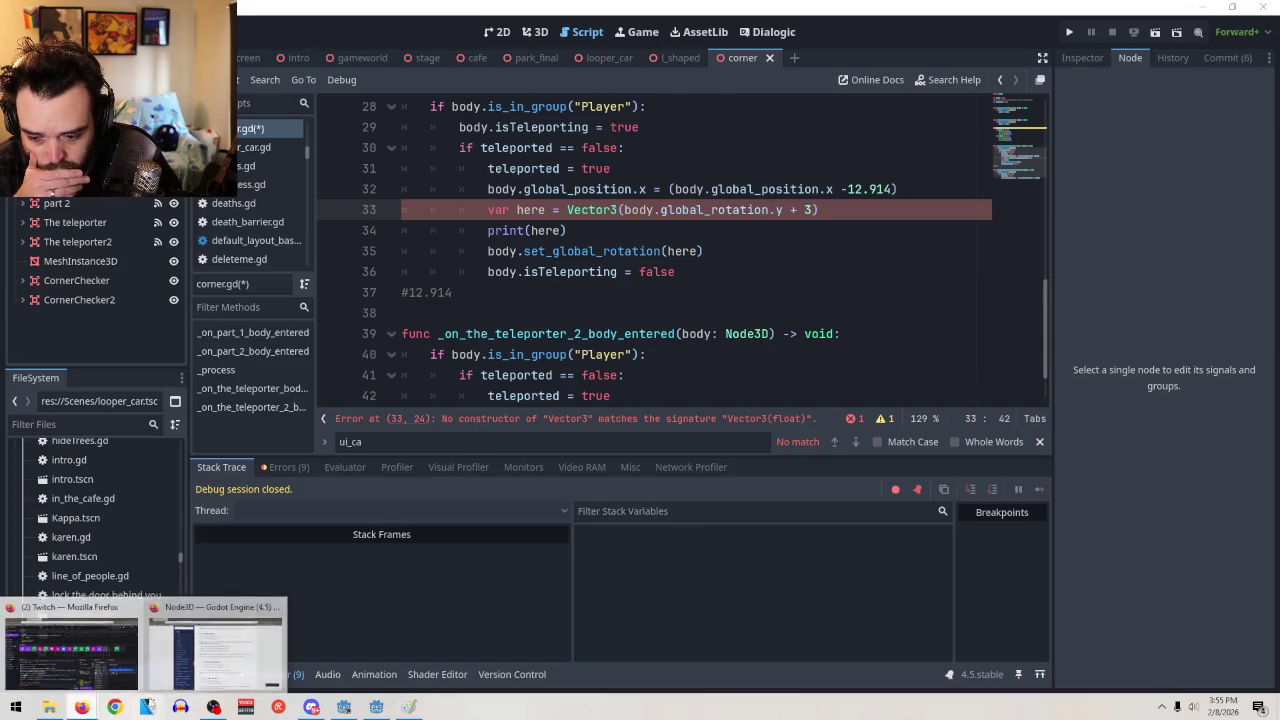
left_click(205, 665)
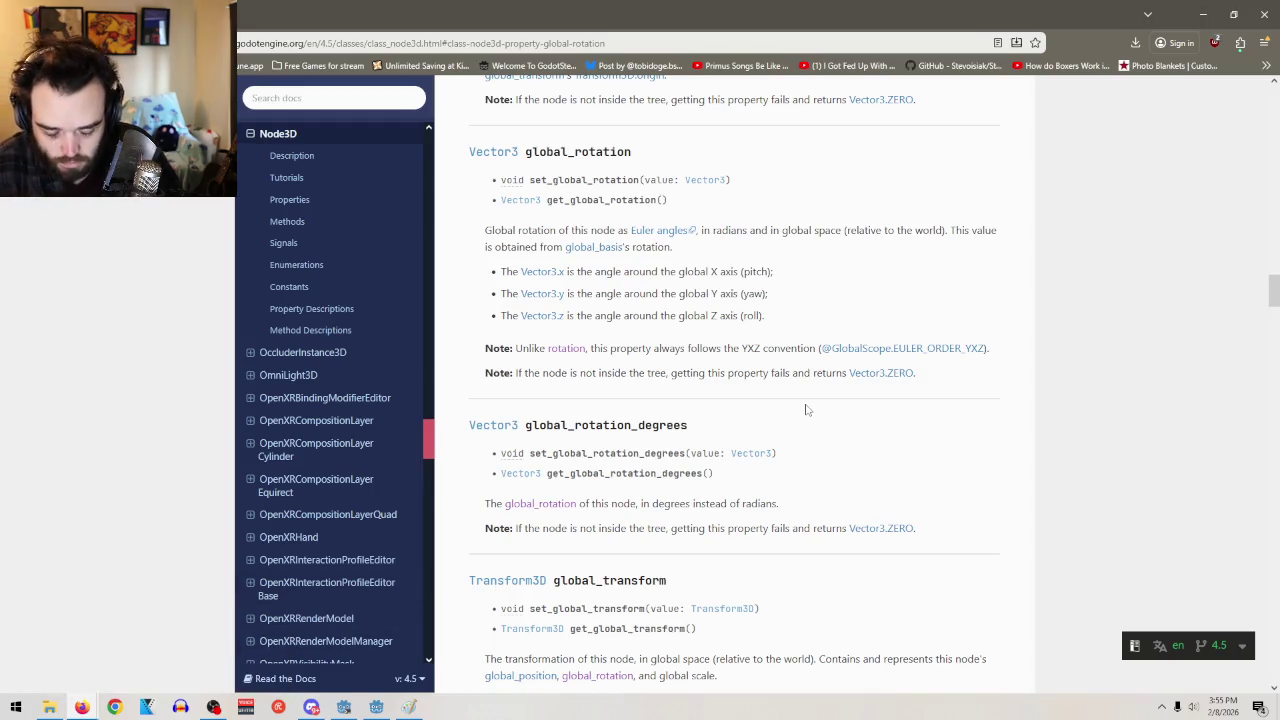
key("ctrl+f")
type("rotation_degrees")
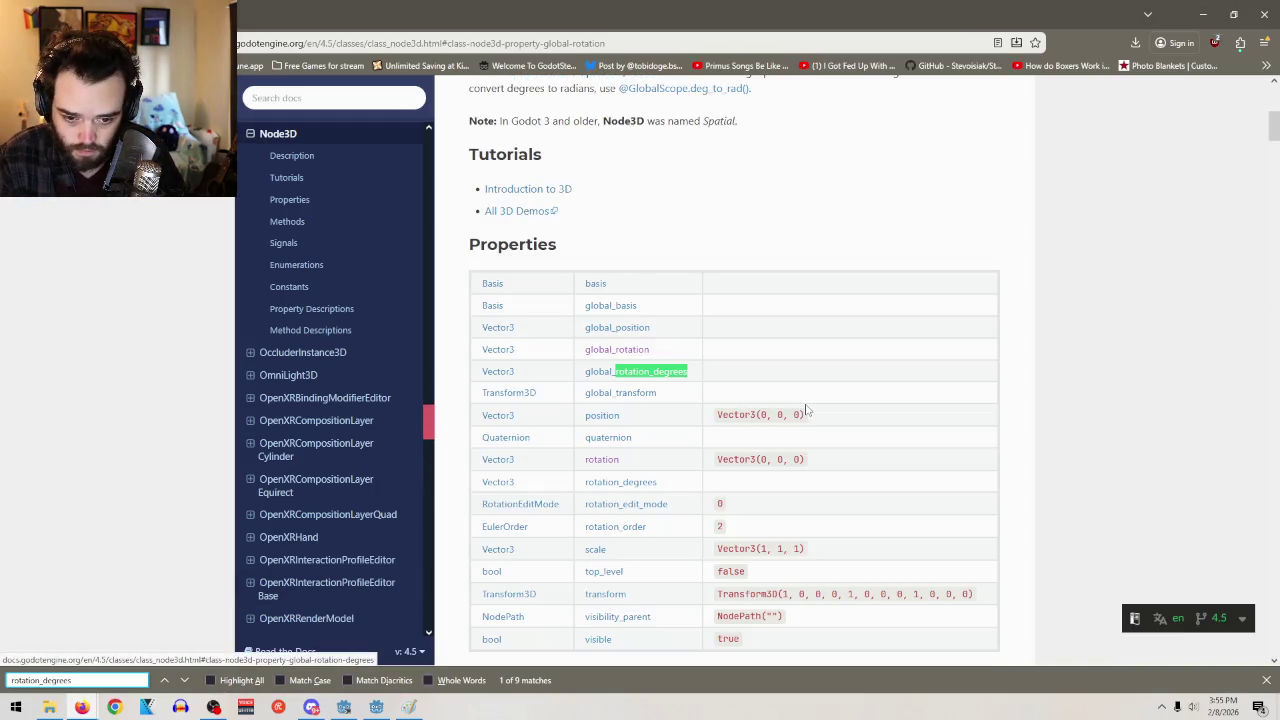
key("Return")
key("Return")
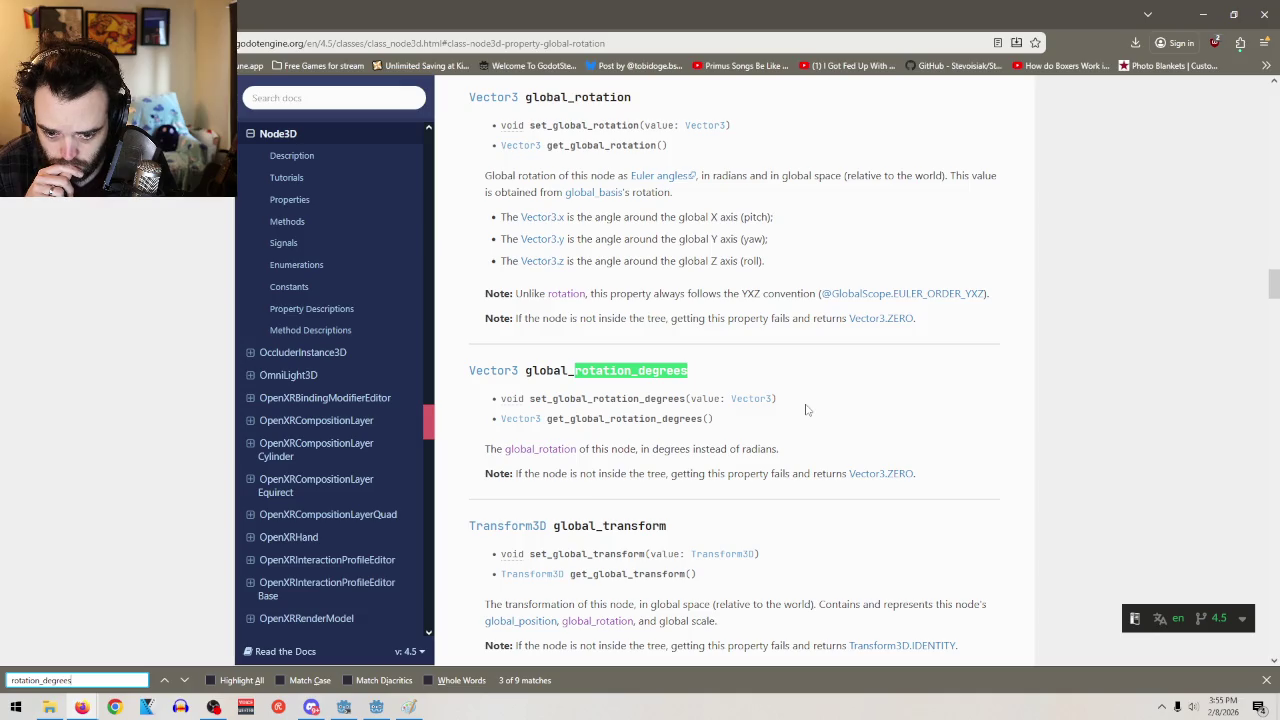
left_click(1203, 14)
Replace line 33's Vector3 expression with rotation_degrees, rechecking the Node3D docs afterwards
scroll(739, 325, "up", 1)
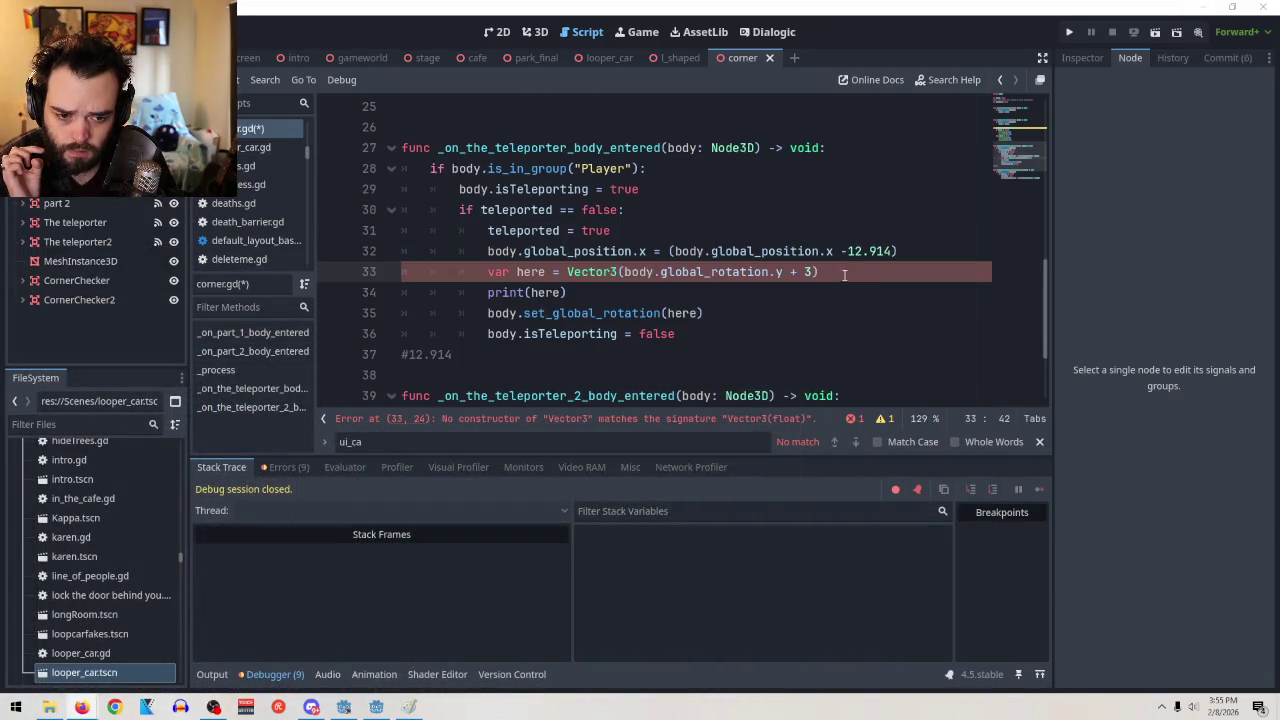
left_click_drag(845, 272, 562, 272)
type("rotation_degrees")
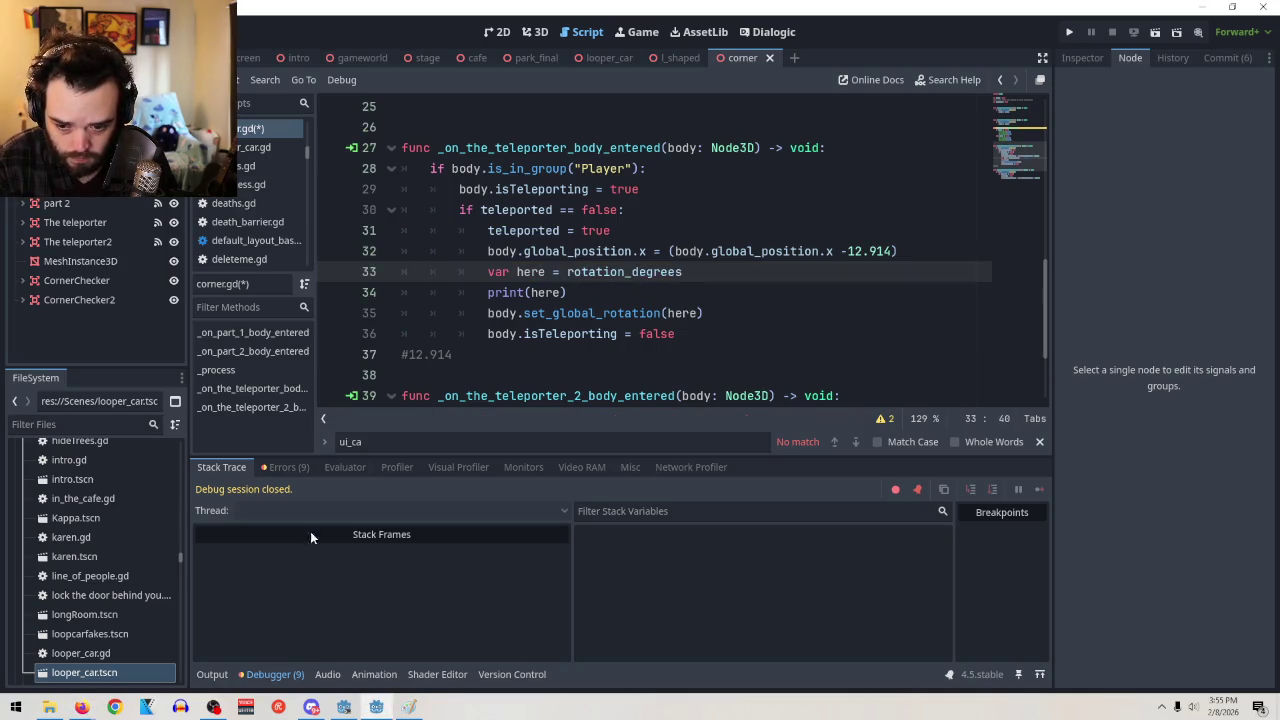
mouse_move(81, 707)
left_click(186, 655)
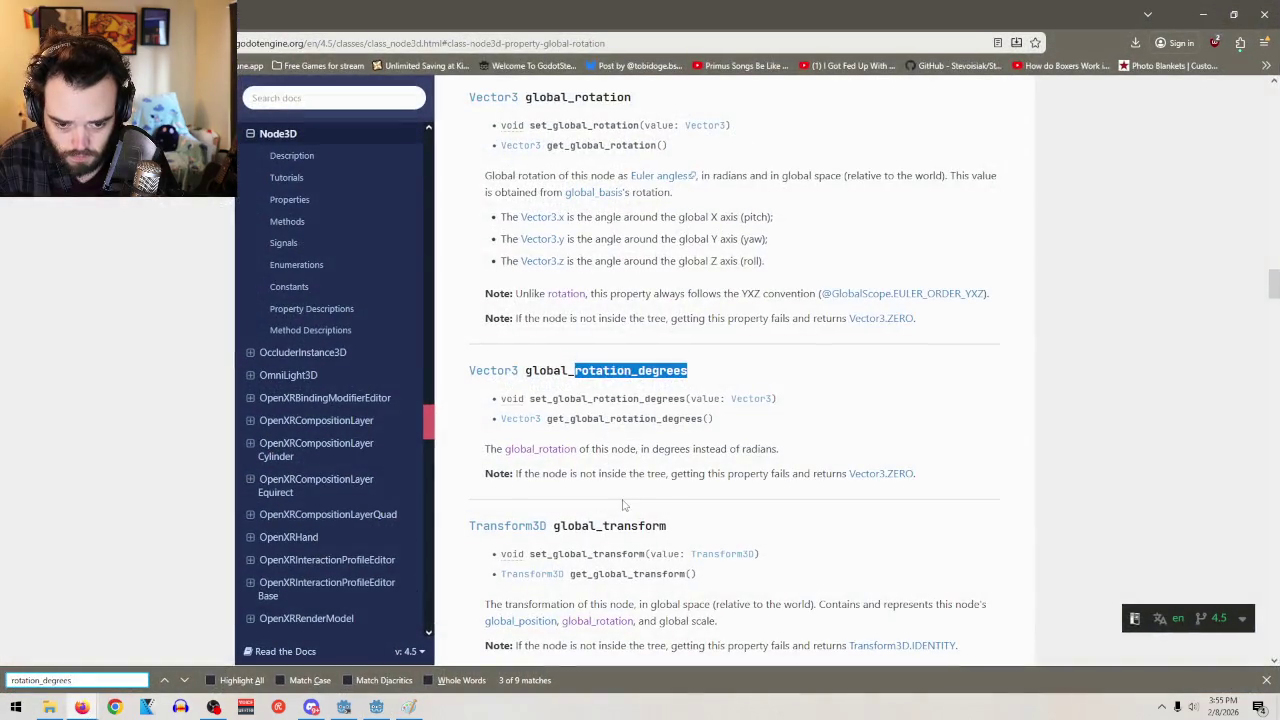
left_click(1203, 14)
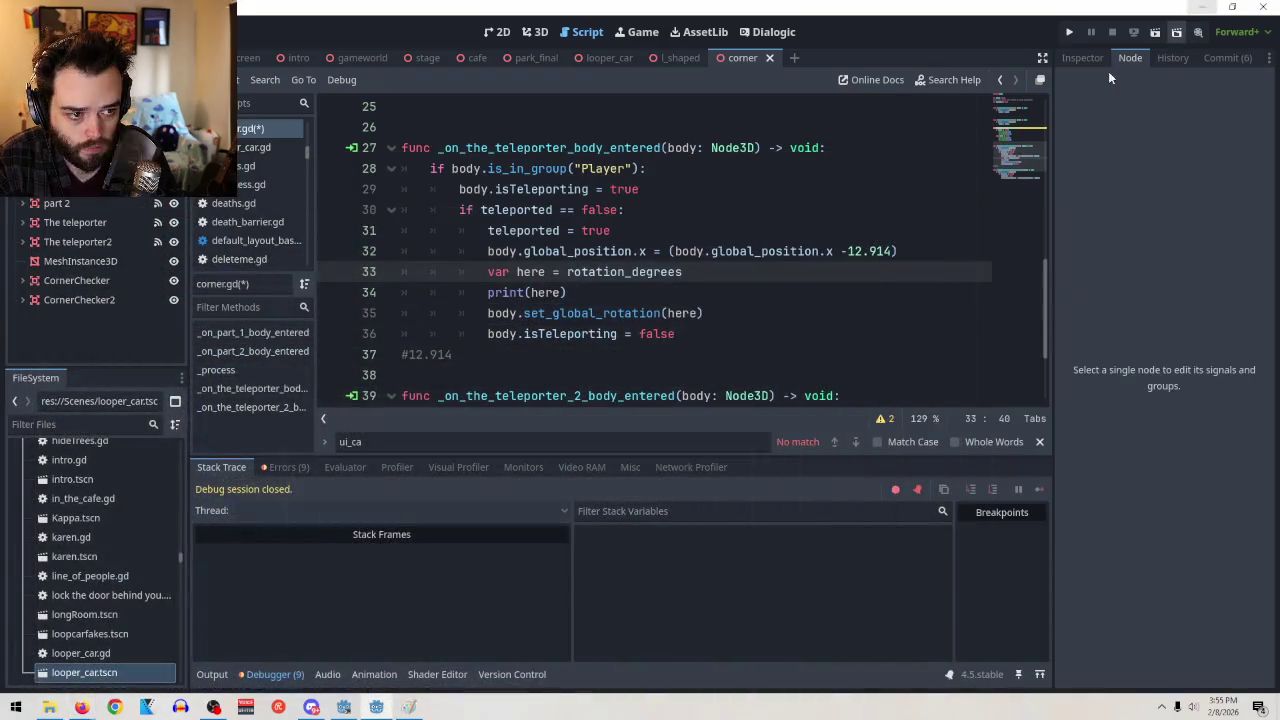
Change line 33 to var here = body.global_rotation_degrees.y
left_click(622, 271)
type("global")
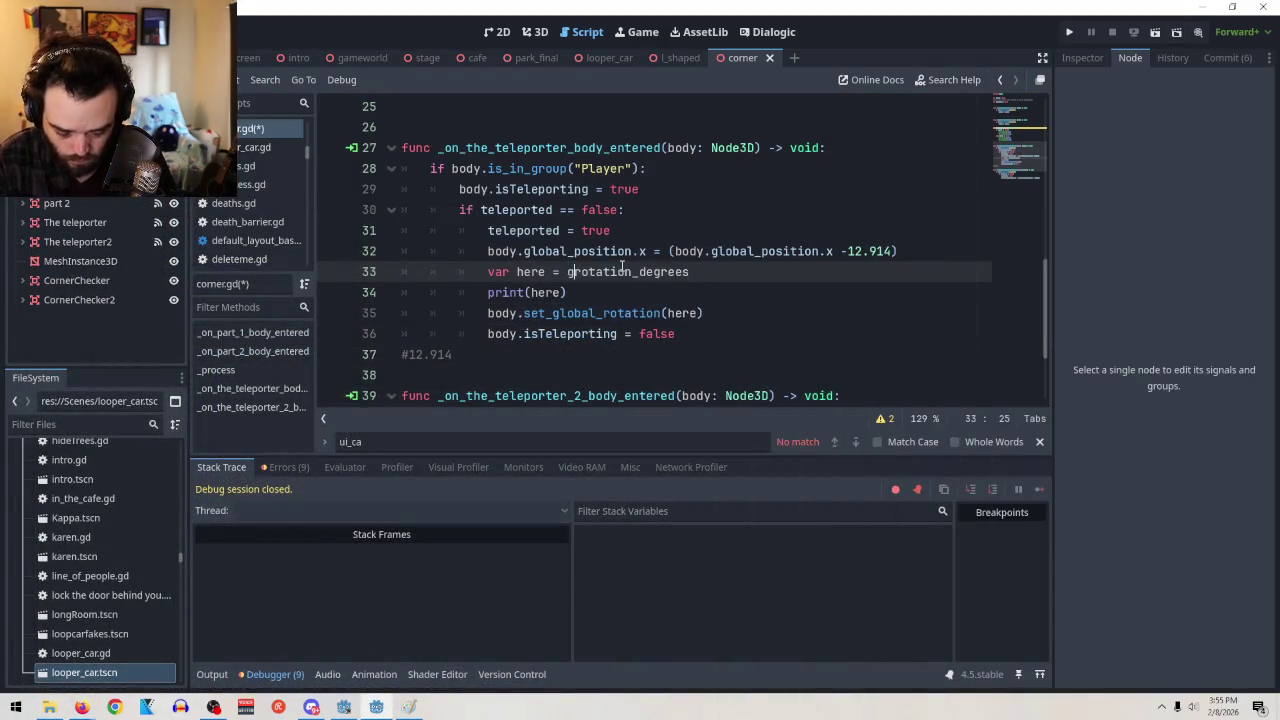
type("_")
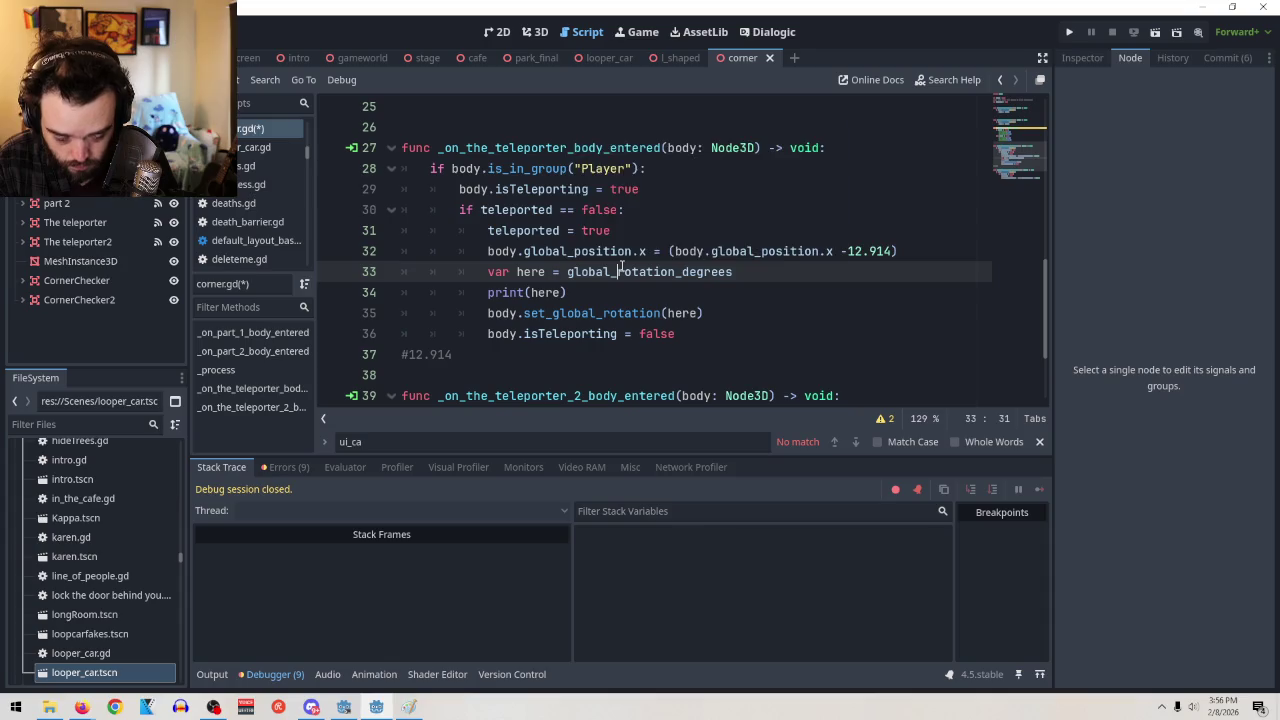
left_click(753, 272)
type(".y")
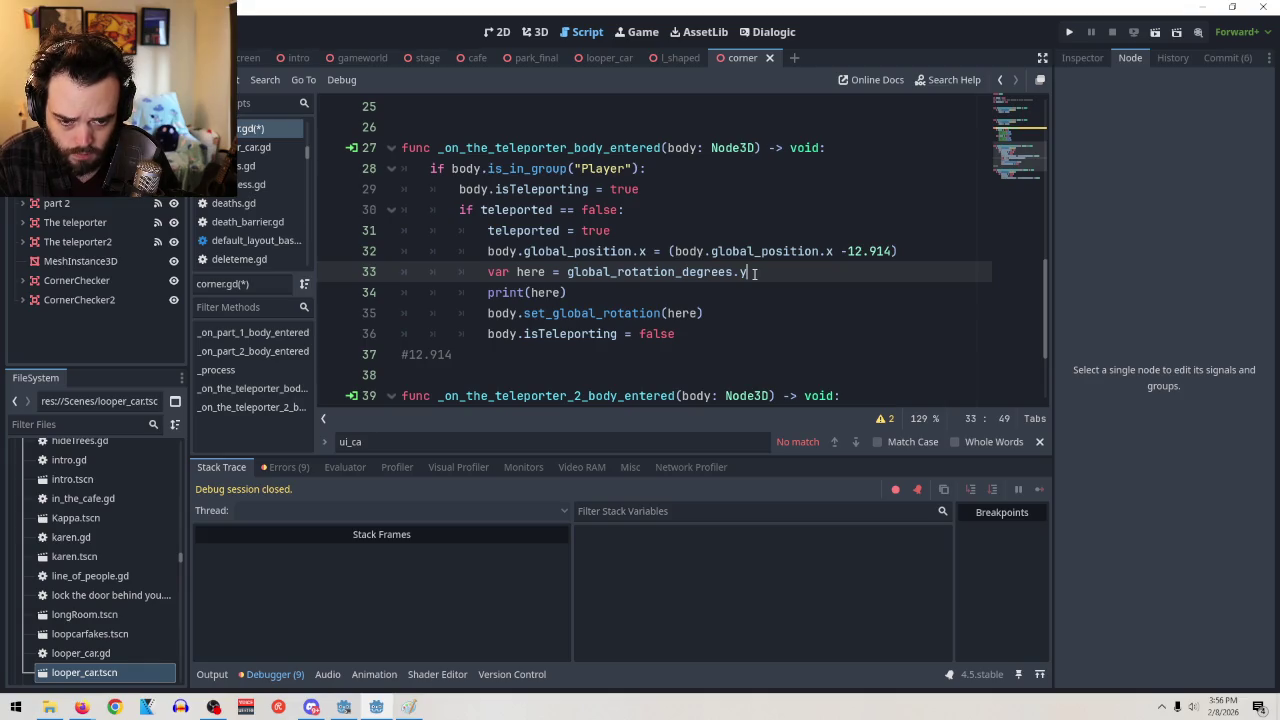
left_click(567, 272)
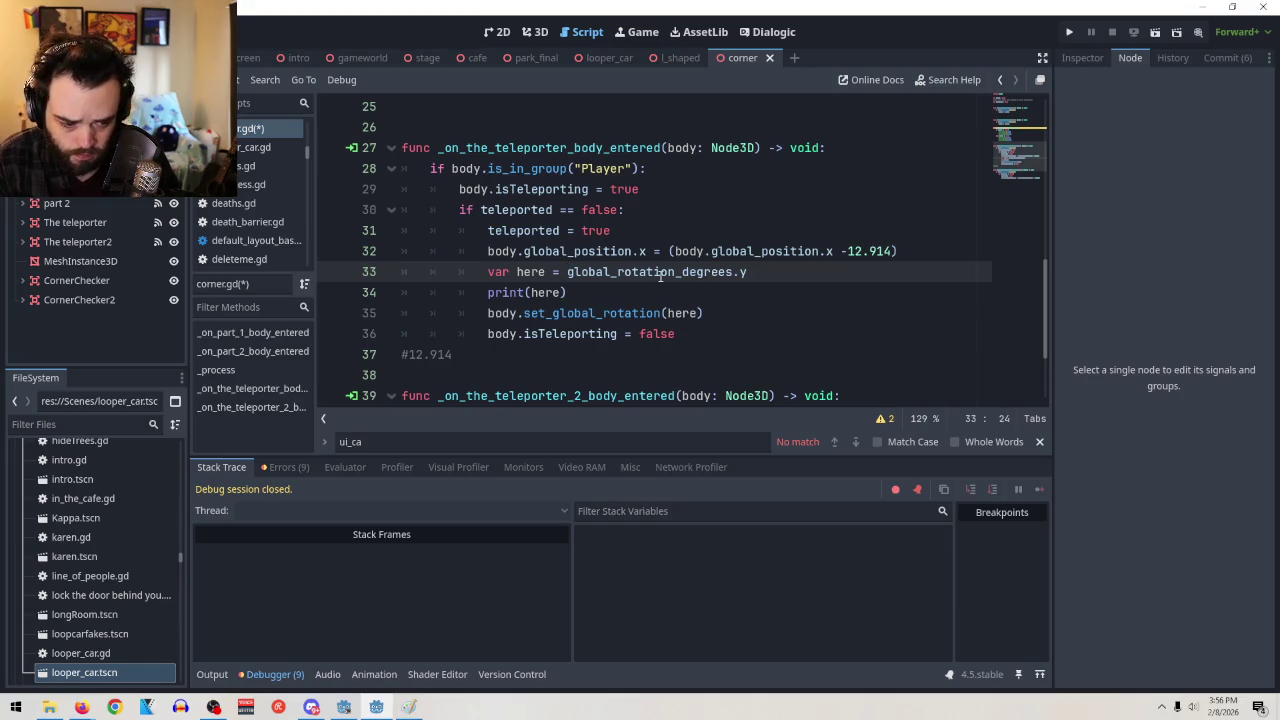
mouse_move(660, 276)
type("body.")
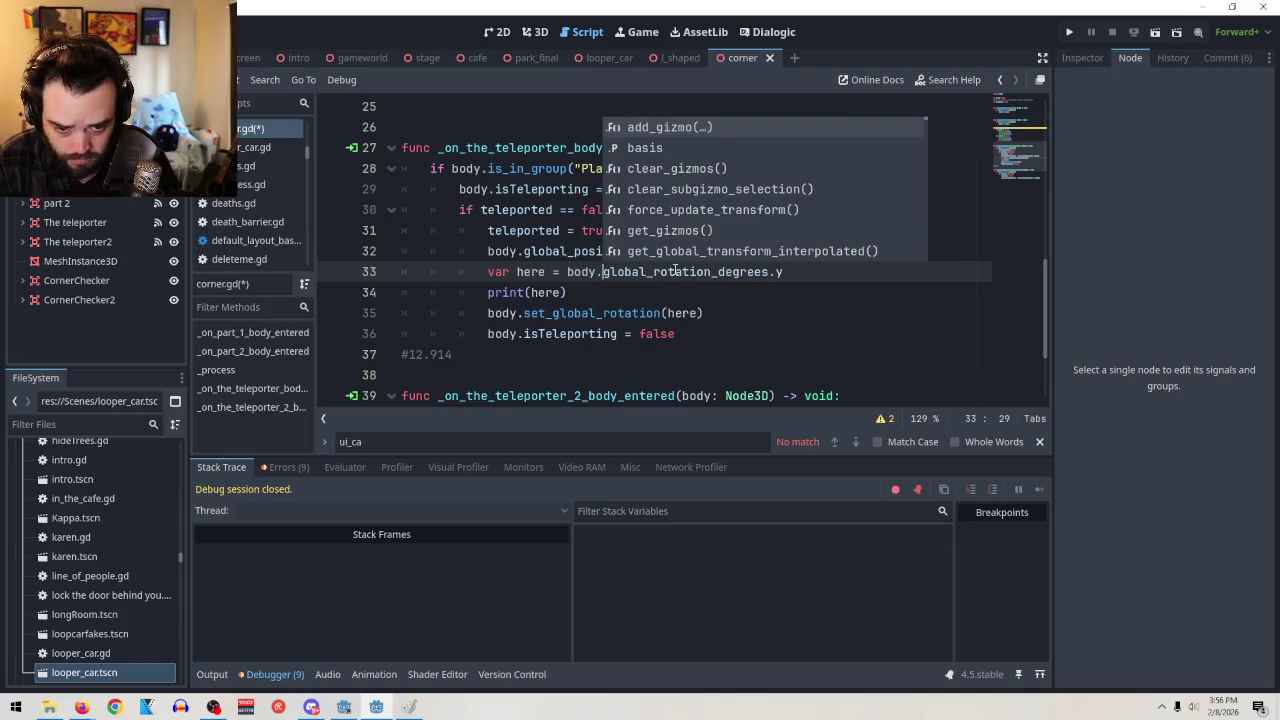
left_click_drag(775, 294, 786, 271)
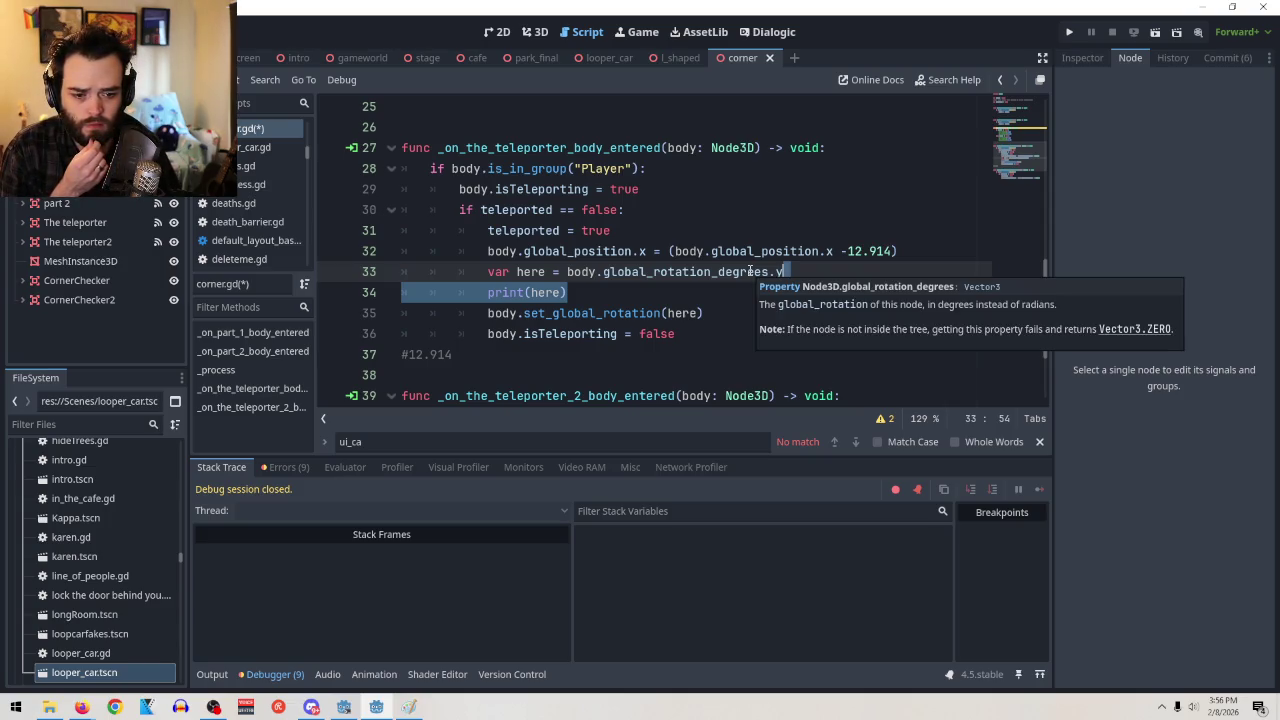
left_click(749, 271)
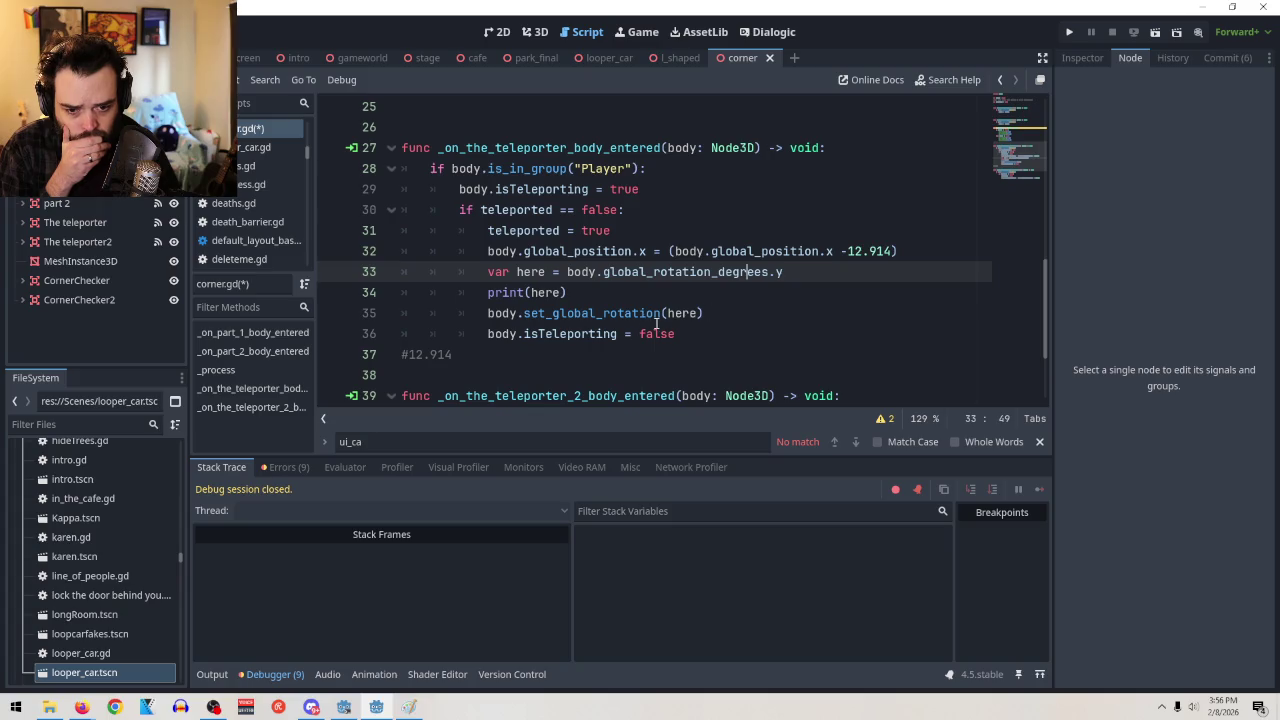
Rename line 35's call to set_global_rotation_degree with empty parentheses, then bring up the Node3D docs
left_click(660, 313)
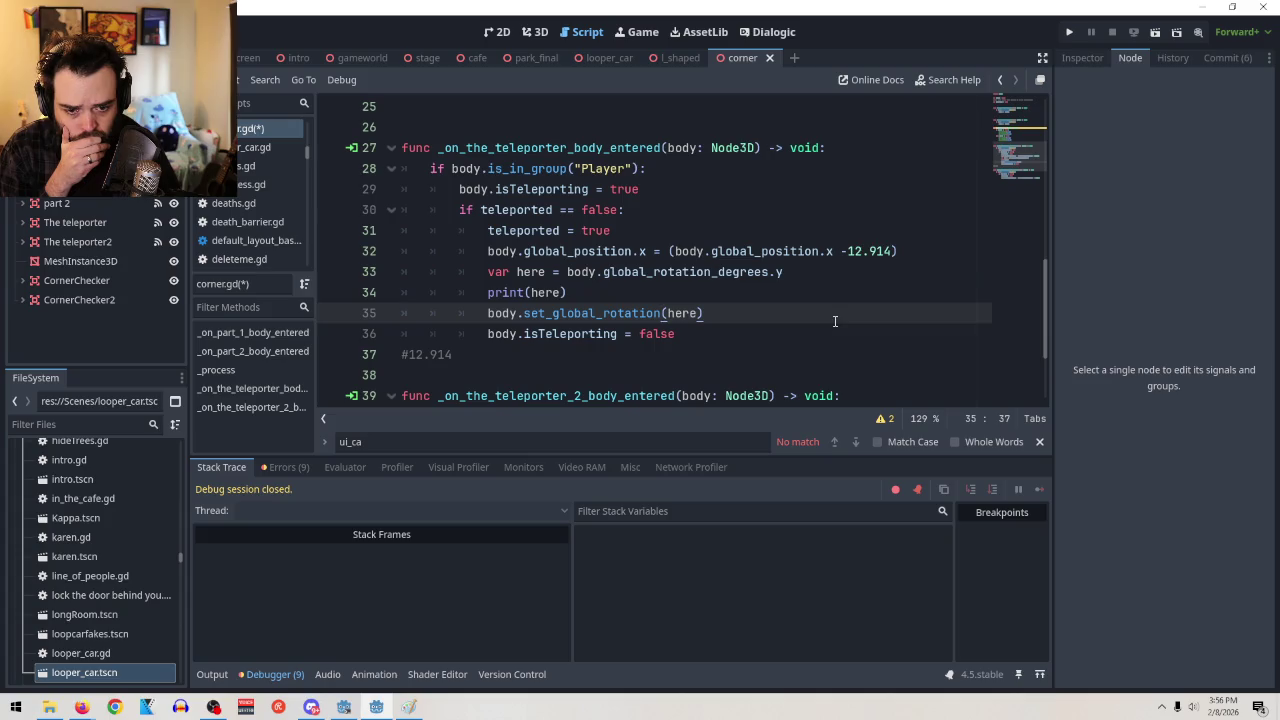
type("+_degrees")
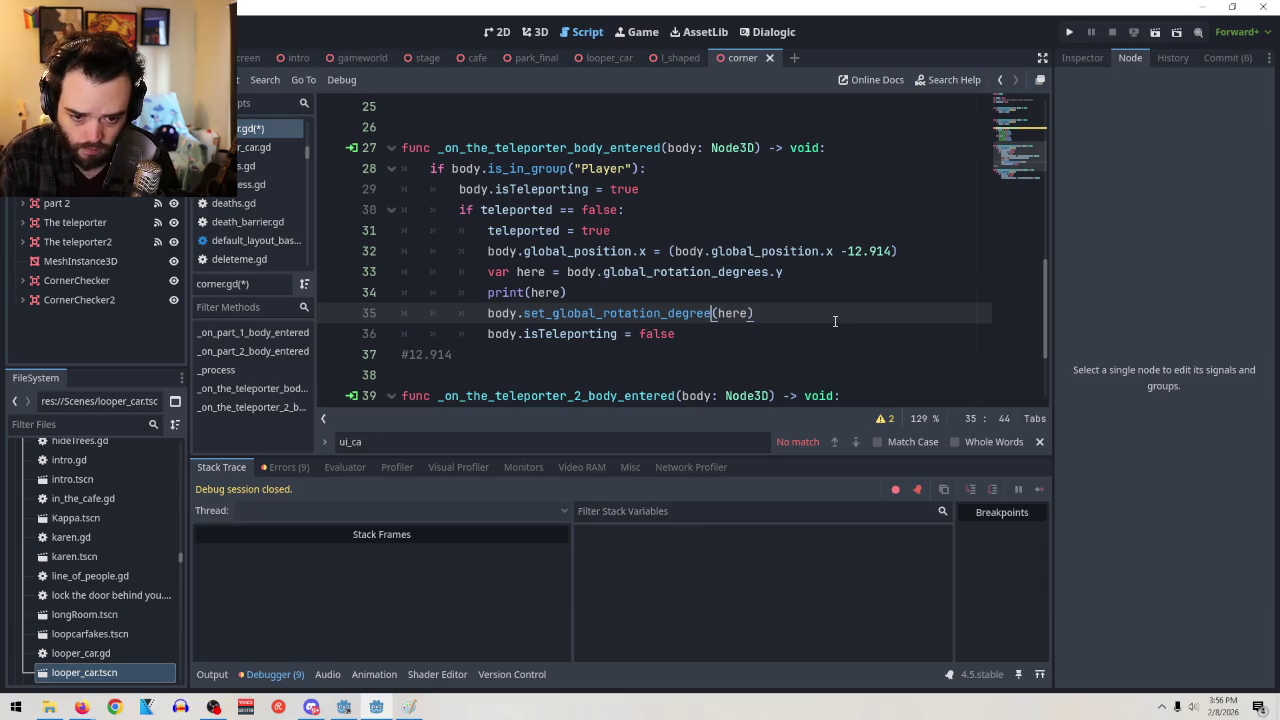
left_click(770, 337)
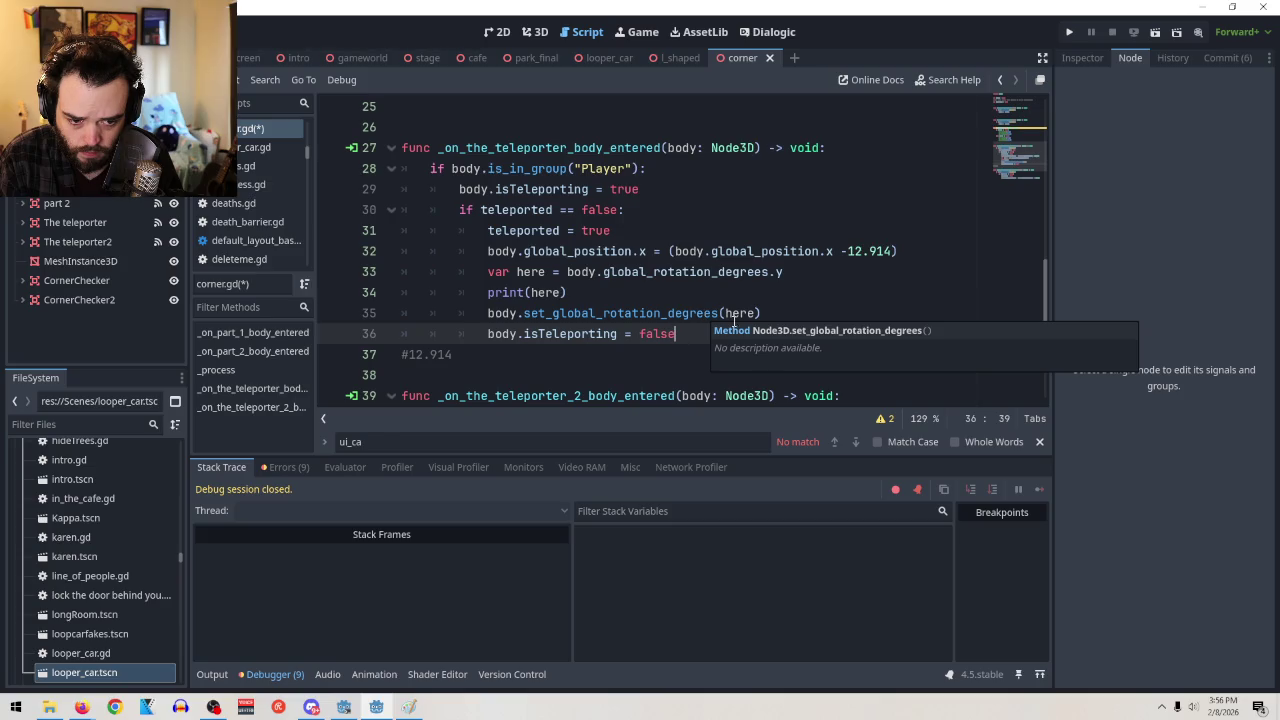
left_click(750, 315)
left_click_drag(757, 315, 726, 315)
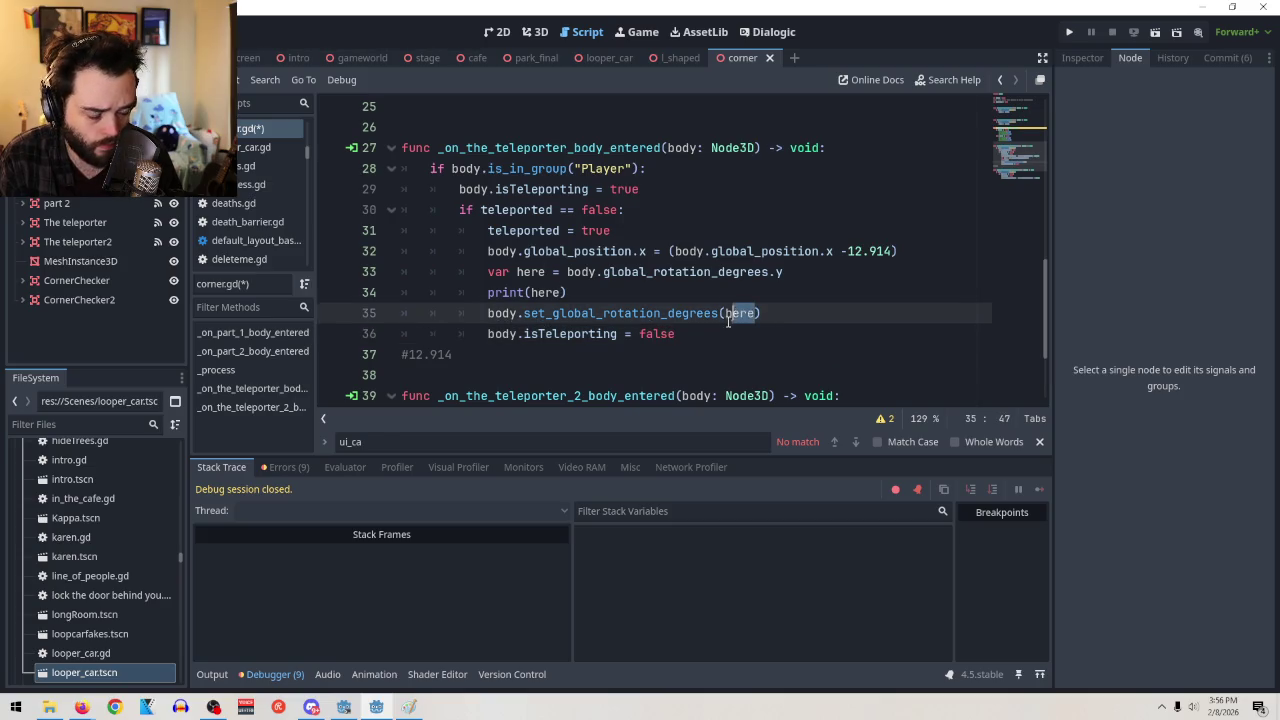
left_click(761, 315)
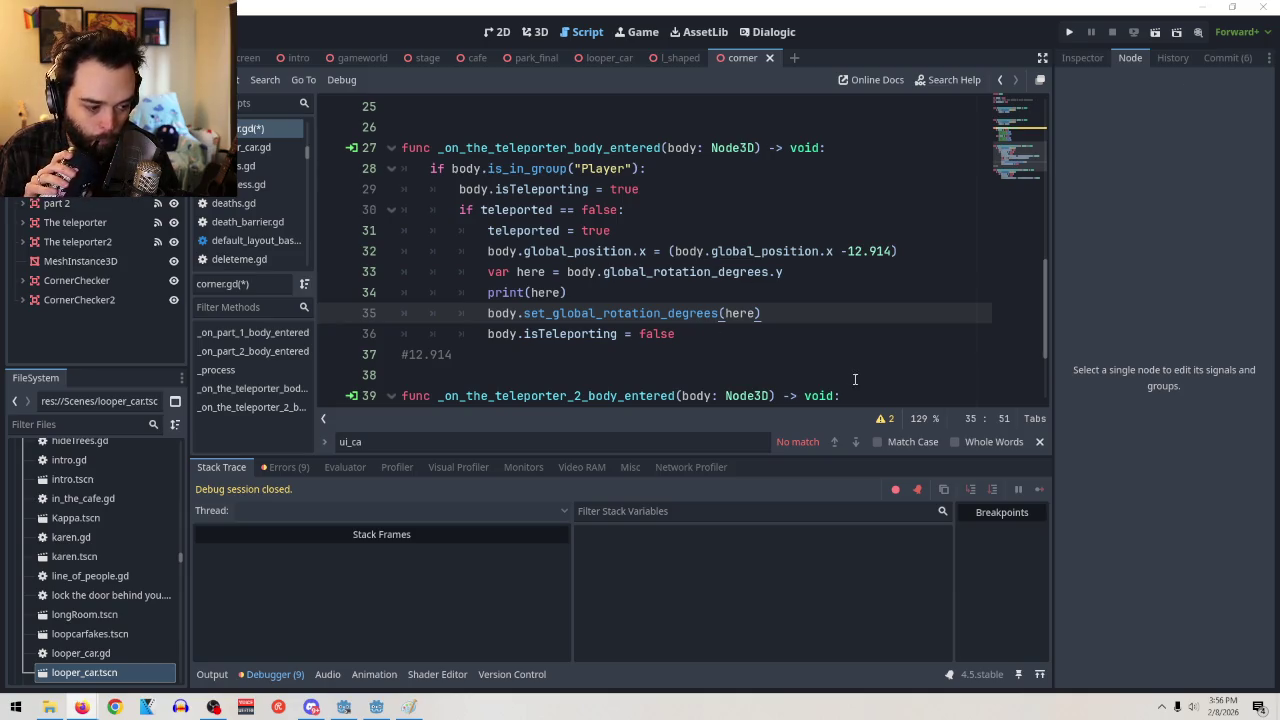
left_click_drag(762, 313, 719, 313)
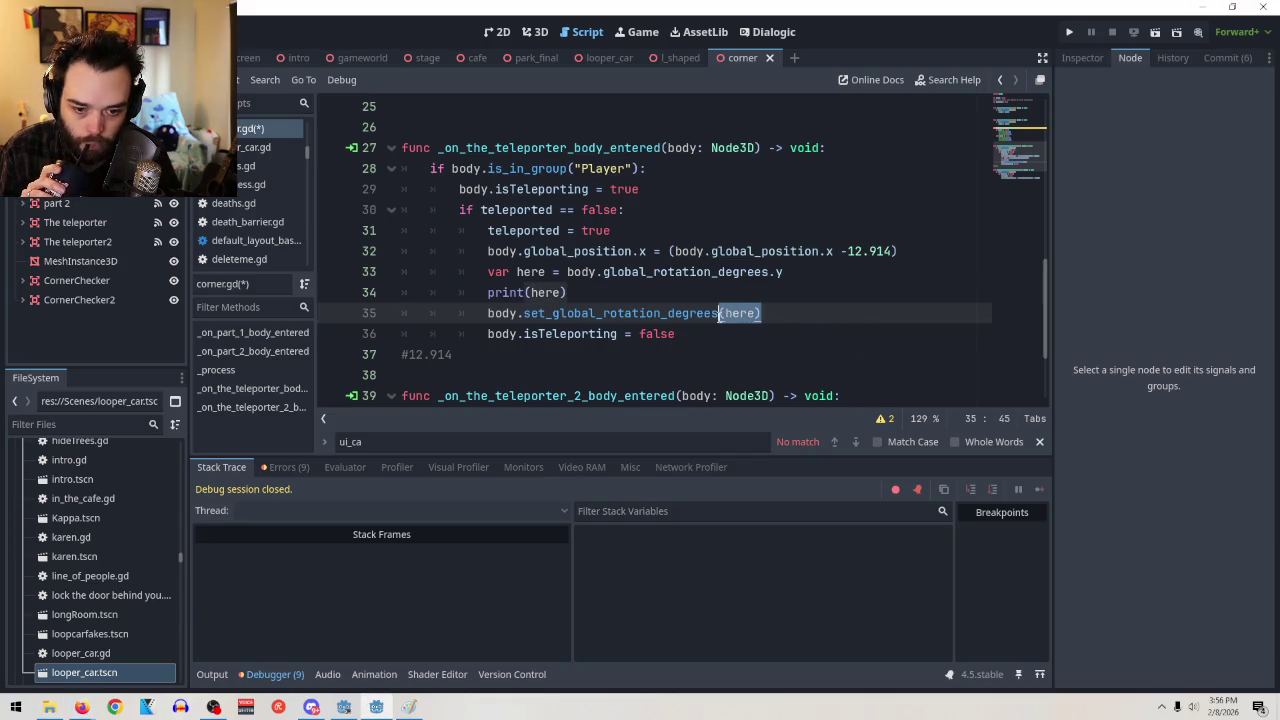
key("BackSpace")
type("y")
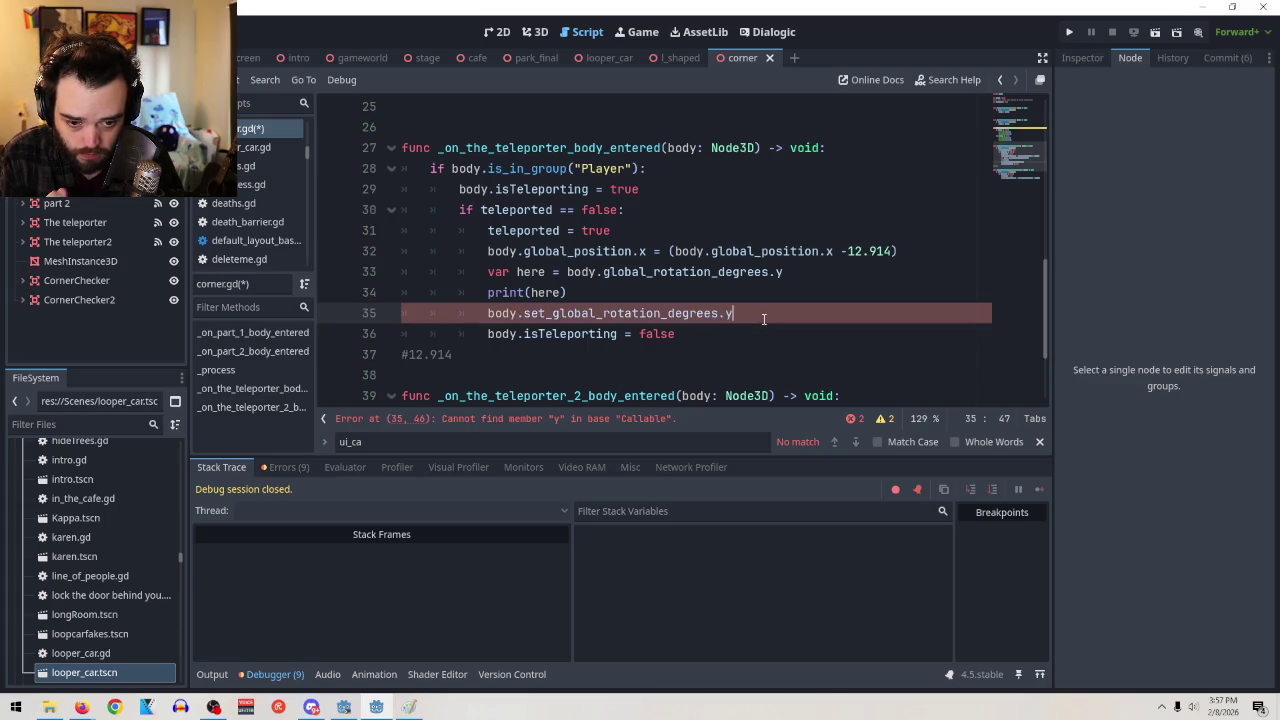
key("BackSpace")
key("BackSpace")
key("BackSpace")
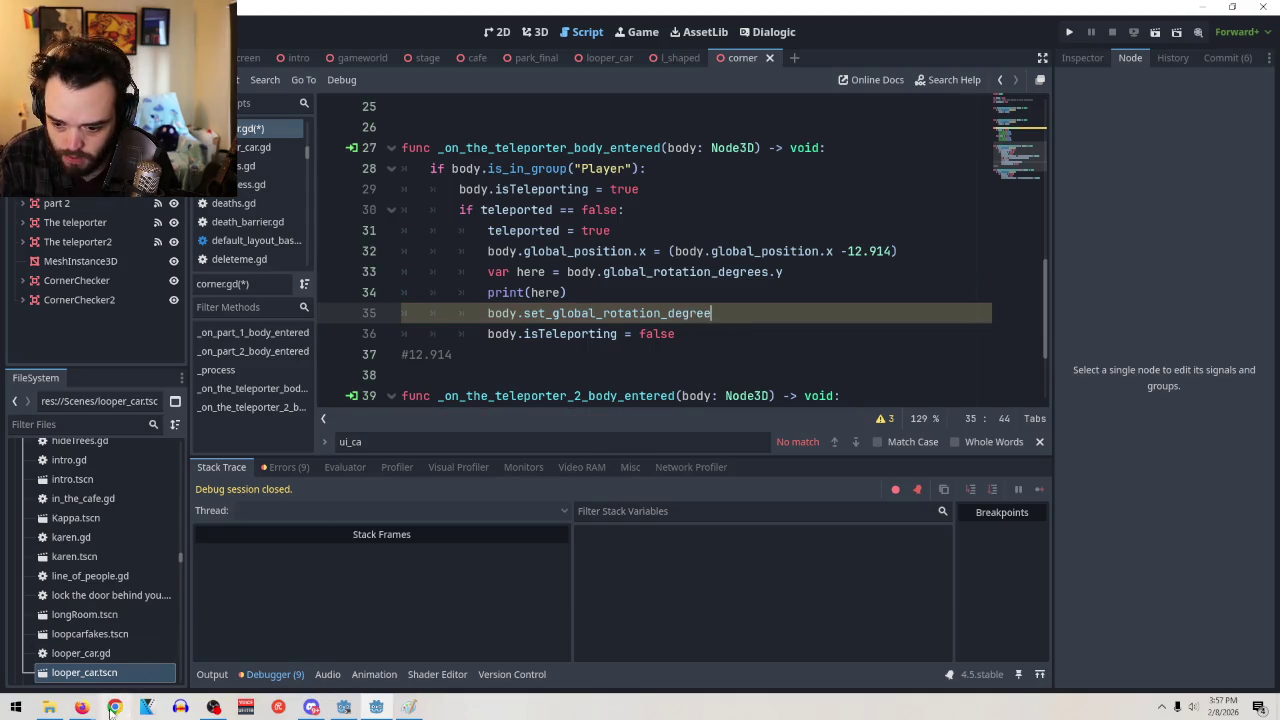
type("(")
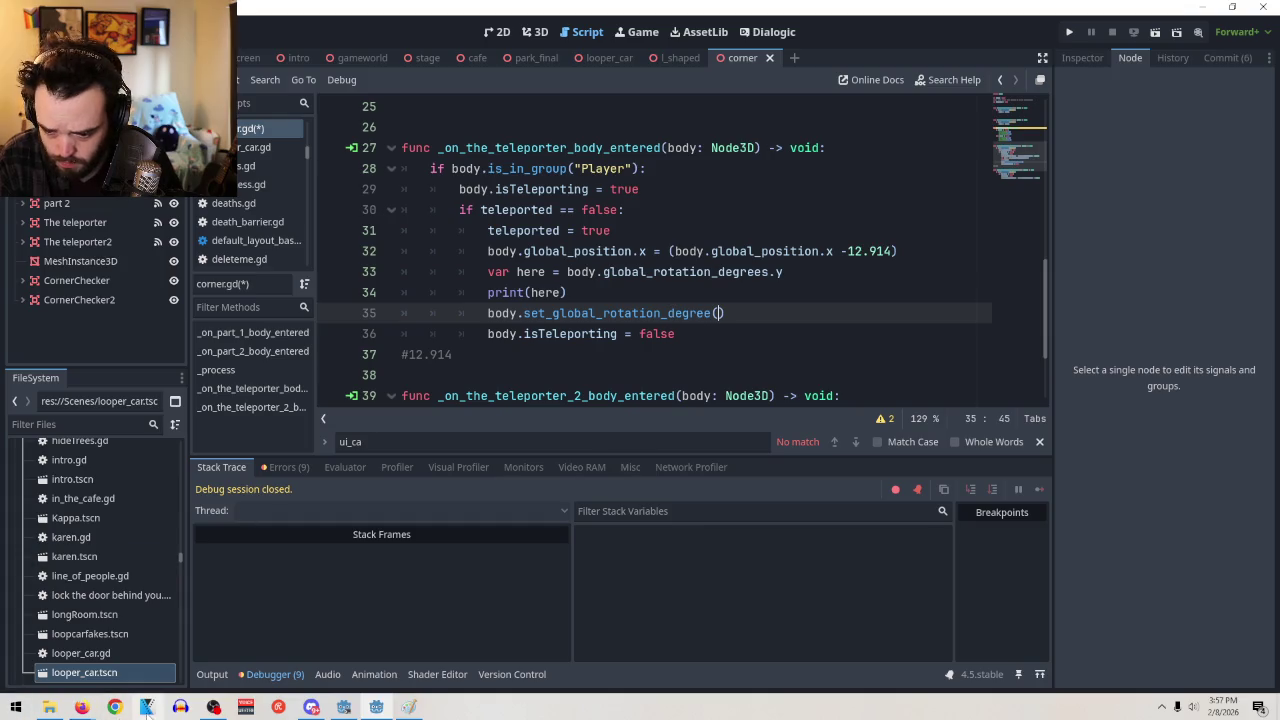
mouse_move(81, 707)
left_click(215, 650)
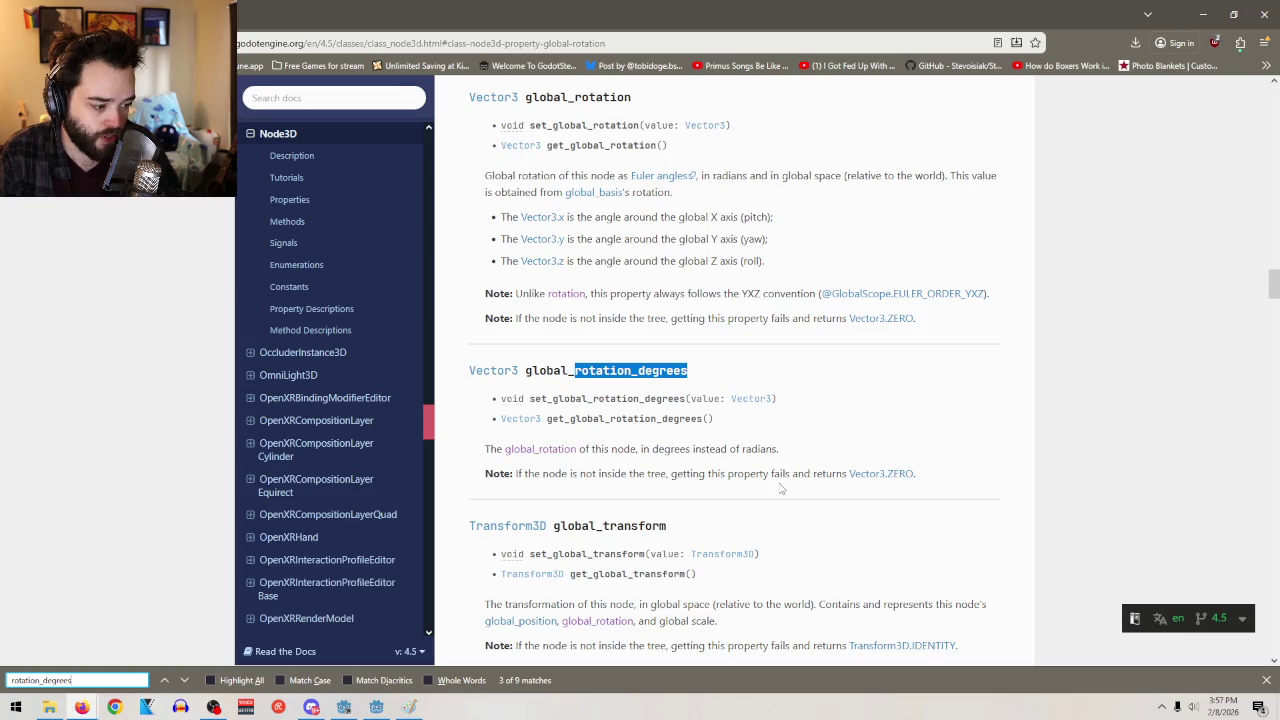
Review the global_rotation_degrees docs entry, then return to corner.gd
left_click(1203, 14)
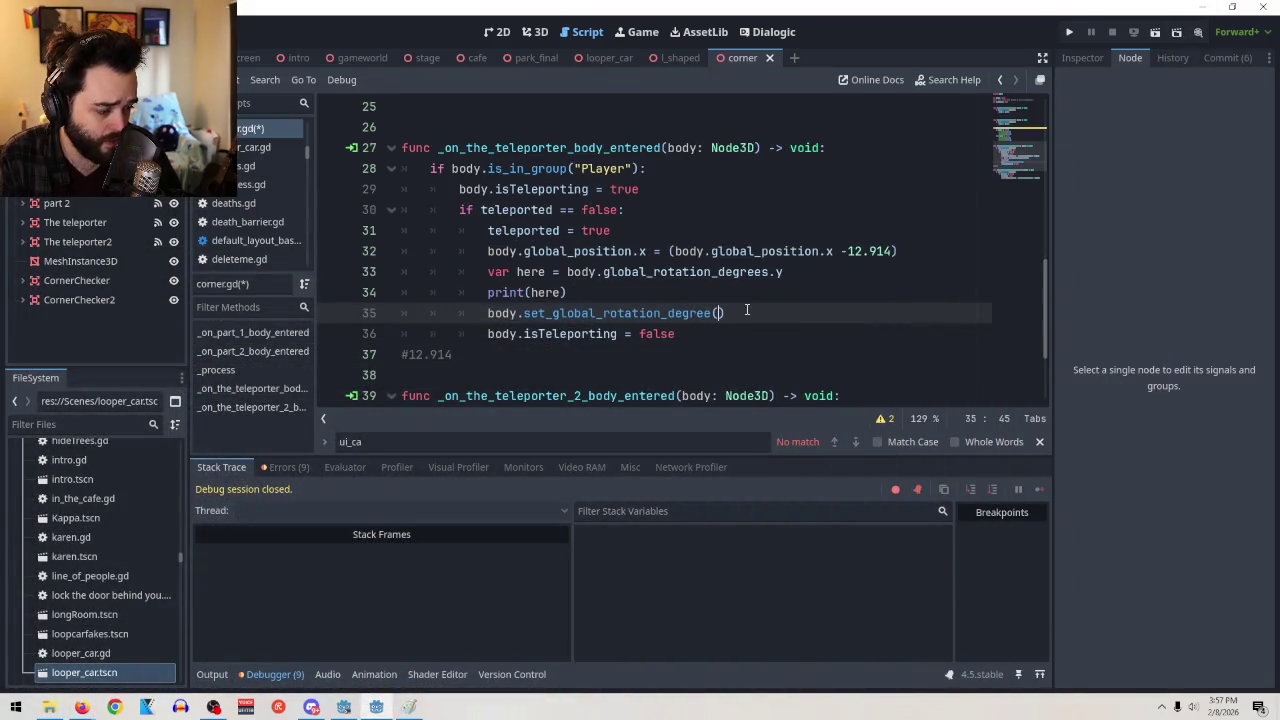
Give line 35's setter a rotation_degrees argument and drop .y from line 33
left_click(739, 316)
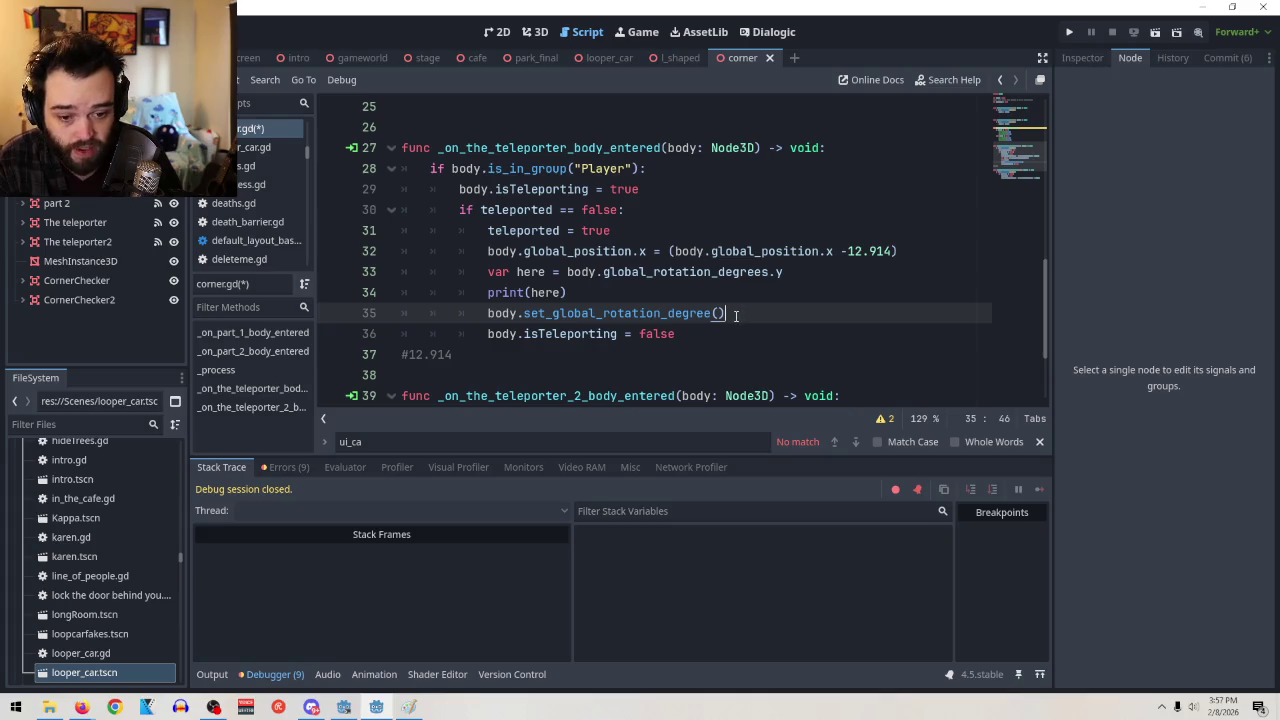
key("BackSpace")
key("BackSpace")
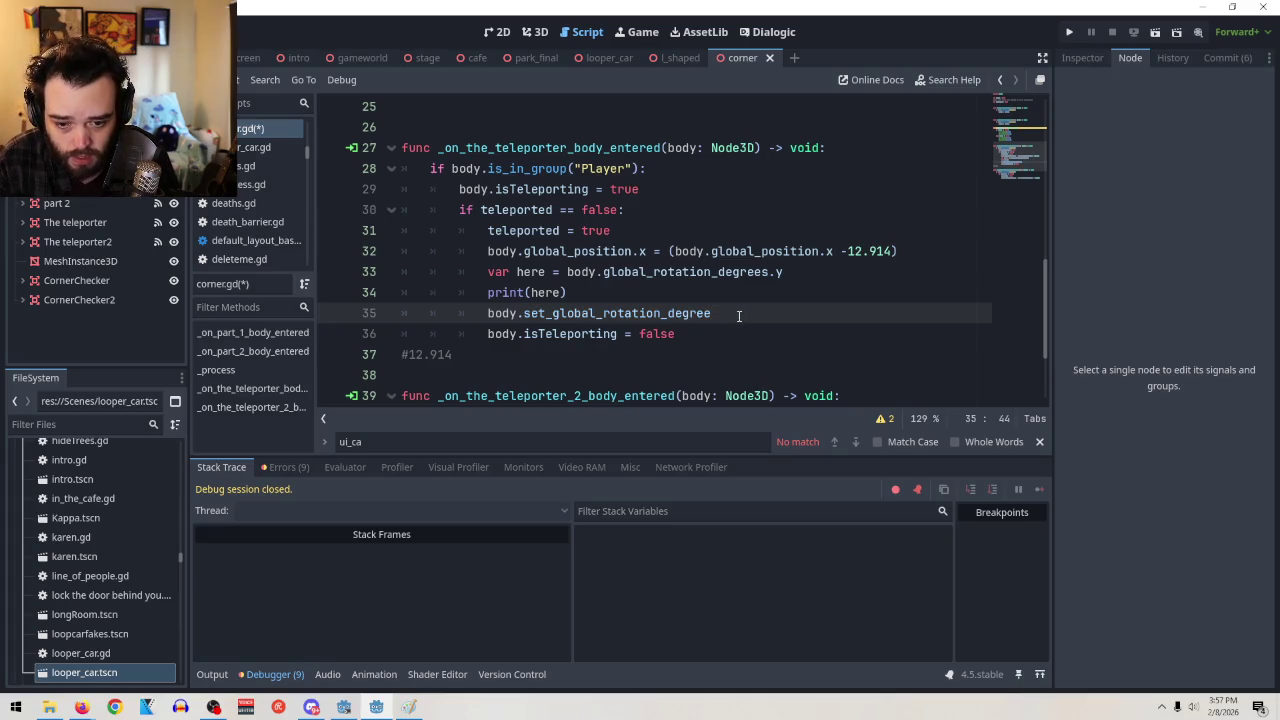
type("(")
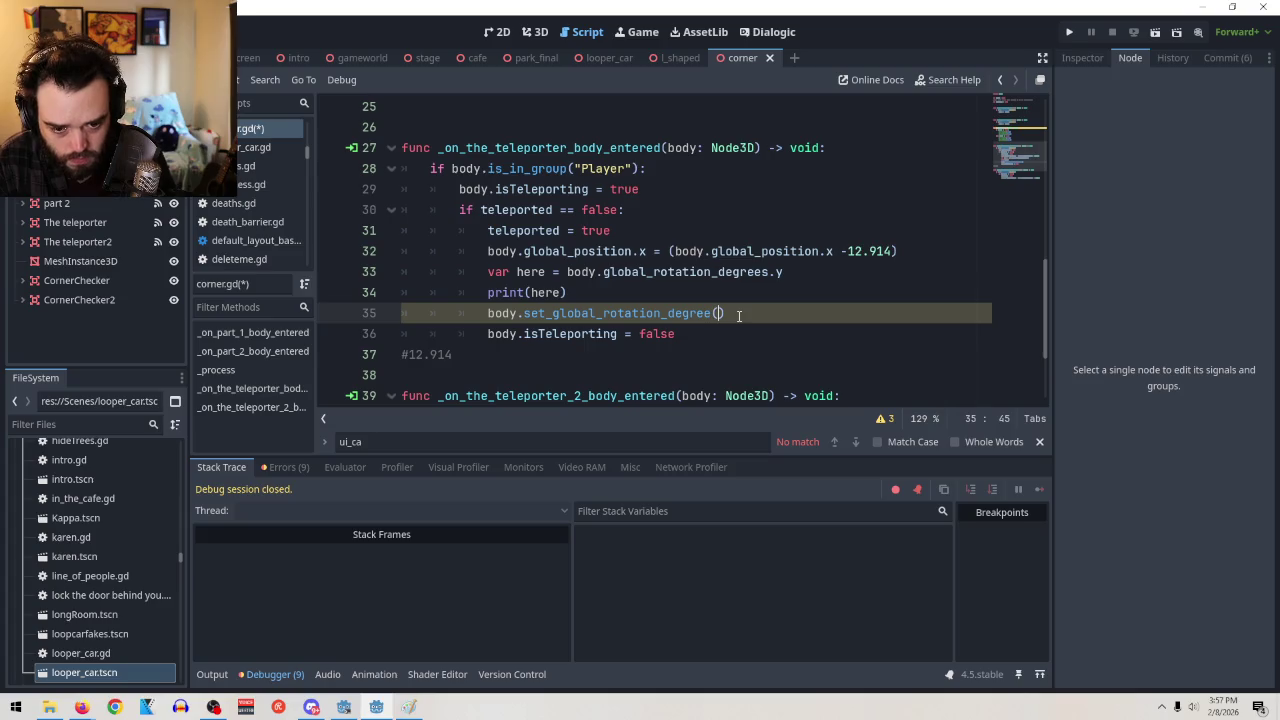
type("rotation_degrees")
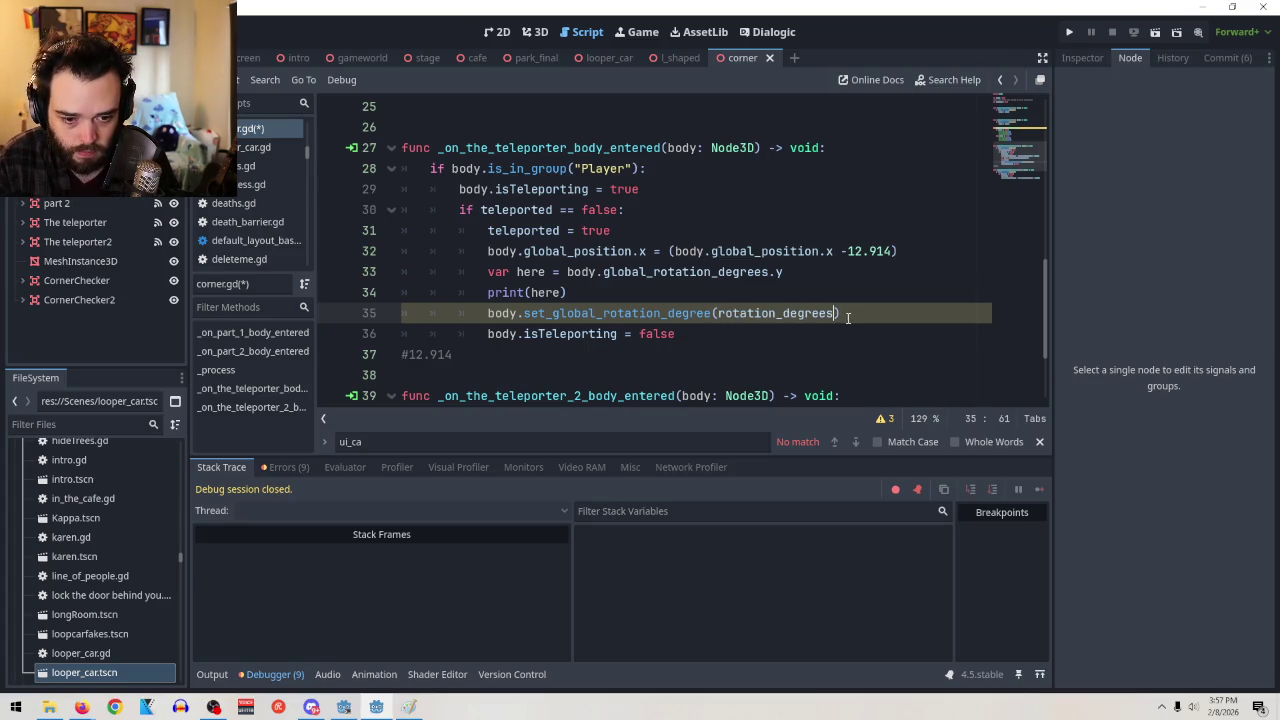
type(",")
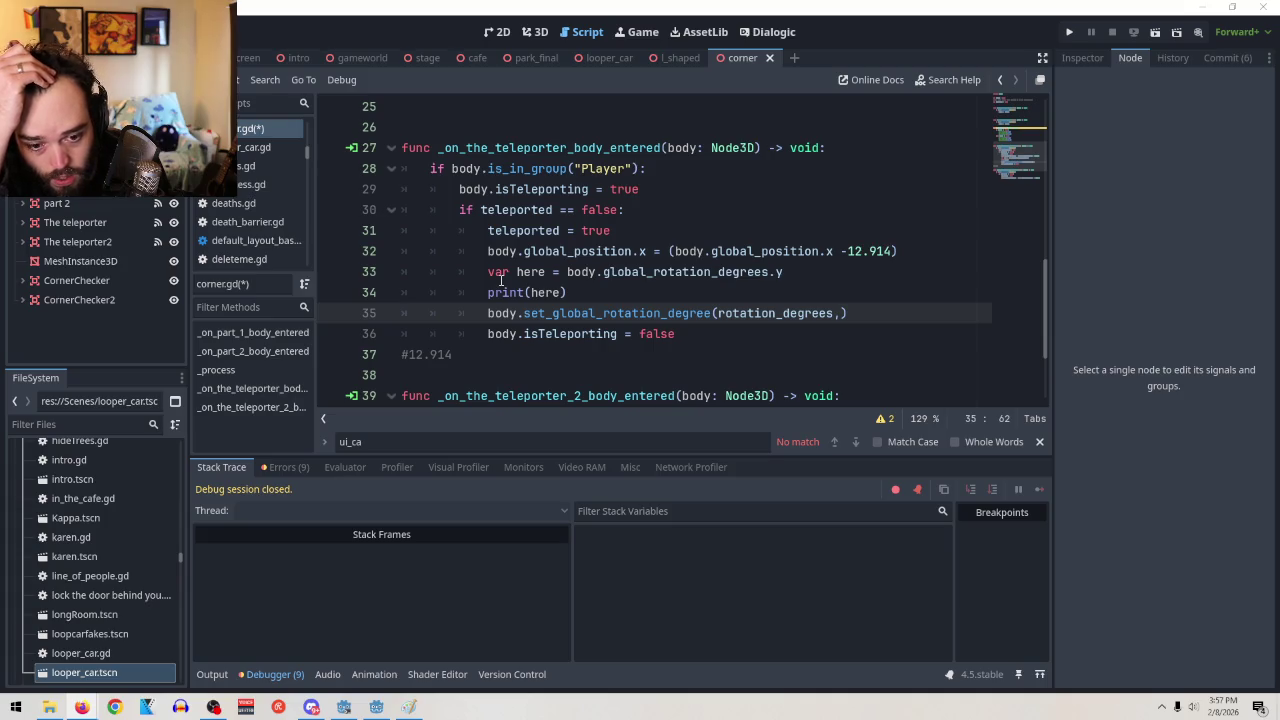
left_click(795, 272)
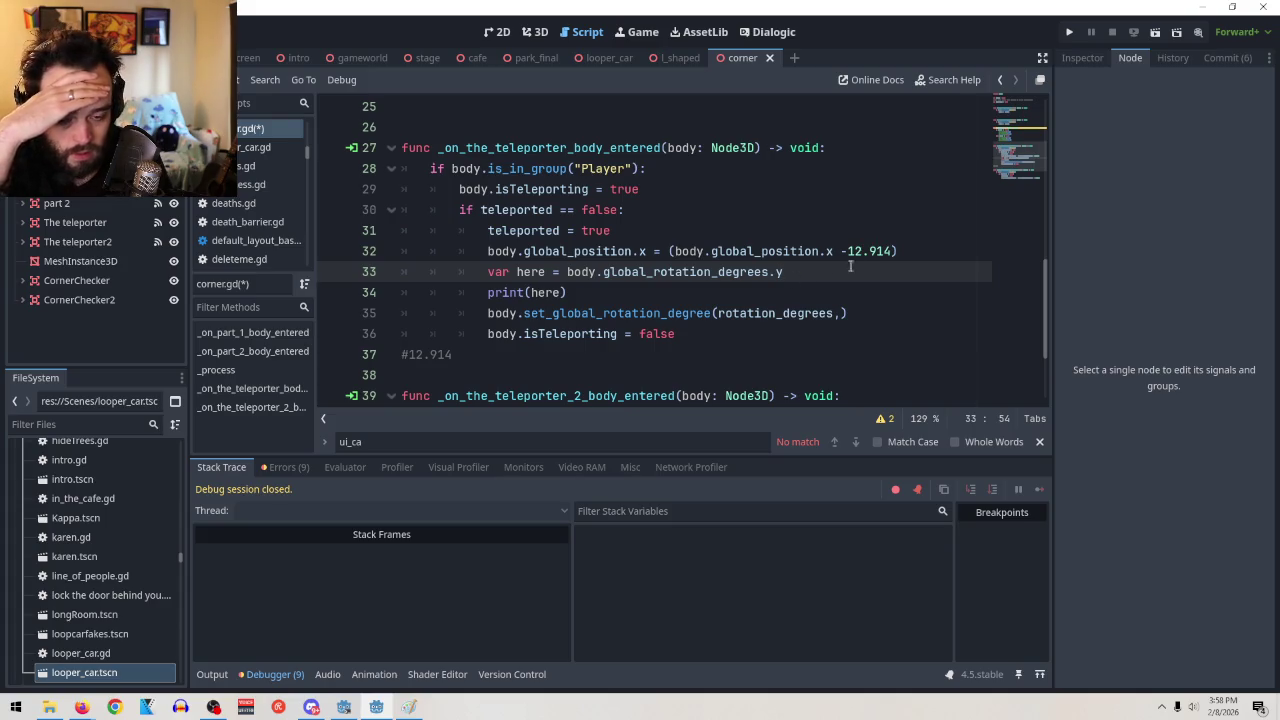
key("BackSpace")
key("BackSpace")
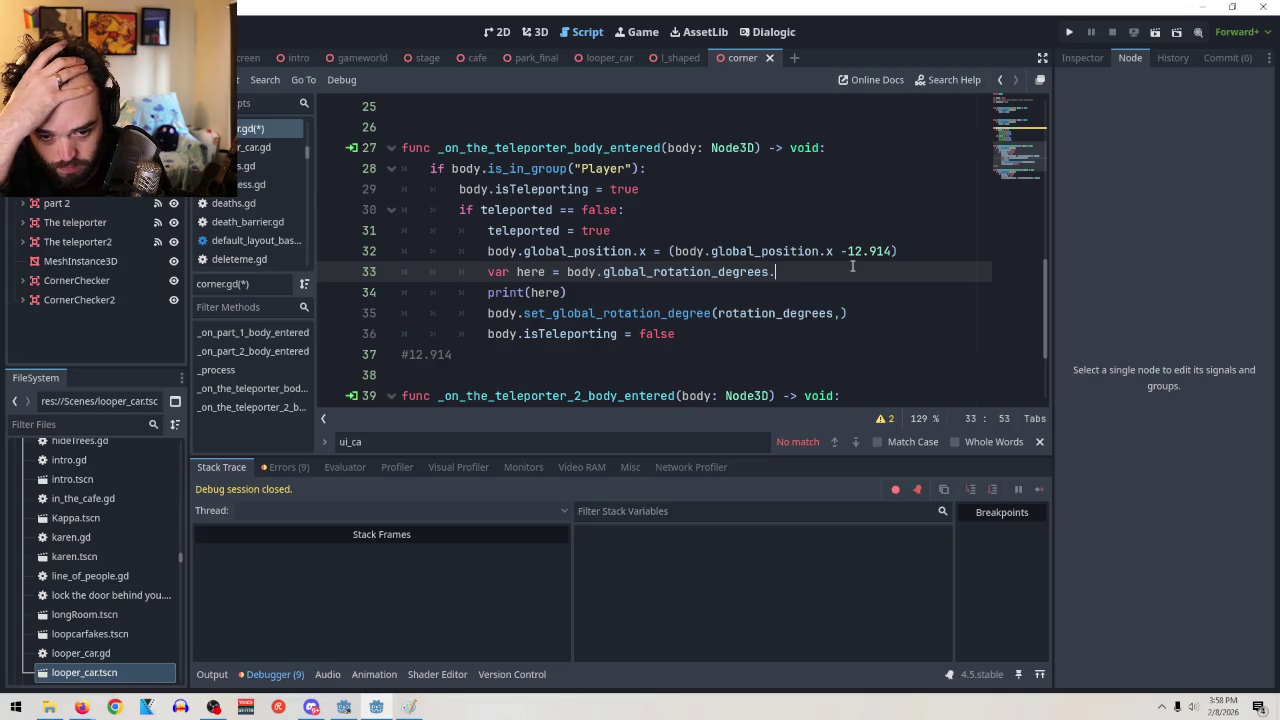
Replace line 35's argument with here, making body.set_global_rotation_degree(here), then check the docs
left_click(841, 313)
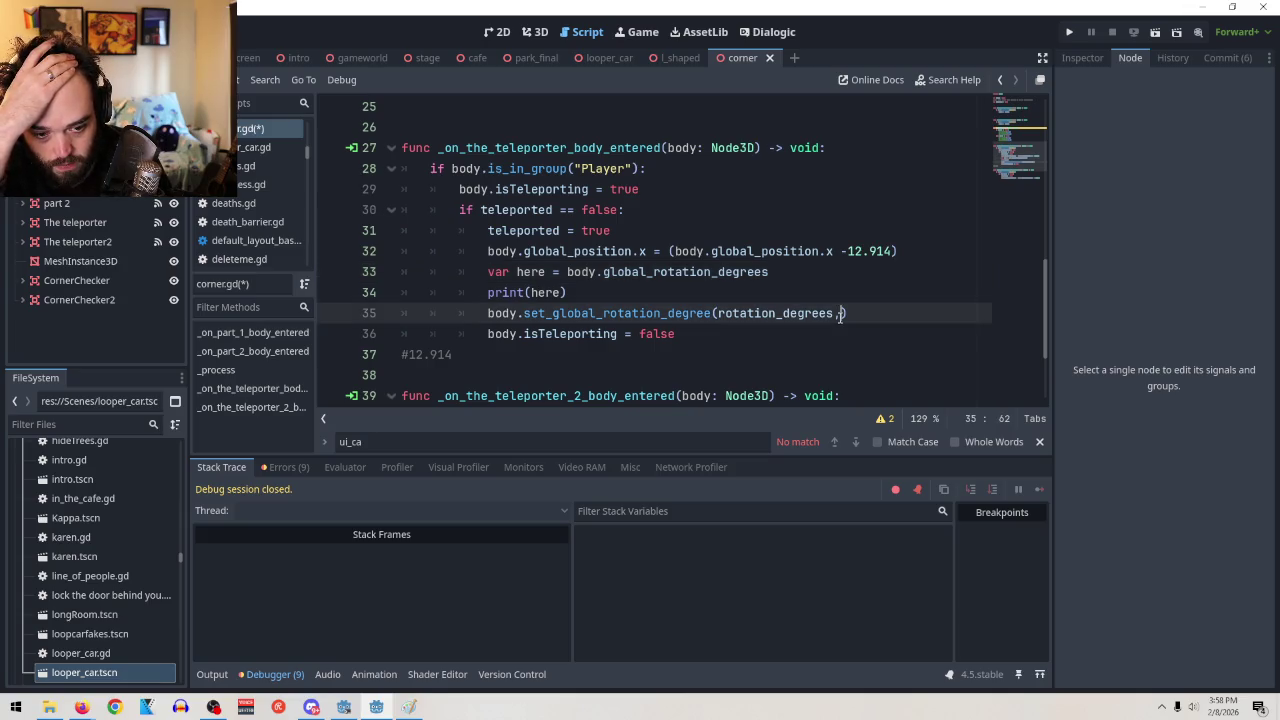
key("BackSpace")
key("BackSpace")
key("BackSpace")
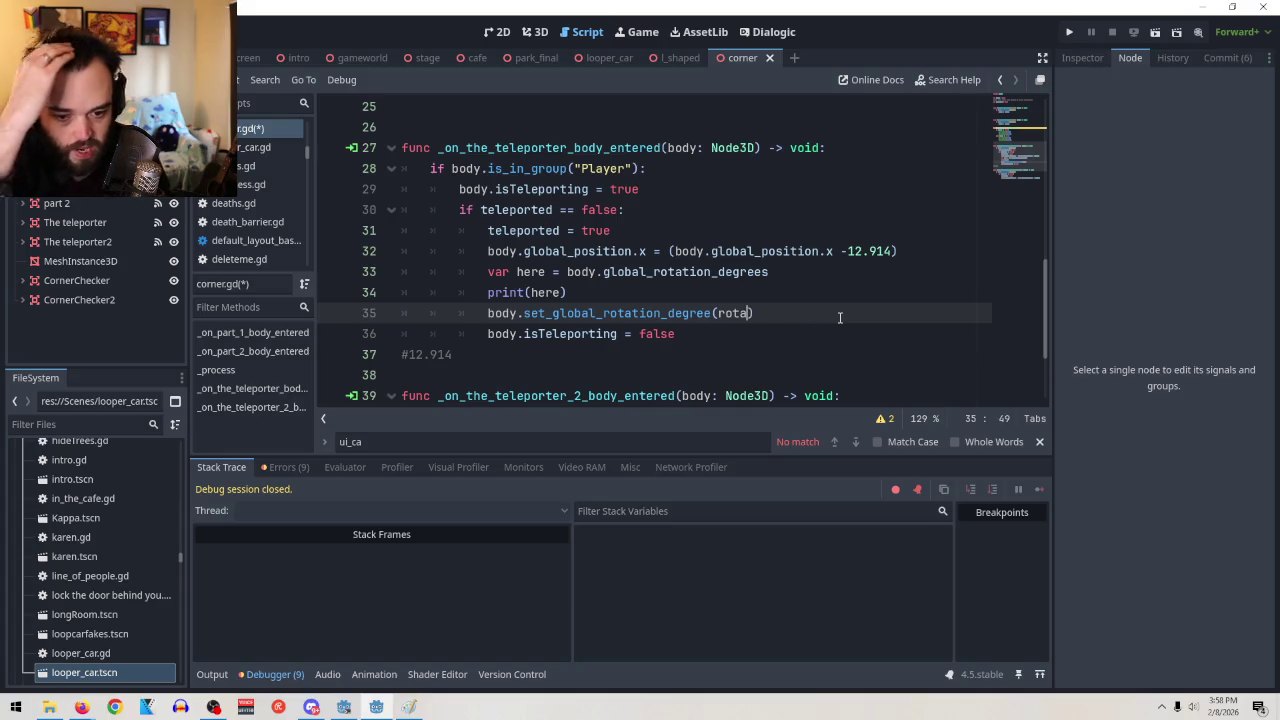
key("BackSpace")
key("BackSpace")
type("here")
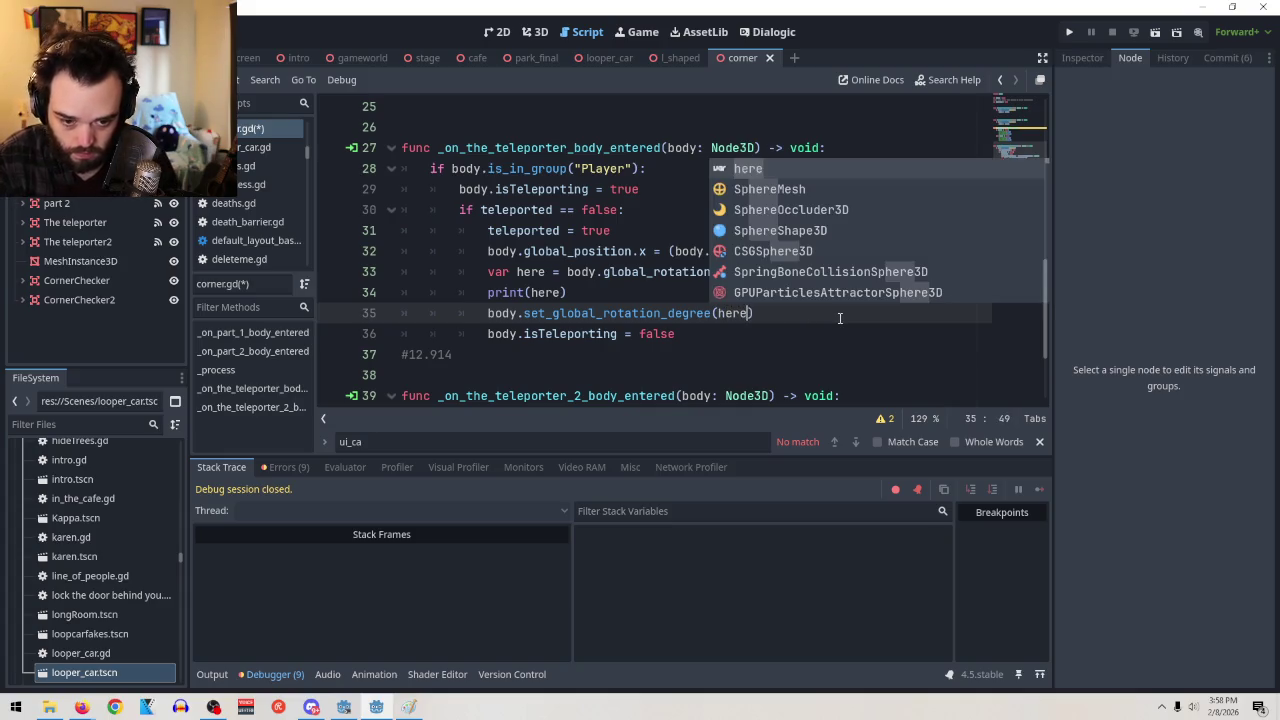
left_click(645, 313)
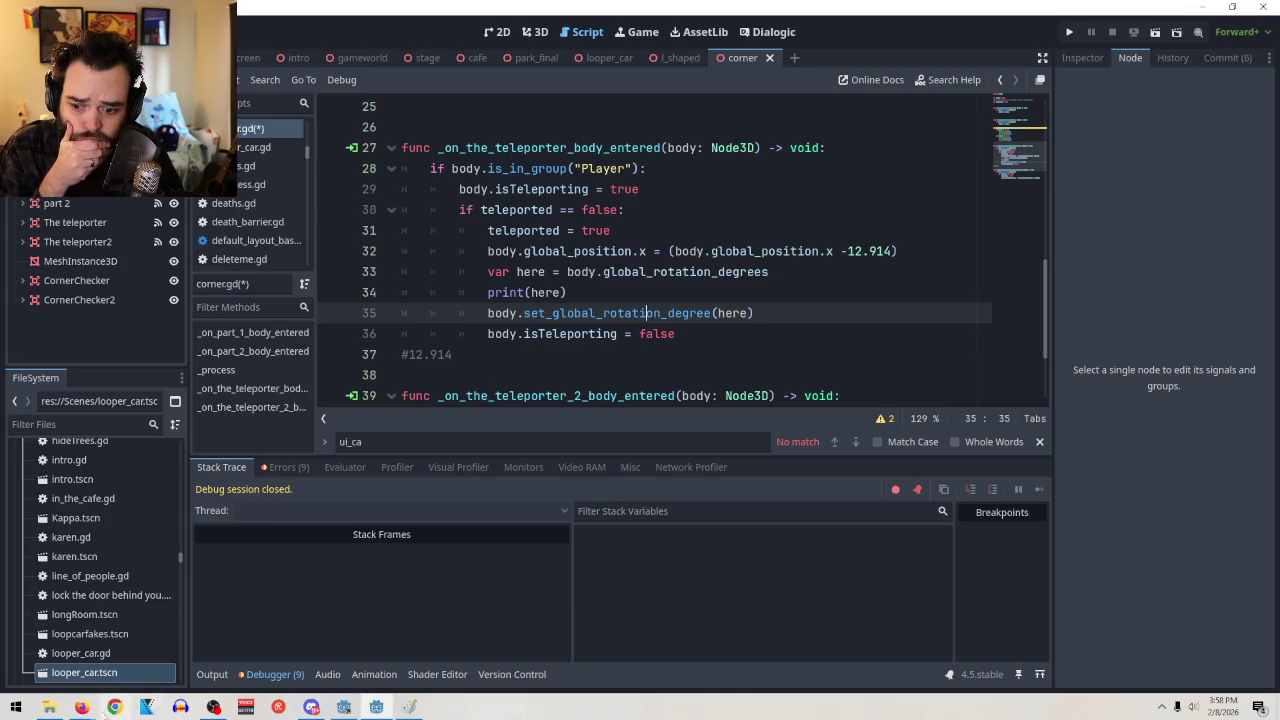
key("alt+Tab")
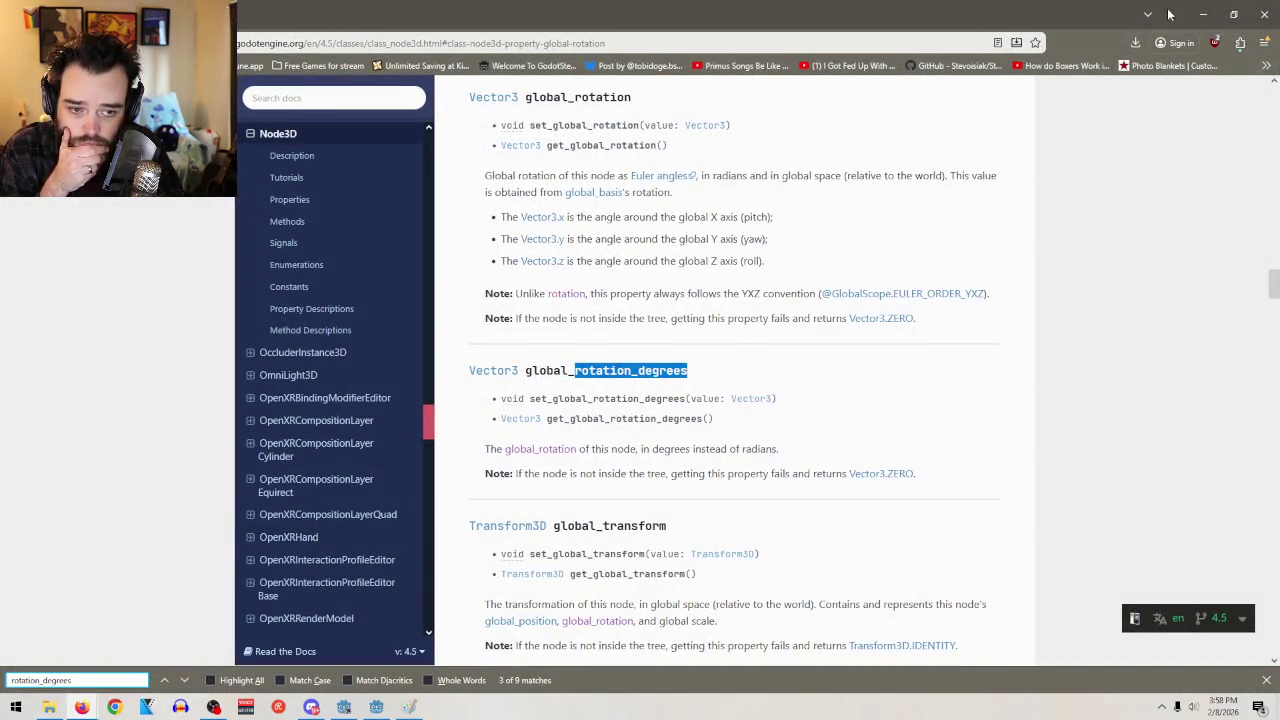
left_click(1203, 14)
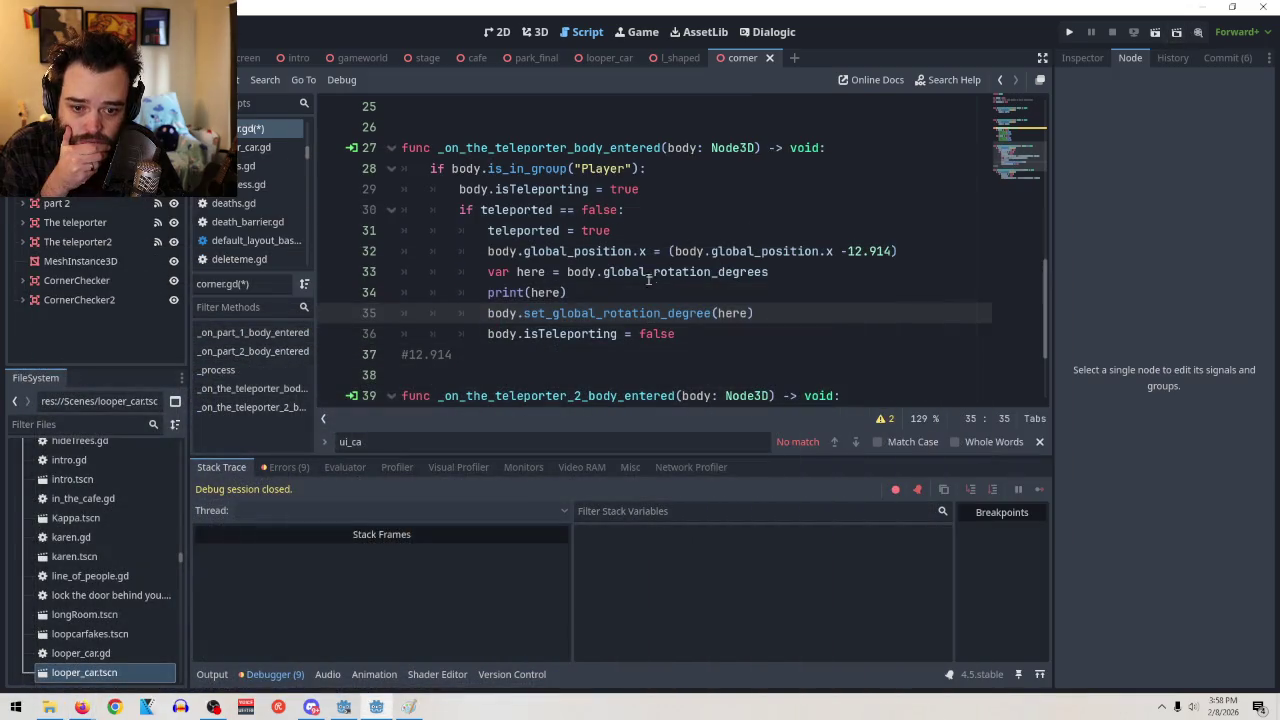
Change line 33 to read the rotation via body.get_global_rotation_degrees()
left_click(603, 272)
type("get_")
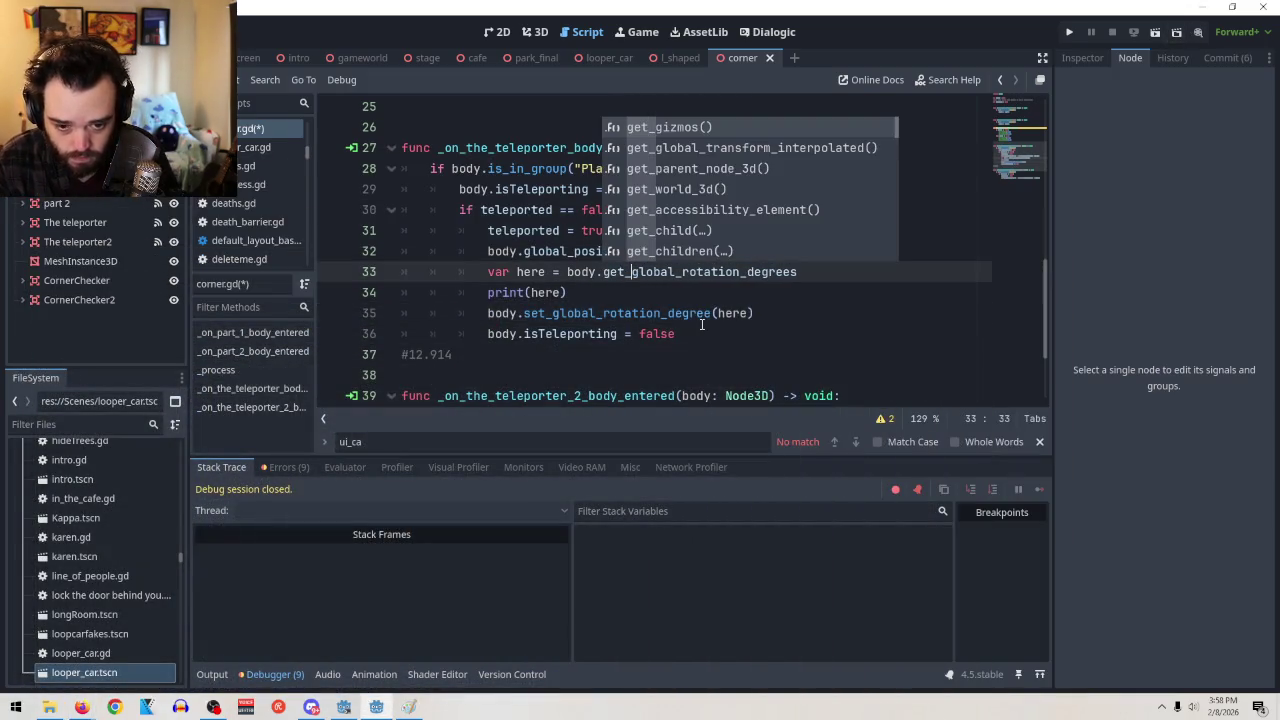
left_click(826, 271)
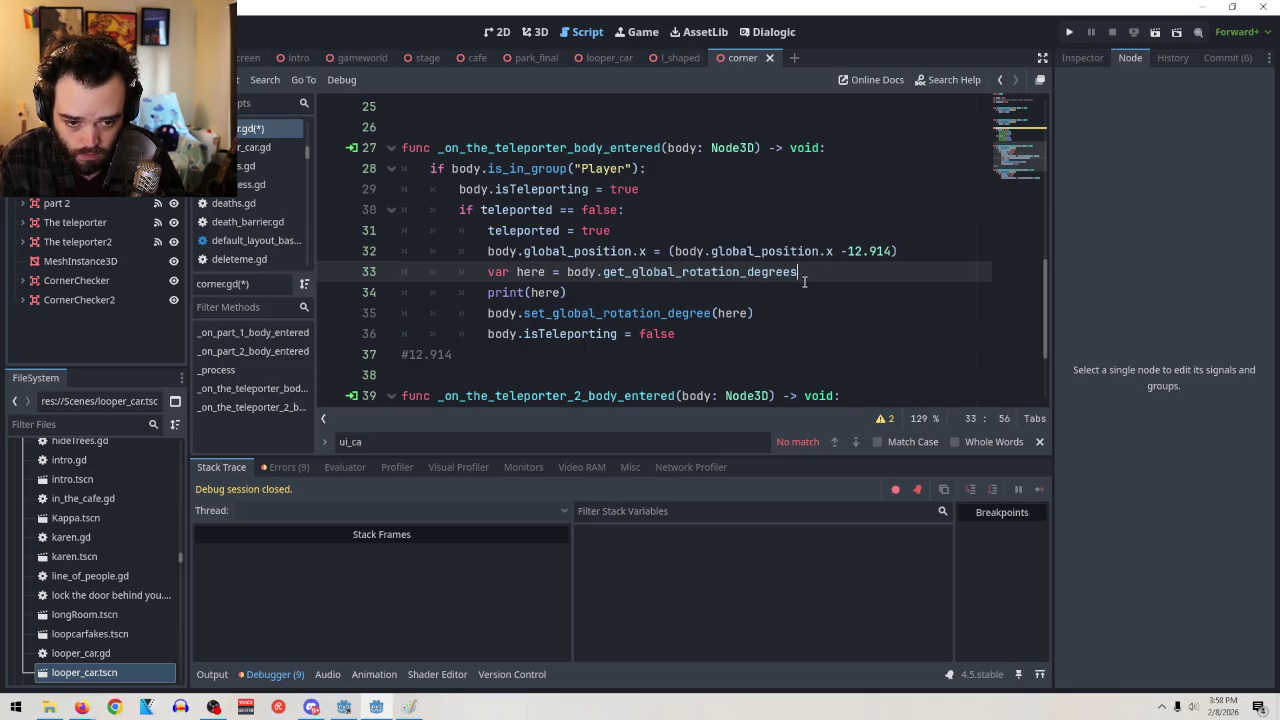
mouse_move(786, 272)
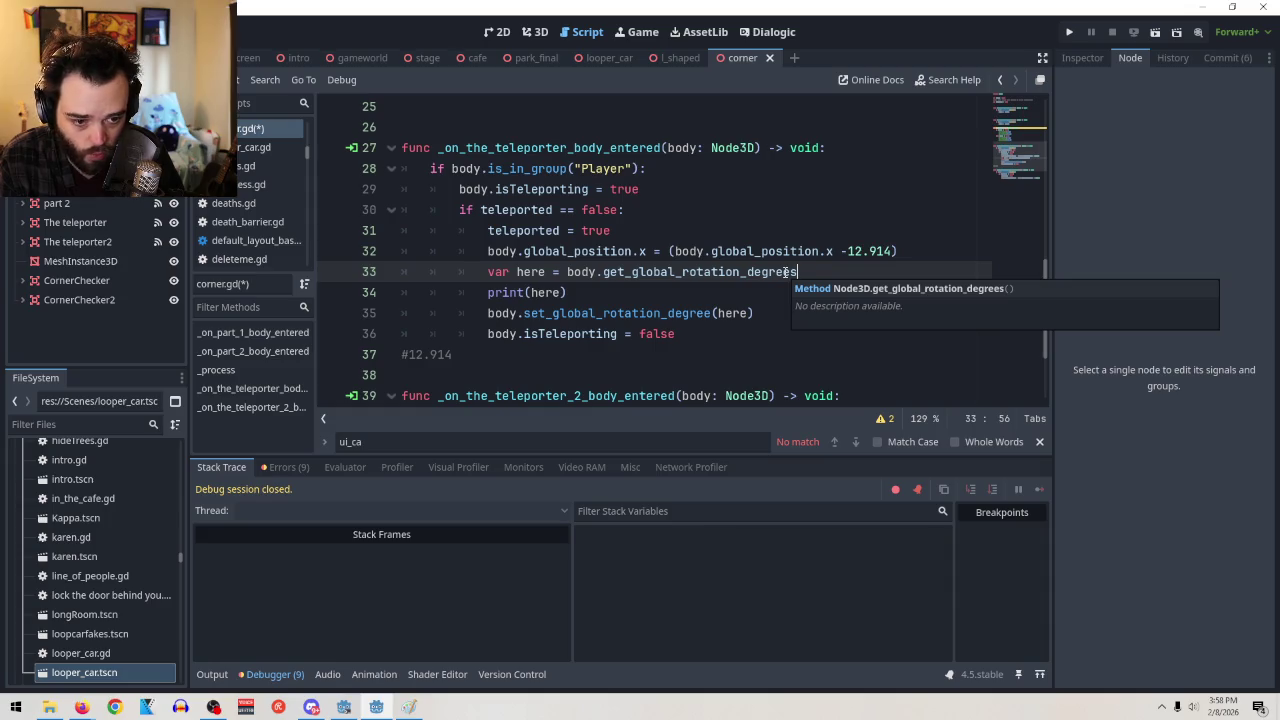
type("(")
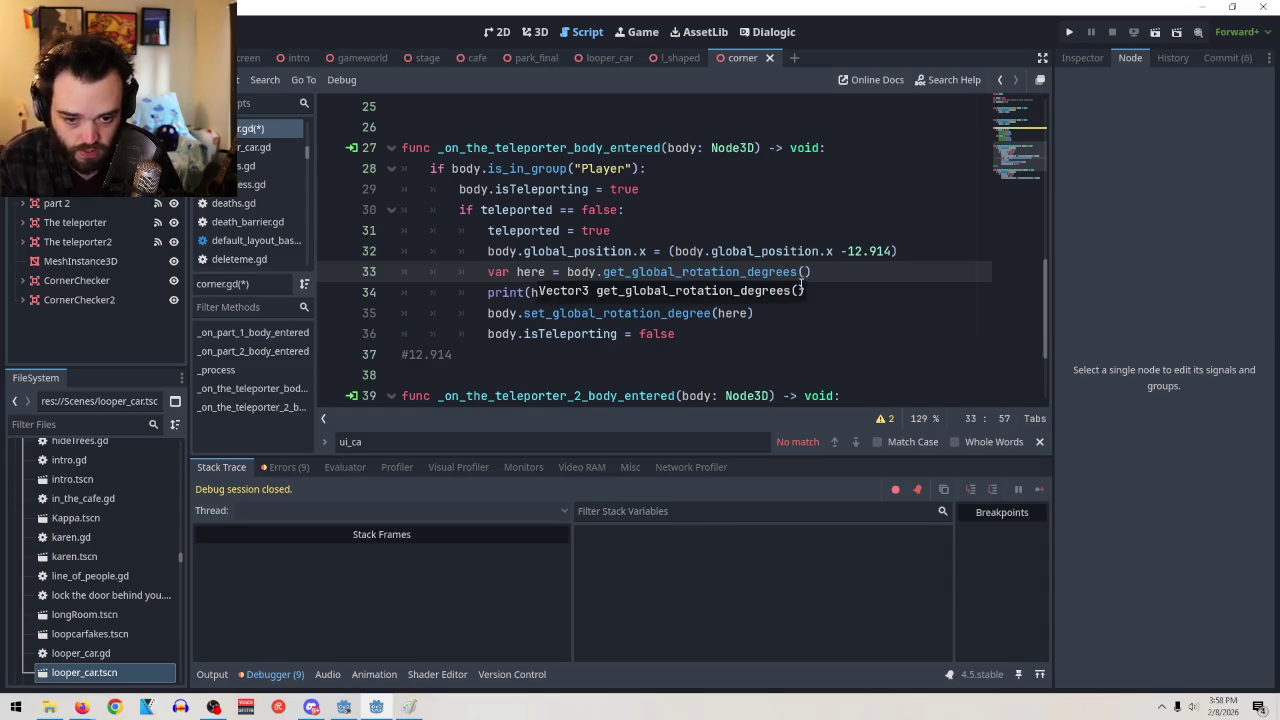
left_click(687, 337)
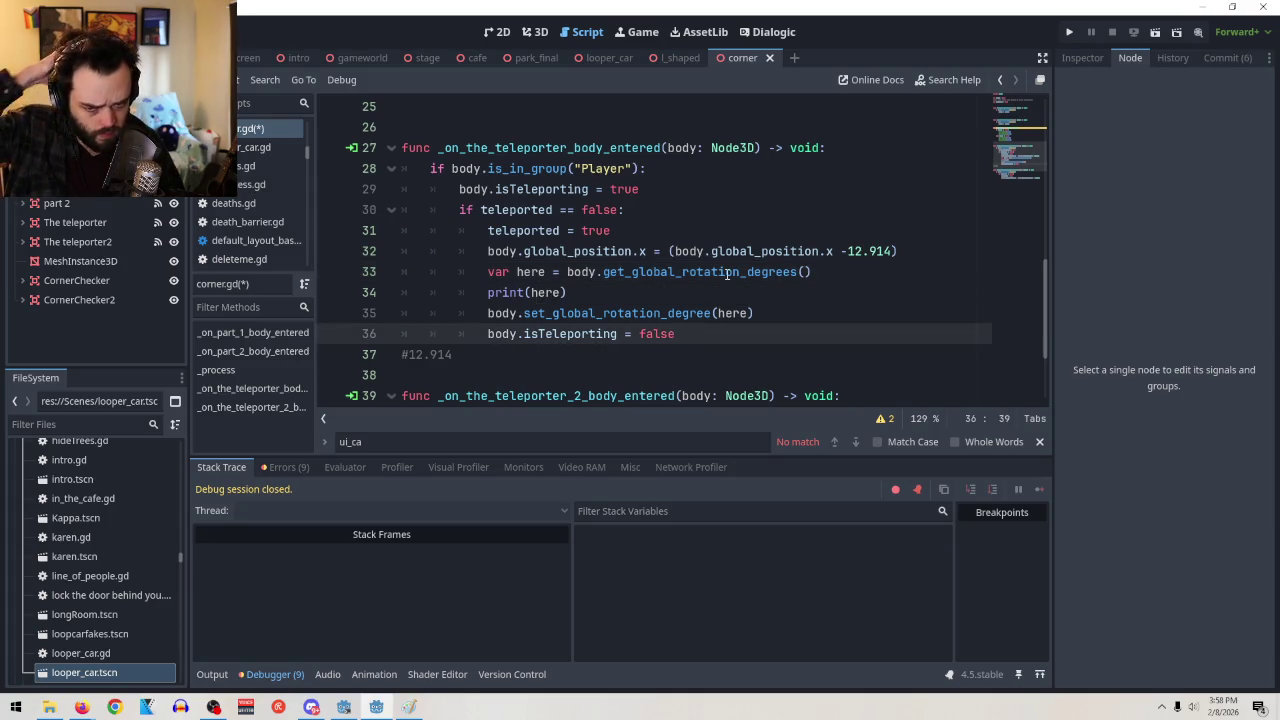
mouse_move(727, 274)
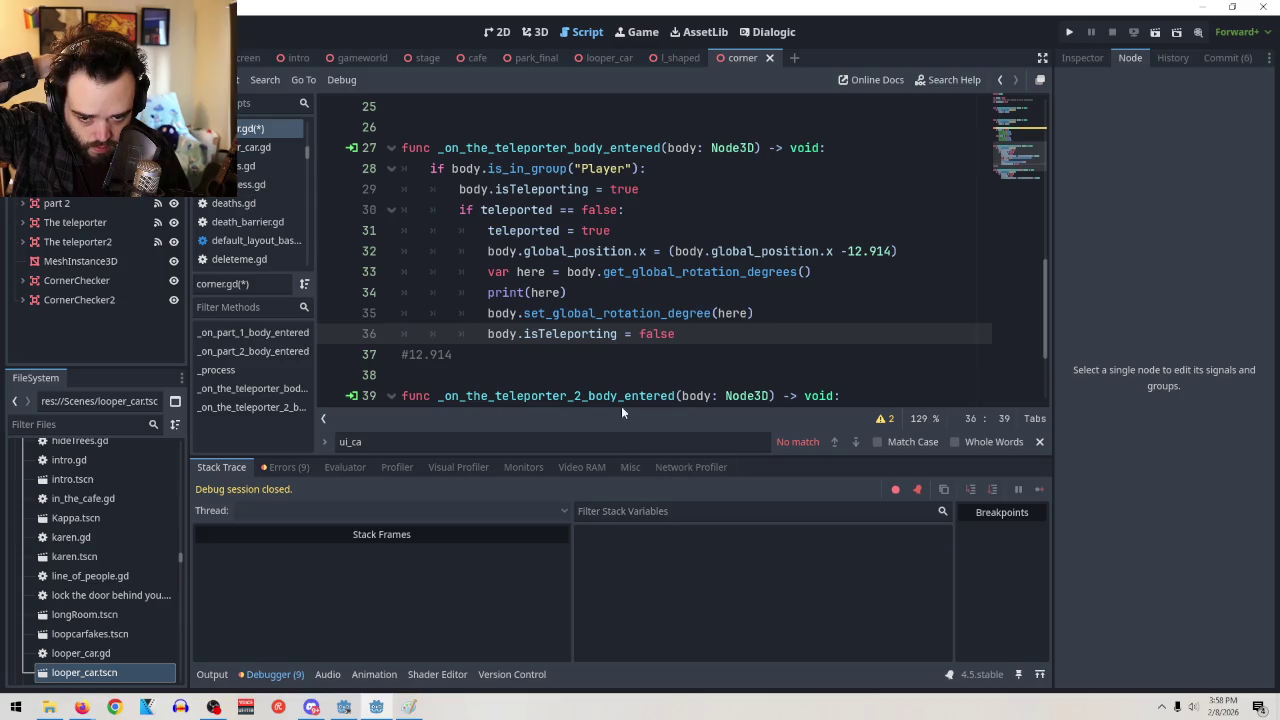
key("Down")
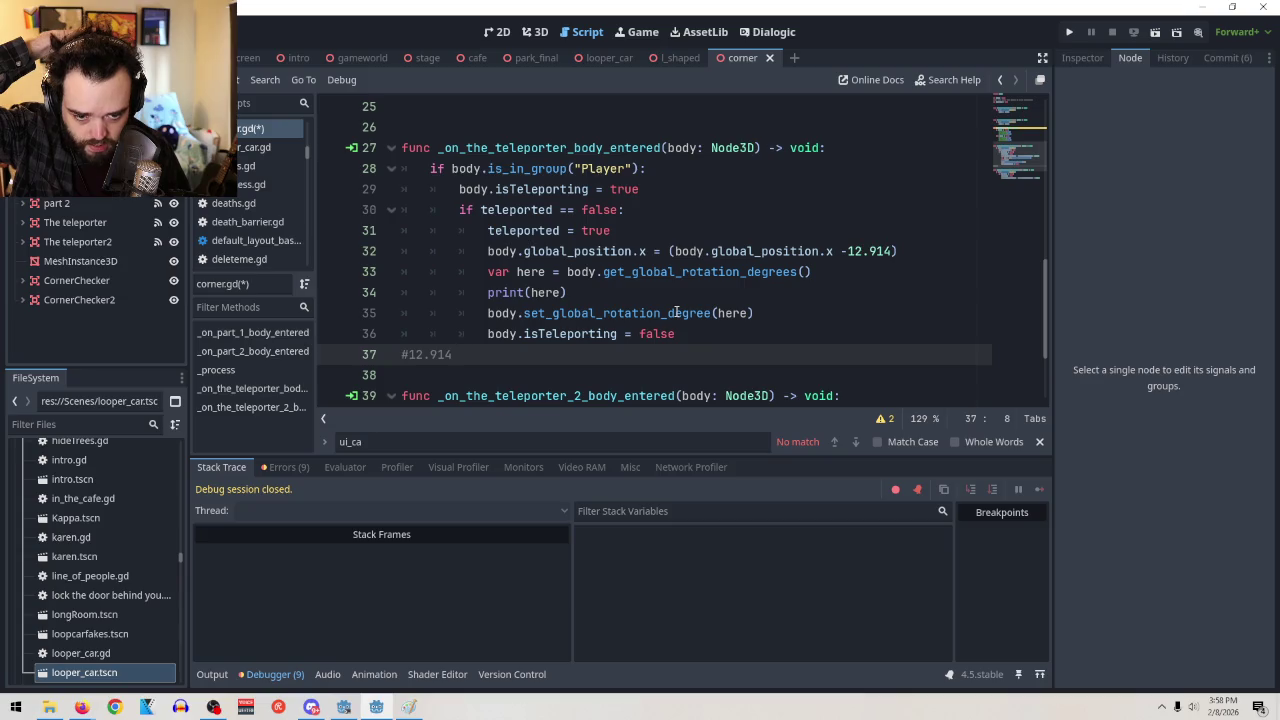
Remove the degree suffixes, giving get_global_rotation() on line 33 and set_global_rotation(here) on line 35
left_click_drag(711, 313, 662, 313)
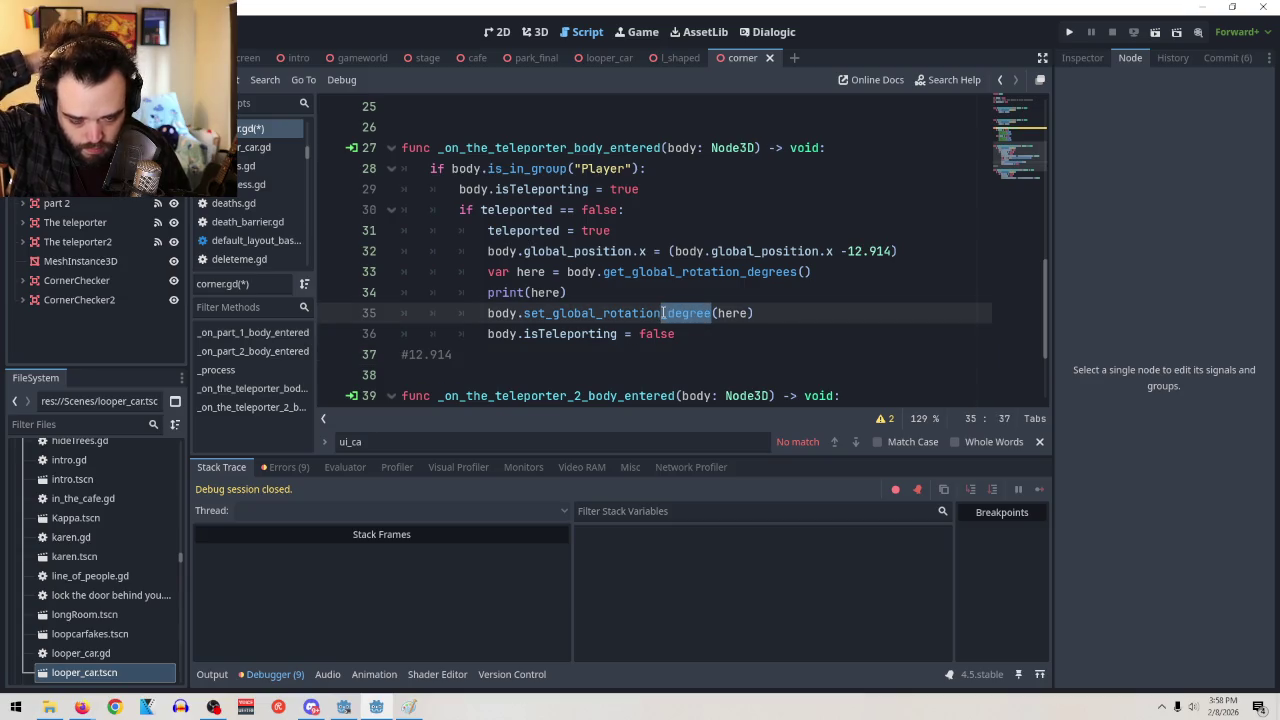
key("BackSpace")
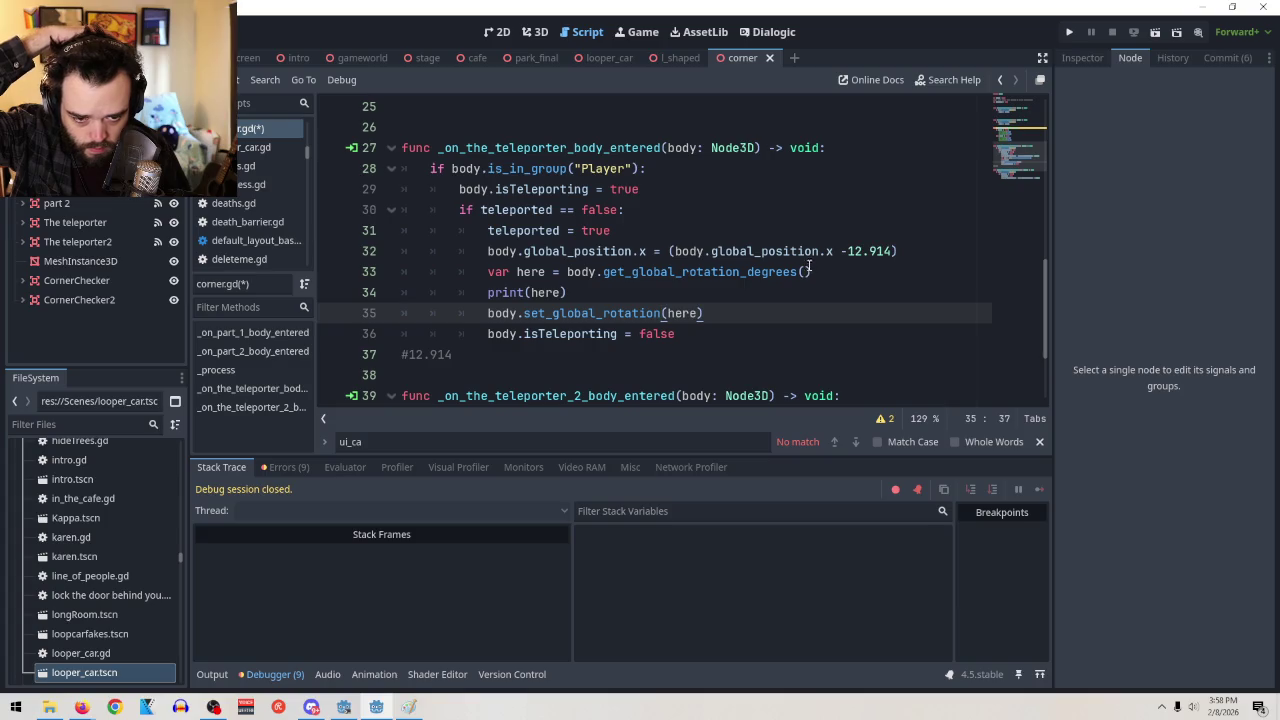
left_click_drag(798, 271, 741, 271)
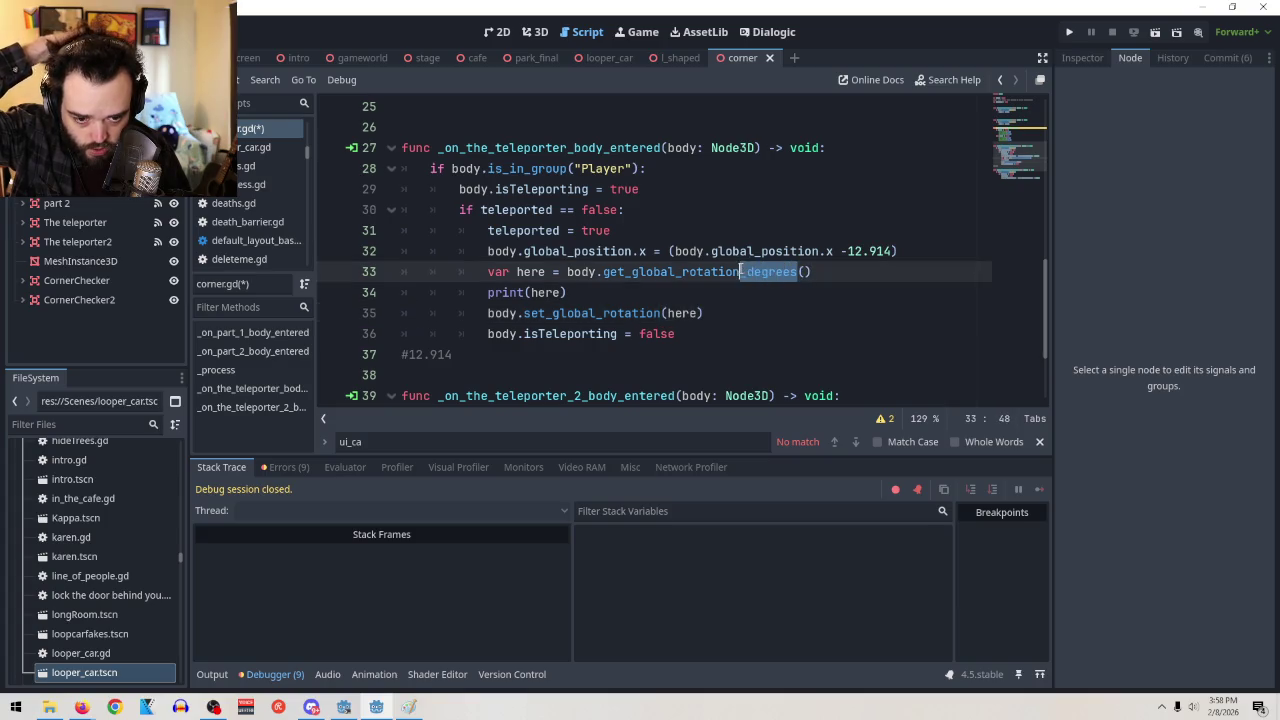
key("BackSpace")
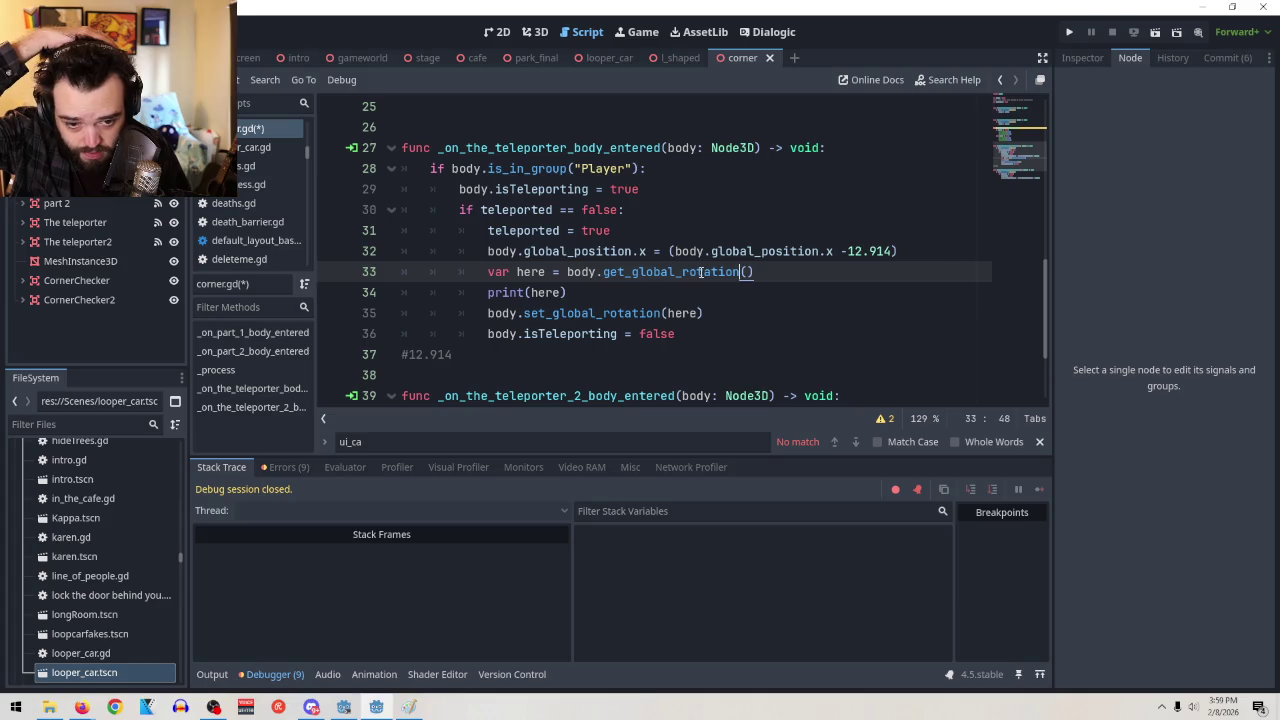
left_click(788, 272)
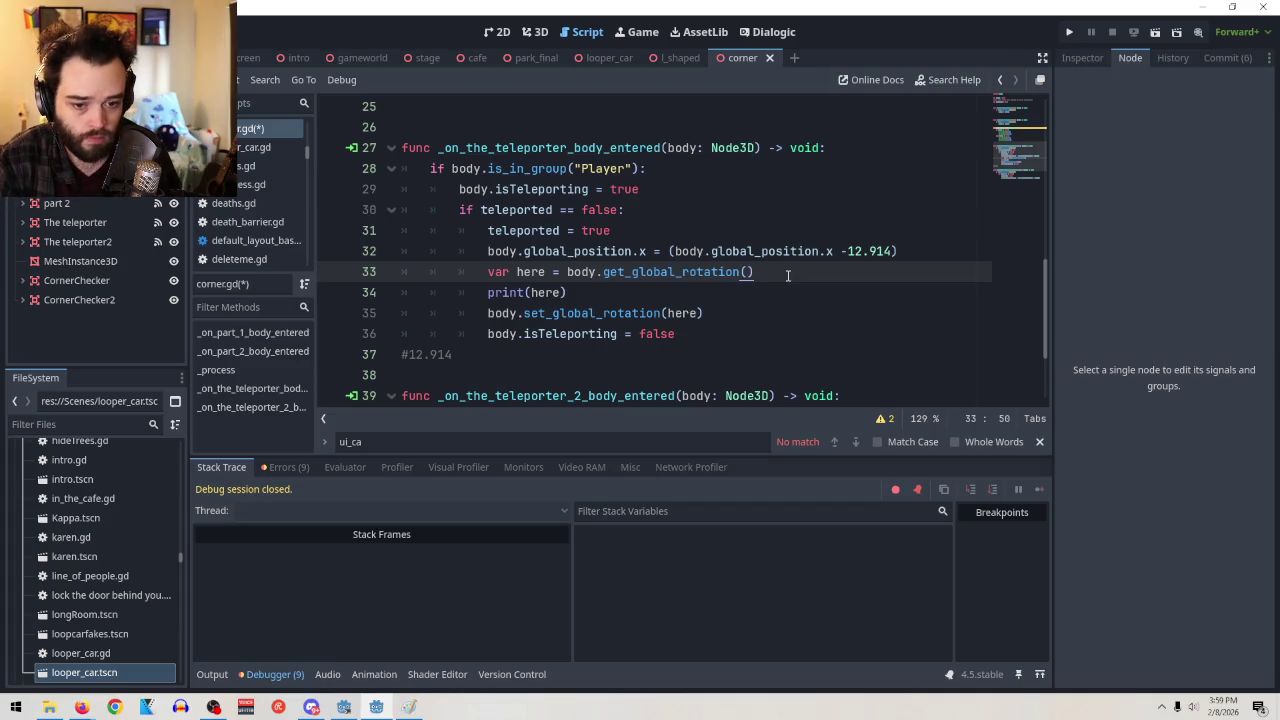
Add a new line 34 reading here.y = 3 after the rotation read
key("Return")
type("v")
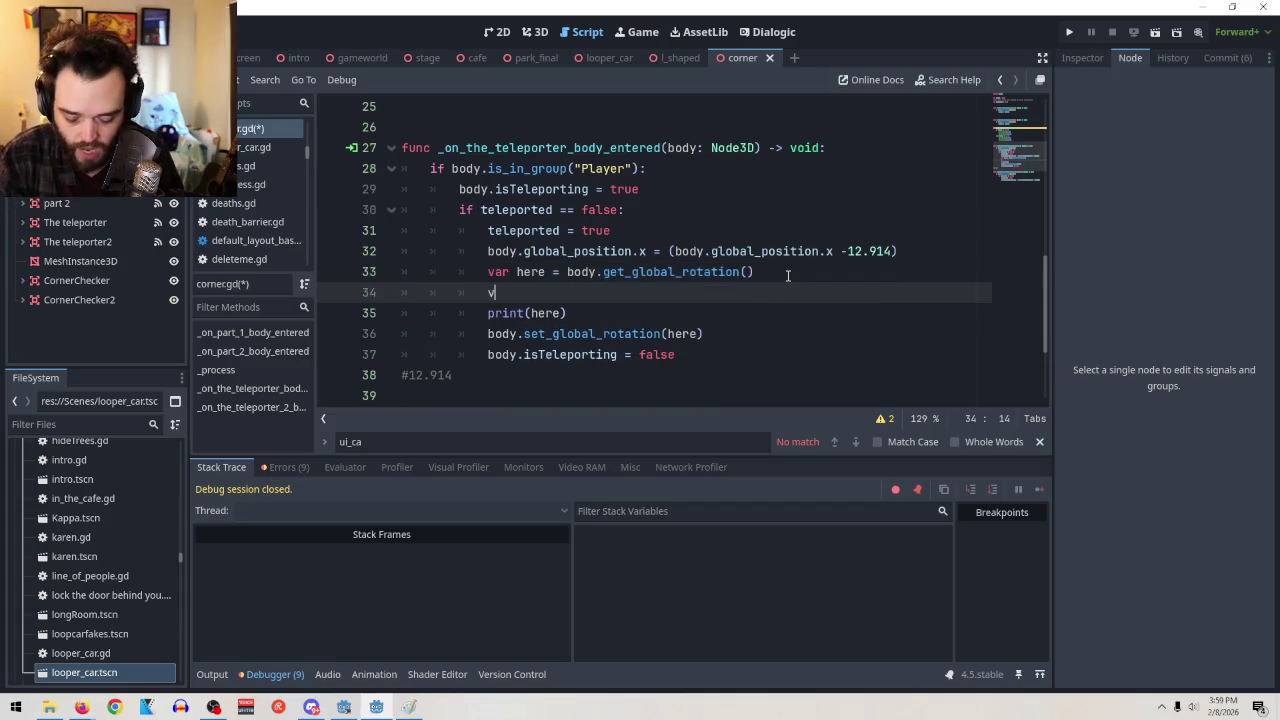
type("ar here")
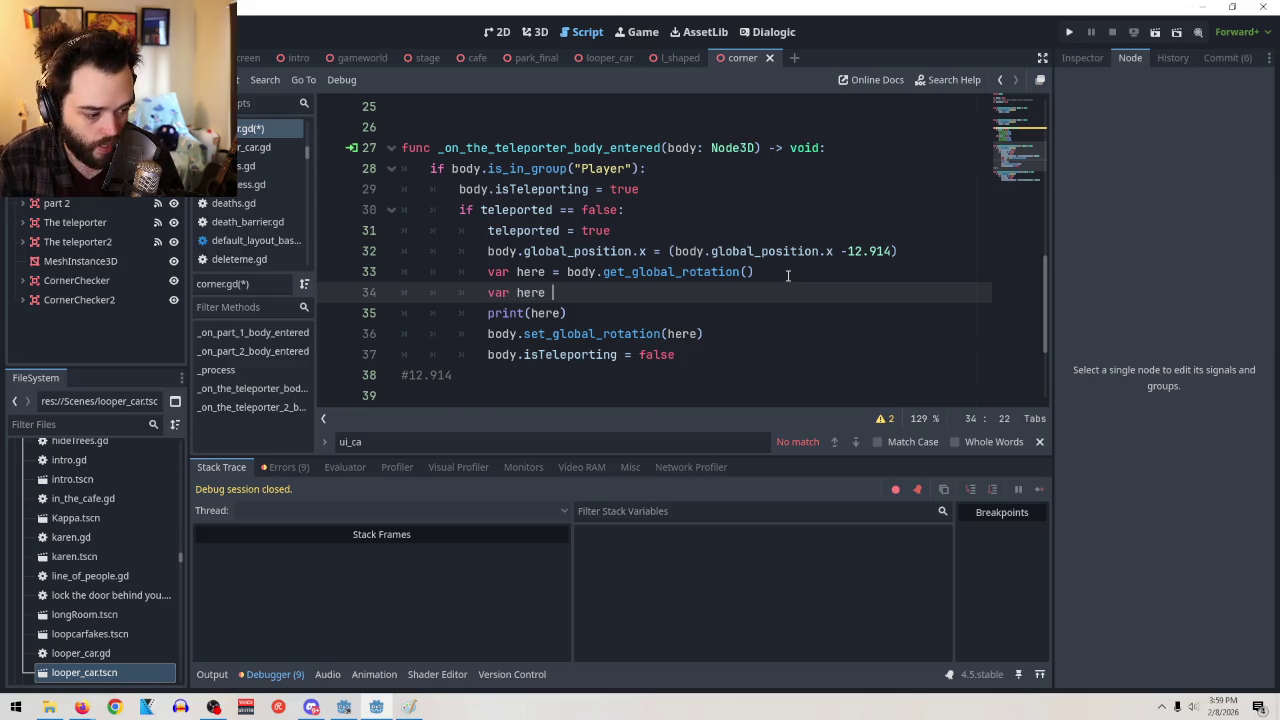
type(".y += ")
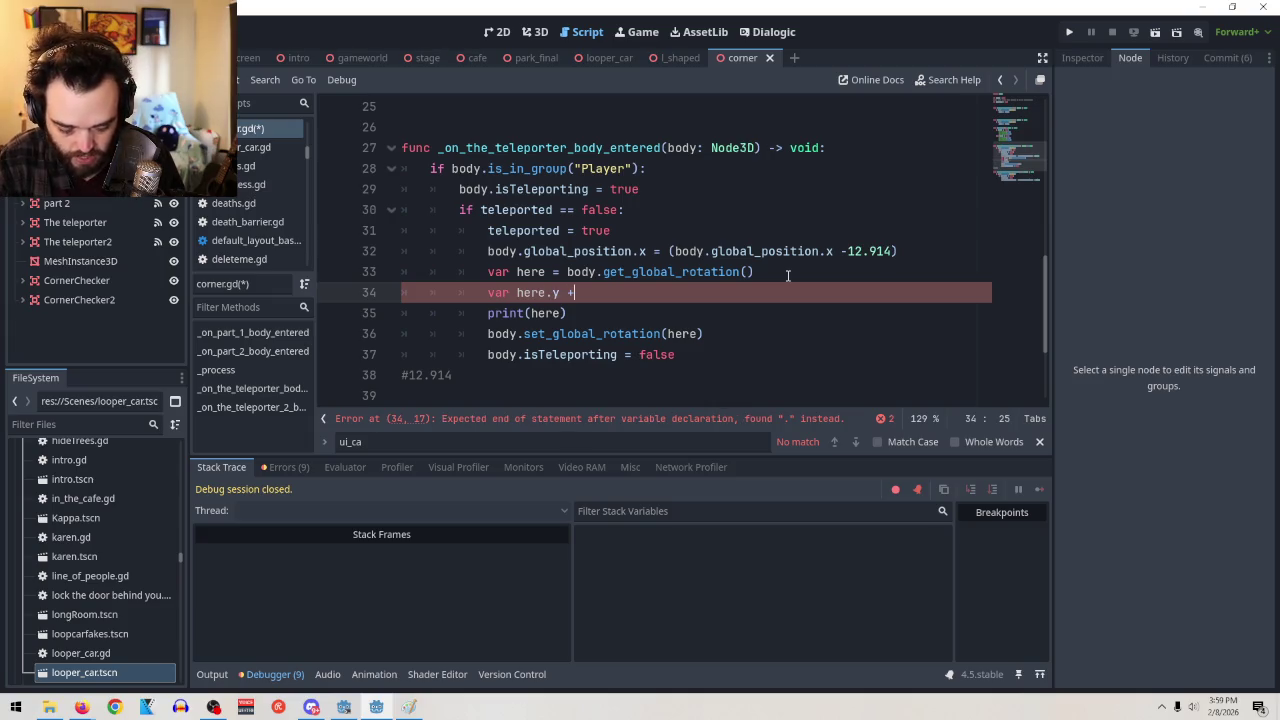
type("3")
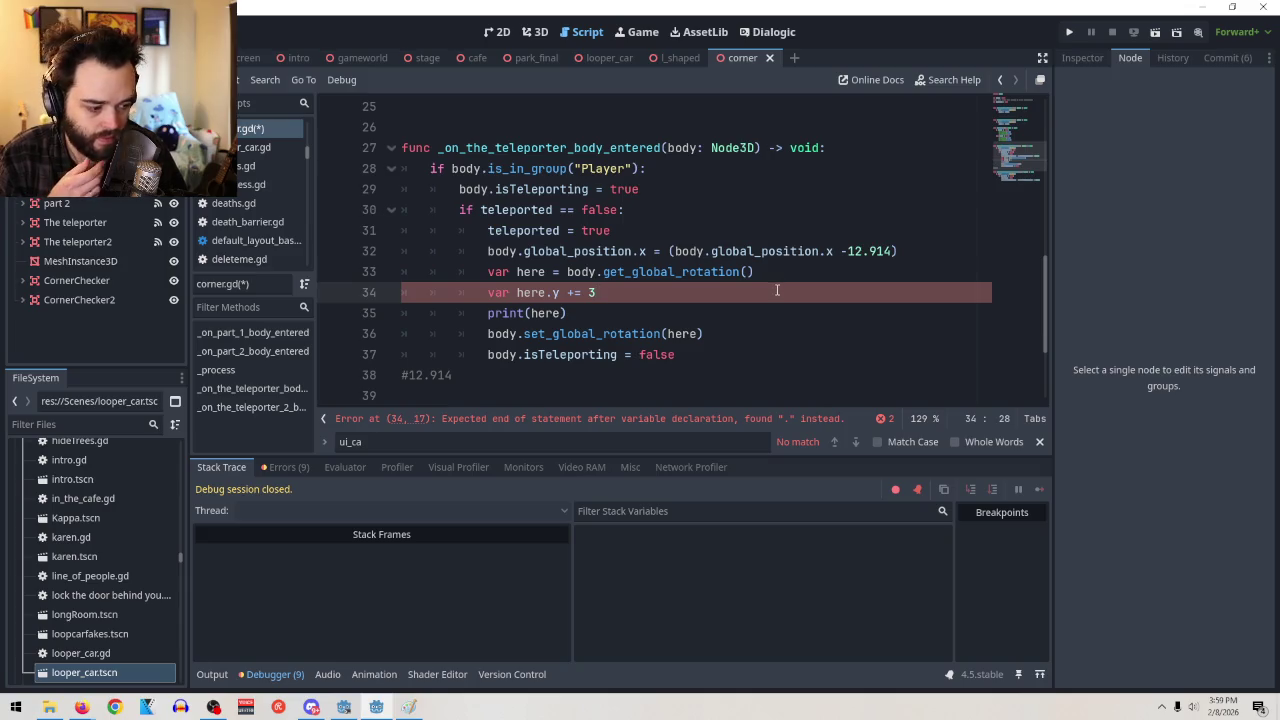
left_click(576, 293)
key("BackSpace")
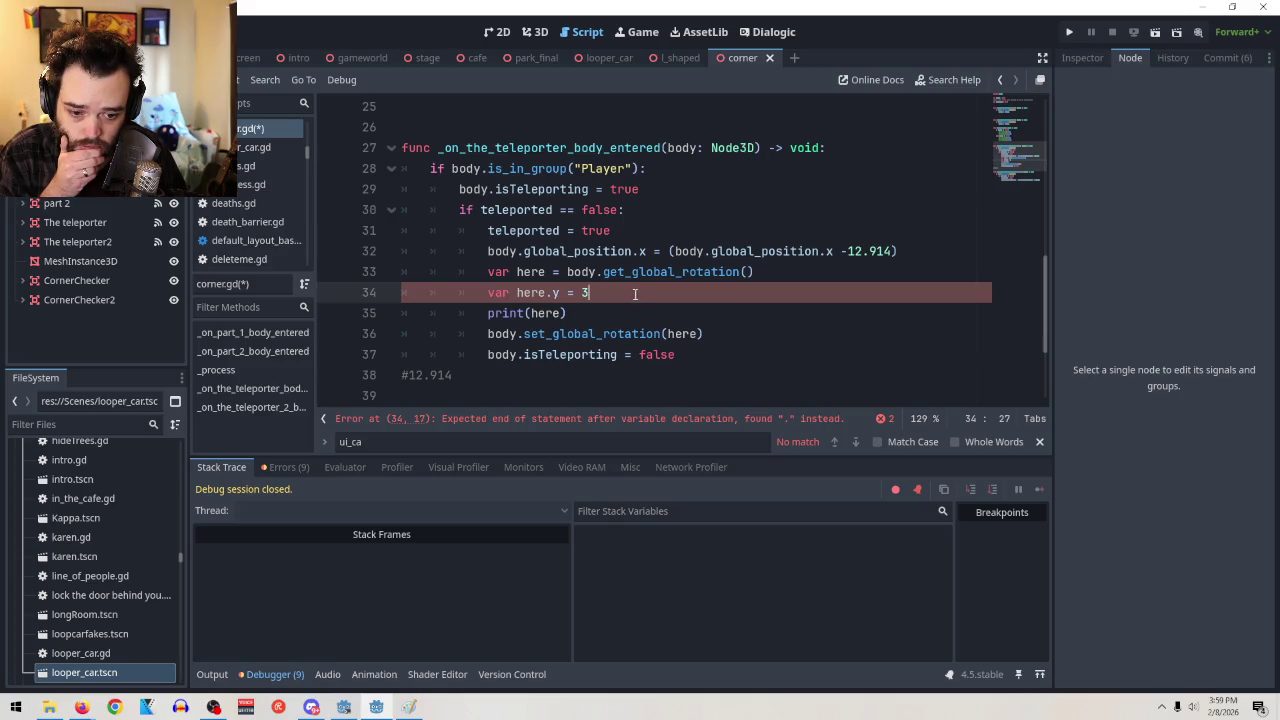
left_click(517, 292)
key("BackSpace")
key("BackSpace")
key("BackSpace")
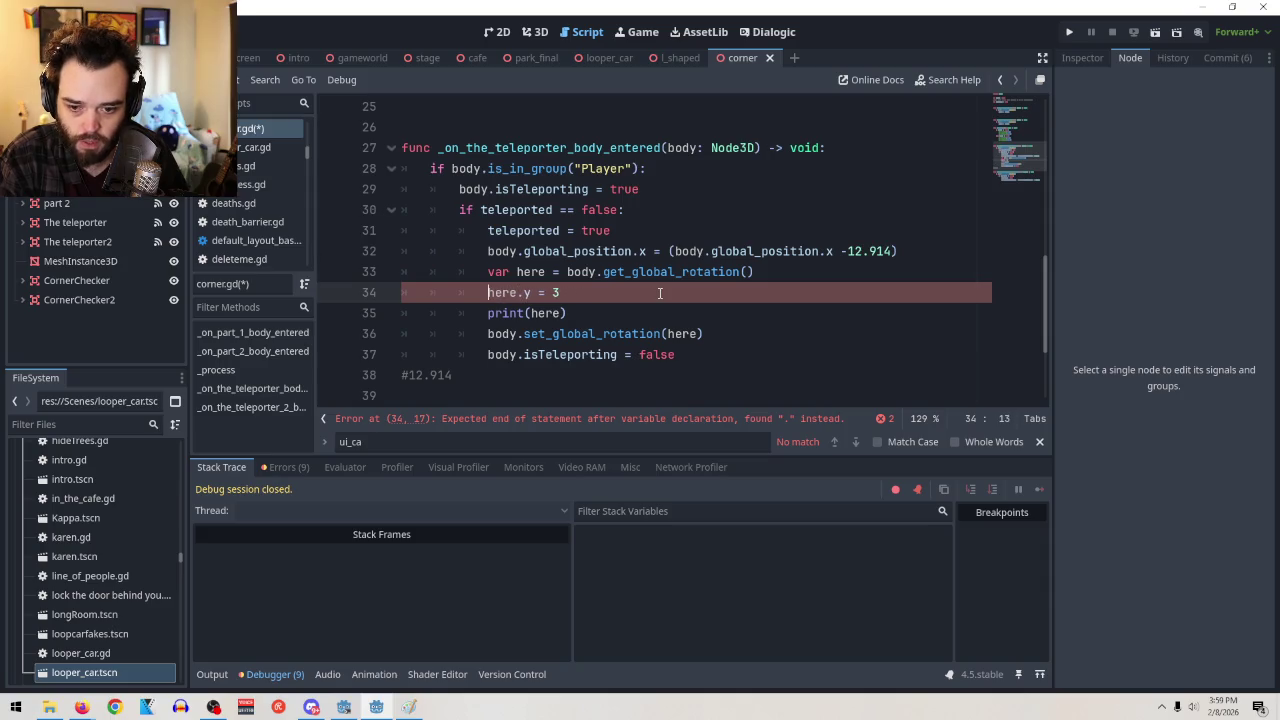
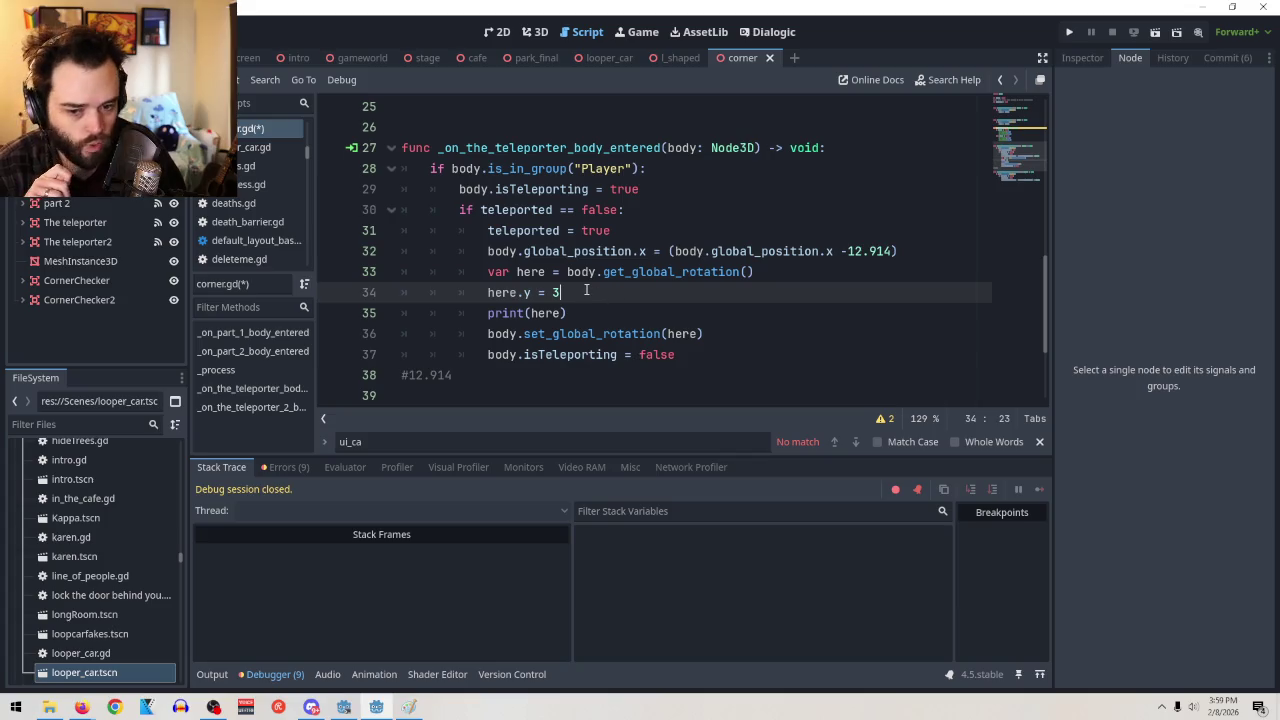
Run the scene, close the hung window, rerun, and stop after the teleport prints (0.0, 3.0, 0.0)
left_click(1154, 34)
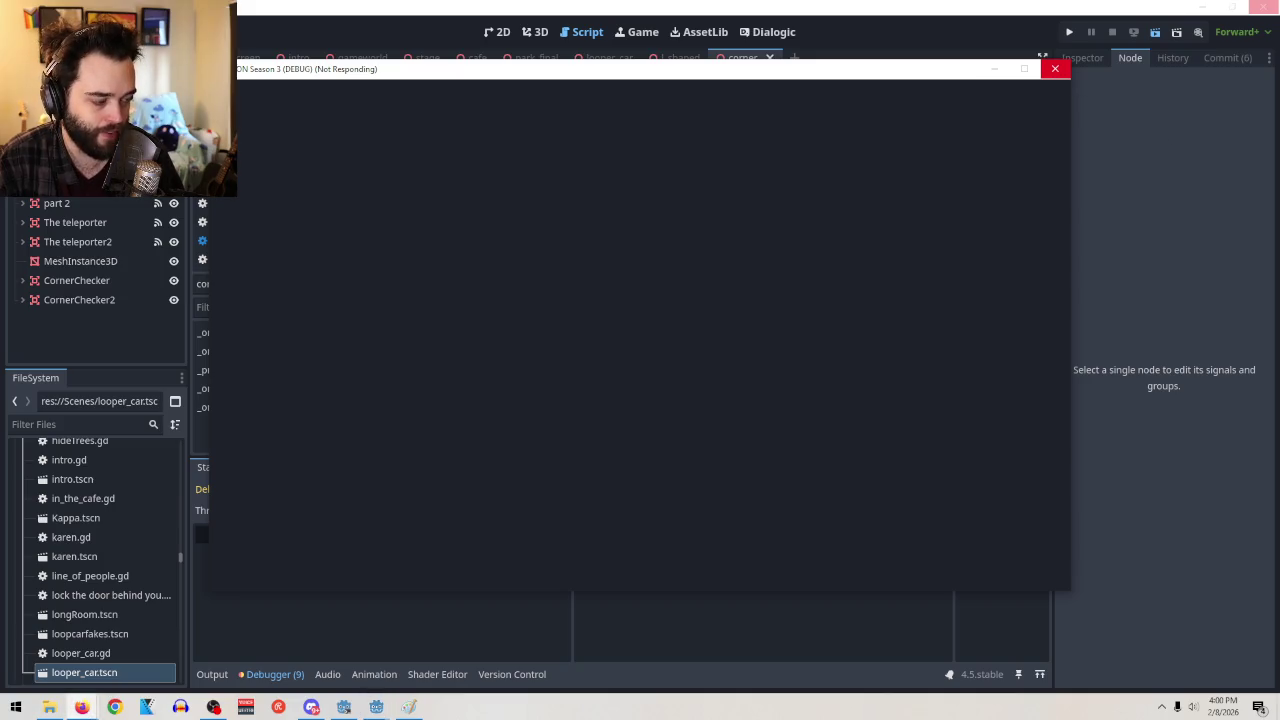
left_click(671, 391)
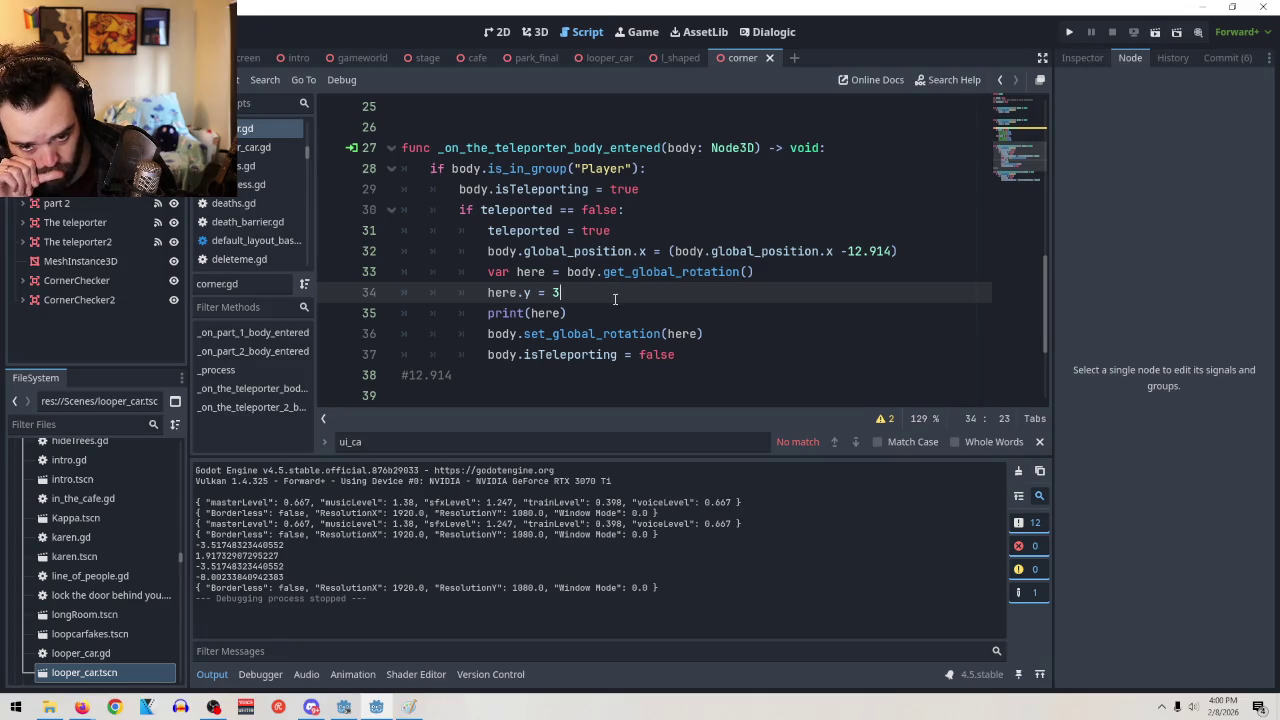
key("F5")
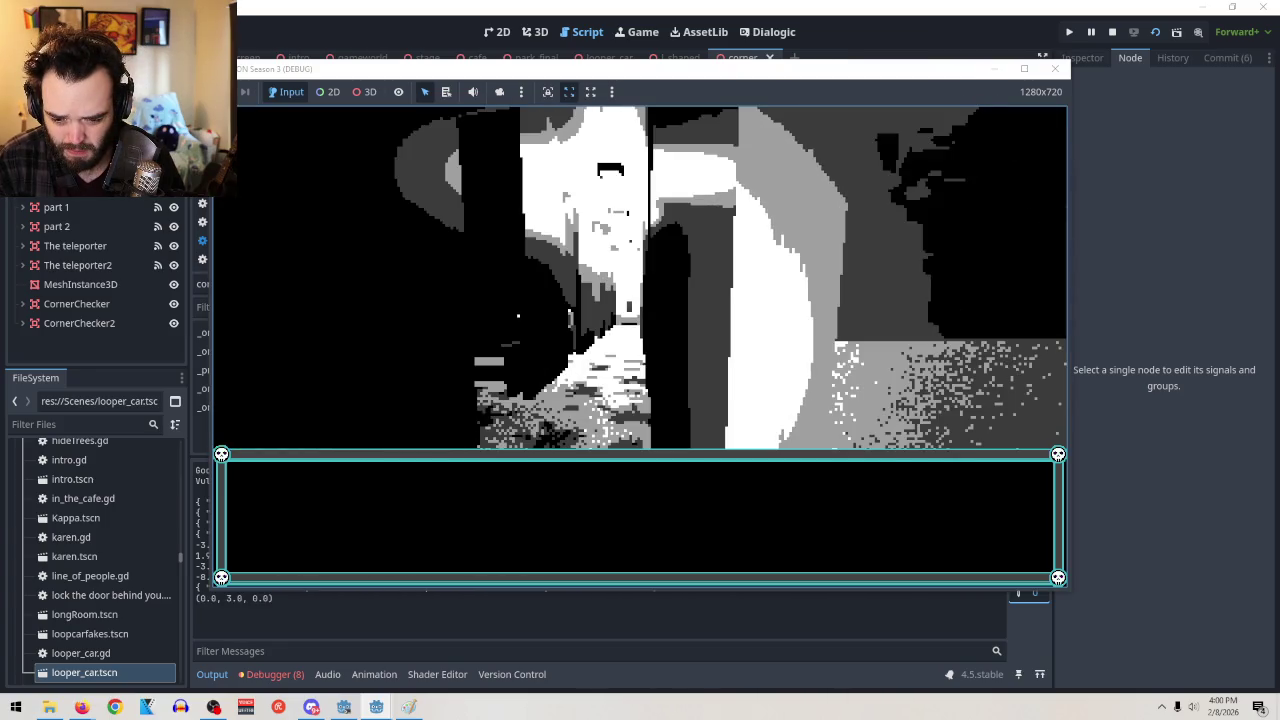
key("F8")
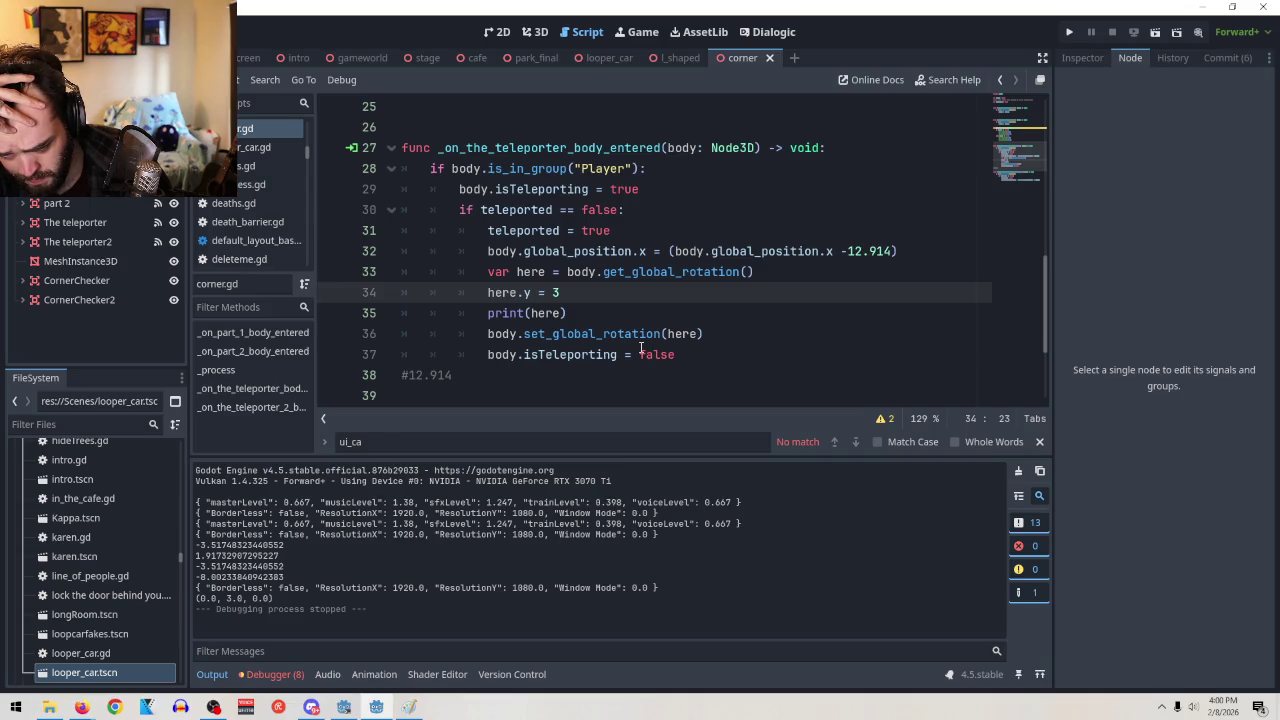
Switch lines 33 and 36 to get_global_rotation_degrees and set_global_rotation_degrees, then test-run the scene
left_click(742, 272)
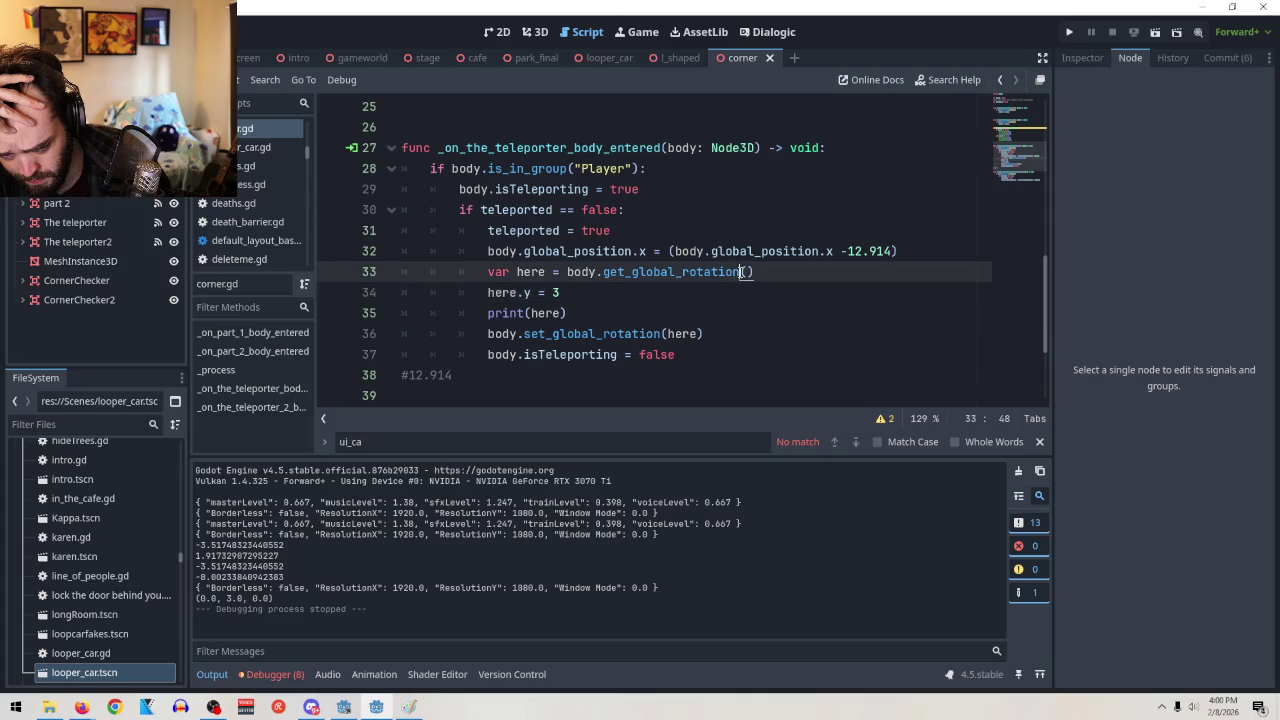
type("_degre")
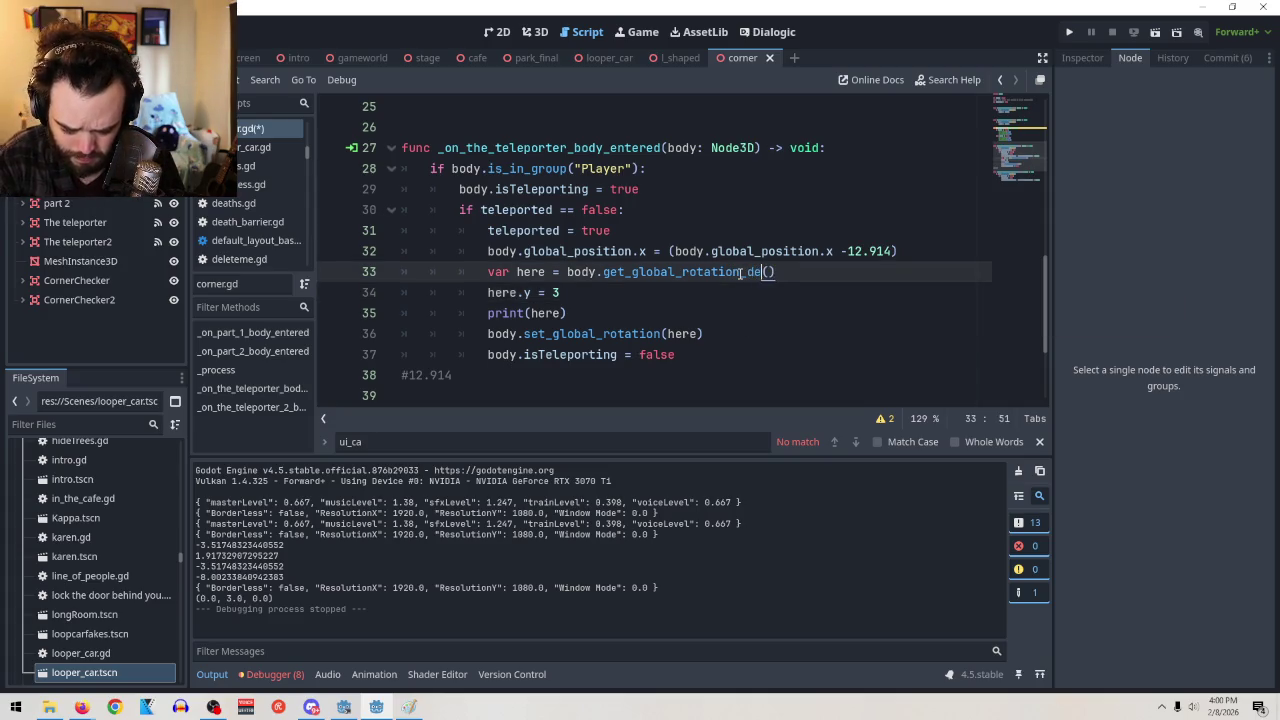
type("es")
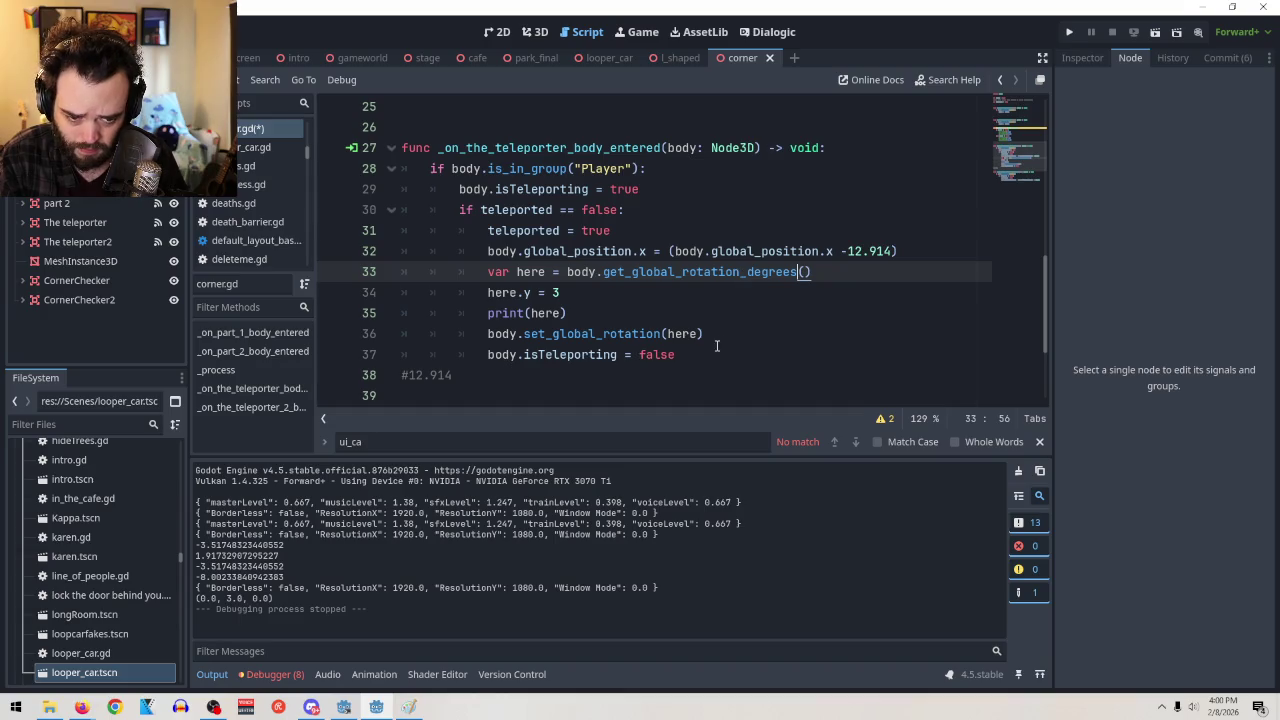
left_click(664, 333)
key("Left")
type("_degrees")
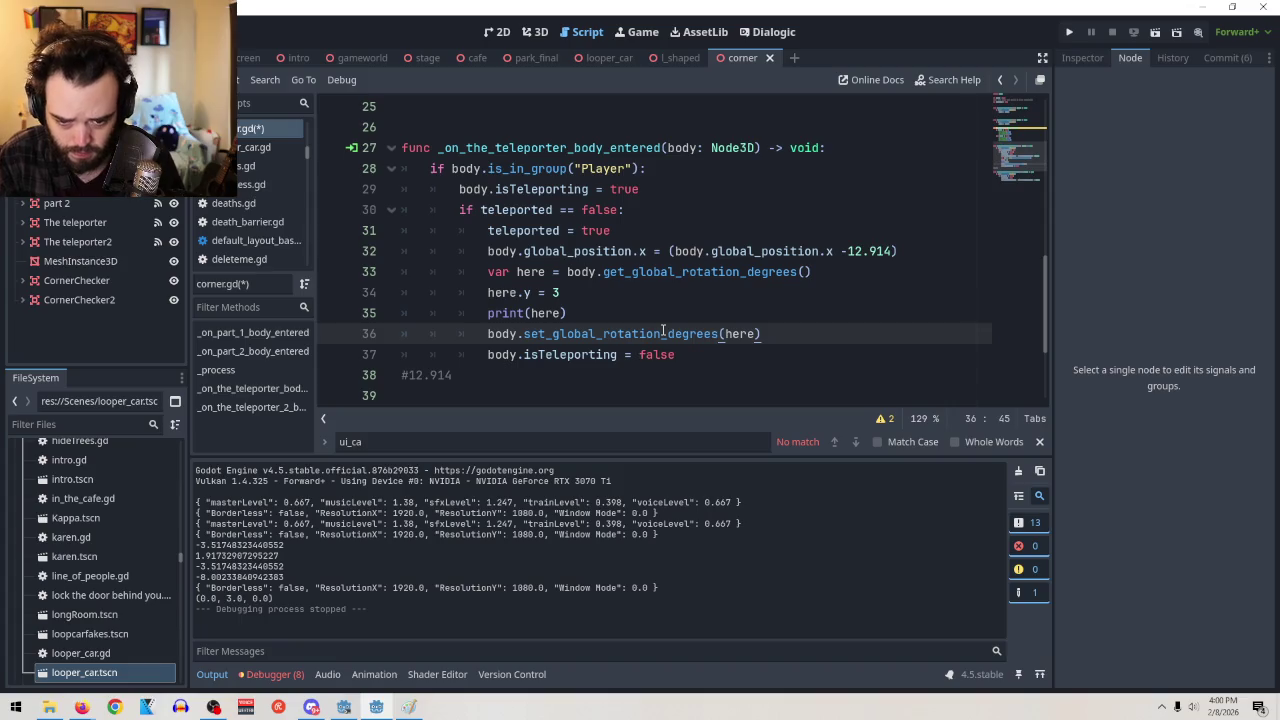
left_click(814, 340)
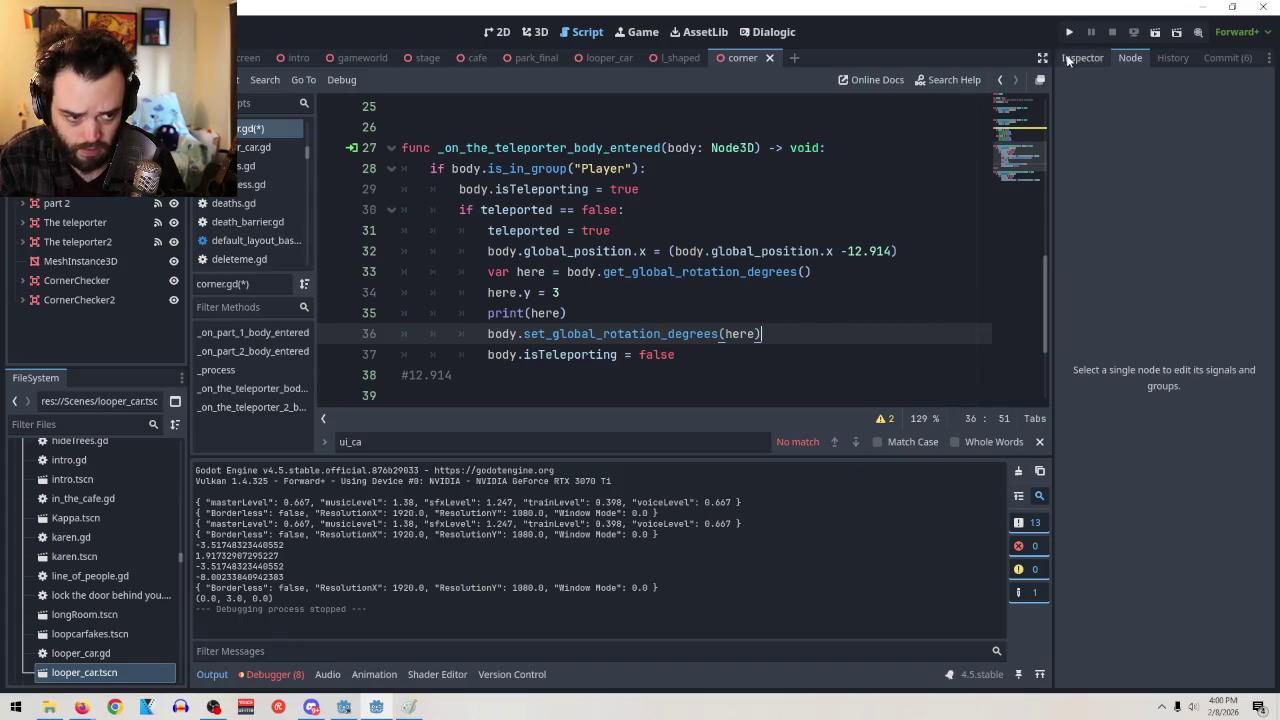
left_click(1155, 33)
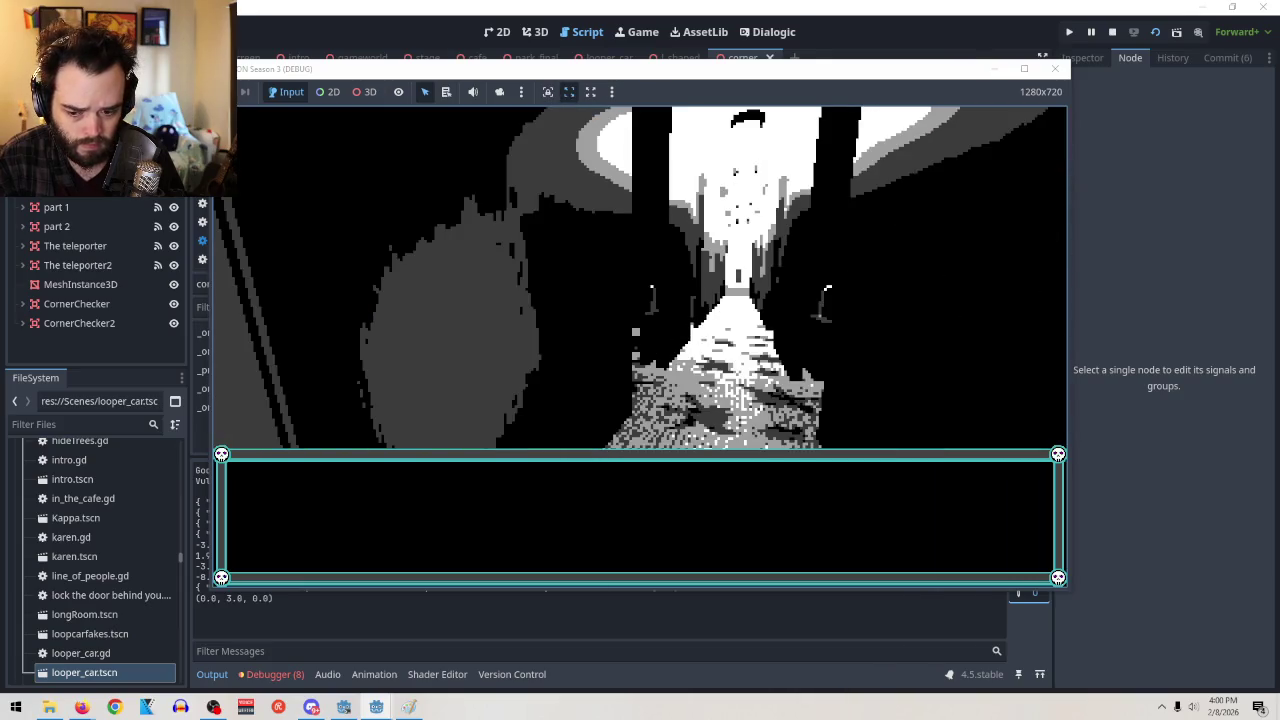
key("F8")
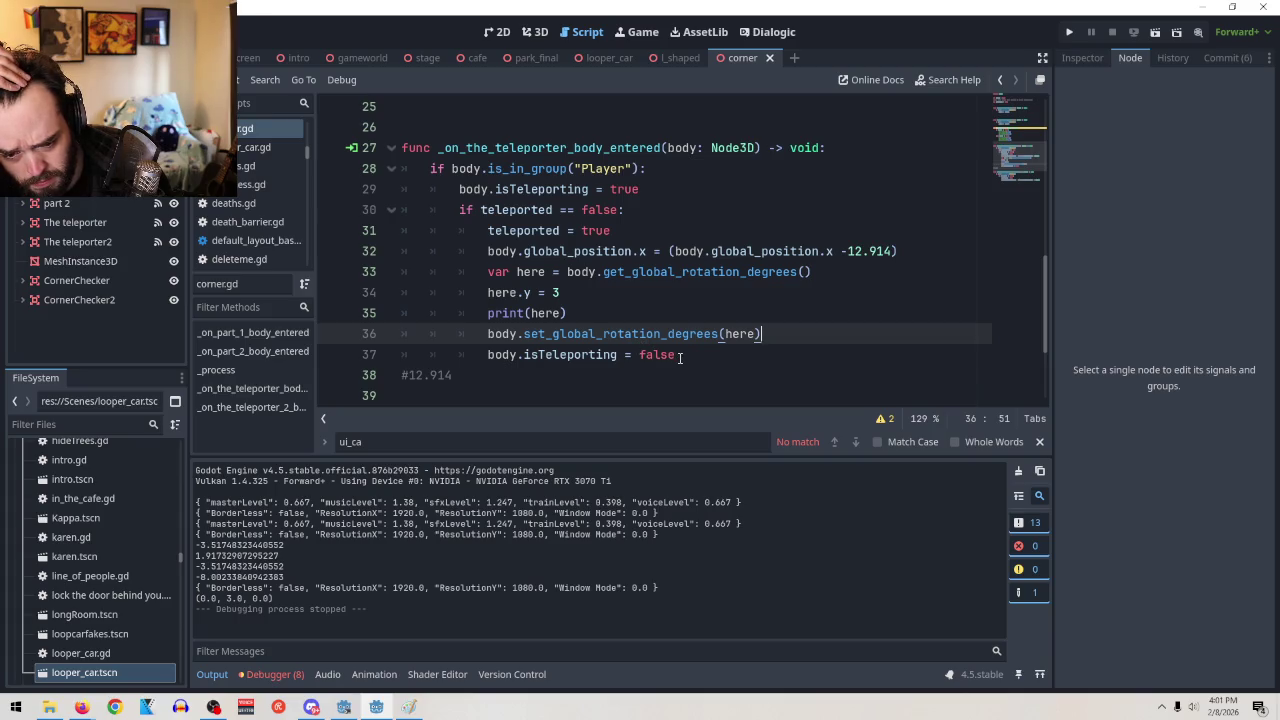
Add a 'timer' line after line 36, then remove it again
key("Return")
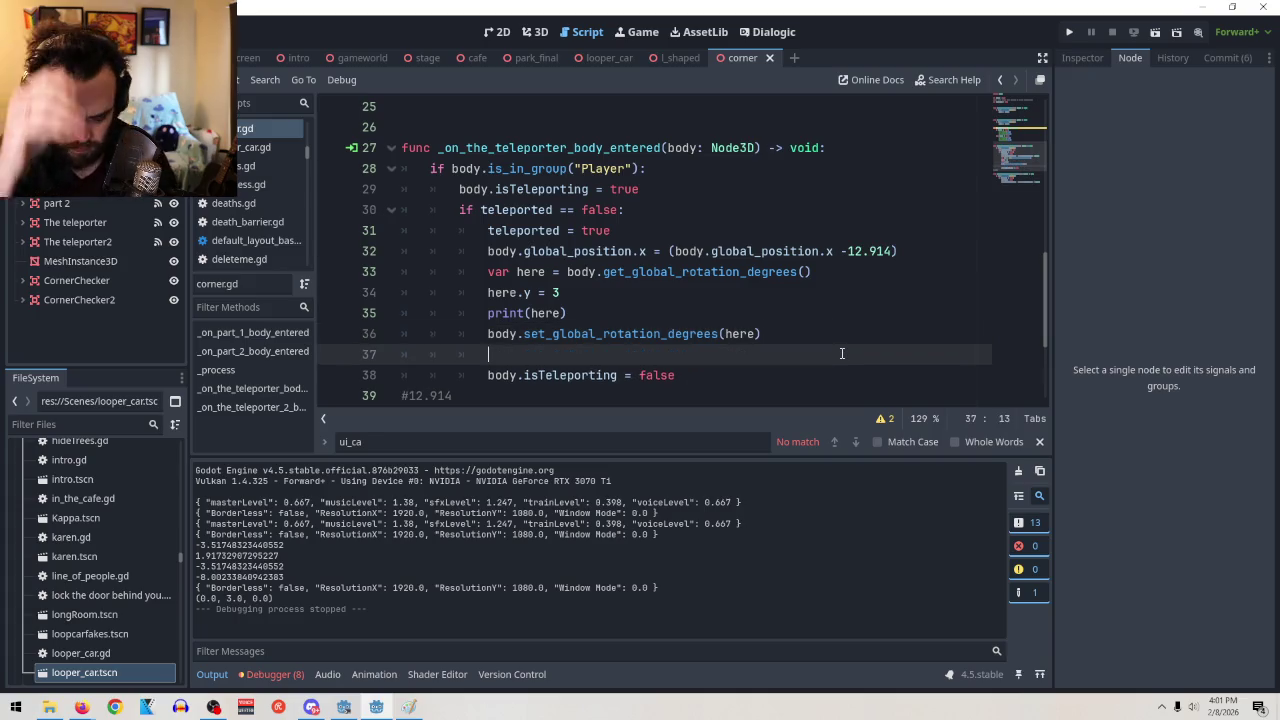
type("timer")
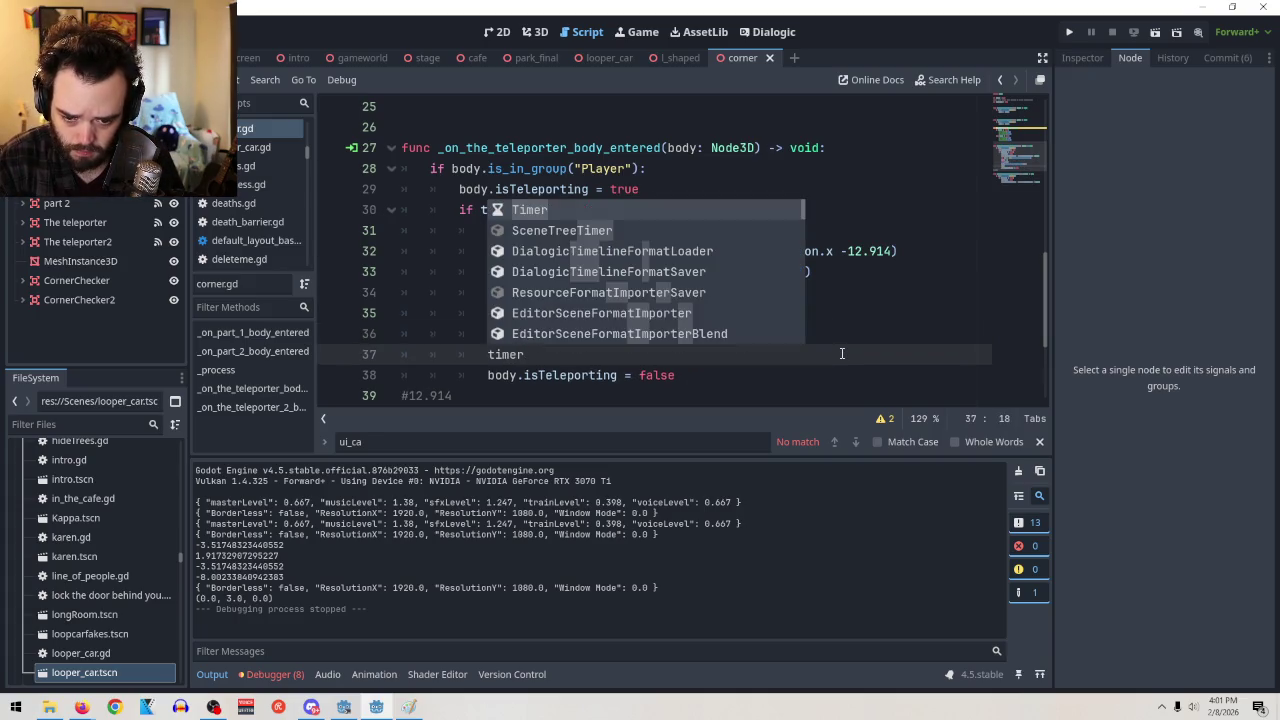
key("Return")
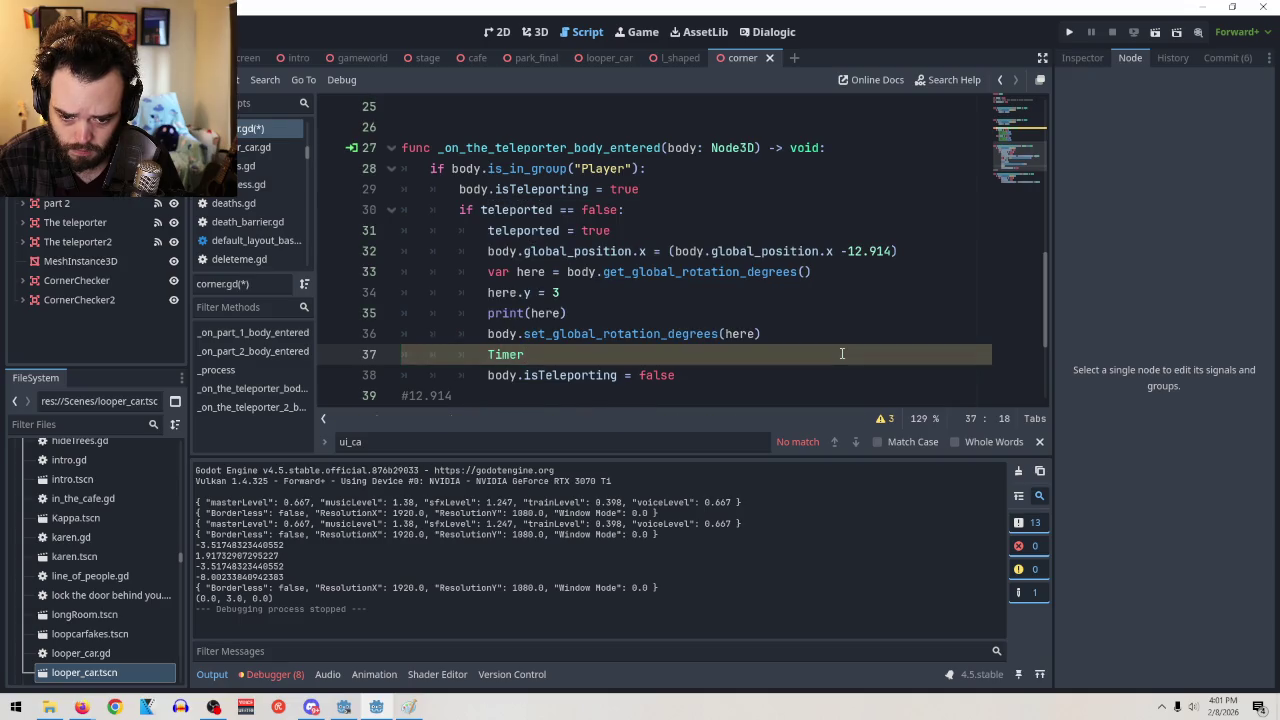
key("BackSpace")
key("BackSpace")
key("BackSpace")
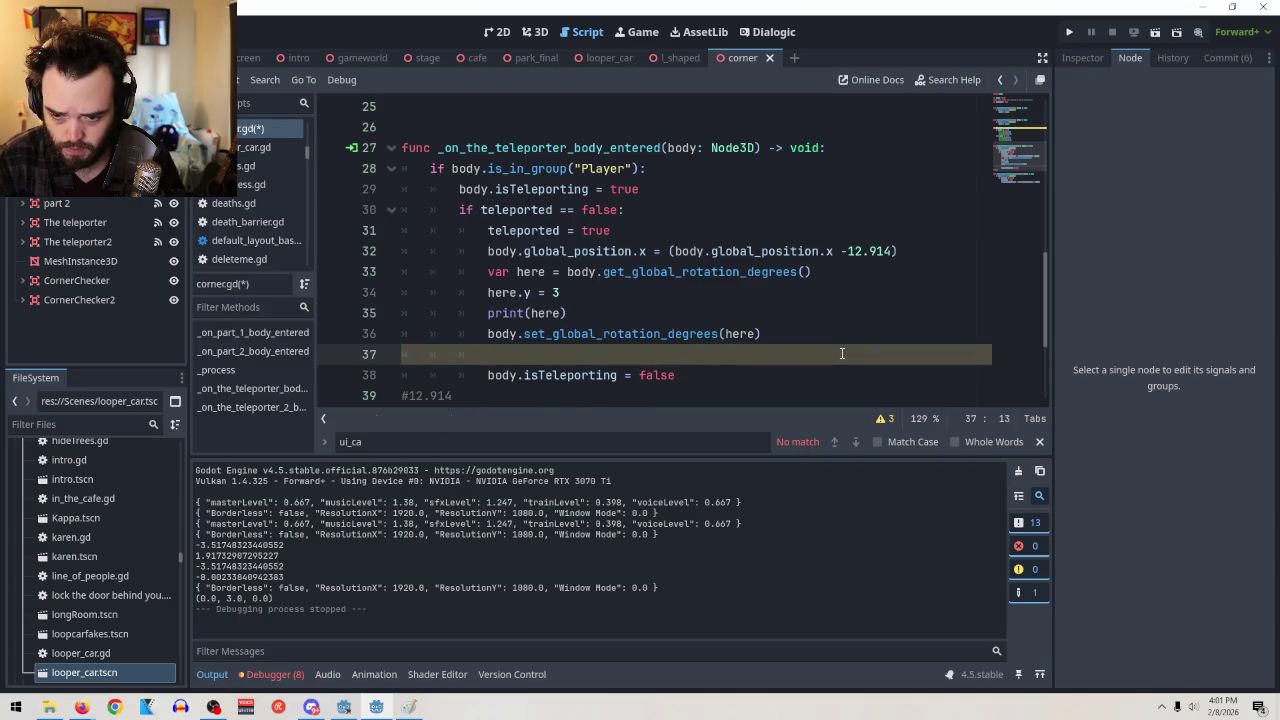
key("BackSpace")
key("BackSpace")
key("BackSpace")
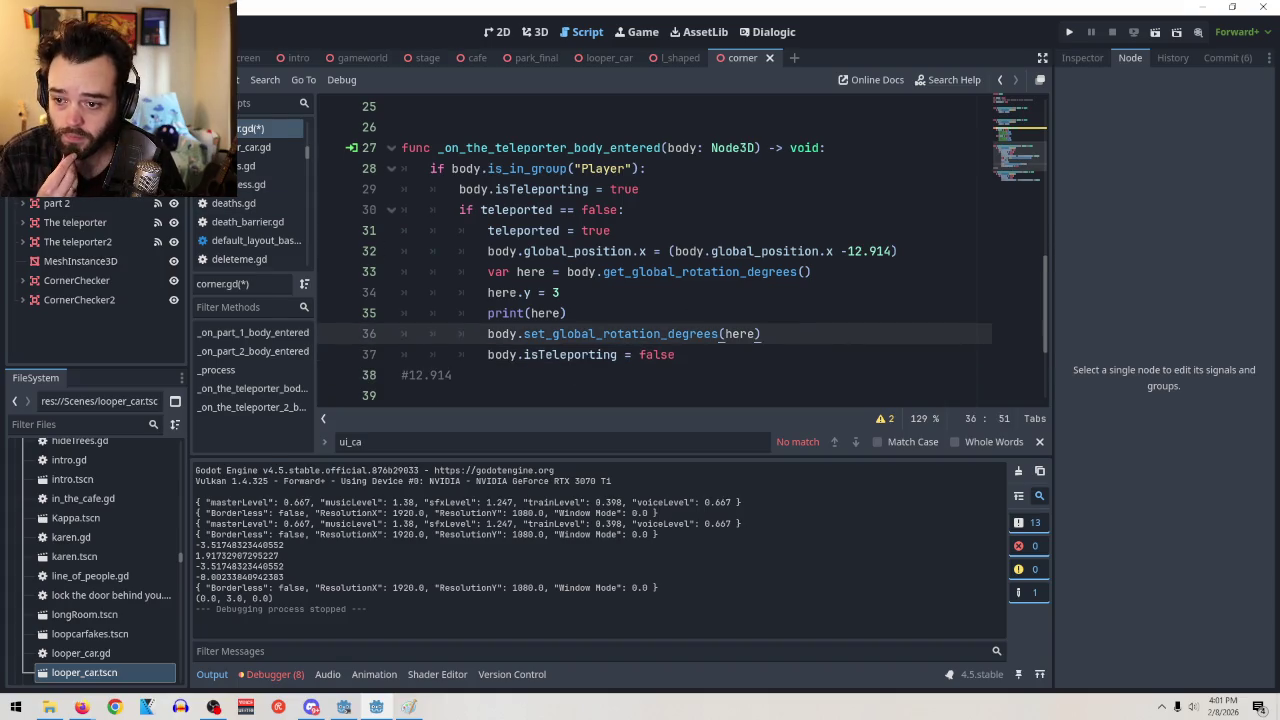
Add a Timer child node to the corner scene root and show its properties
right_click(90, 150)
left_click(120, 158)
type("timer")
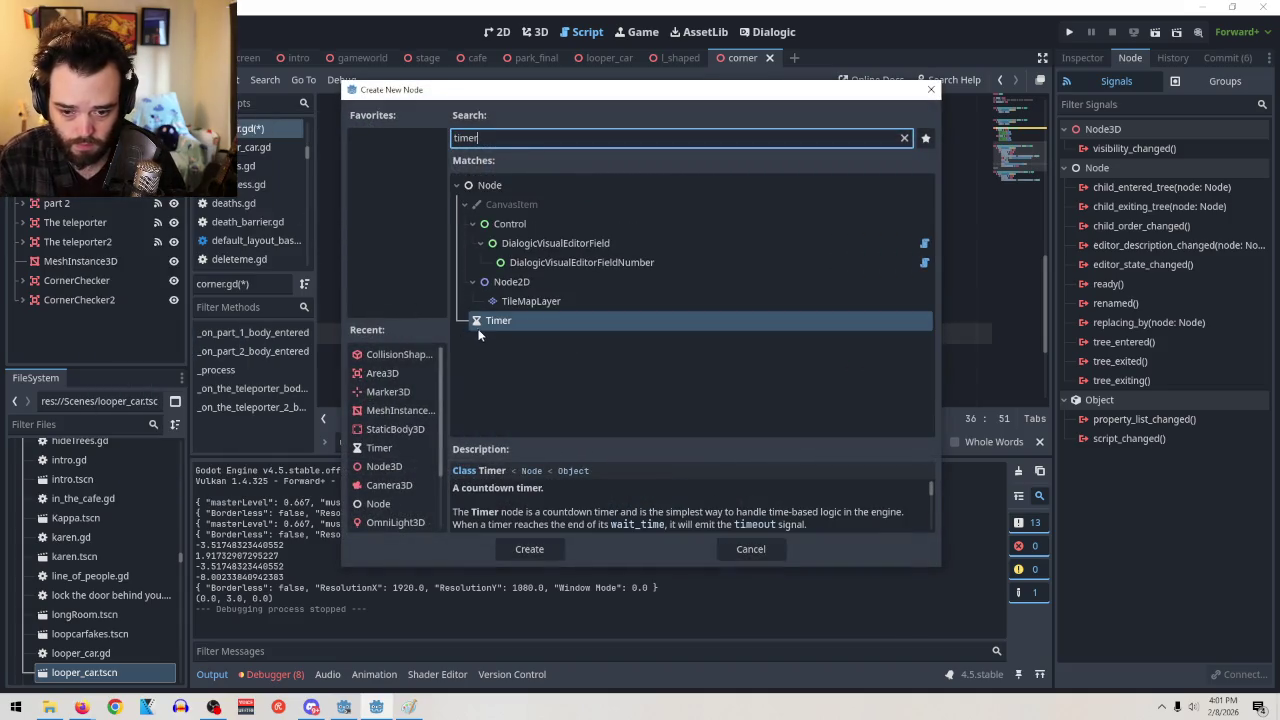
double_click(491, 322)
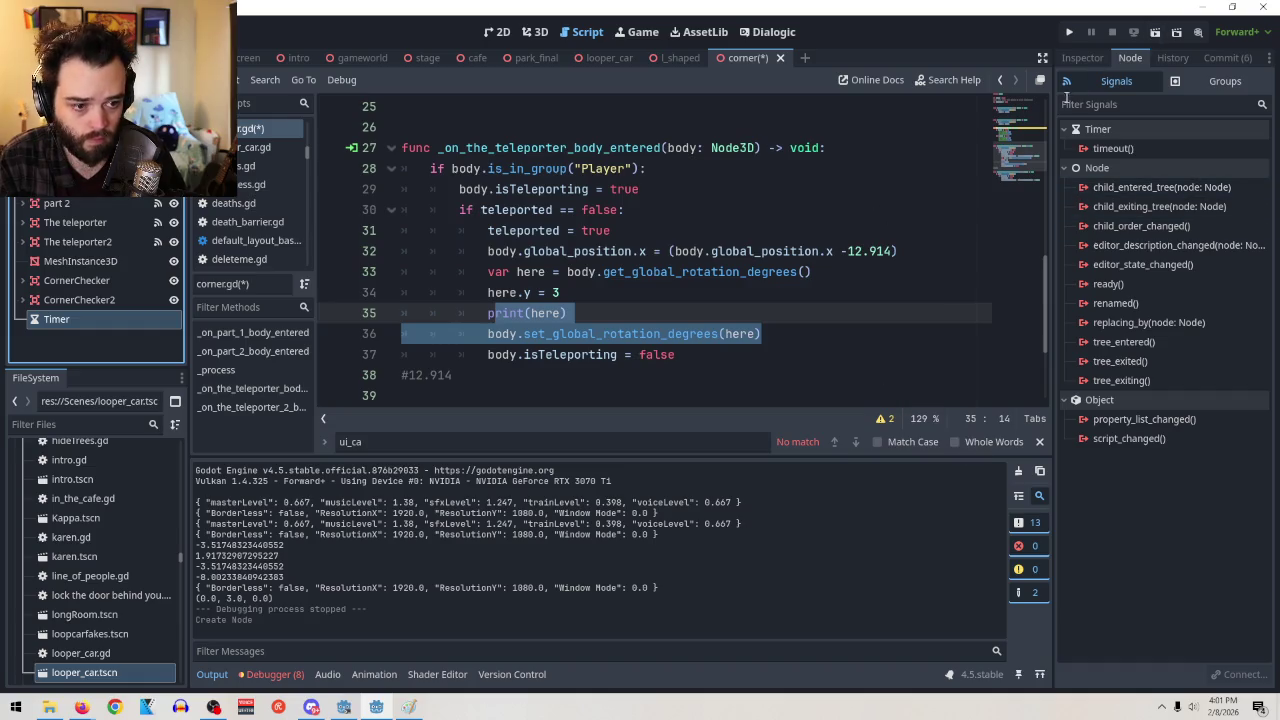
left_click(1082, 57)
Set the Timer's wait time to 0.01 seconds
left_click(1181, 190)
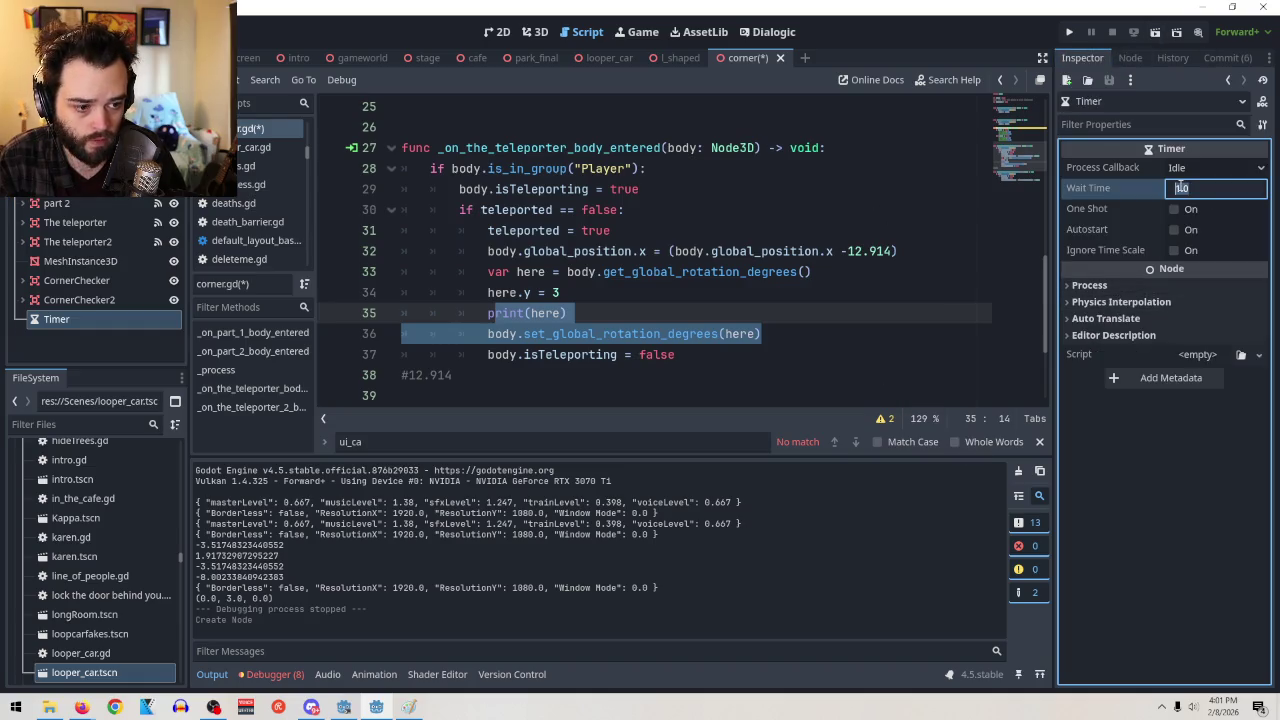
key("BackSpace")
type("2")
type(".01")
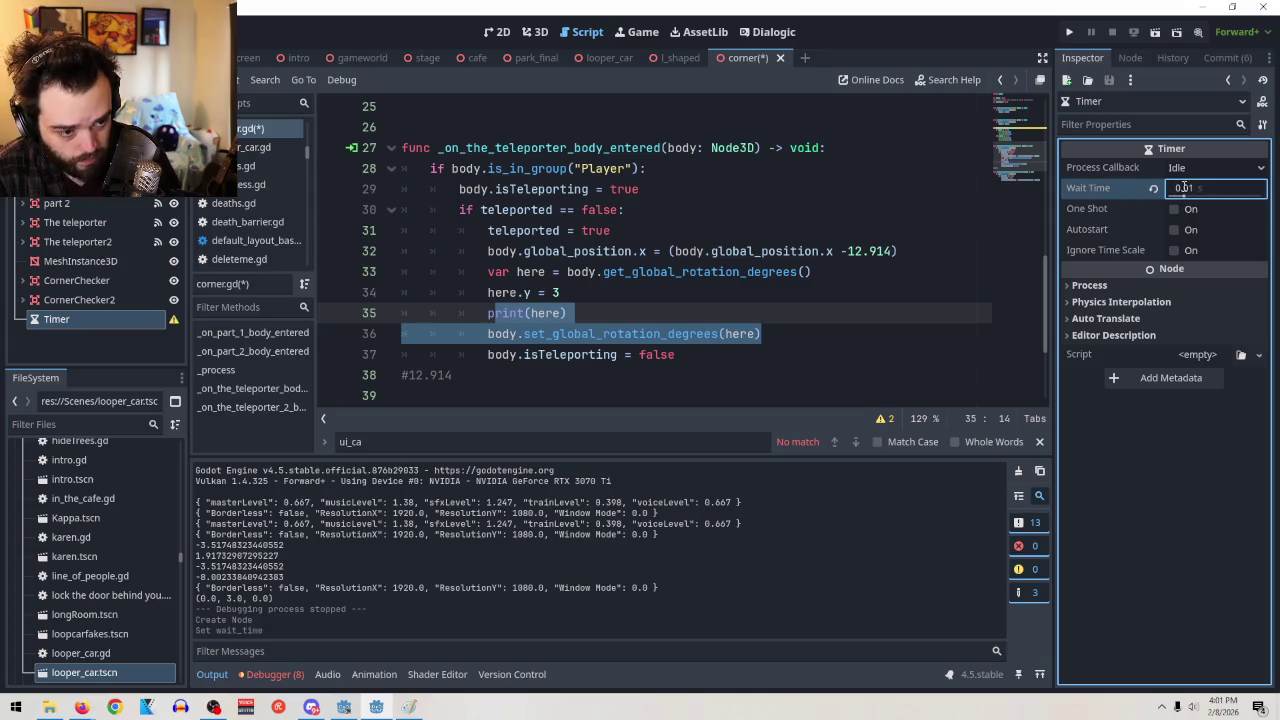
key("Return")
left_click(778, 308)
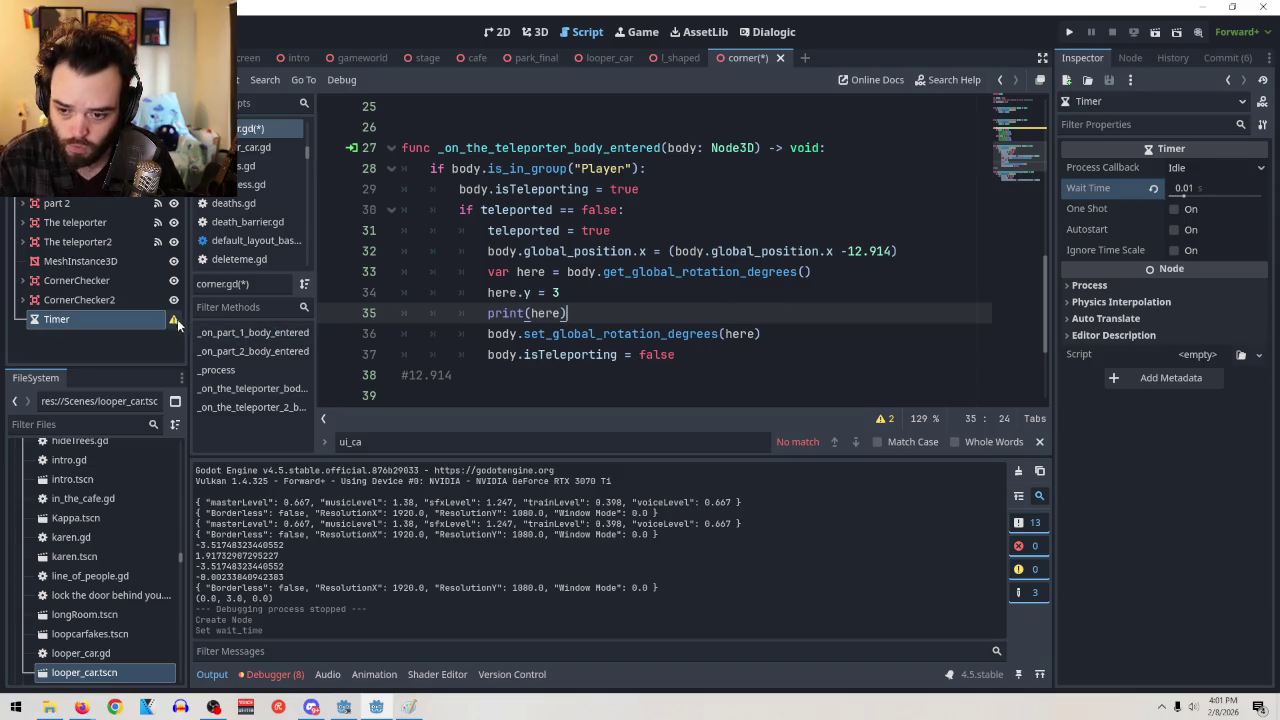
mouse_move(175, 322)
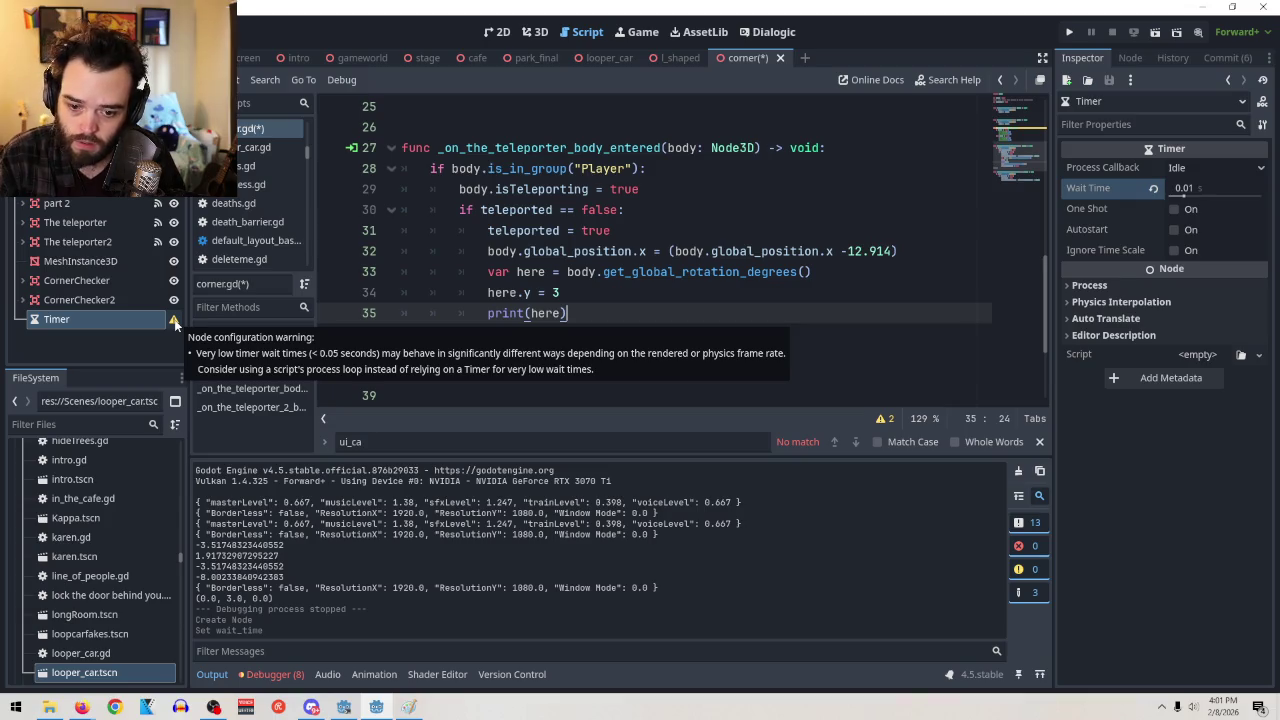
Adjust the Timer's wait time through 0.05 and 0.06 to a final 0.051 seconds
left_click(1192, 190)
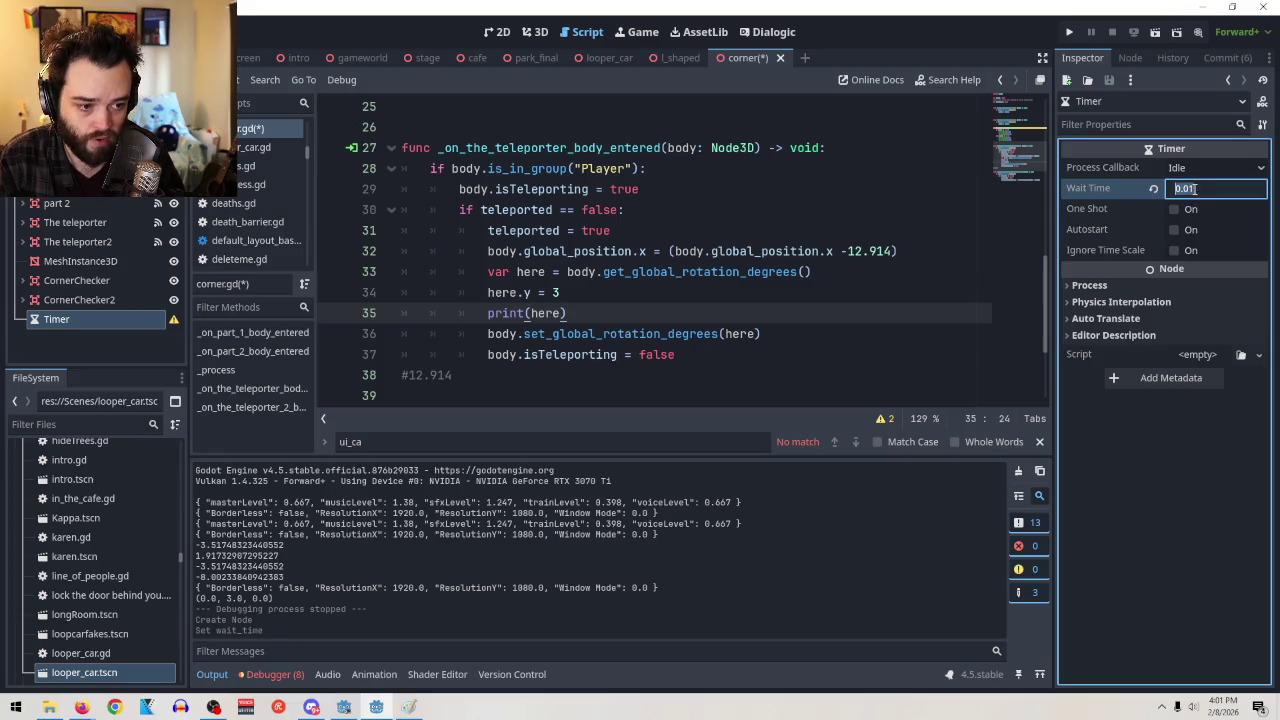
type("0.05")
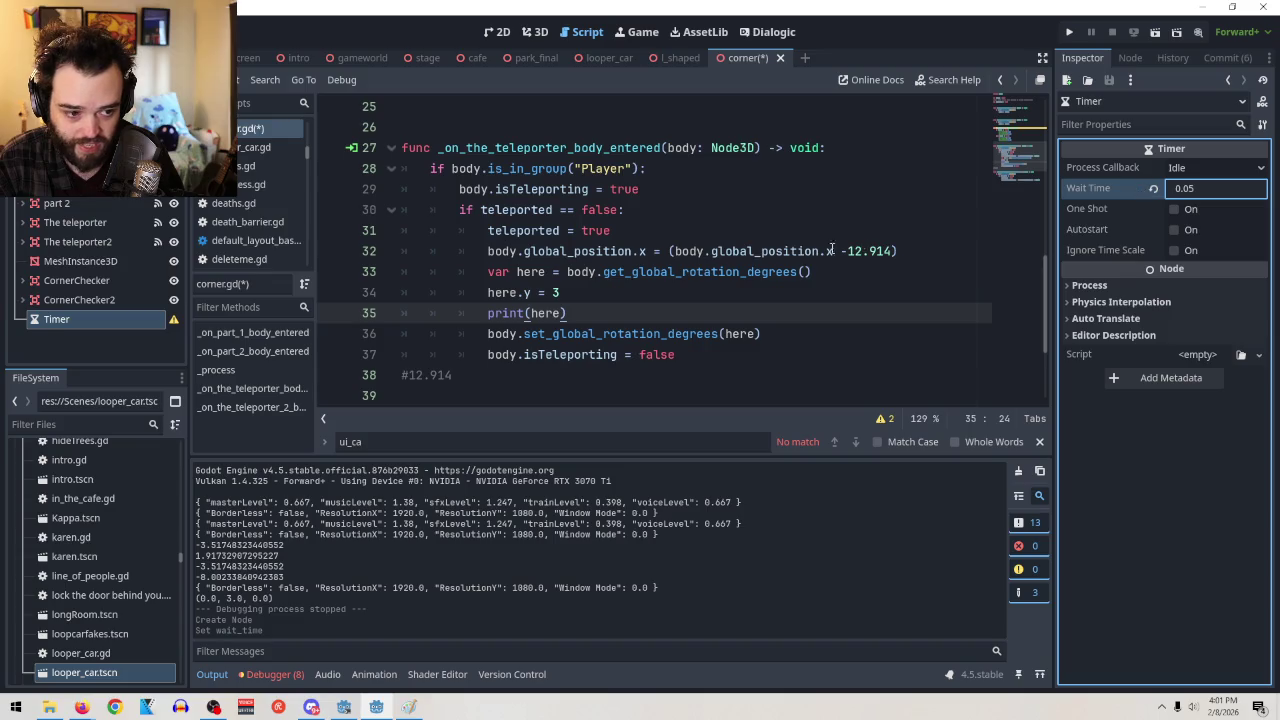
key("Return")
left_click(1228, 190)
type("0.06")
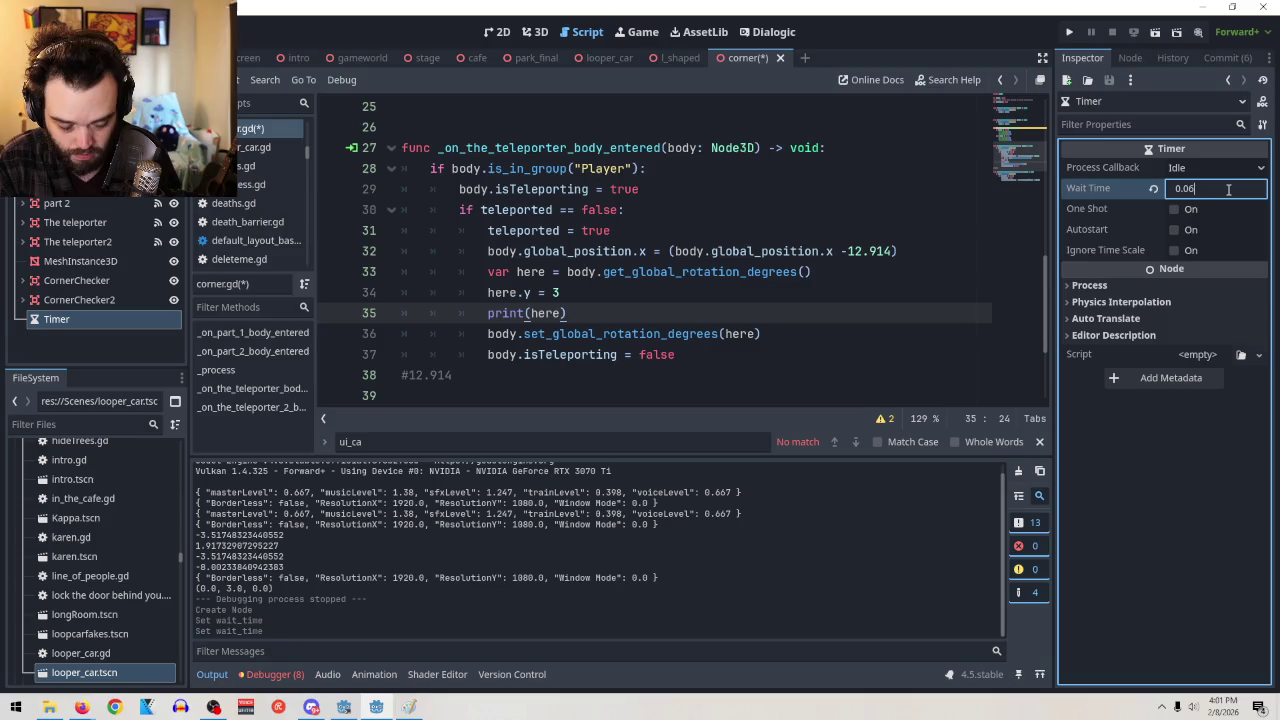
left_click(772, 327)
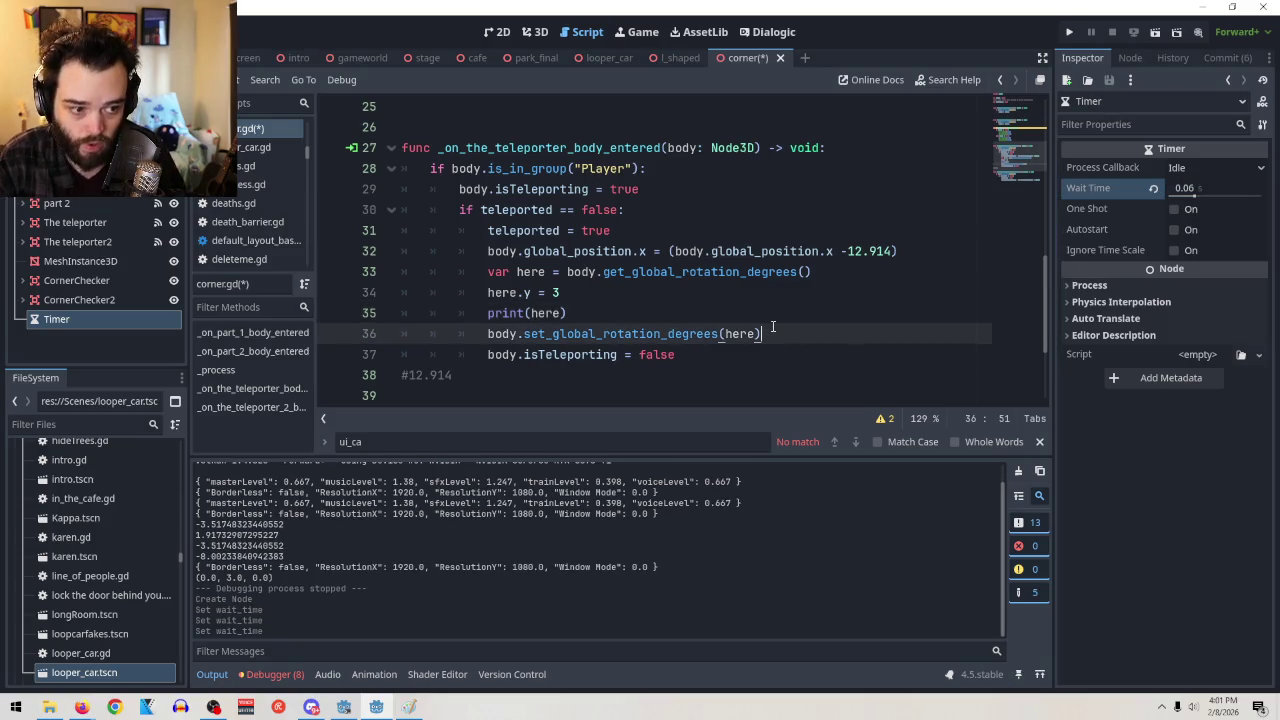
left_click(1216, 186)
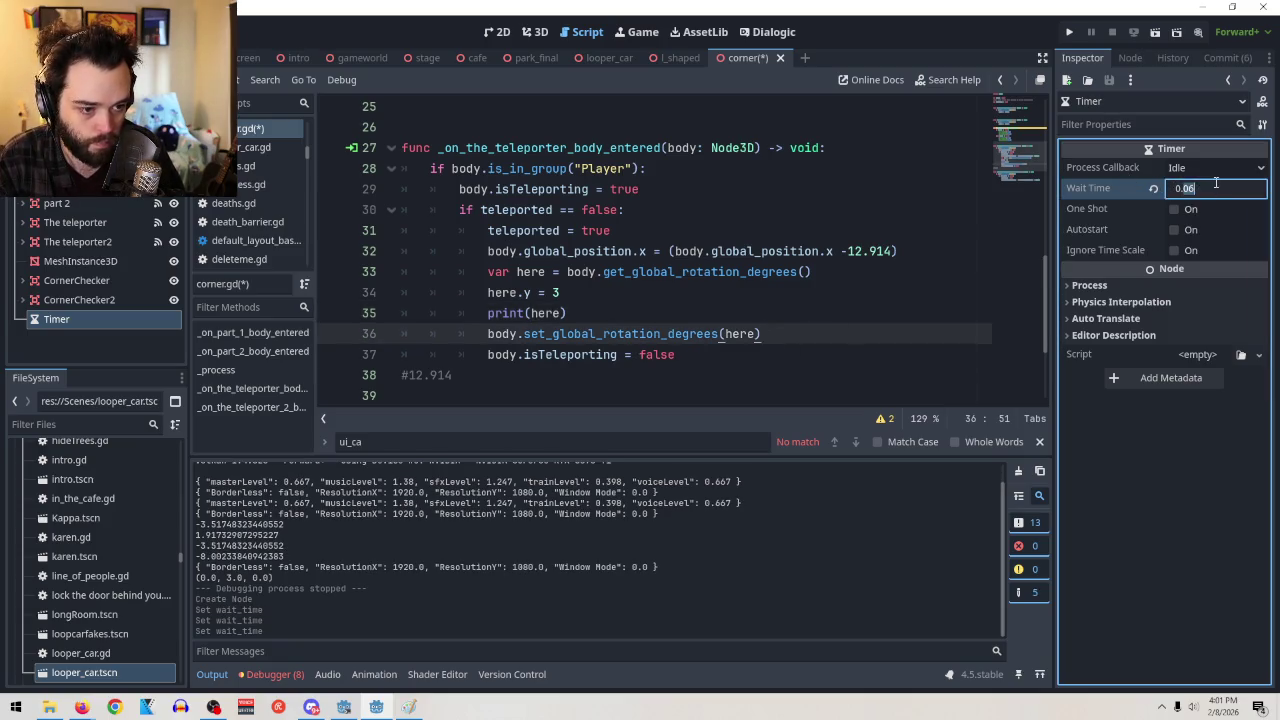
type("0.051")
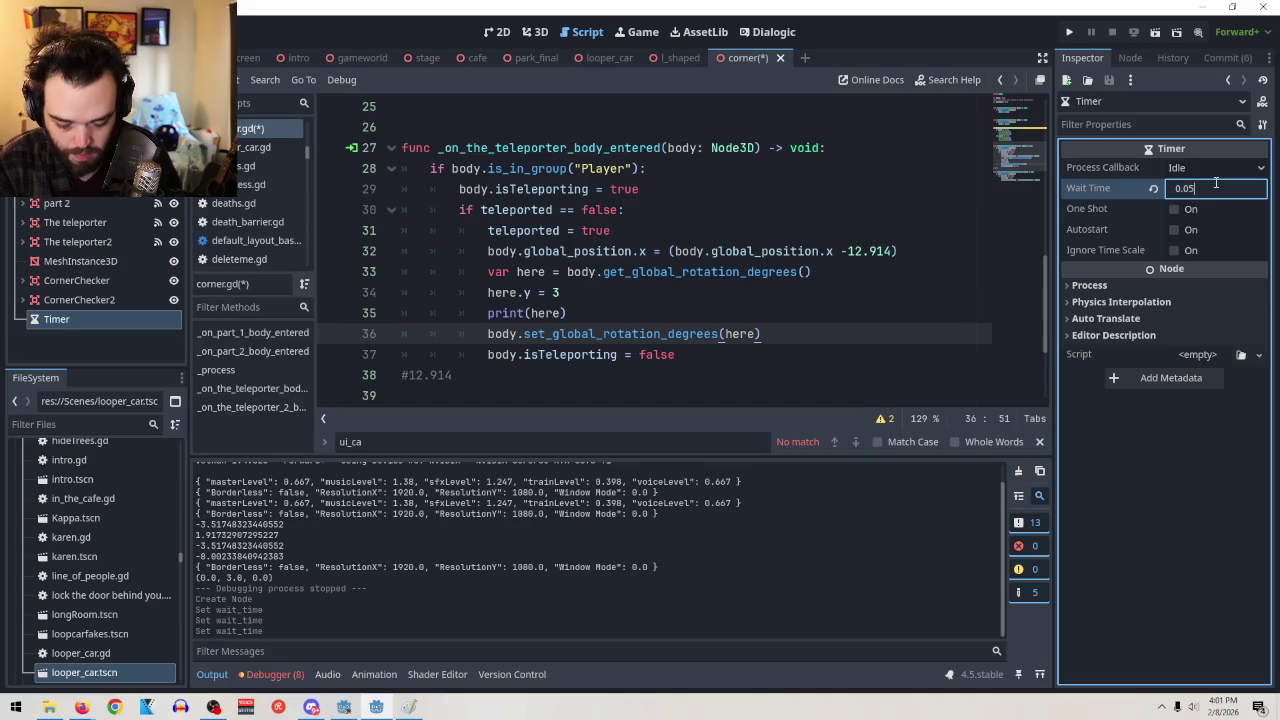
left_click(850, 300)
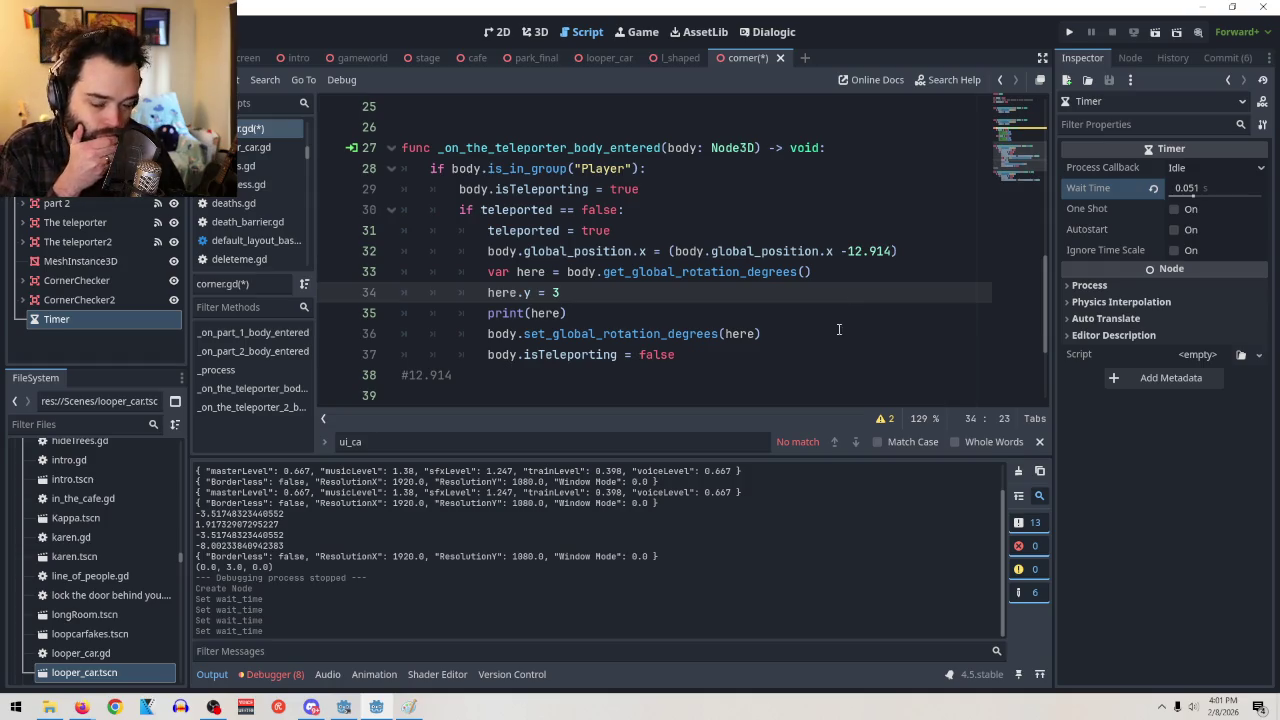
left_click(813, 334)
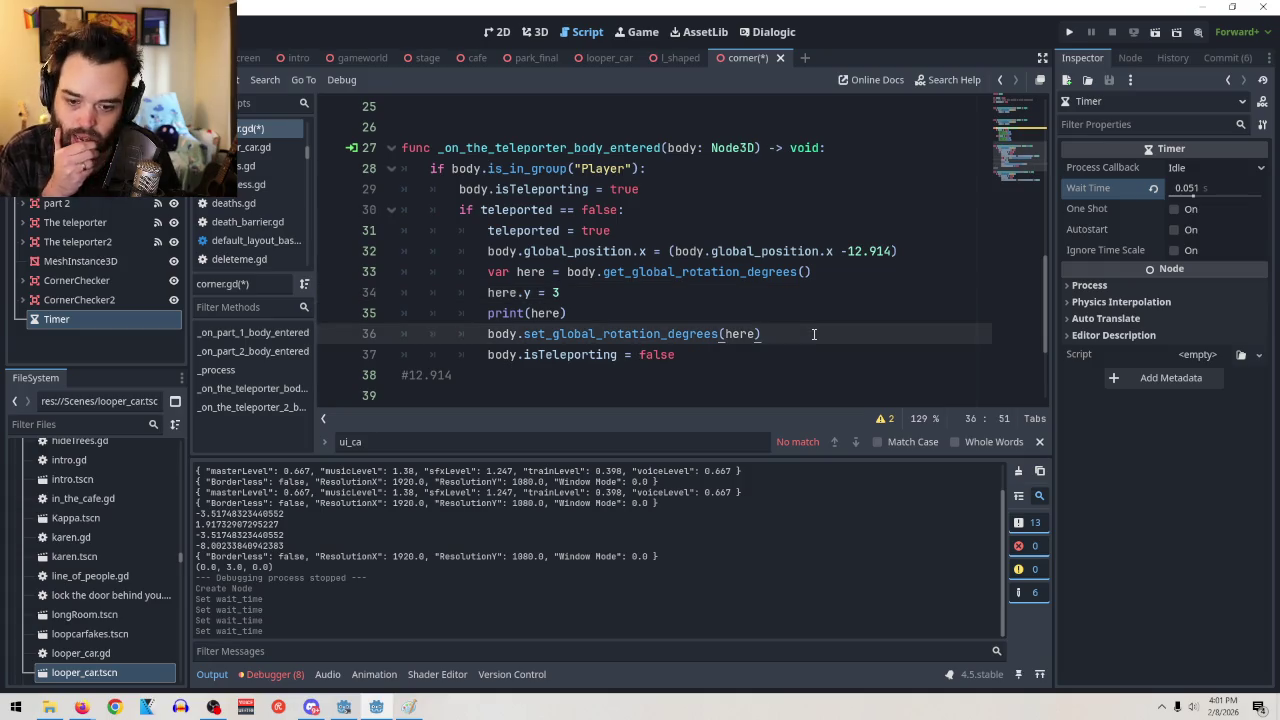
Try deleting the isTeleporting reset line from the teleporter handler, then undo it
key("Return")
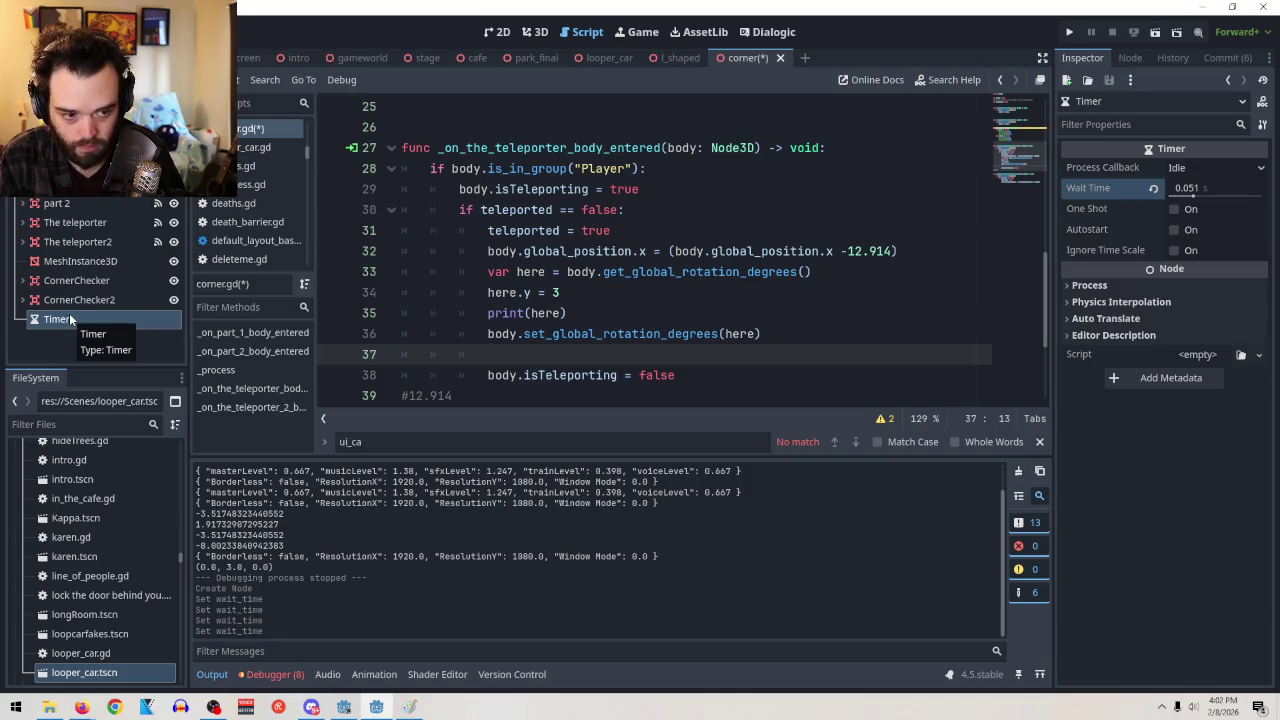
type("d")
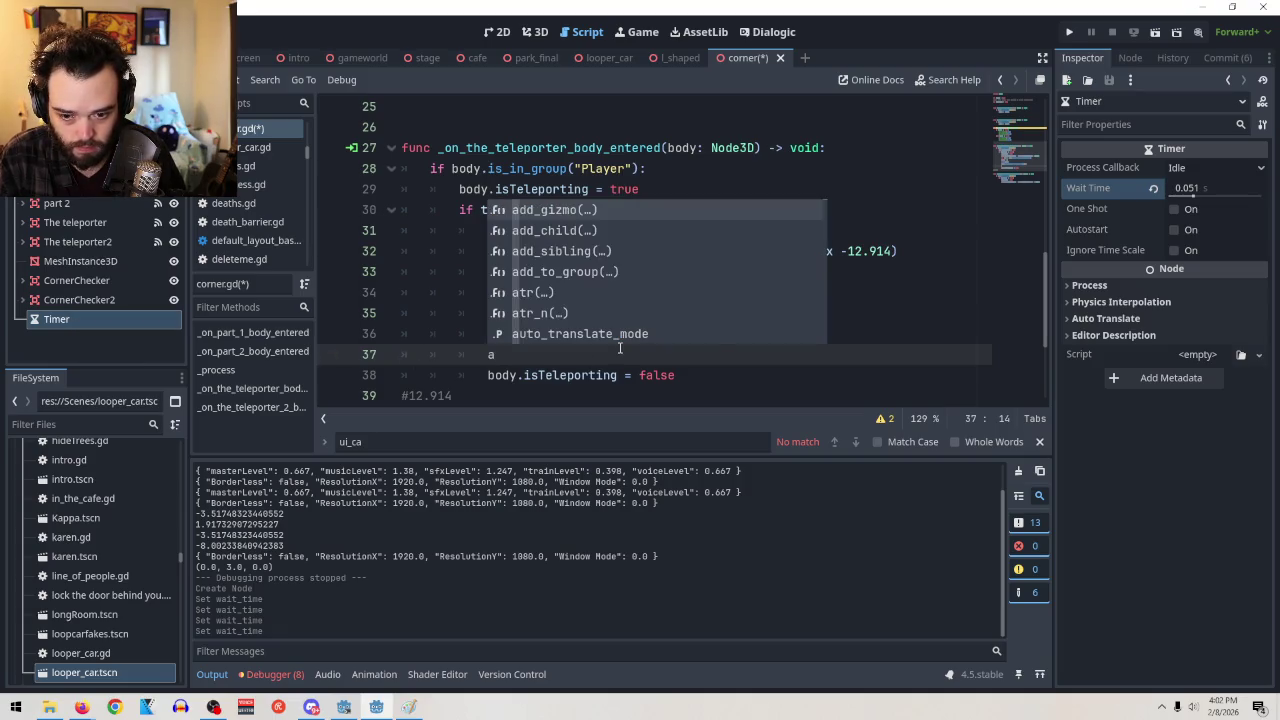
key("BackSpace")
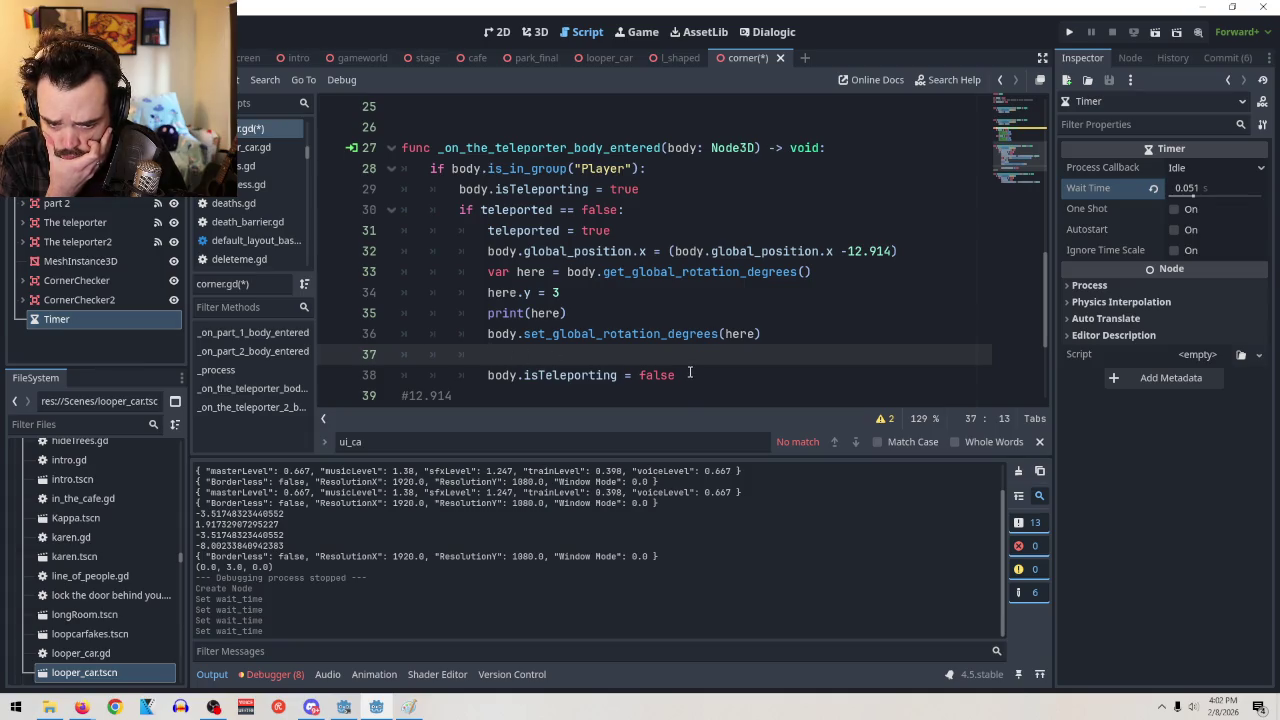
left_click_drag(688, 376, 300, 375)
key("BackSpace")
key("BackSpace")
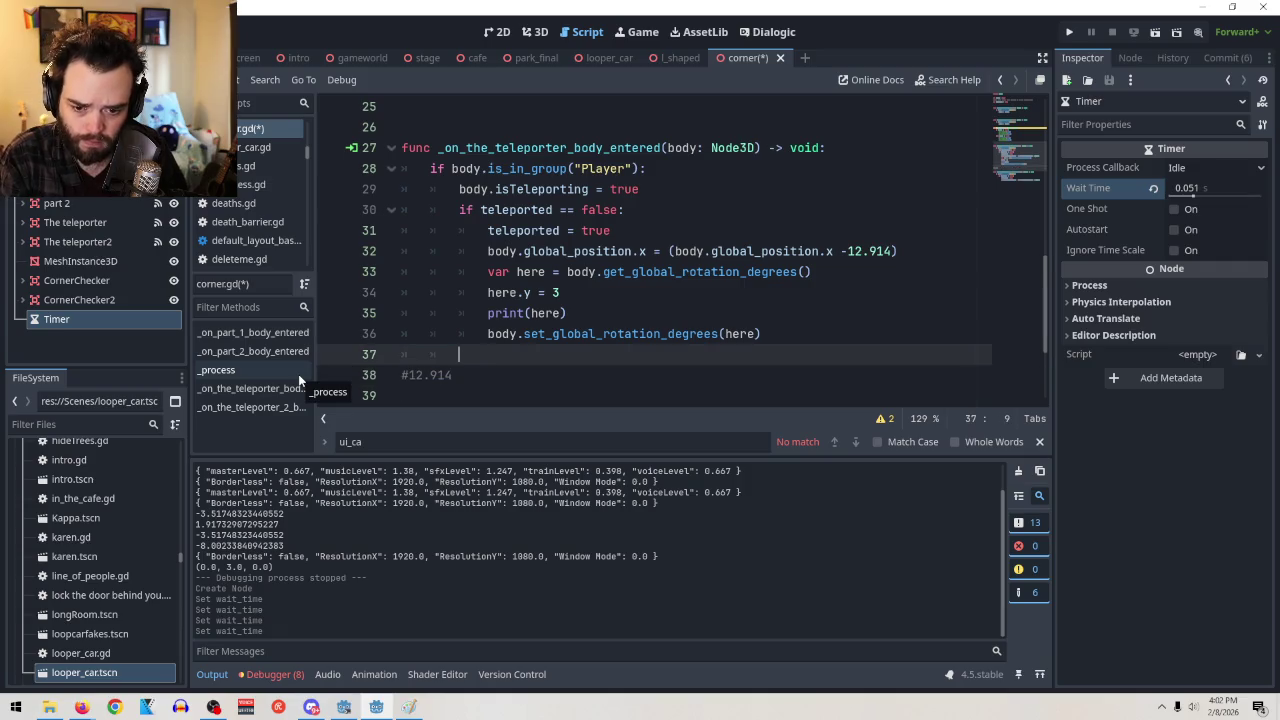
key("BackSpace")
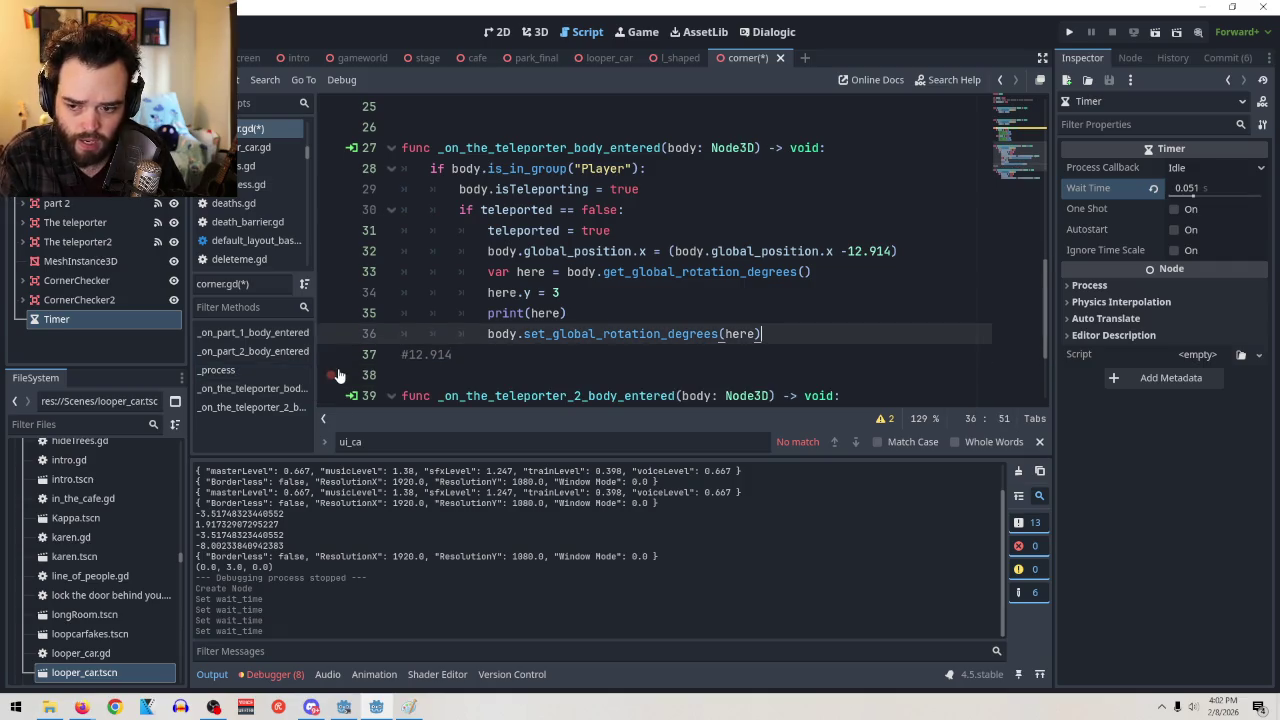
key("ctrl+z")
key("ctrl+z")
type("a")
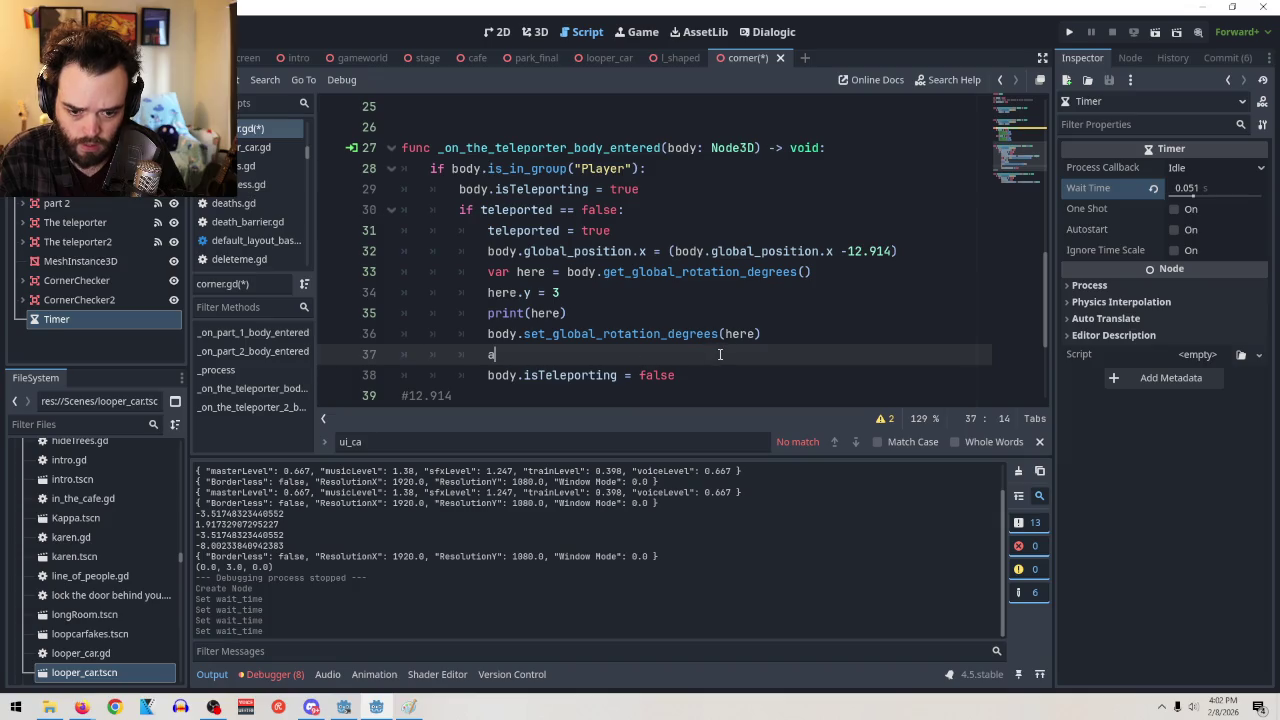
key("BackSpace")
scroll(725, 362, "down", 3)
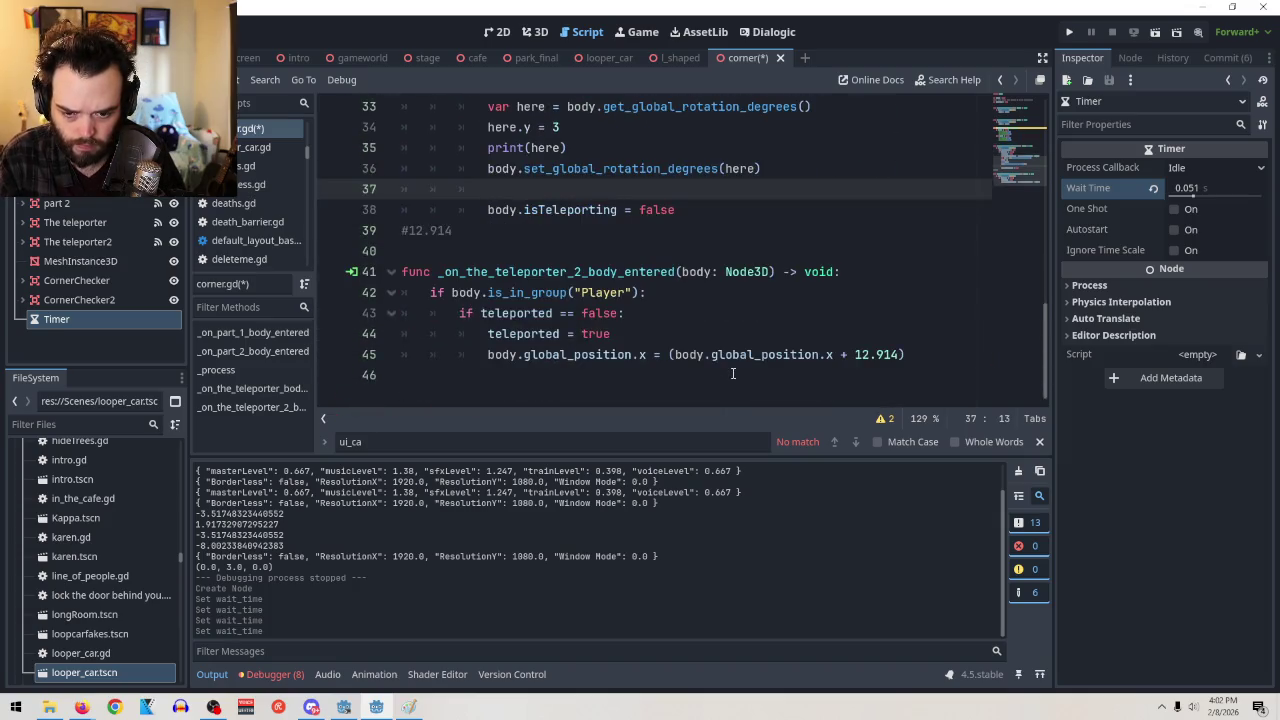
Connect the Timer's timeout() signal to corner.gd and delete the handler's isTeleporting reset line
left_click(1130, 58)
double_click(1116, 145)
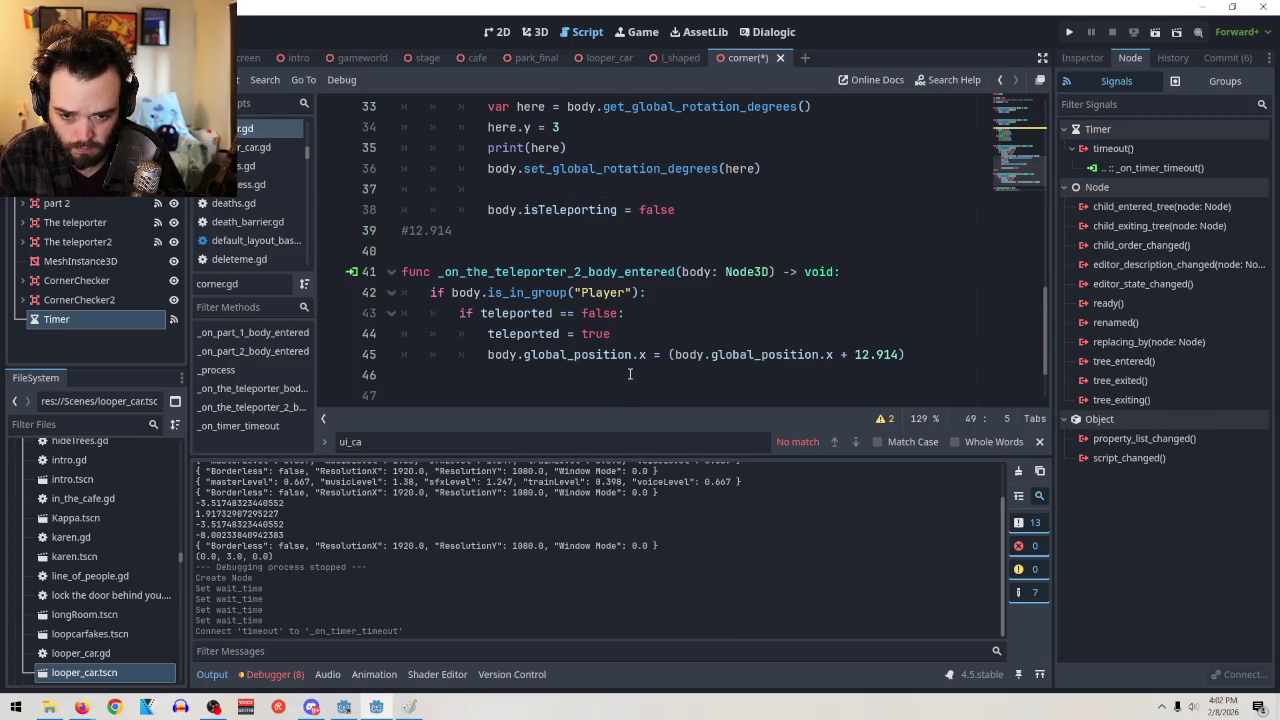
left_click_drag(686, 218, 488, 211)
key("ctrl+c")
key("BackSpace")
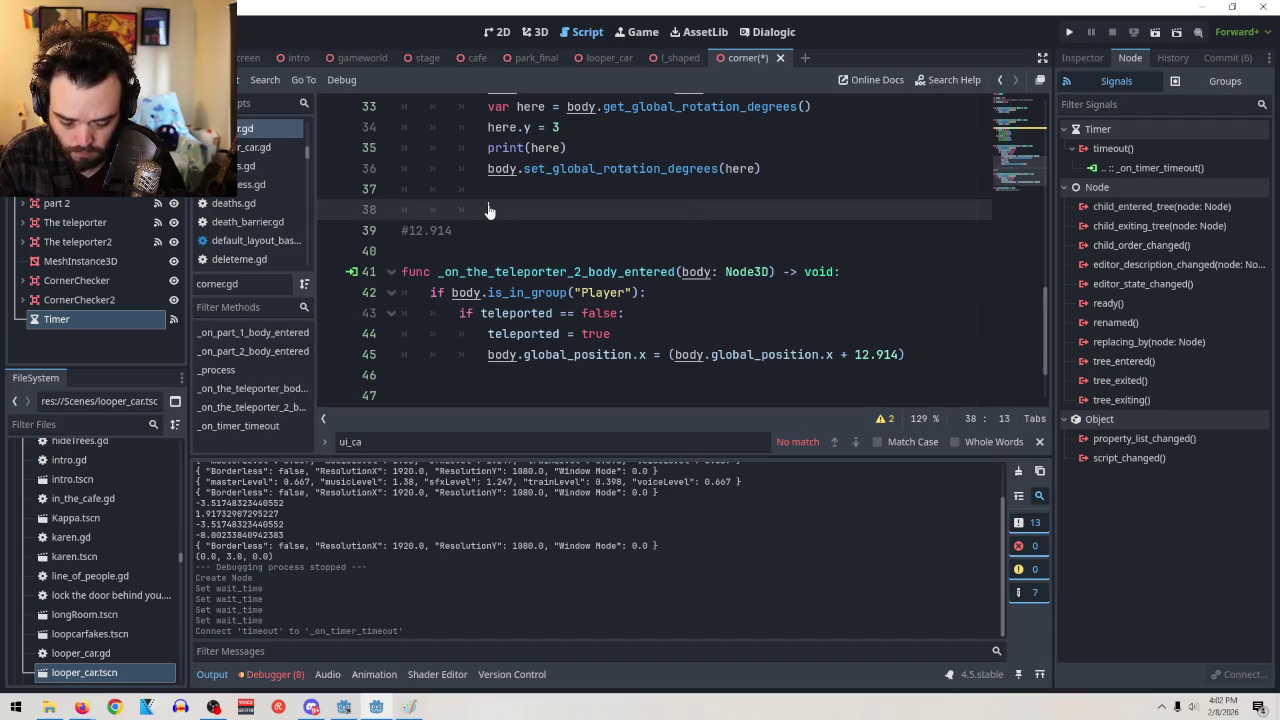
key("BackSpace")
key("BackSpace")
key("BackSpace")
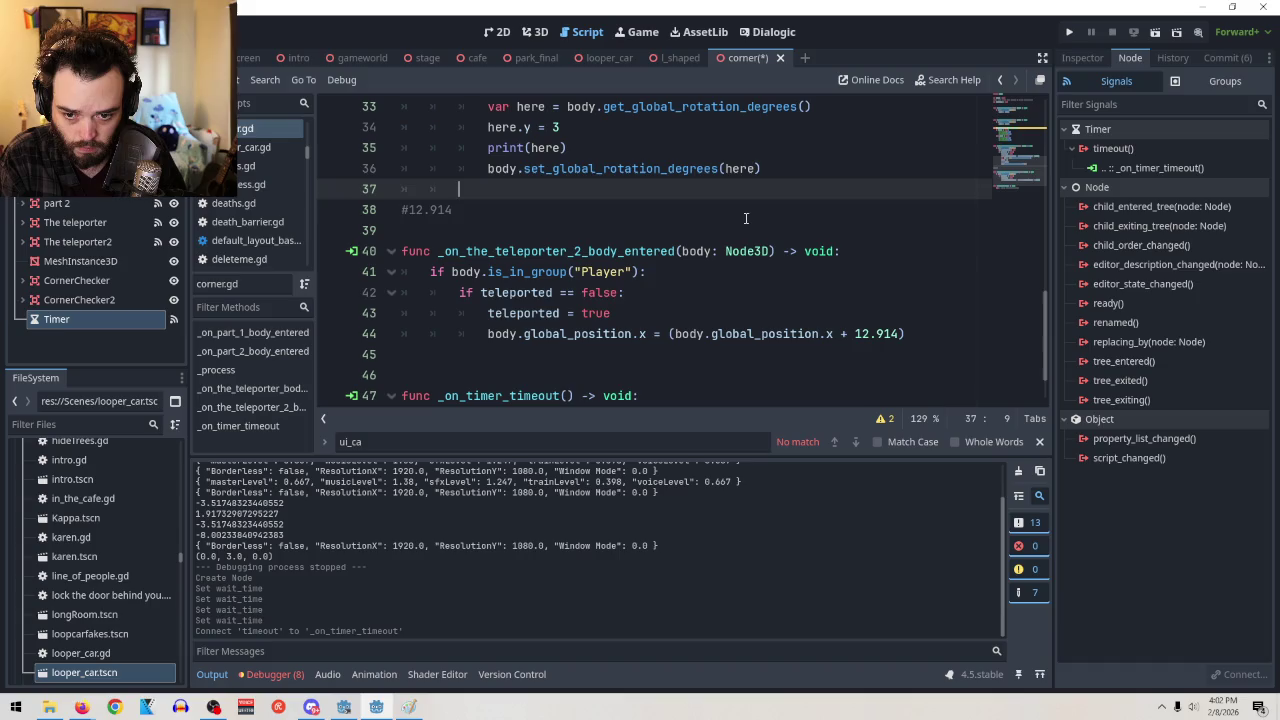
key("BackSpace")
key("BackSpace")
key("BackSpace")
type(")")
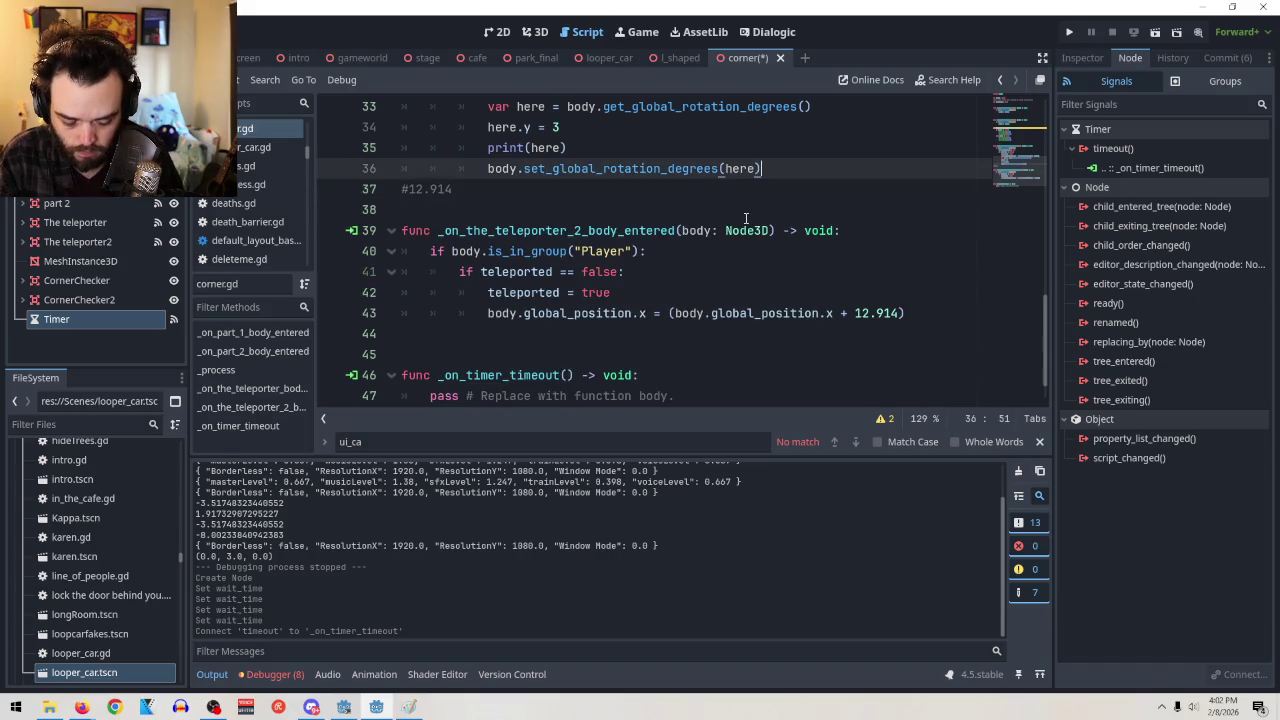
Try pasting the isTeleporting reset into _on_timer_timeout, then undo, leaving pass in place
scroll(730, 290, "up", 2)
scroll(720, 350, "down", 3)
left_click_drag(704, 360, 431, 355)
key("ctrl+v")
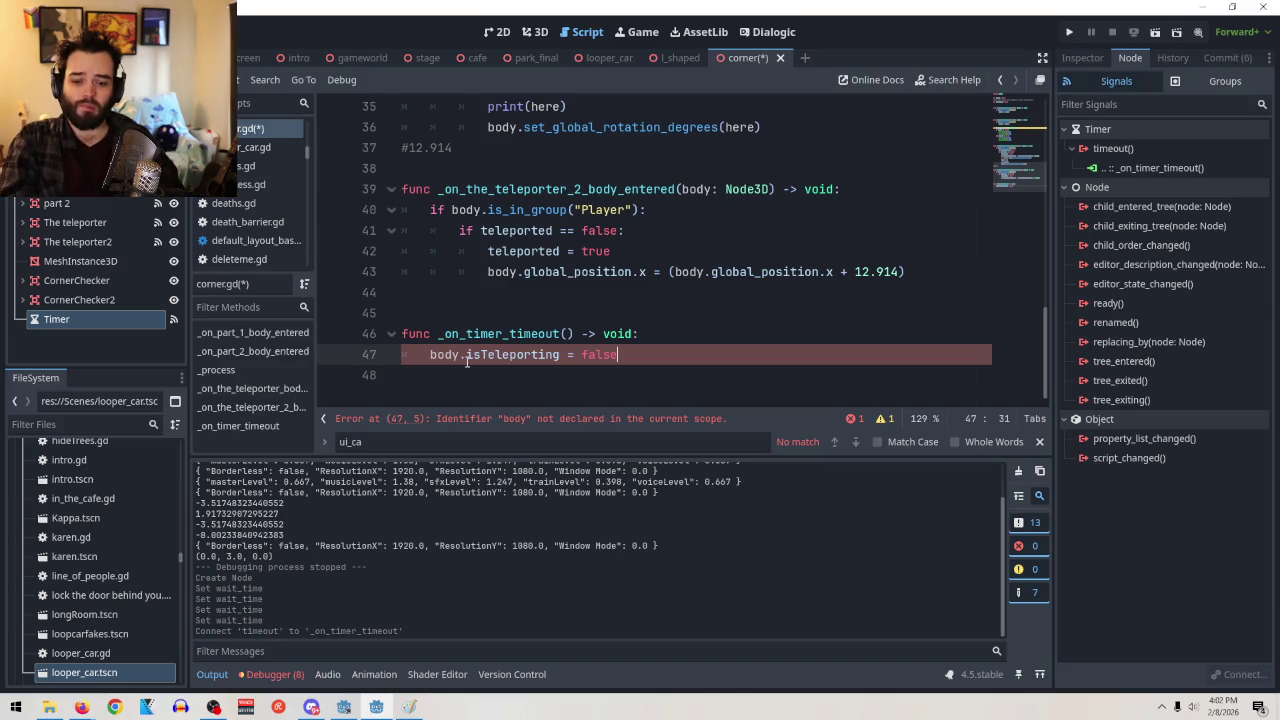
left_click(466, 356)
key("ctrl+z")
key("ctrl+z")
key("ctrl+z")
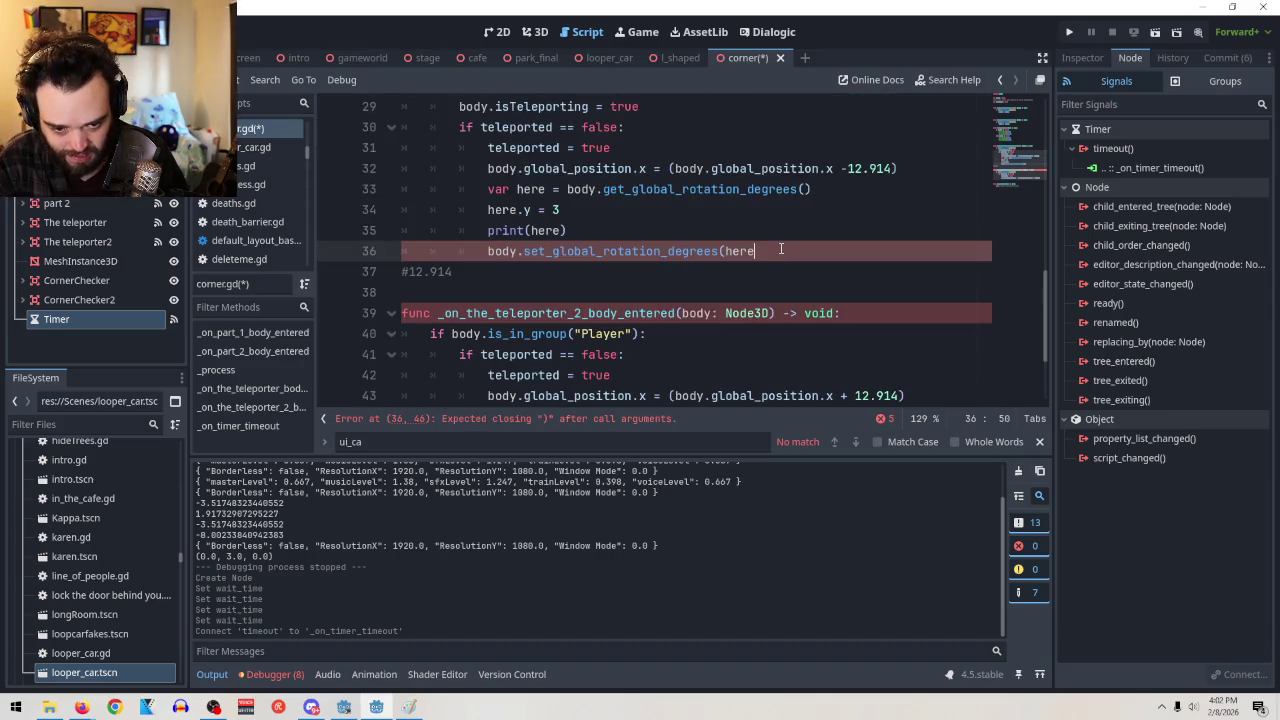
type(")")
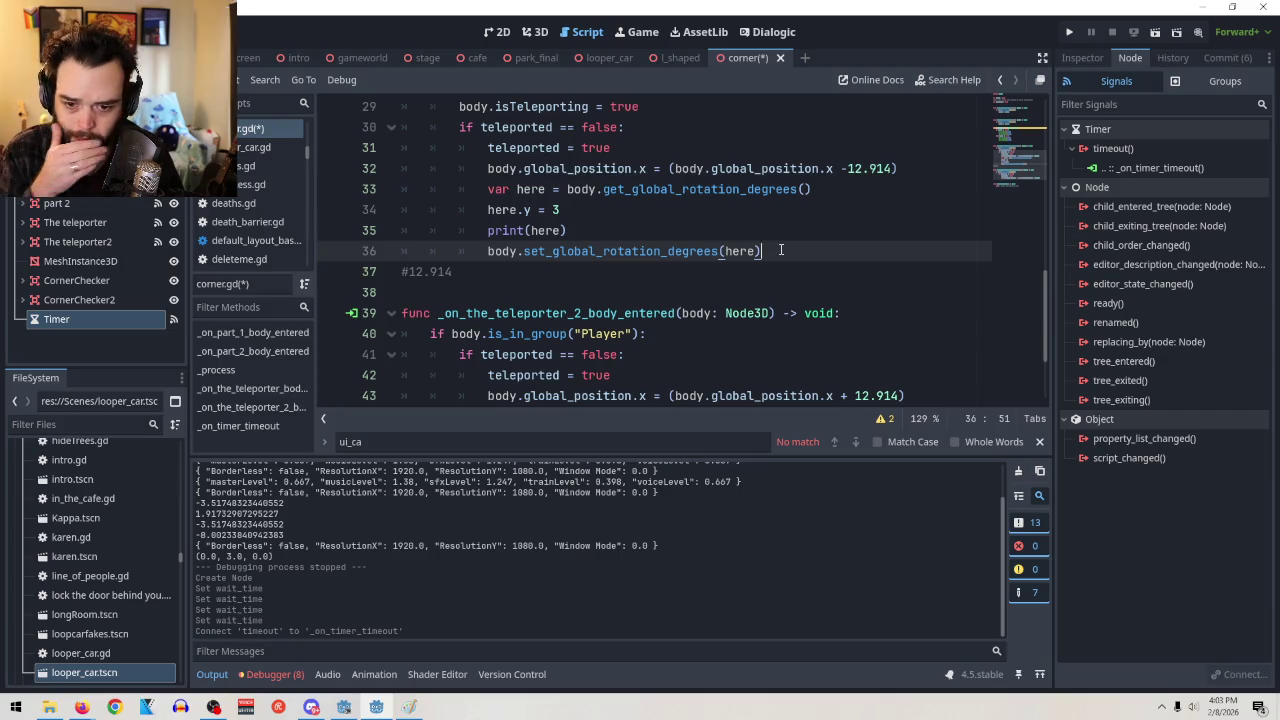
key("Return")
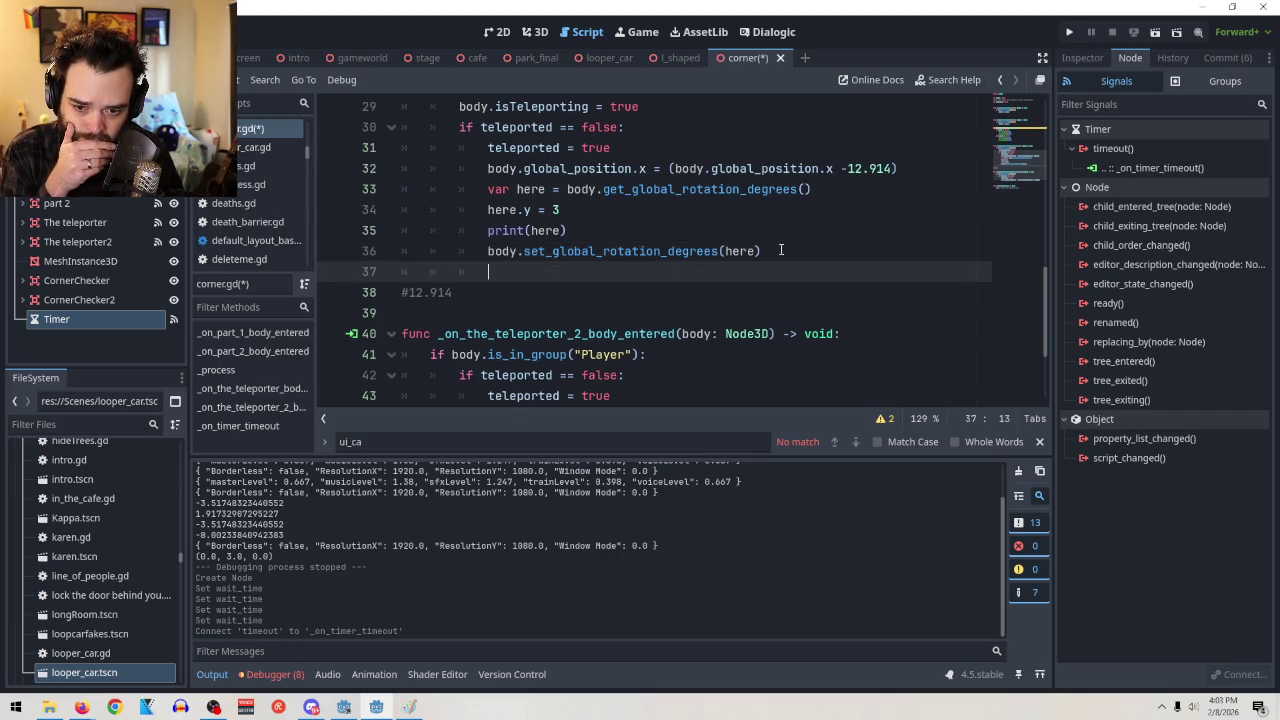
scroll(781, 250, "down", 3)
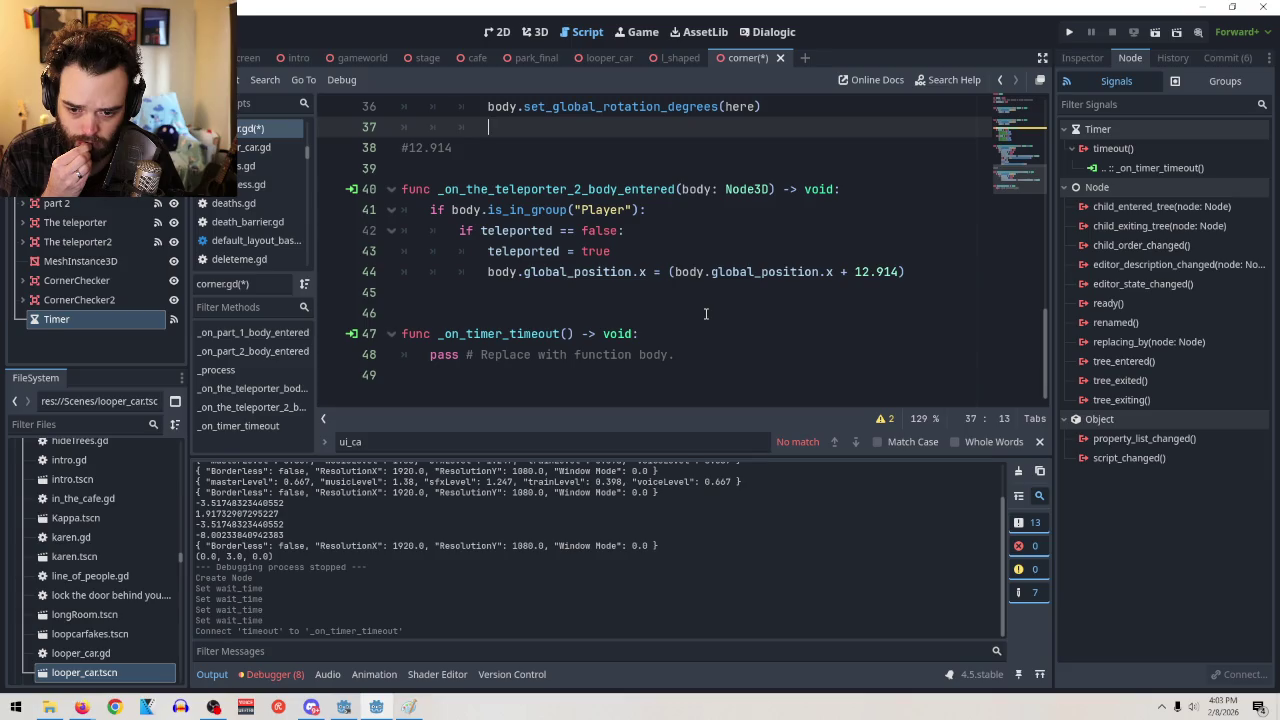
left_click(431, 355)
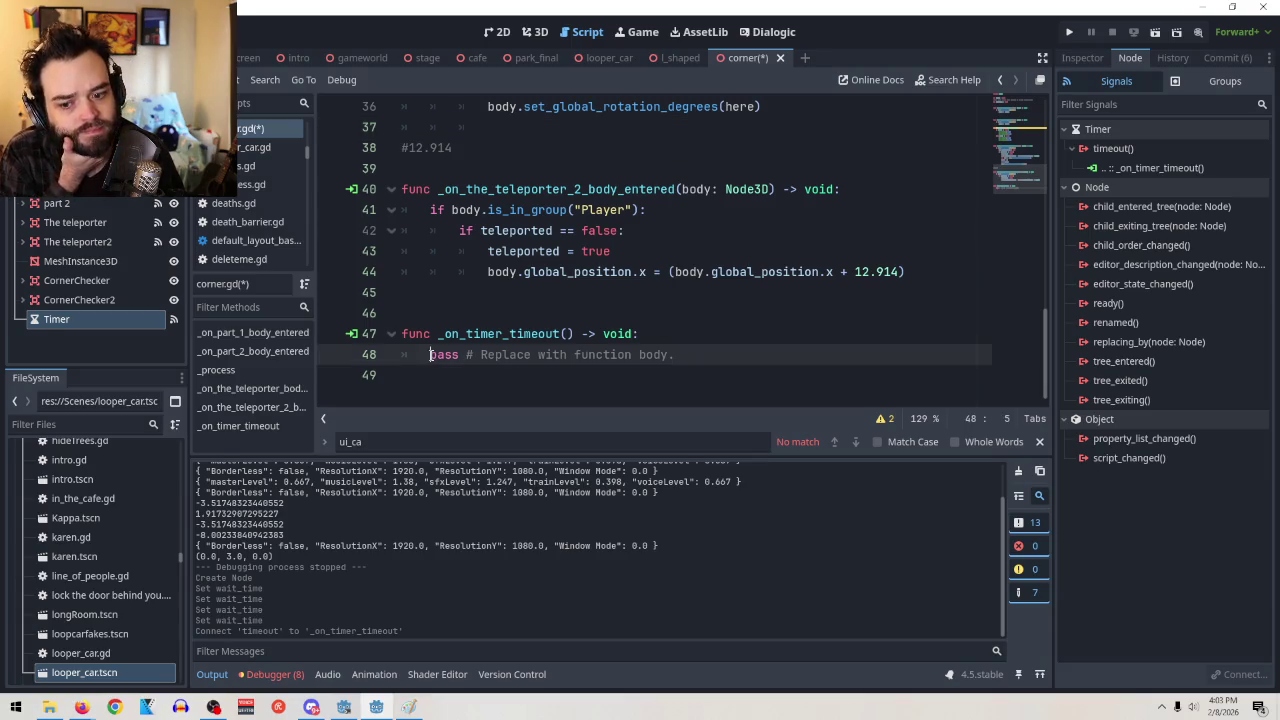
Replace pass in _on_timer_timeout with '$Node3D.isTeleporting = false'
left_click_drag(431, 355, 736, 356)
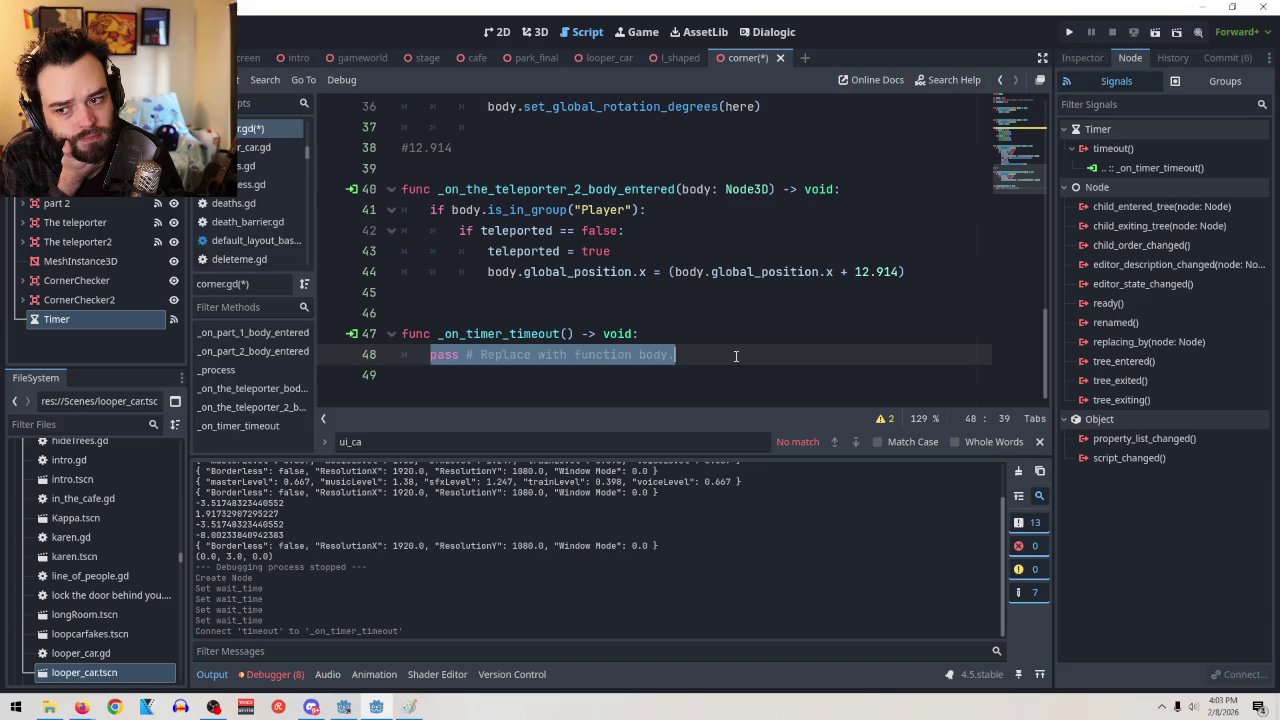
key("BackSpace")
mouse_move(60, 108)
left_mouse_down()
mouse_move(470, 345)
mouse_move(506, 350)
left_mouse_up()
type(".")
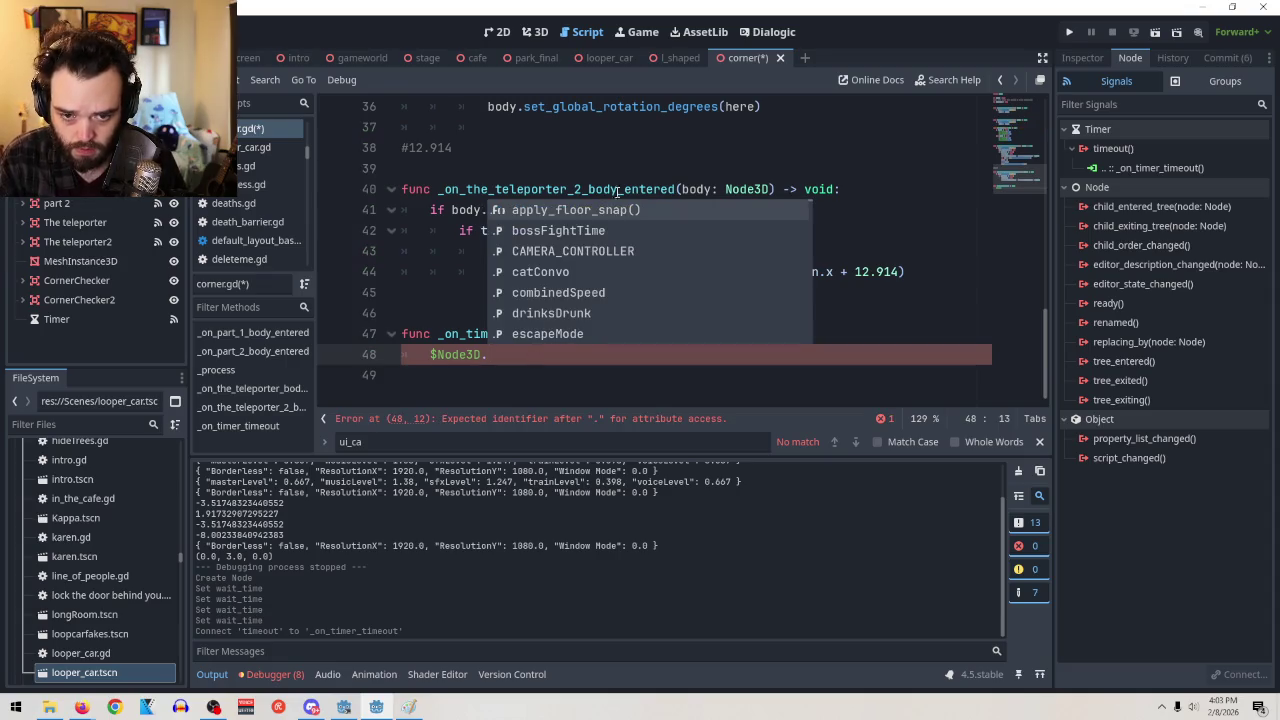
scroll(746, 154, "up", 1)
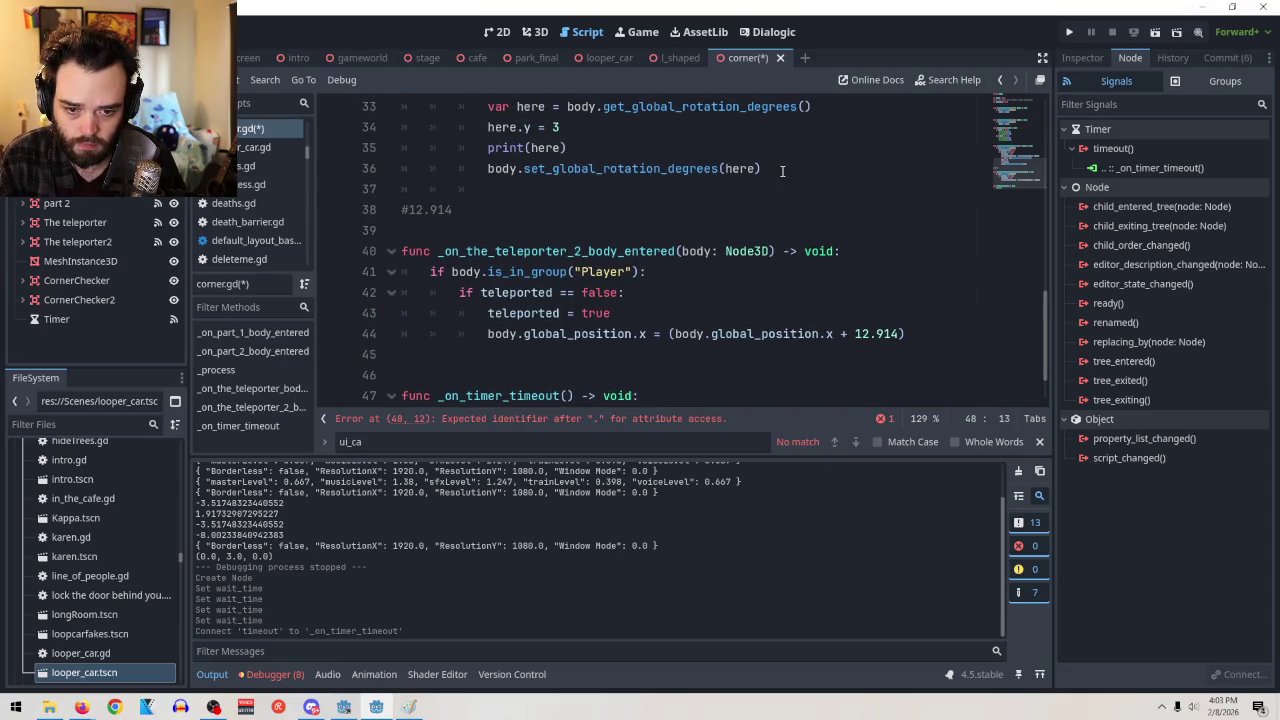
scroll(782, 171, "up", 1)
type("body.isTeleporting = false")
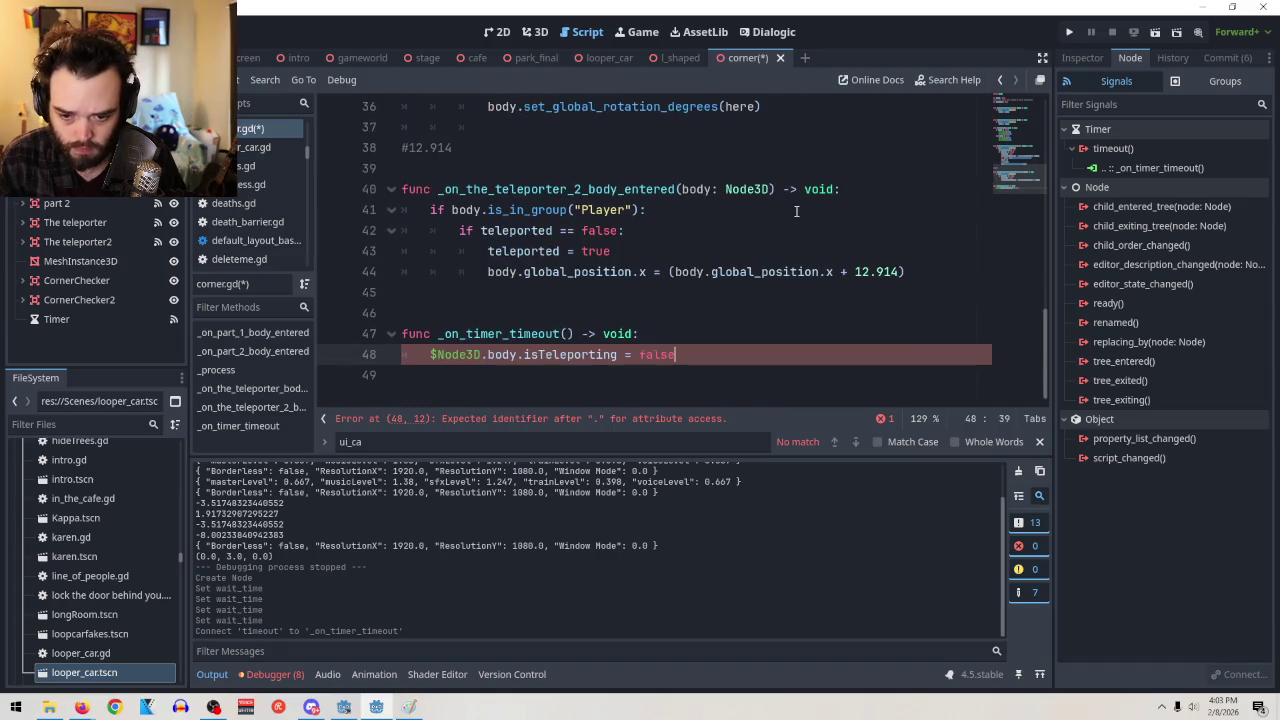
left_click(516, 355)
key("BackSpace")
key("BackSpace")
key("BackSpace")
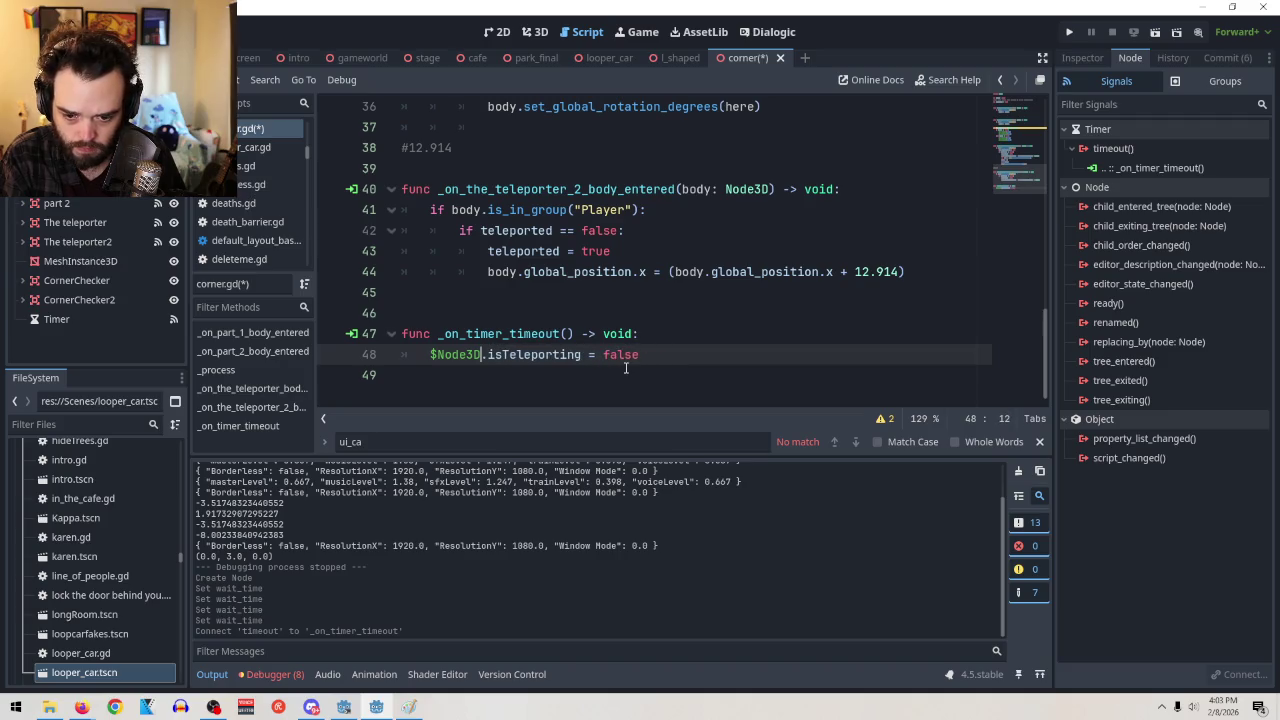
left_click(709, 355)
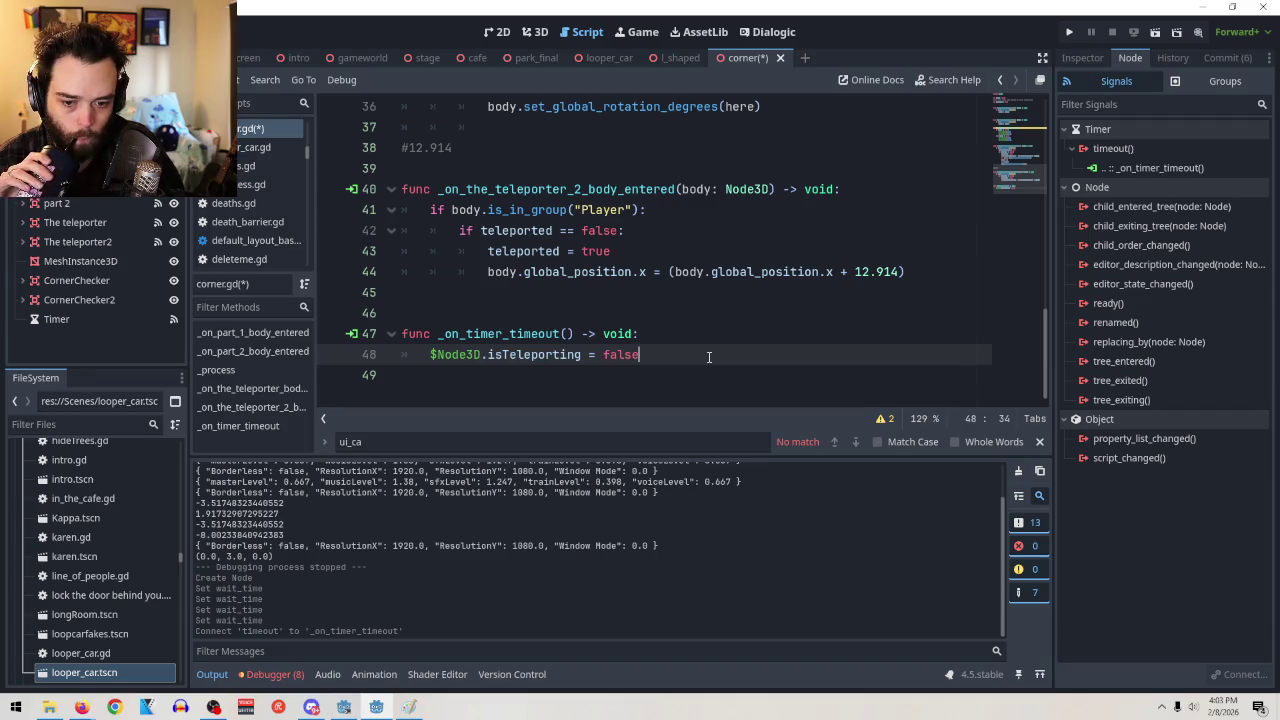
Add '$Timer.start()' on line 37, right after the rotation call
scroll(709, 357, "up", 1)
scroll(715, 357, "down", 1)
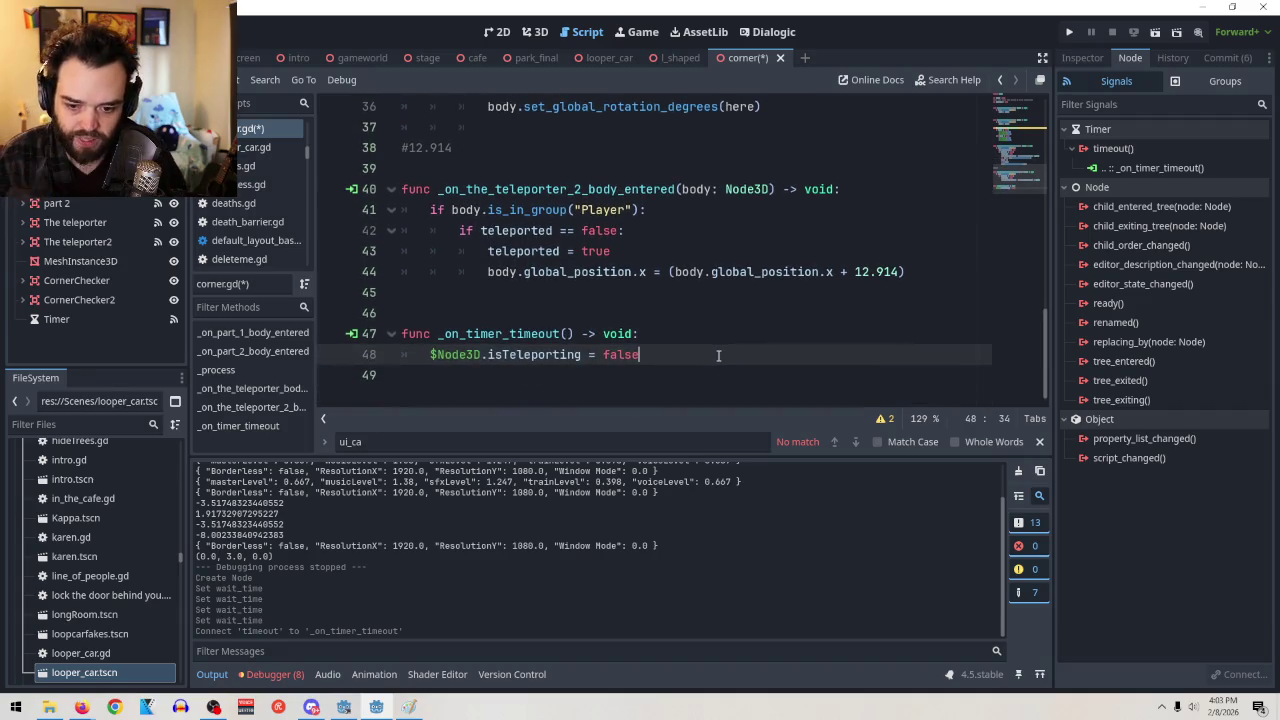
scroll(725, 355, "up", 2)
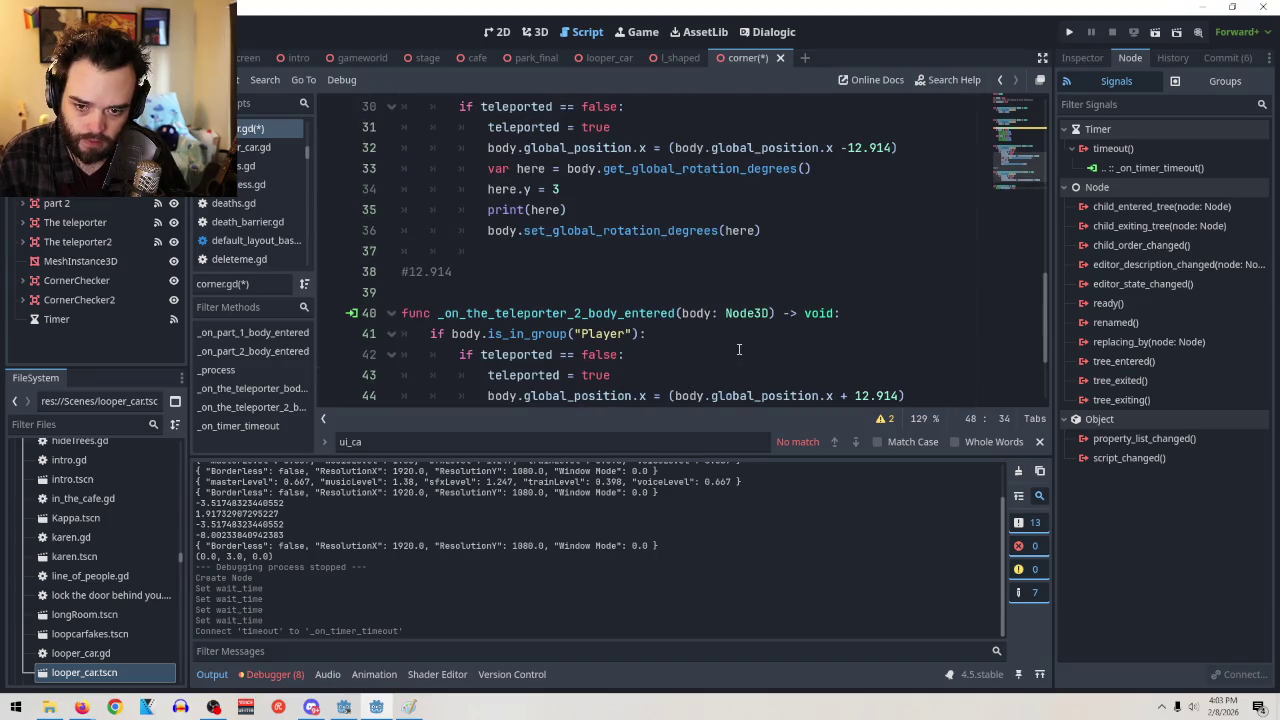
left_click(802, 230)
key("Return")
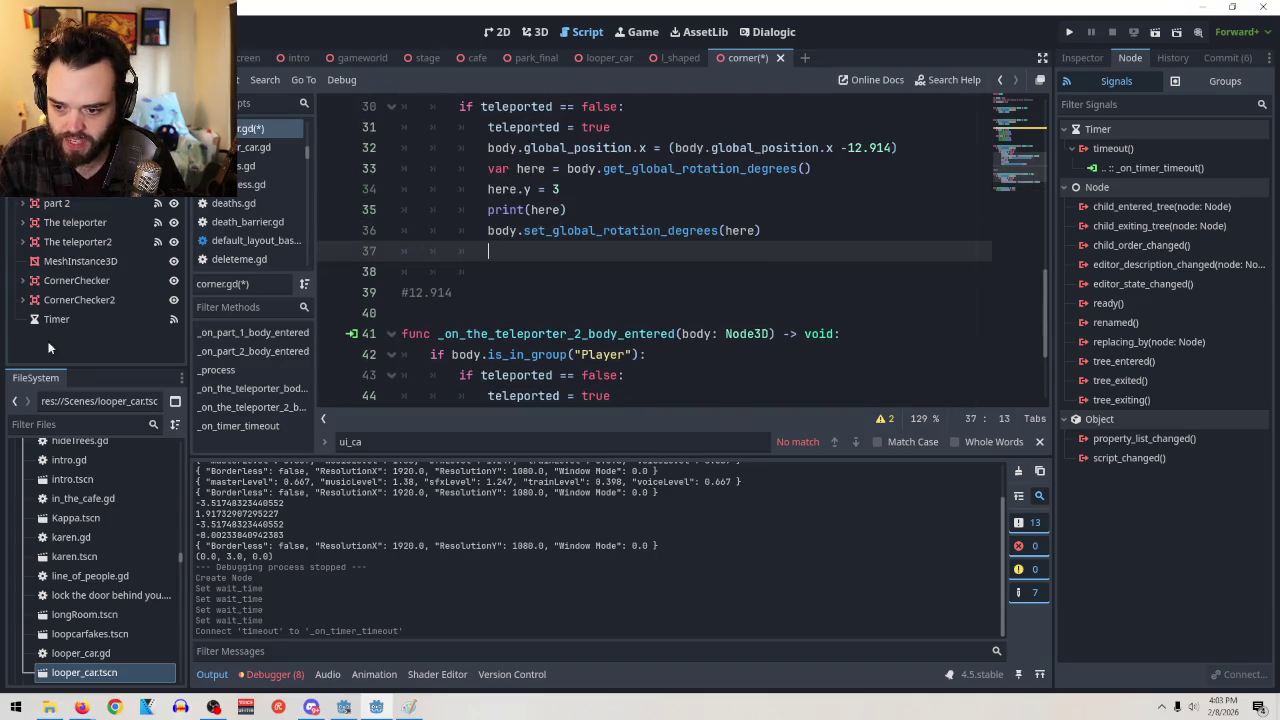
mouse_move(62, 326)
left_mouse_down()
mouse_move(105, 300)
mouse_move(550, 255)
left_mouse_up()
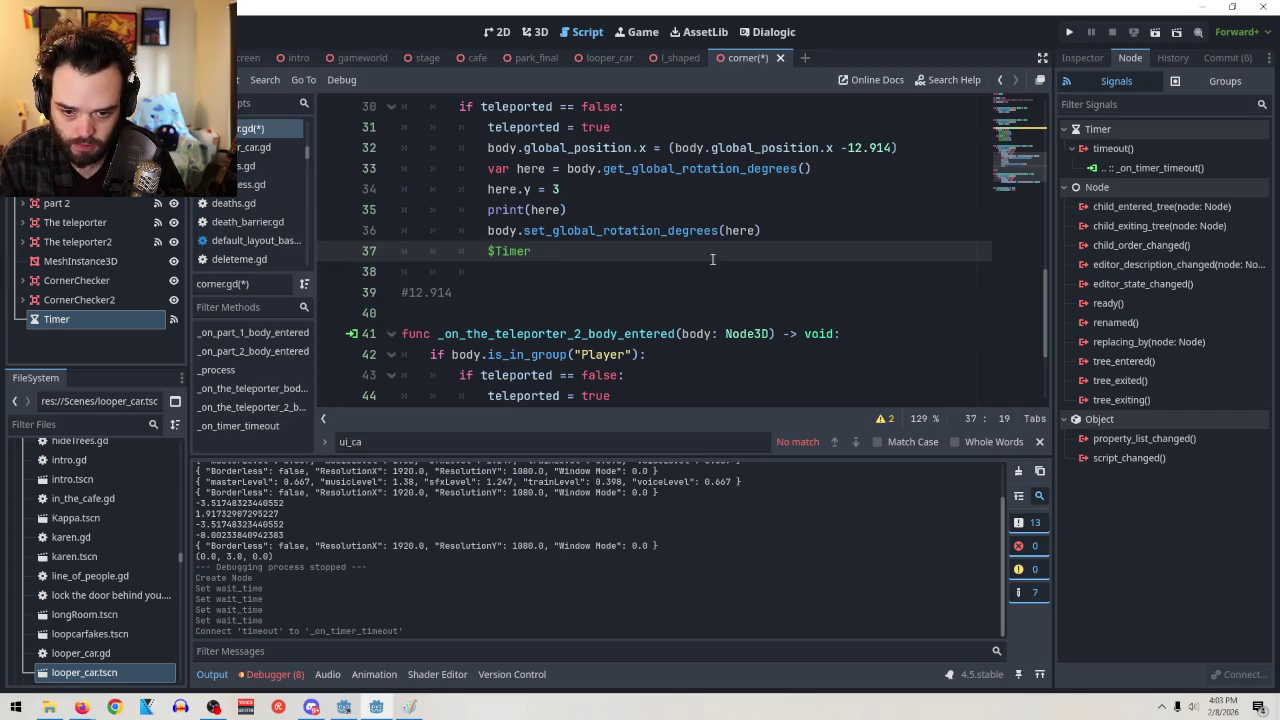
type(".start")
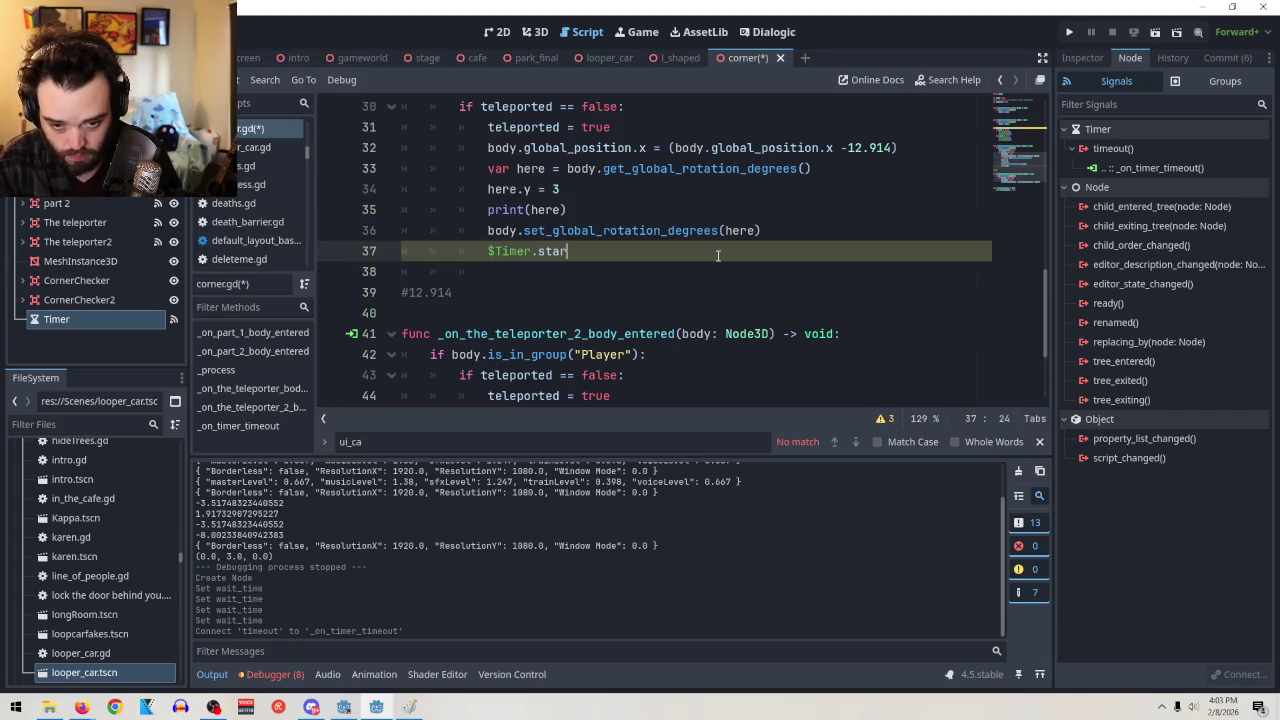
key("Escape")
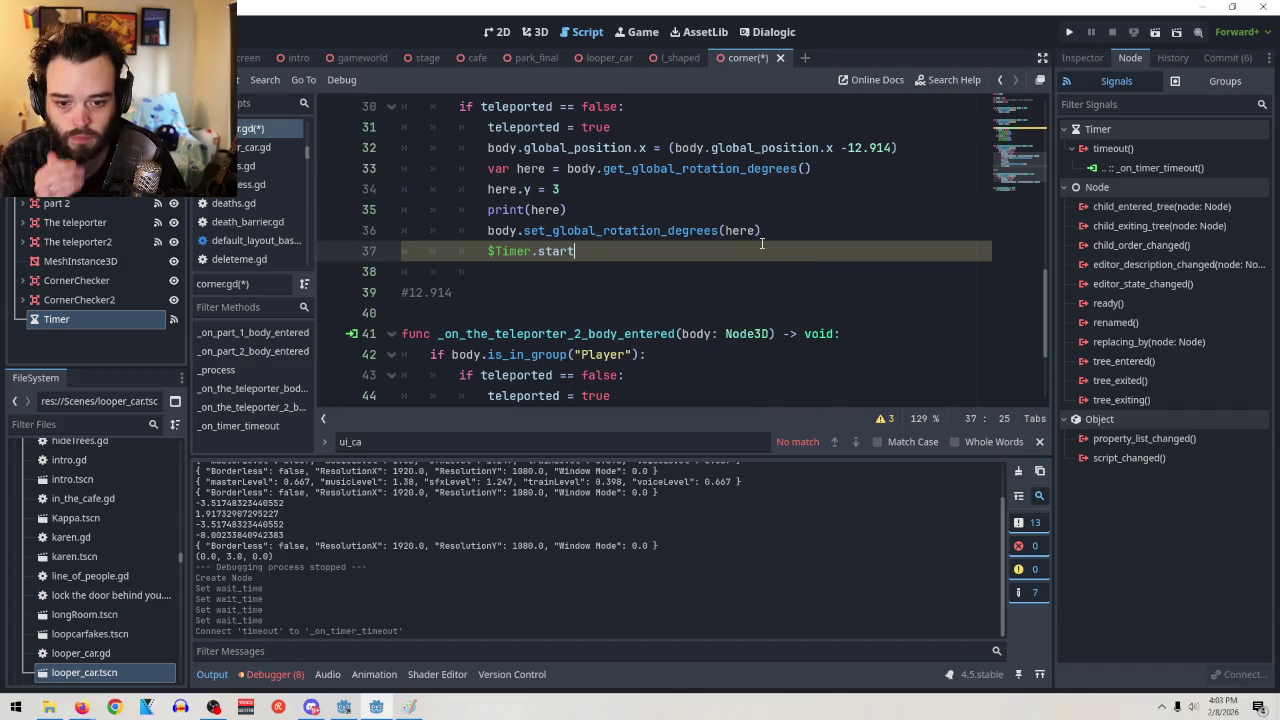
type("()")
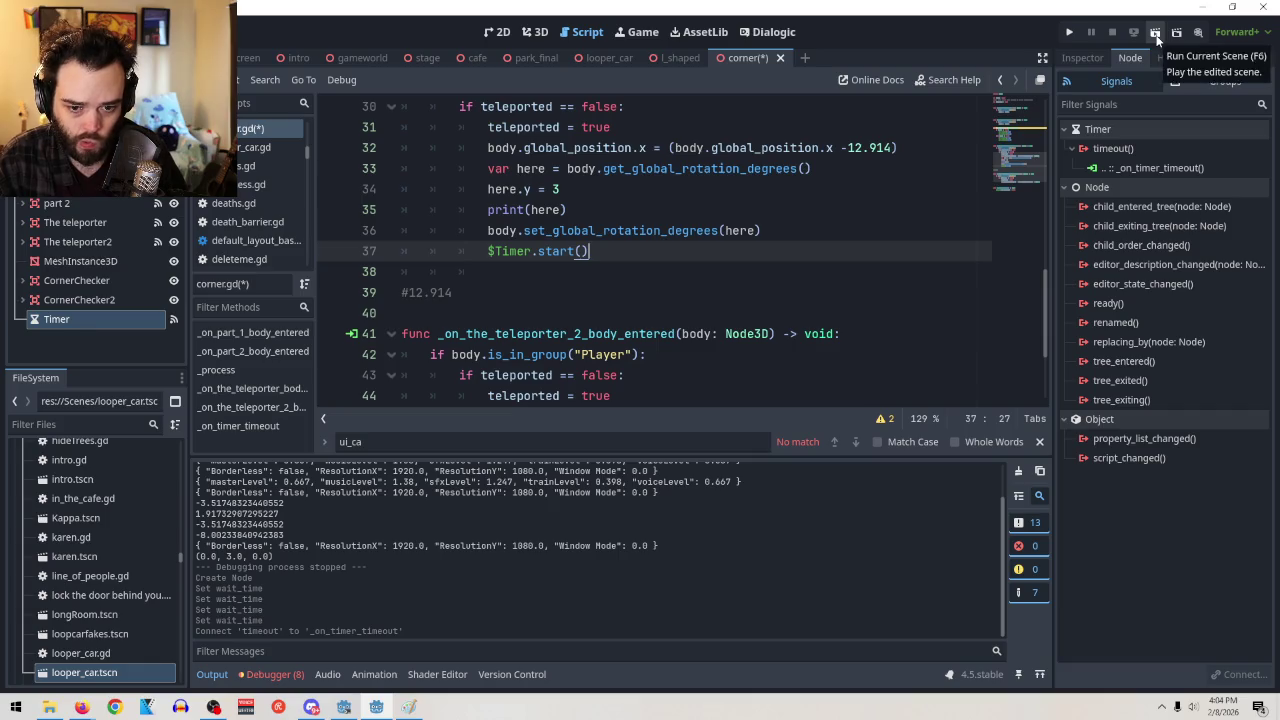
Test-run the scene, raise the Timer's wait time from 0.051 to 2 seconds, and rerun it
left_click(1155, 32)
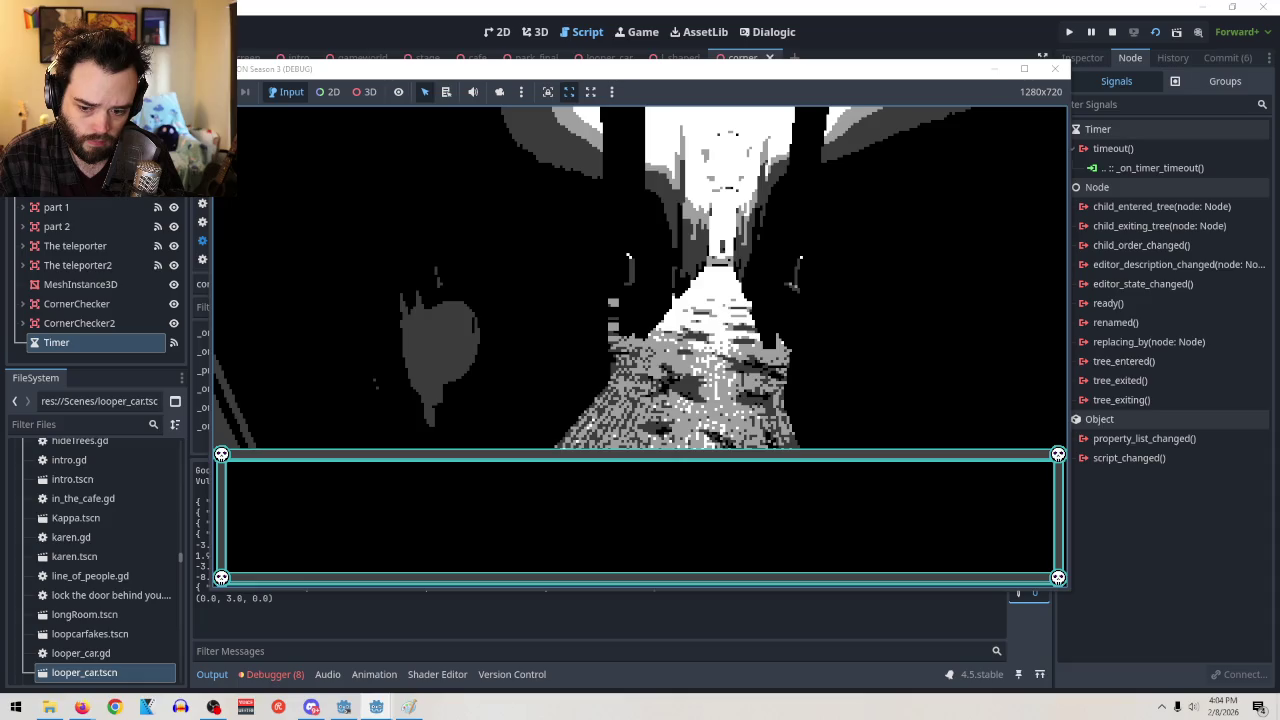
key("F8")
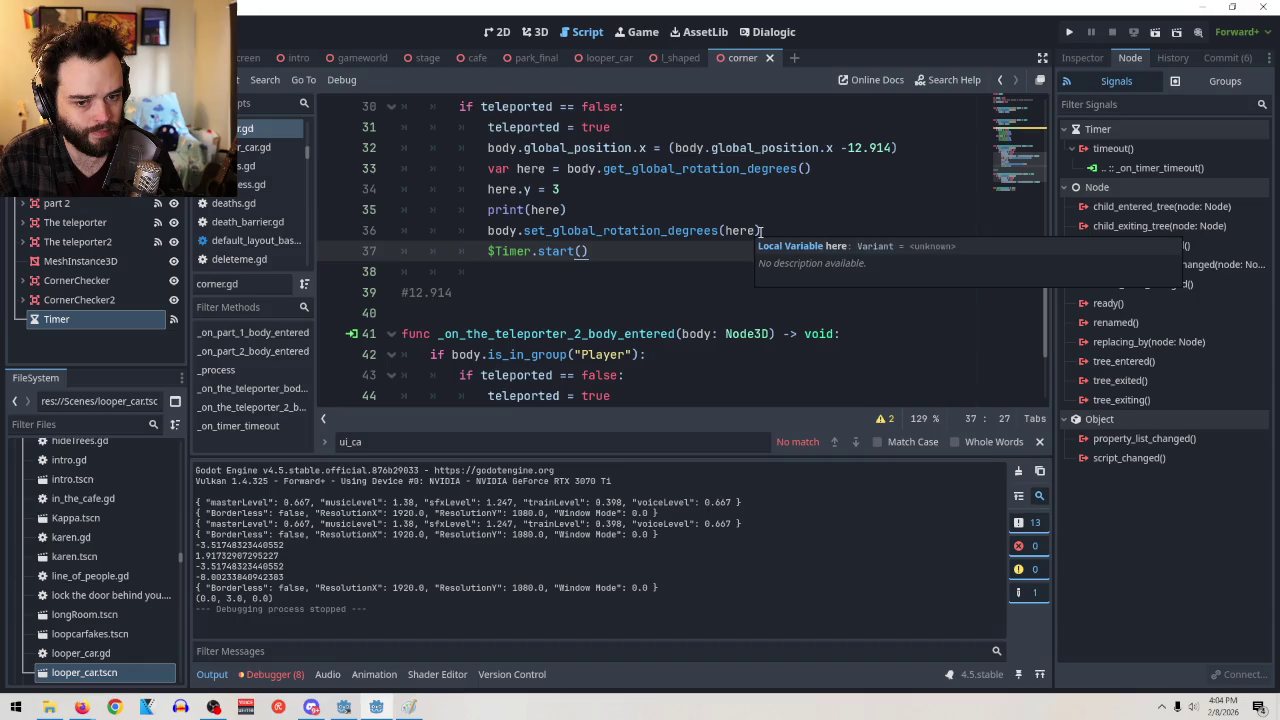
scroll(700, 300, "down", 3)
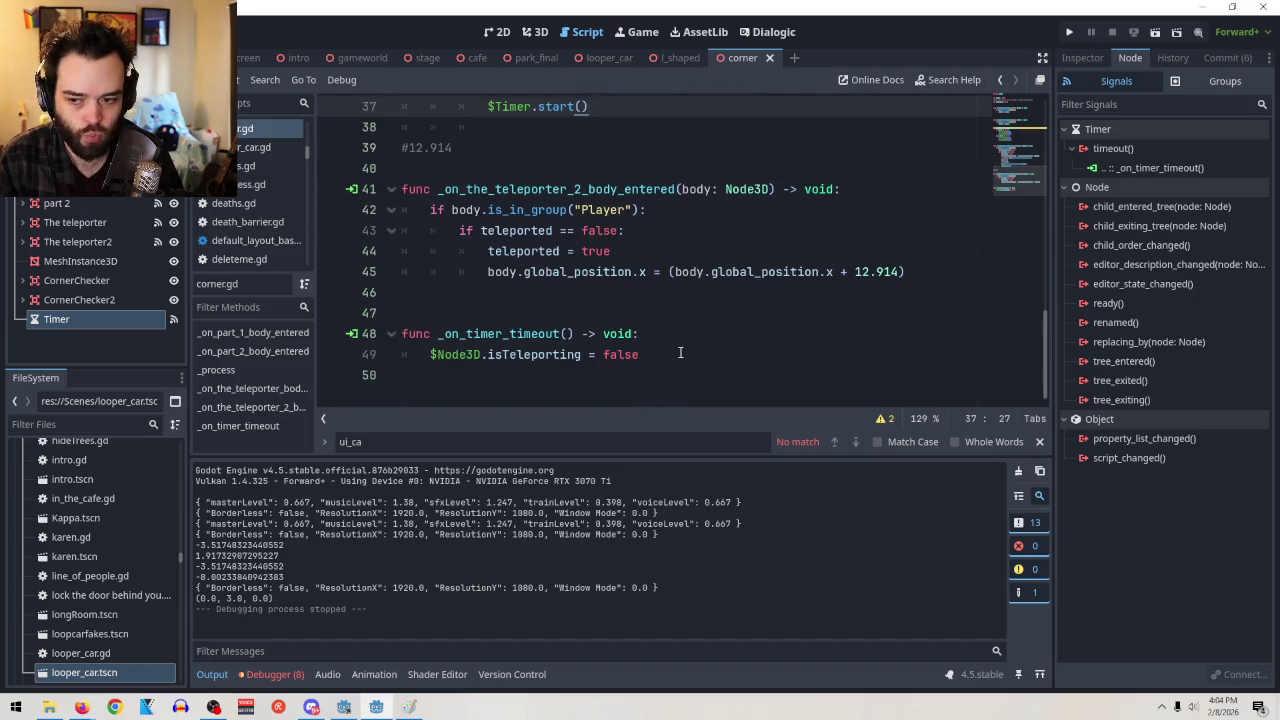
left_click(104, 322)
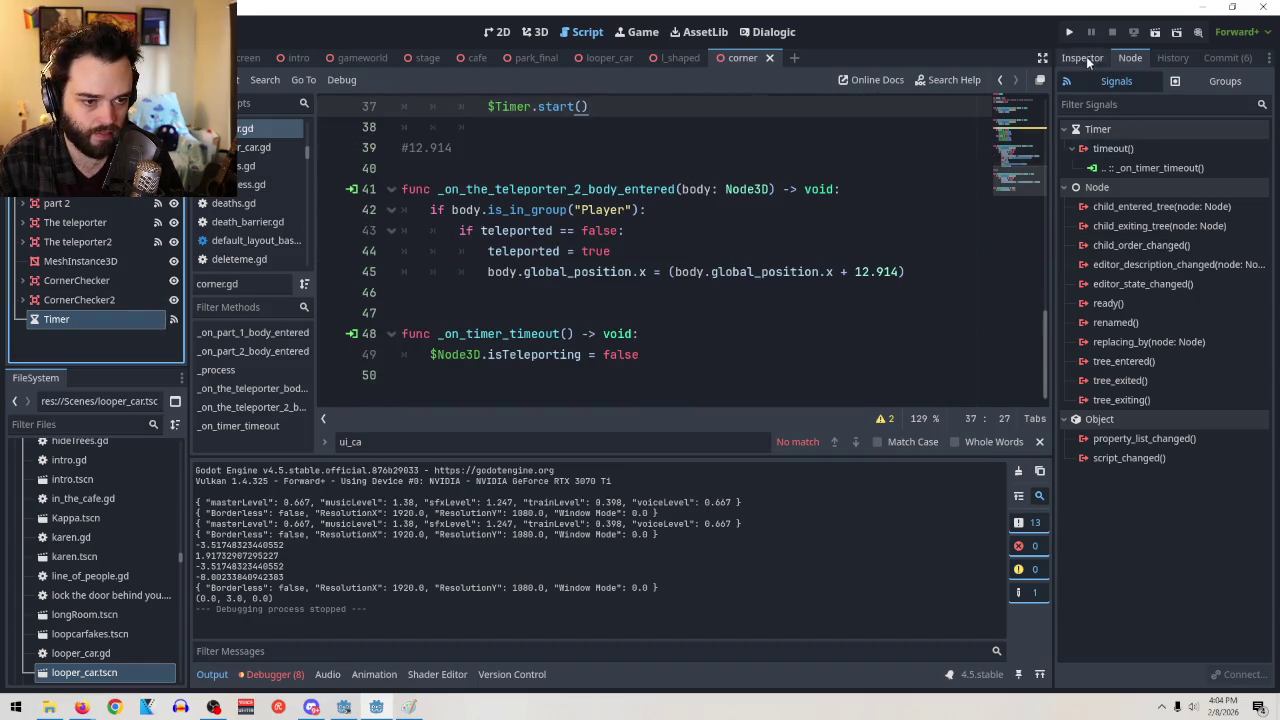
left_click(1087, 57)
left_click(1220, 187)
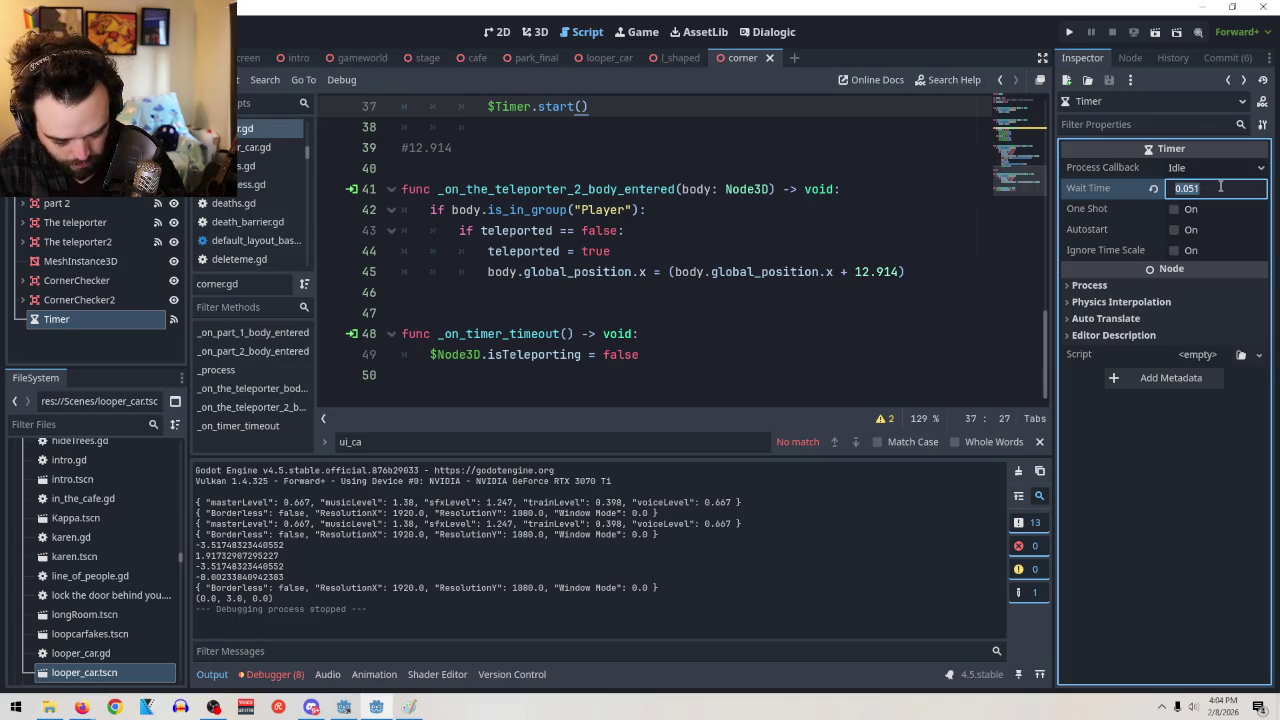
type("2")
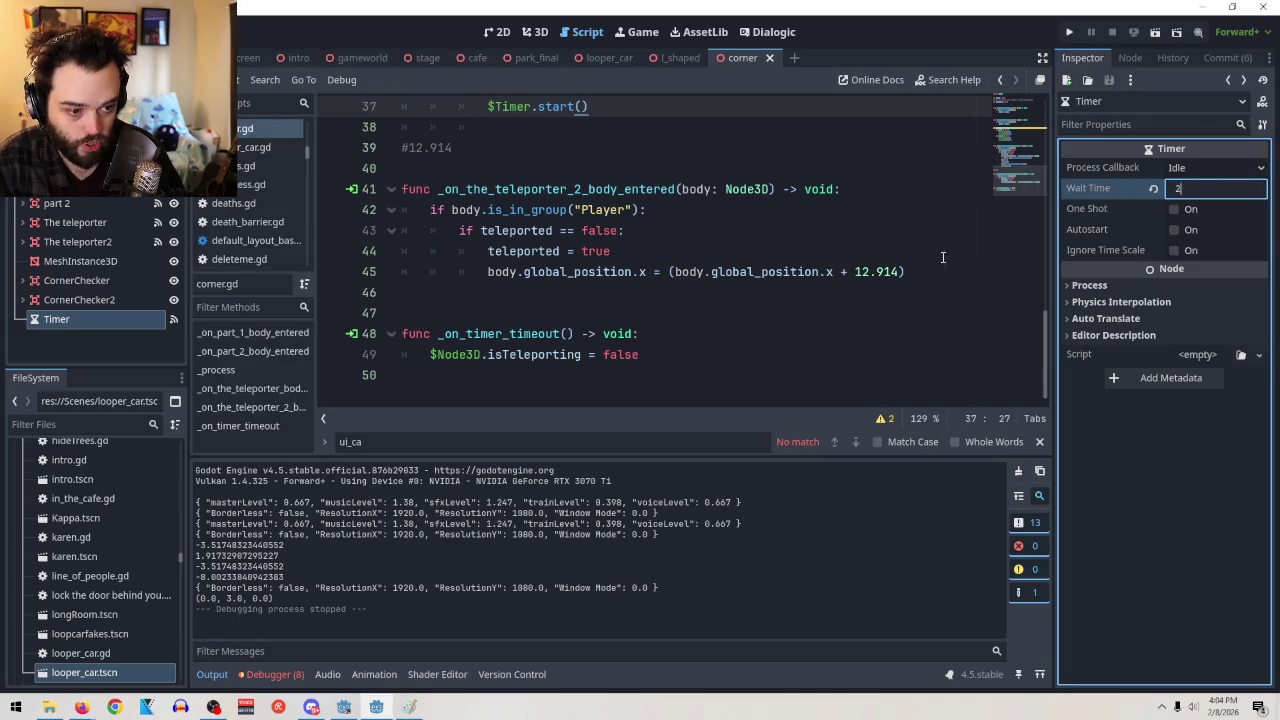
left_click(673, 340)
left_click(1155, 31)
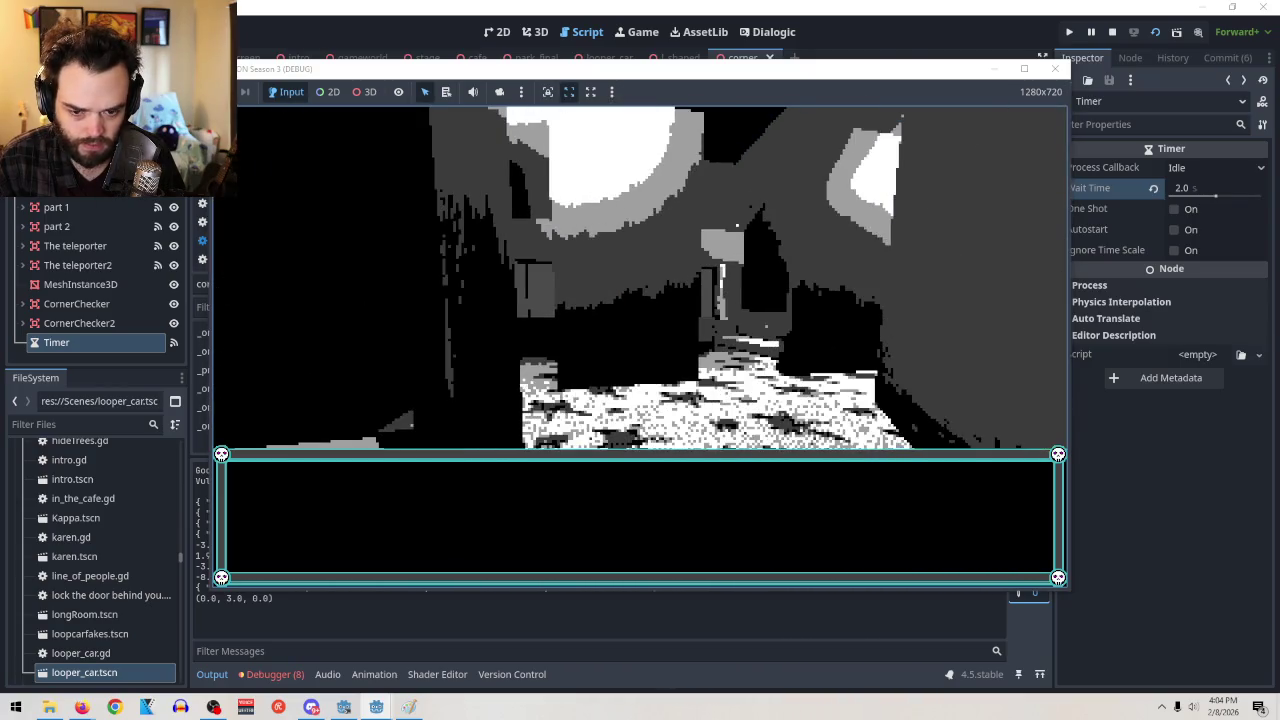
key("Escape")
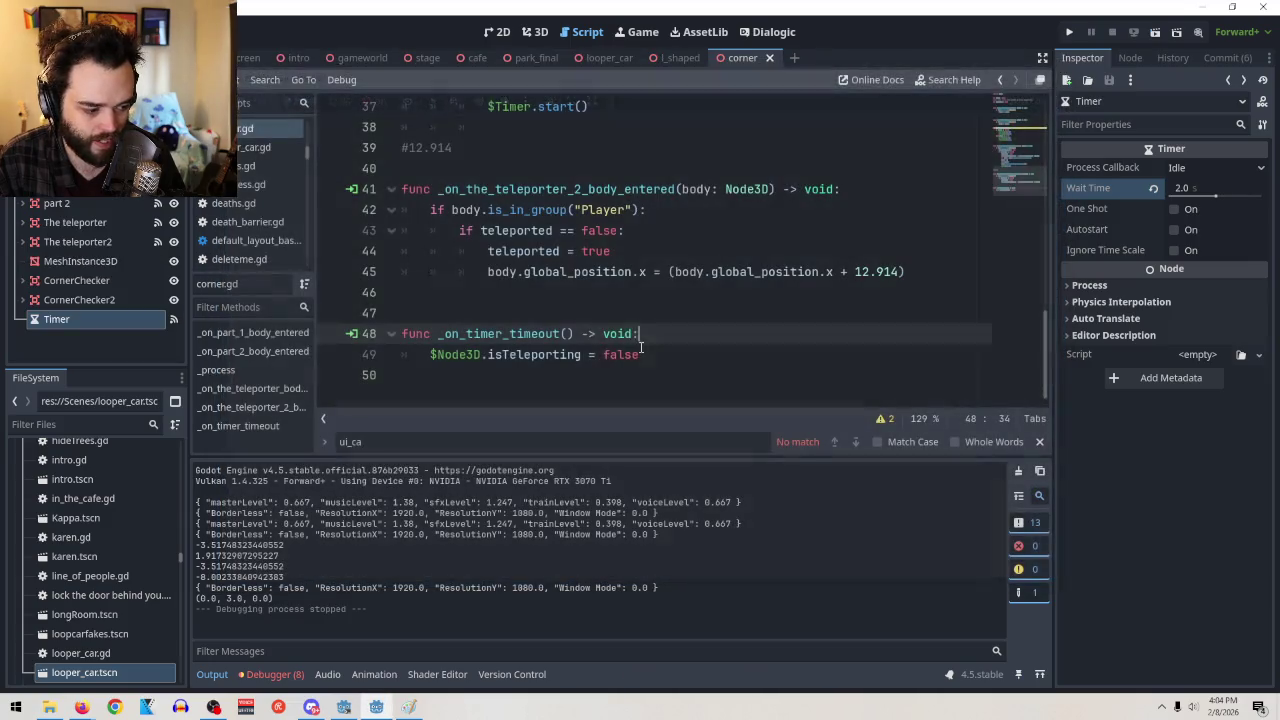
Change here.y on line 34 from 3 to 100 and test-run the scene
scroll(672, 320, "up", 4)
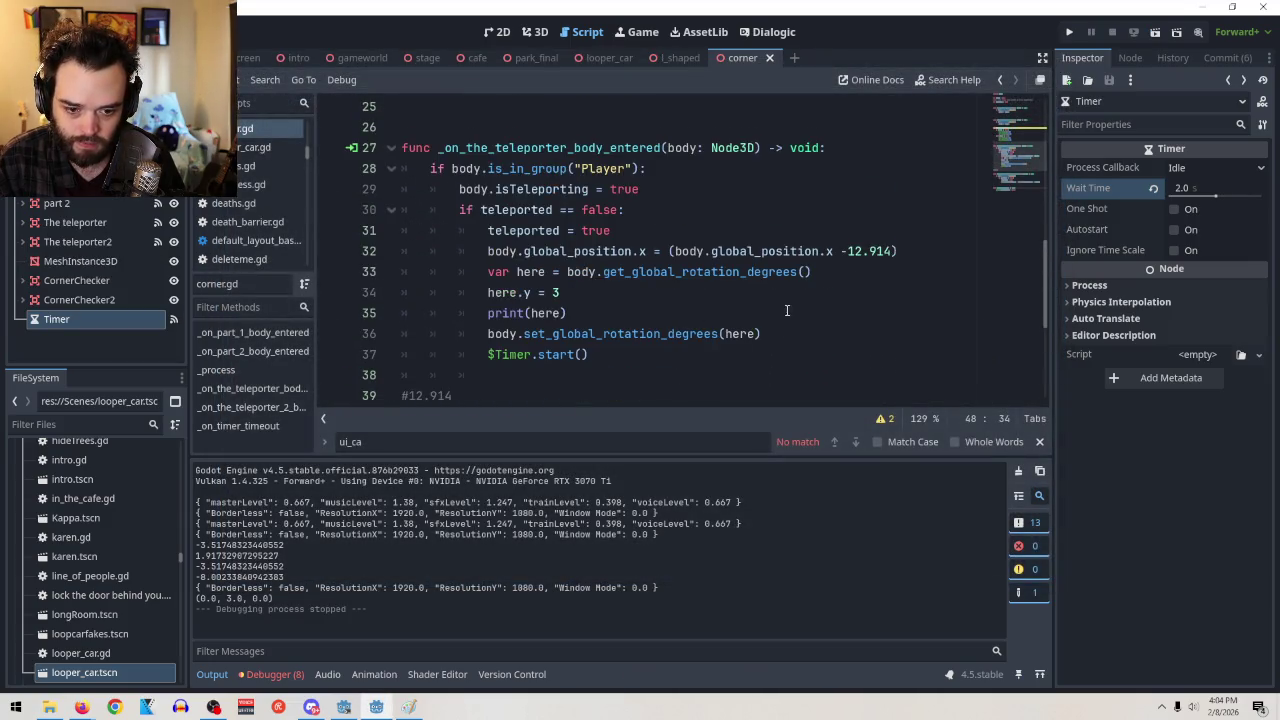
scroll(789, 313, "down", 1)
left_click(577, 228)
key("BackSpace")
type("100")
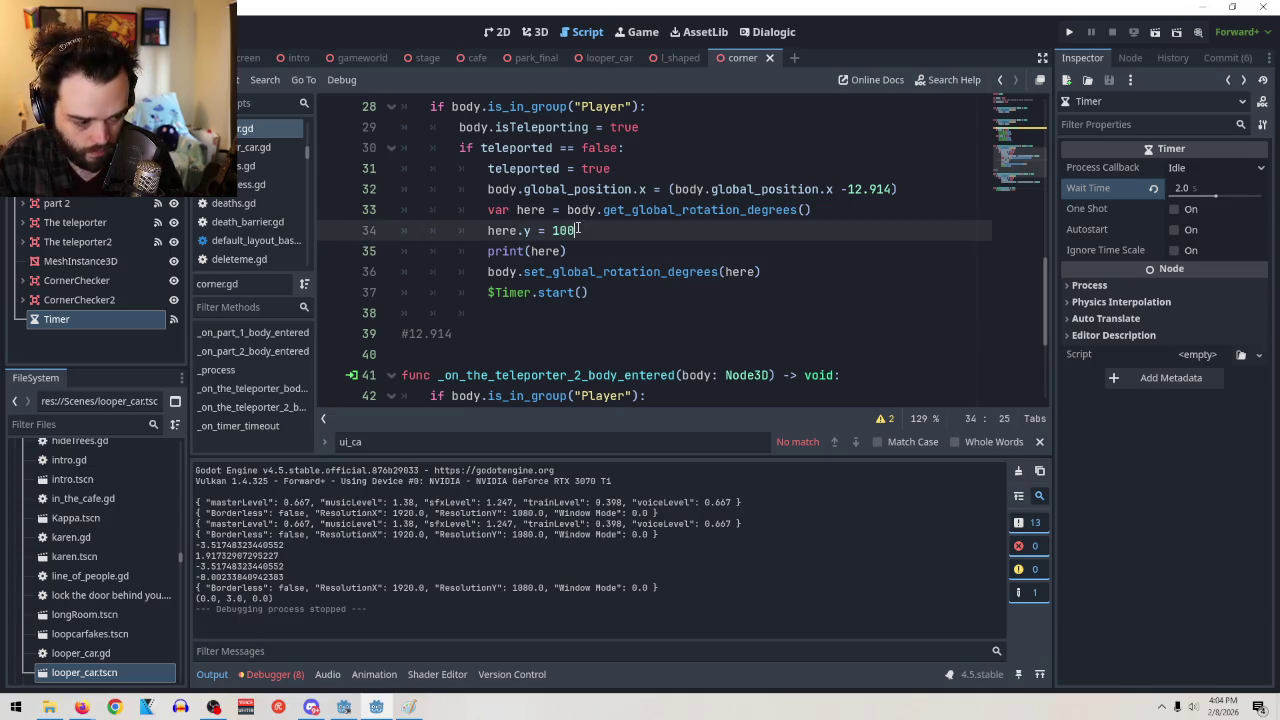
left_click(641, 271)
left_click(1155, 32)
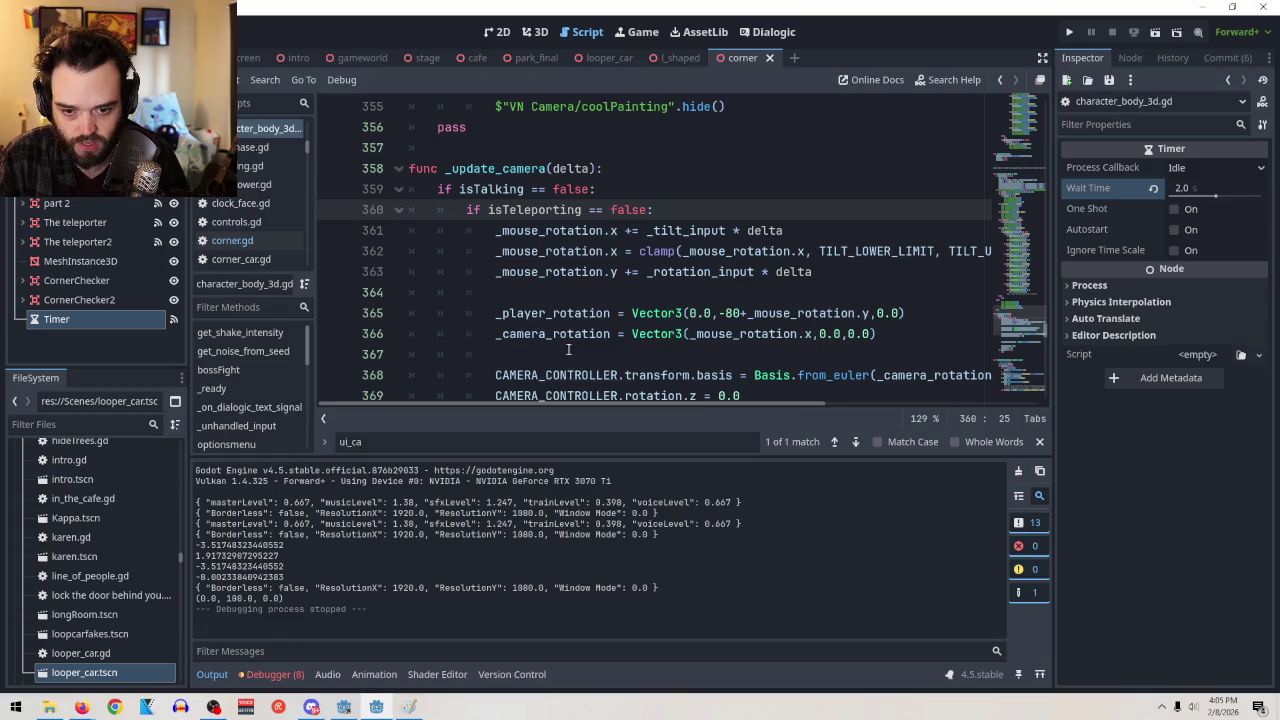
Scroll character_body_3d.gd to inspect _update_camera lines 361–375 building _player_rotation from _mouse_rotation.y
scroll(600, 334, "down", 1)
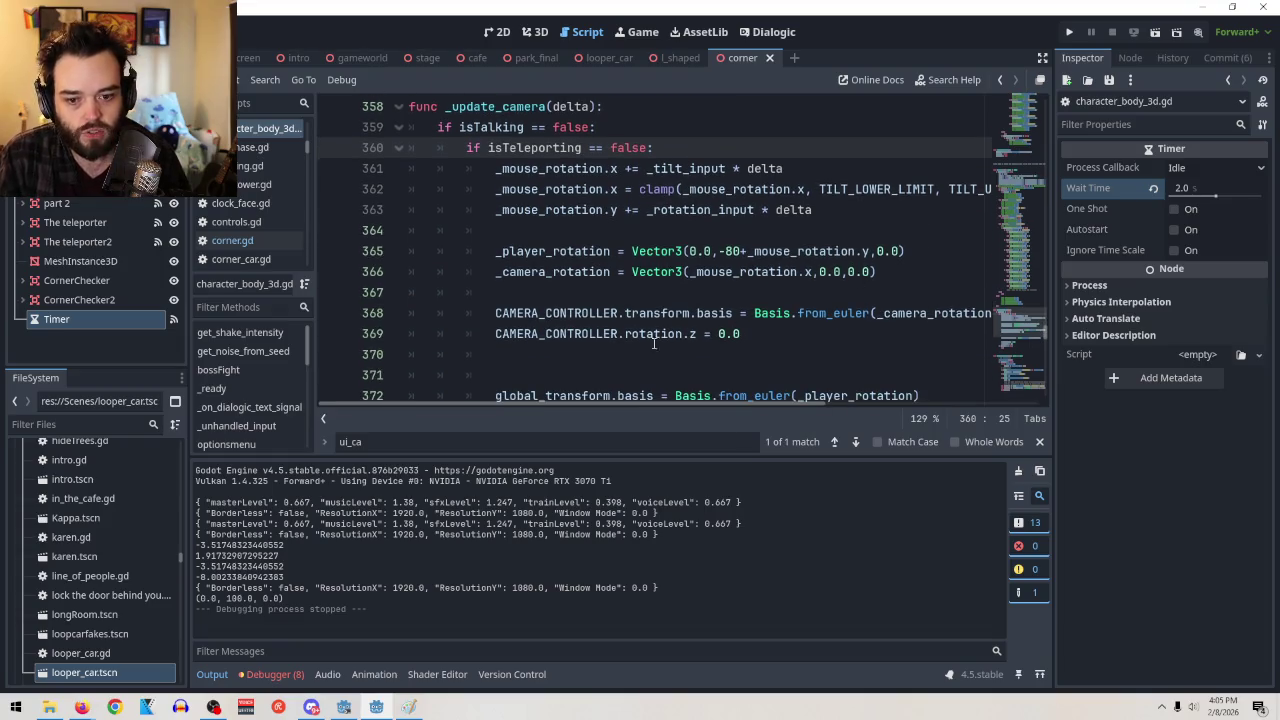
mouse_move(598, 403)
left_mouse_down()
mouse_move(679, 393)
mouse_move(598, 396)
left_mouse_up()
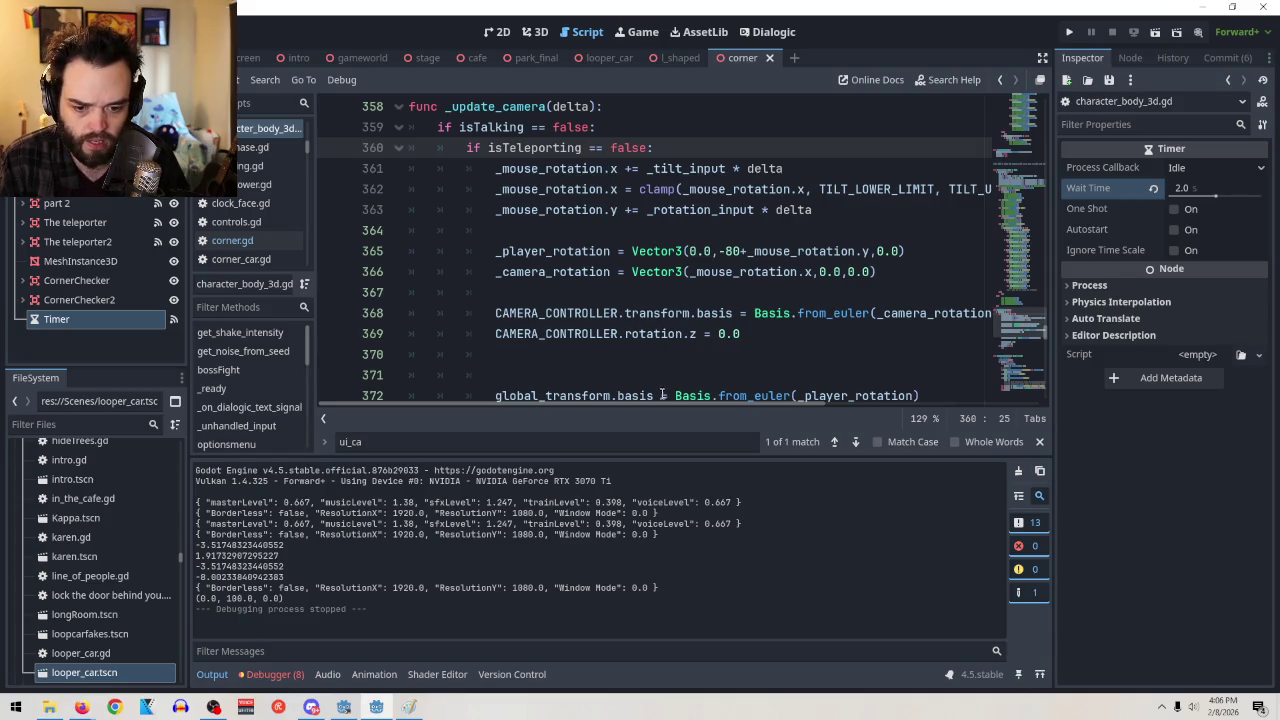
mouse_move(666, 404)
left_mouse_down()
mouse_move(790, 398)
mouse_move(663, 388)
left_mouse_up()
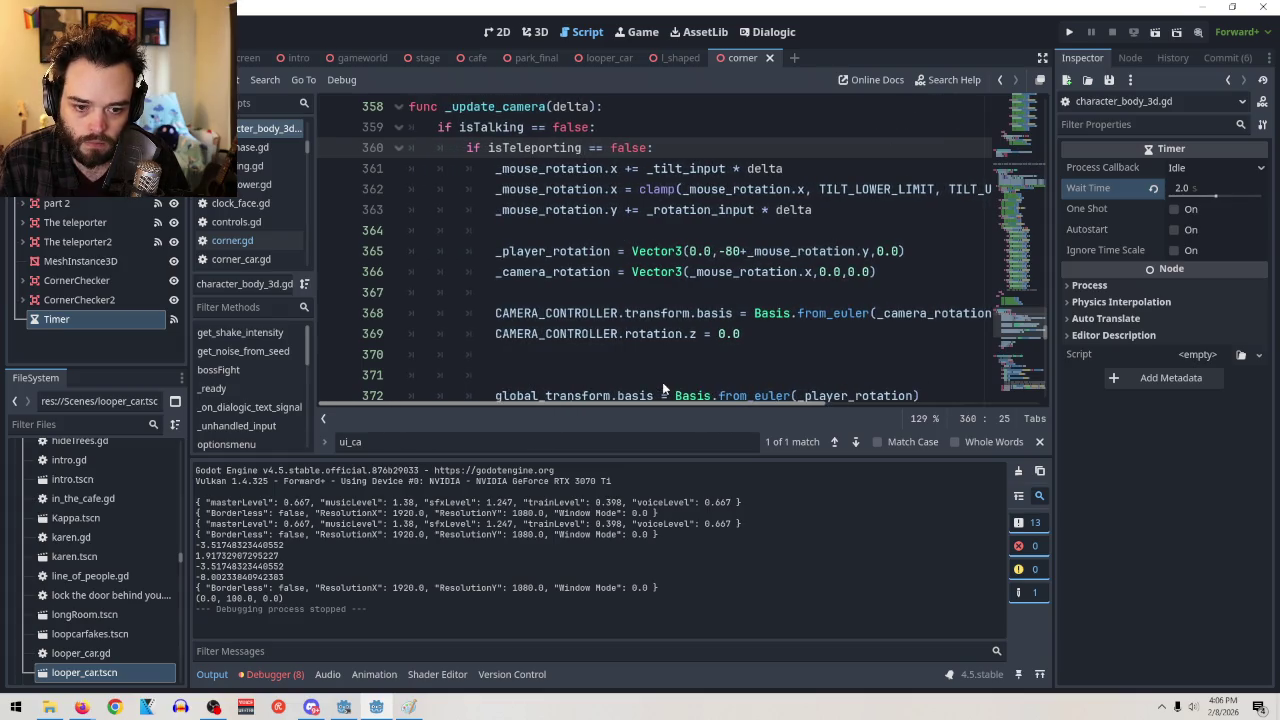
mouse_move(651, 197)
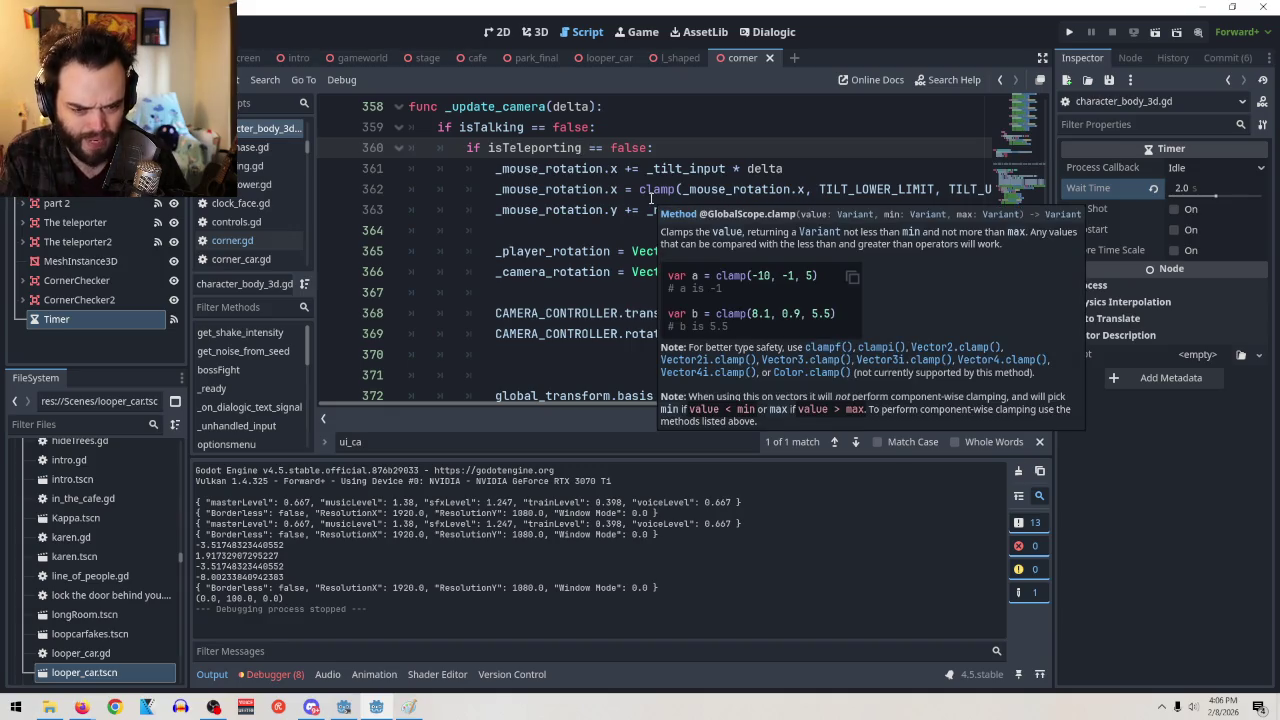
scroll(831, 200, "down", 3)
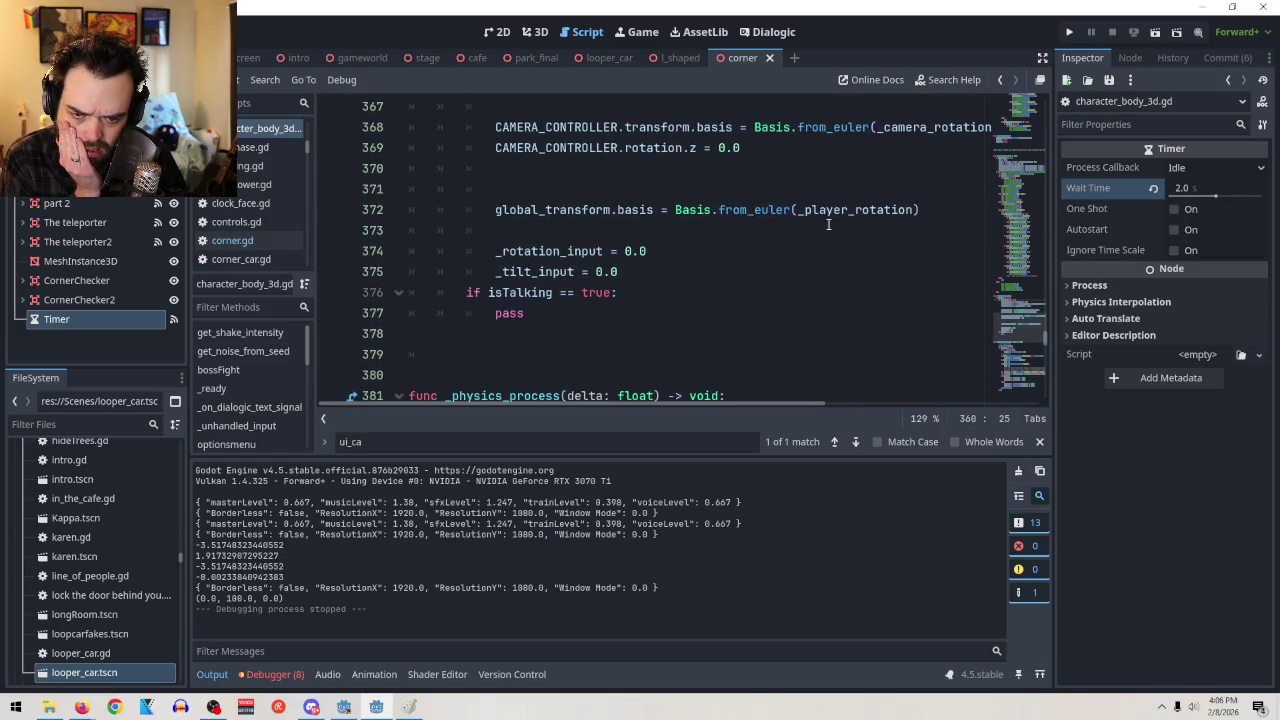
scroll(828, 224, "up", 1)
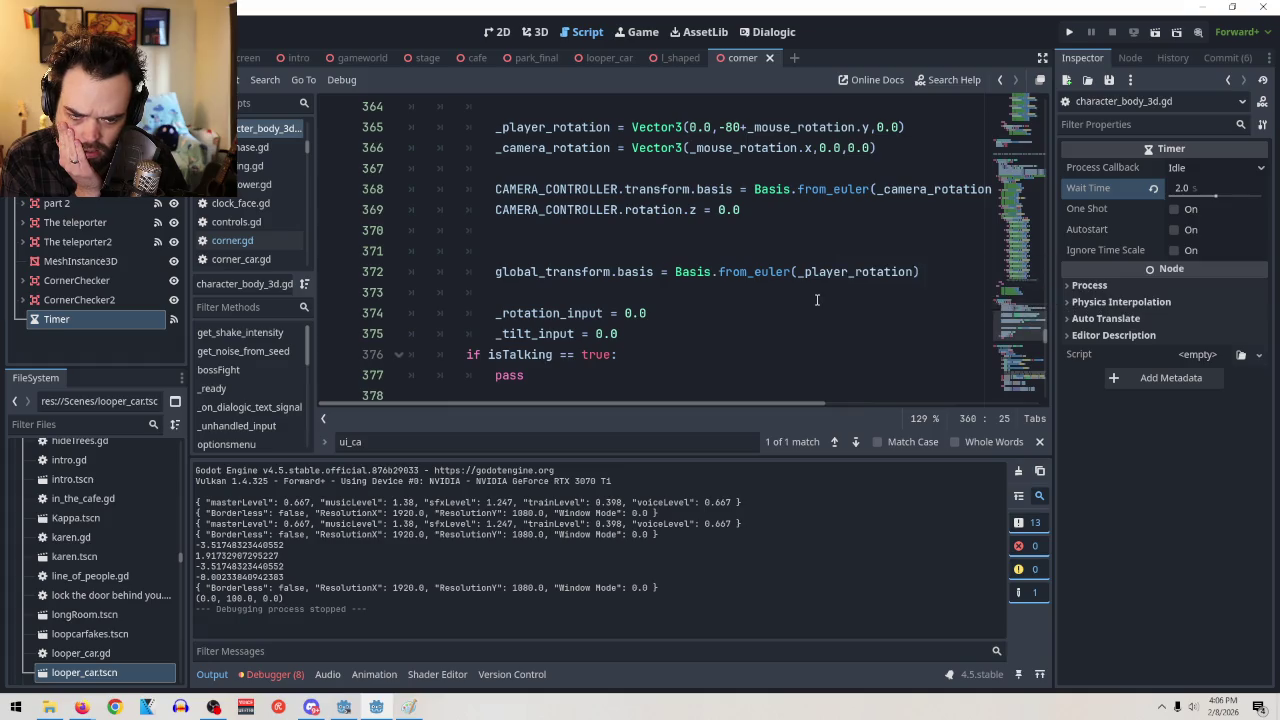
scroll(816, 299, "up", 1)
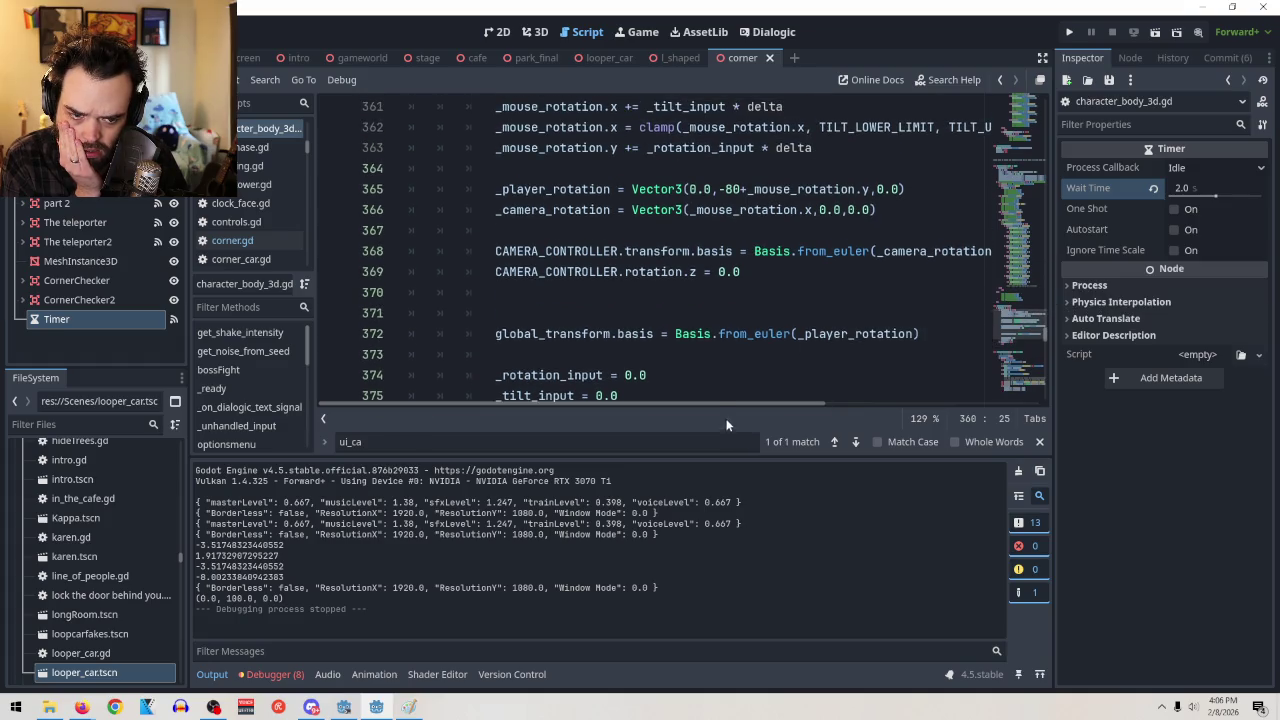
left_click_drag(712, 403, 754, 398)
scroll(754, 398, "left", 3)
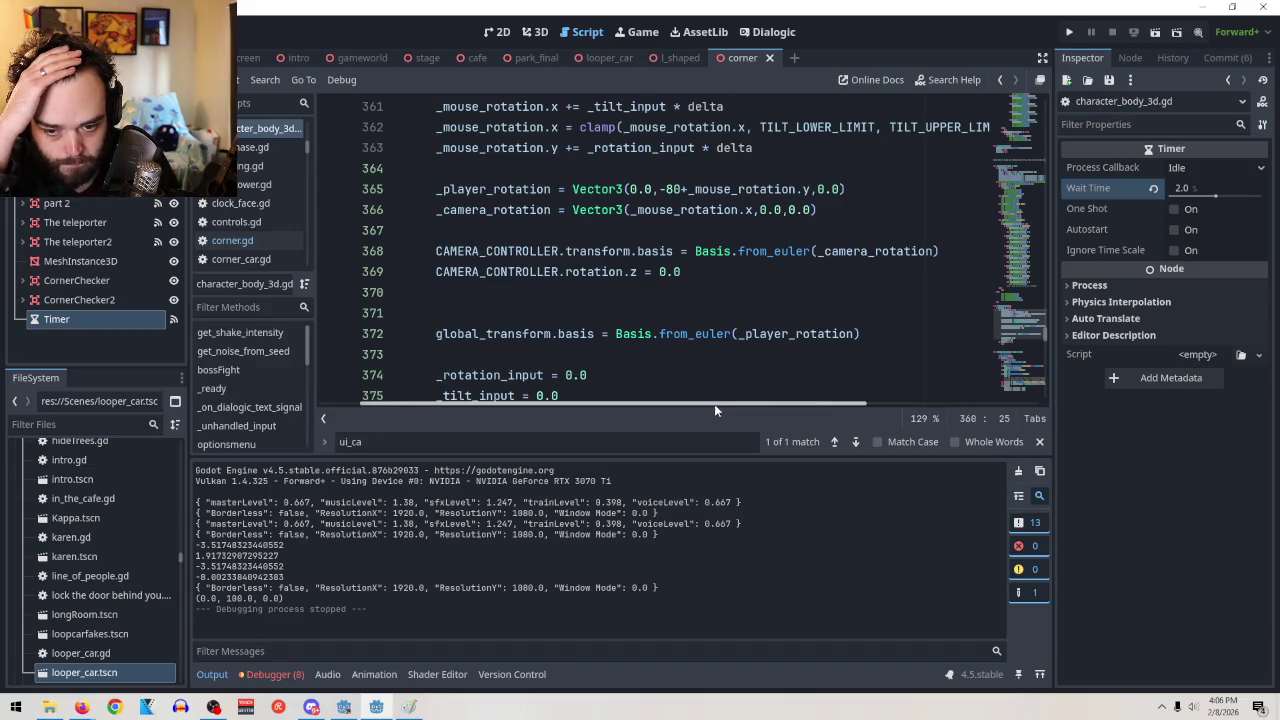
scroll(714, 404, "left", 2)
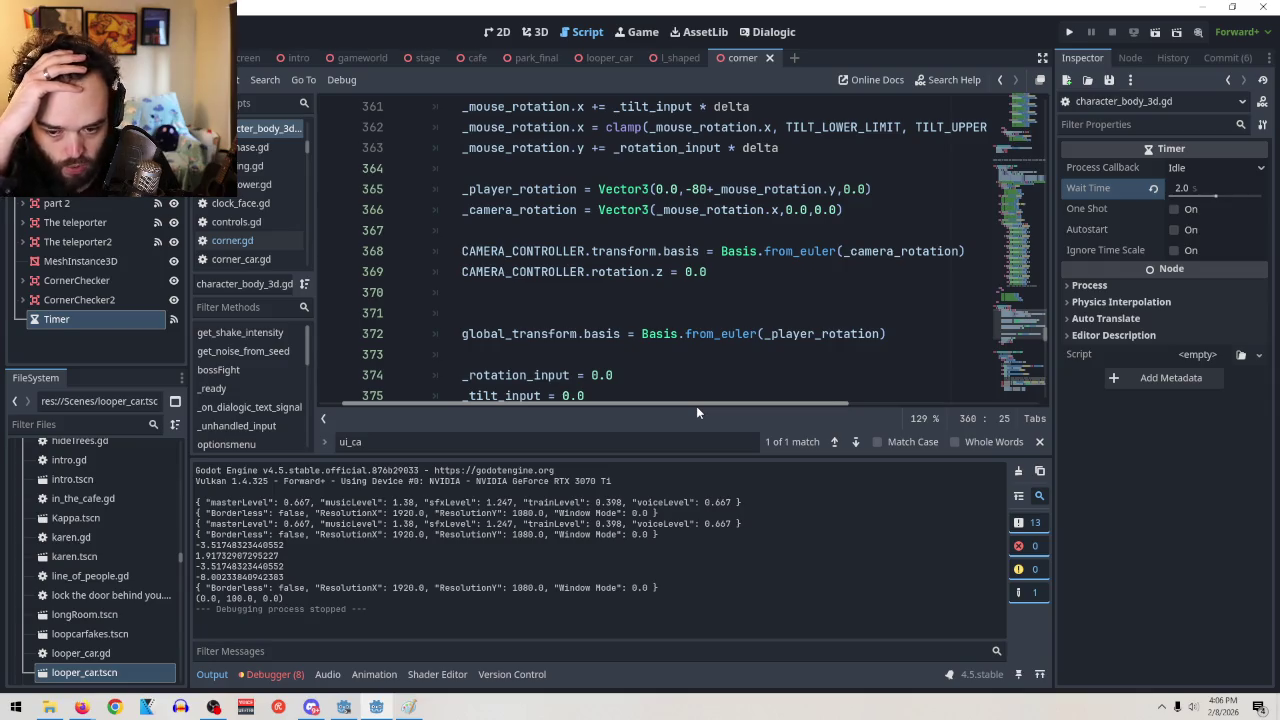
mouse_move(709, 345)
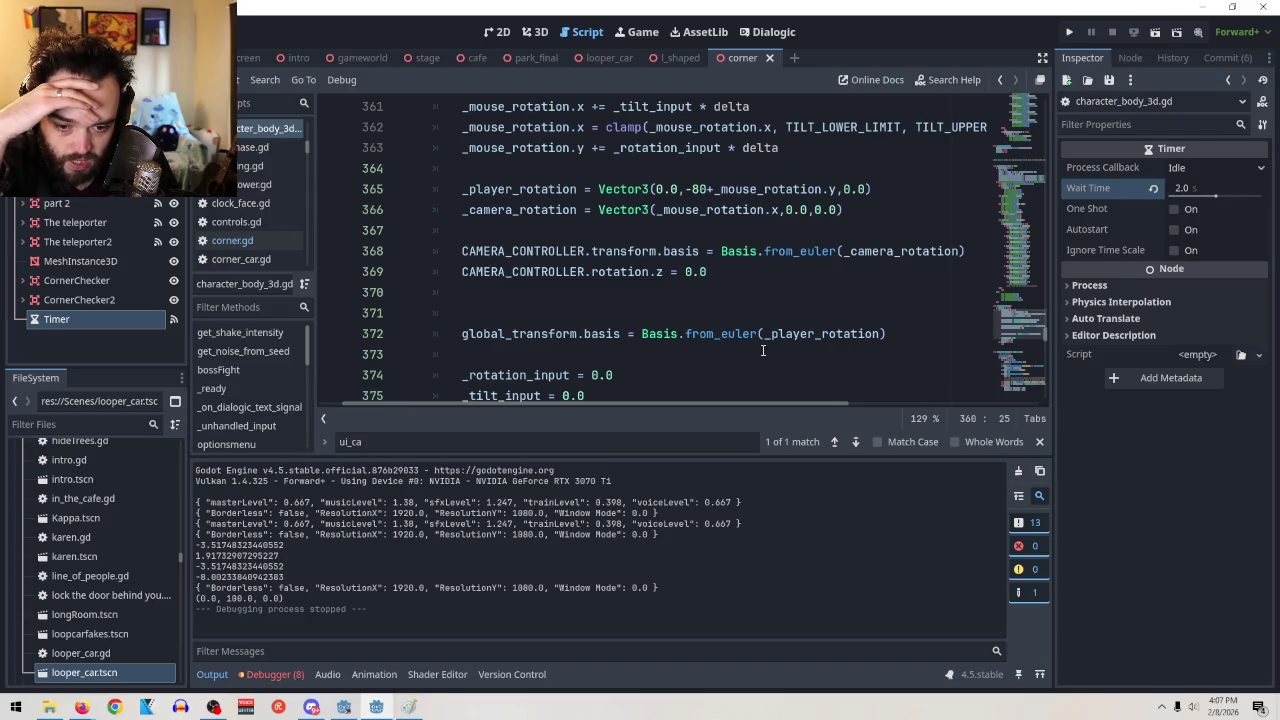
scroll(762, 350, "up", 3)
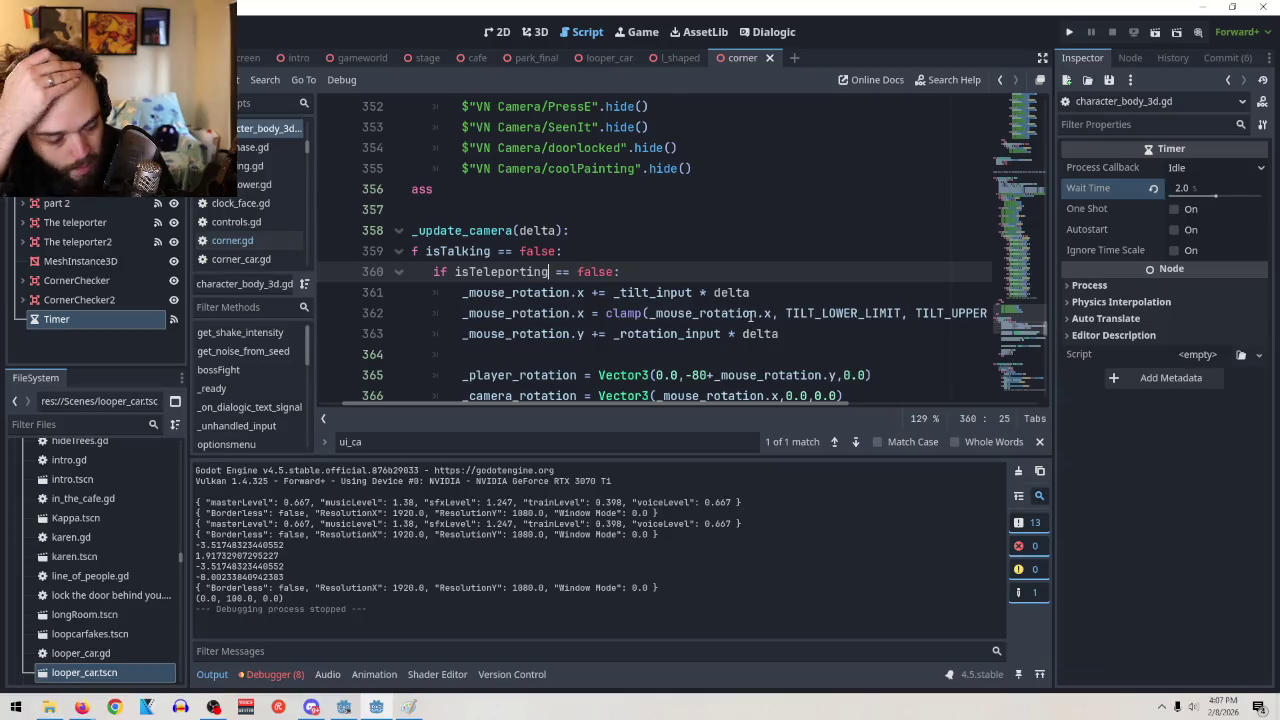
scroll(755, 318, "down", 2)
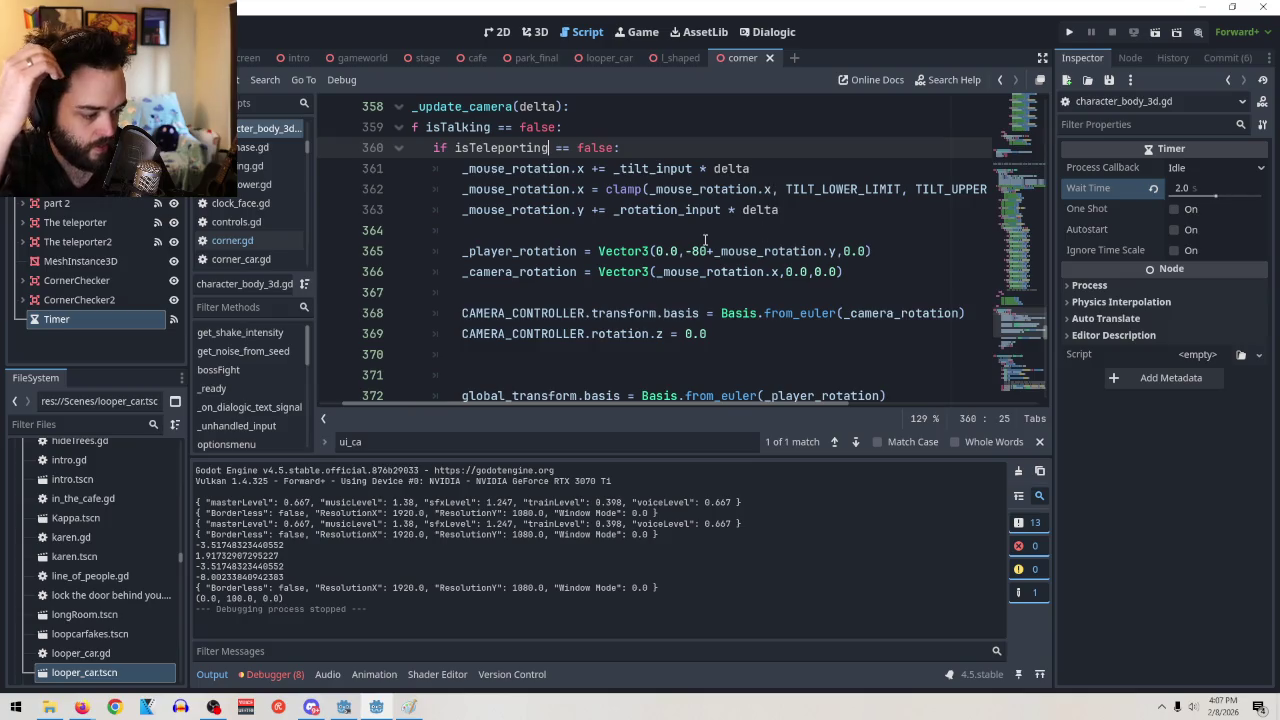
scroll(703, 230, "down", 1)
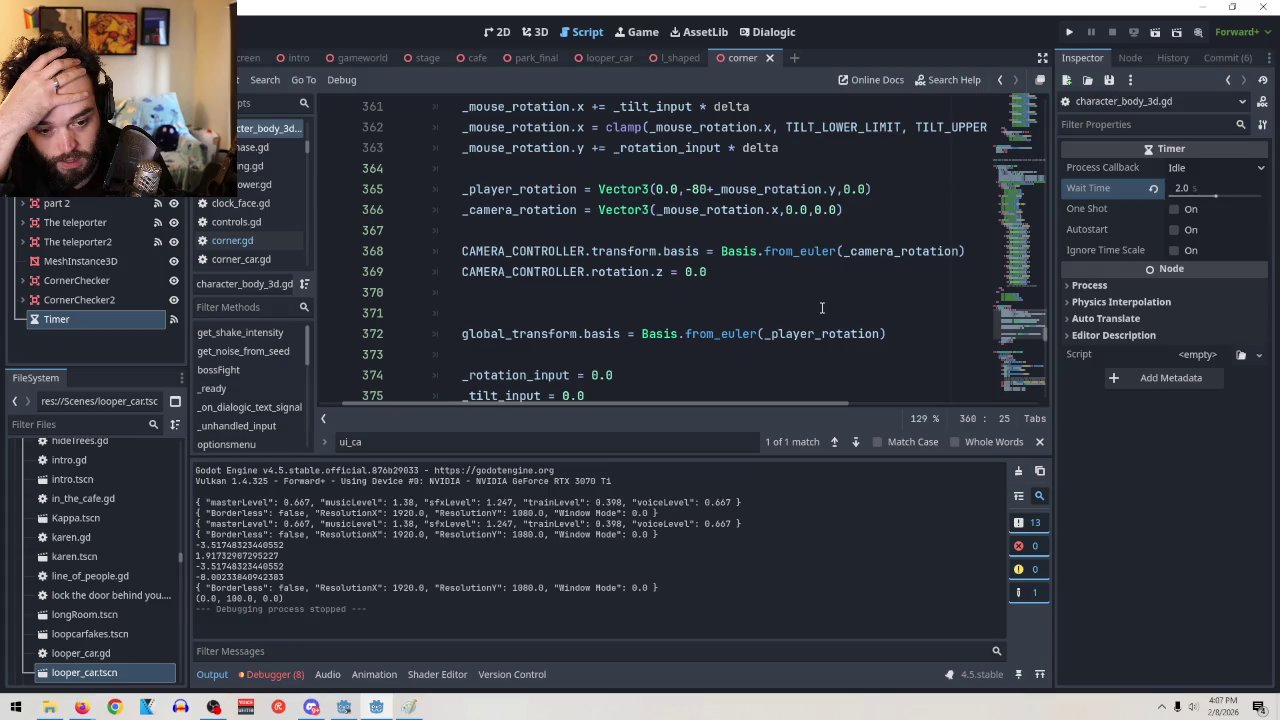
scroll(821, 308, "up", 3)
scroll(821, 308, "down", 3)
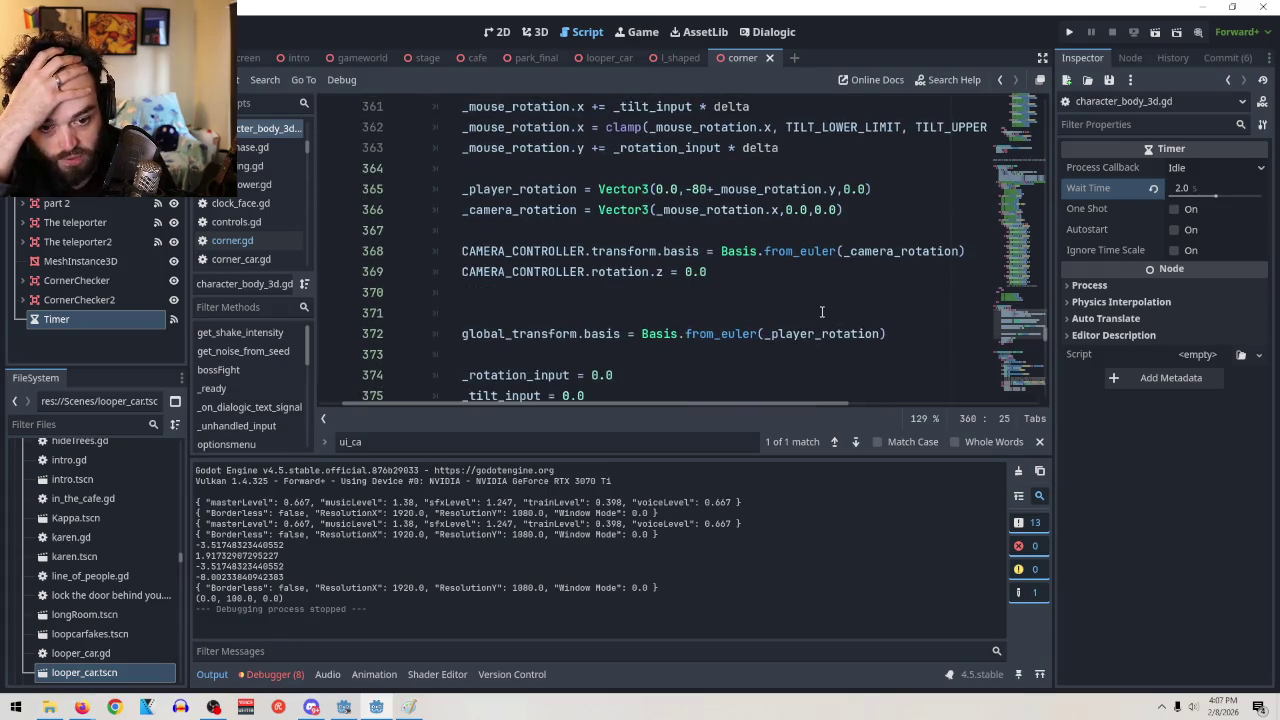
scroll(821, 312, "up", 2)
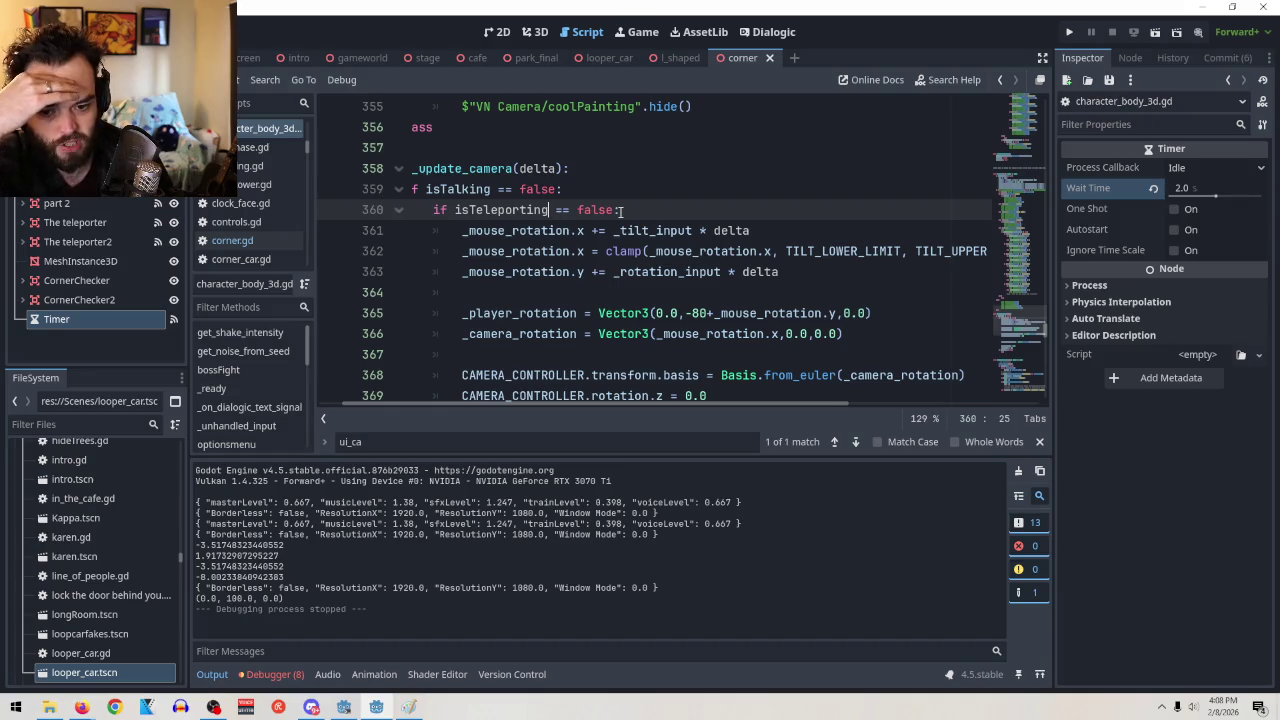
scroll(680, 240, "down", 2)
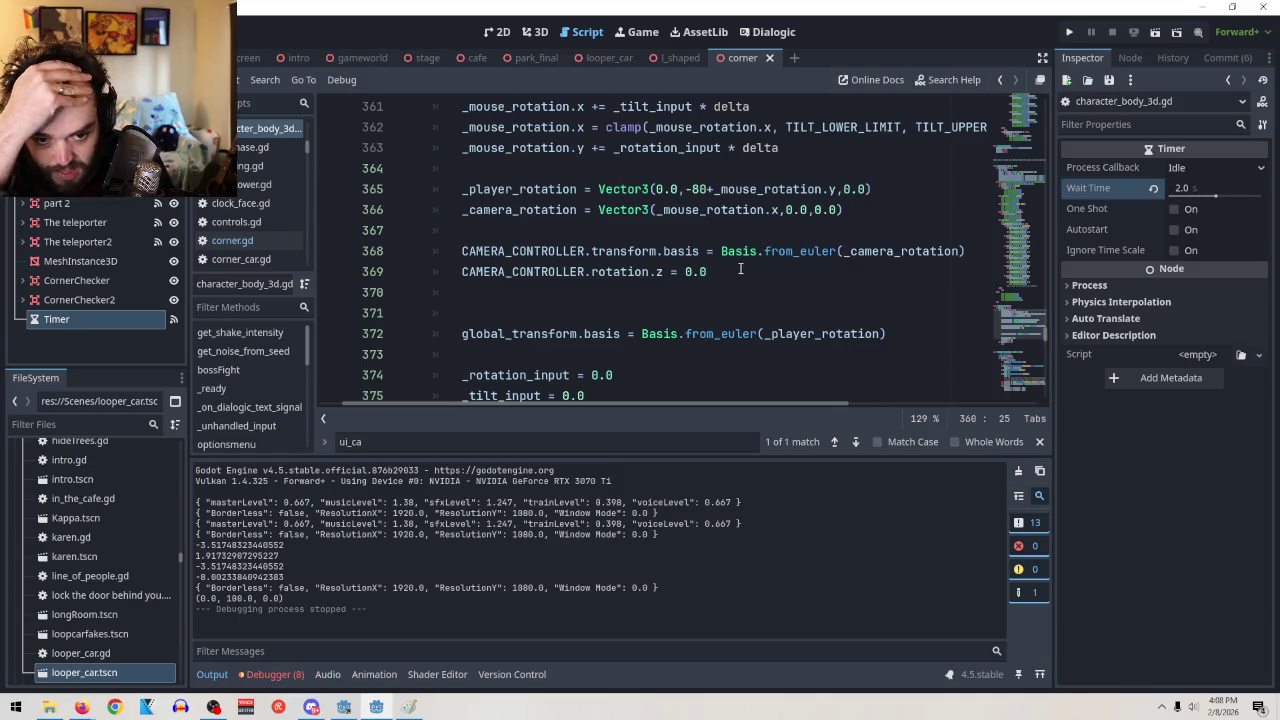
scroll(713, 280, "up", 2)
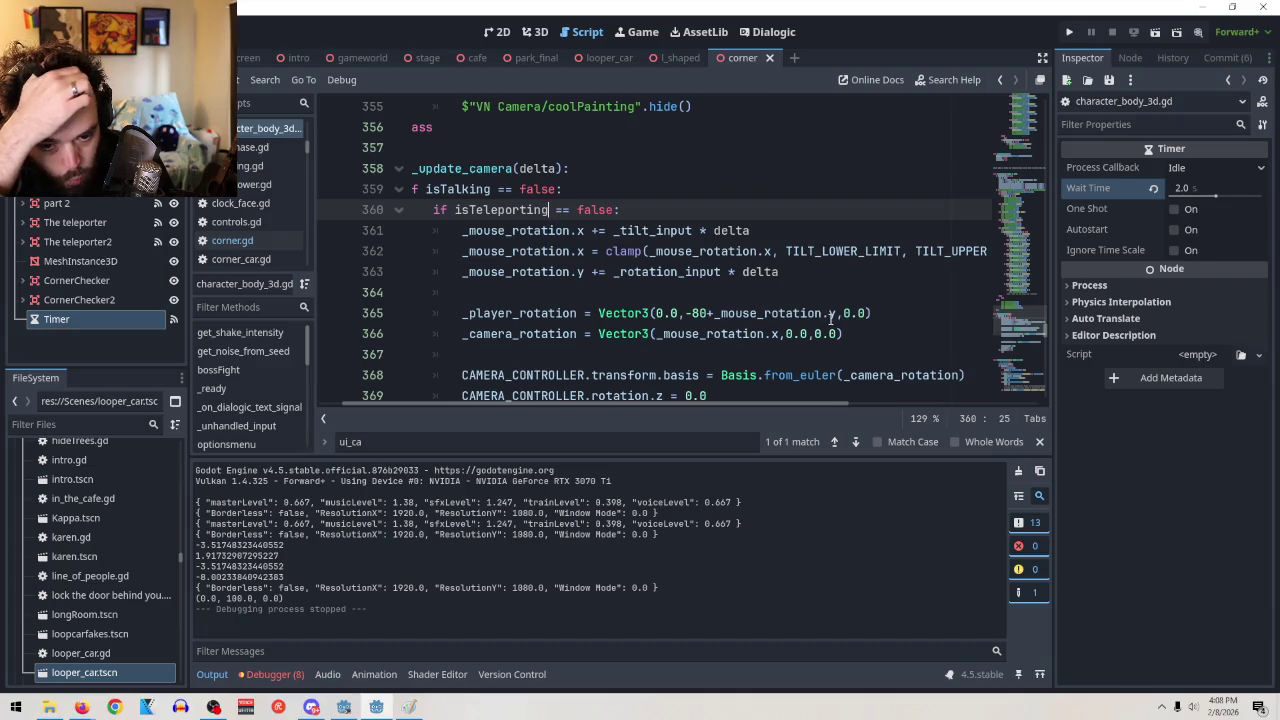
mouse_move(830, 318)
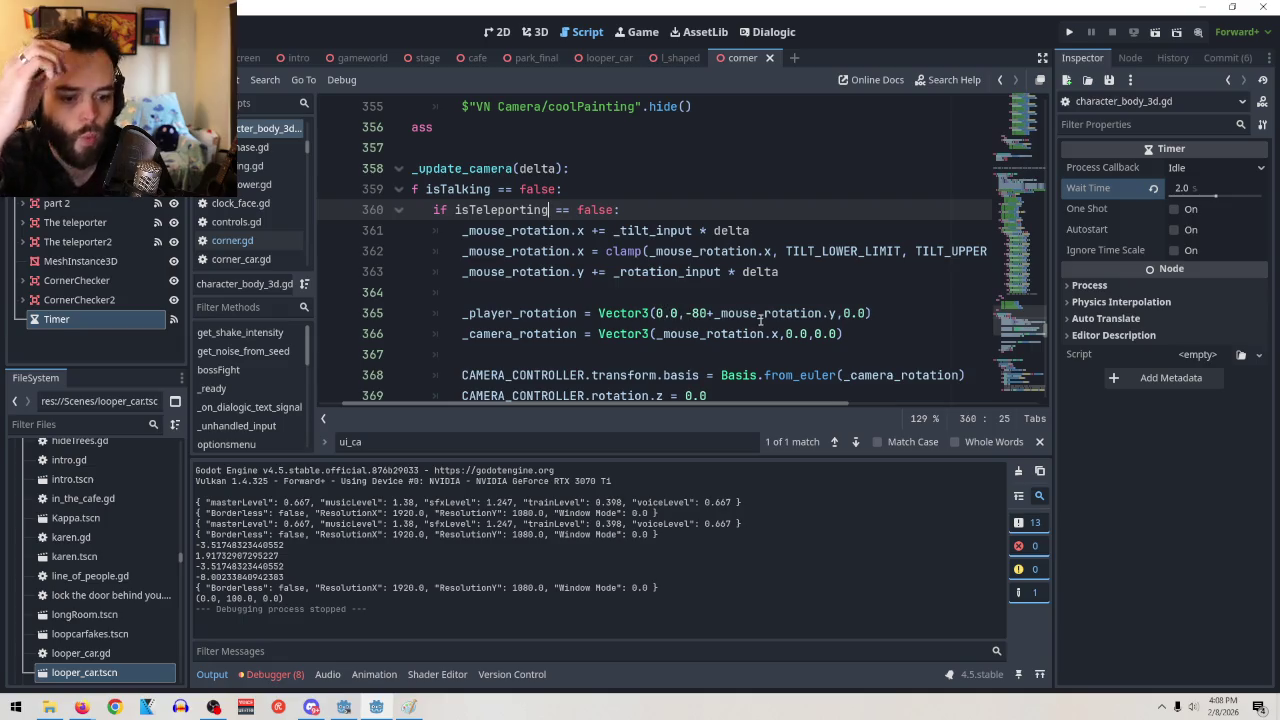
mouse_move(761, 318)
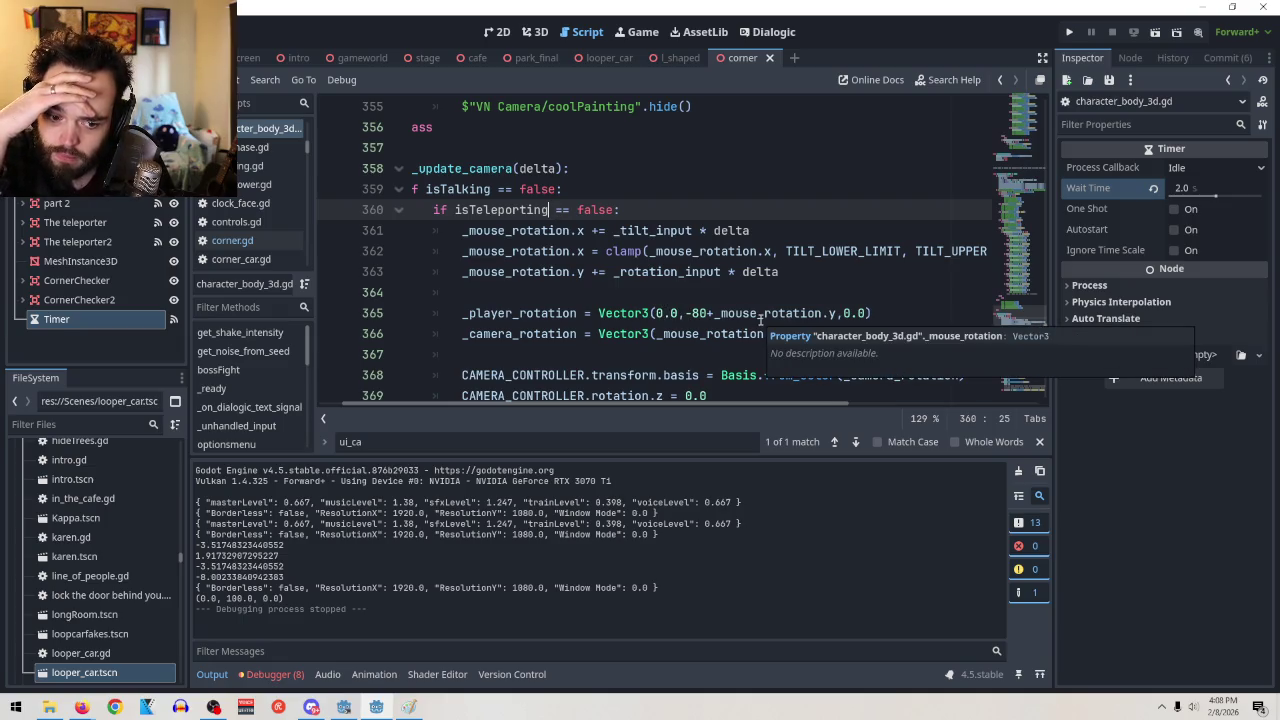
scroll(764, 310, "down", 2)
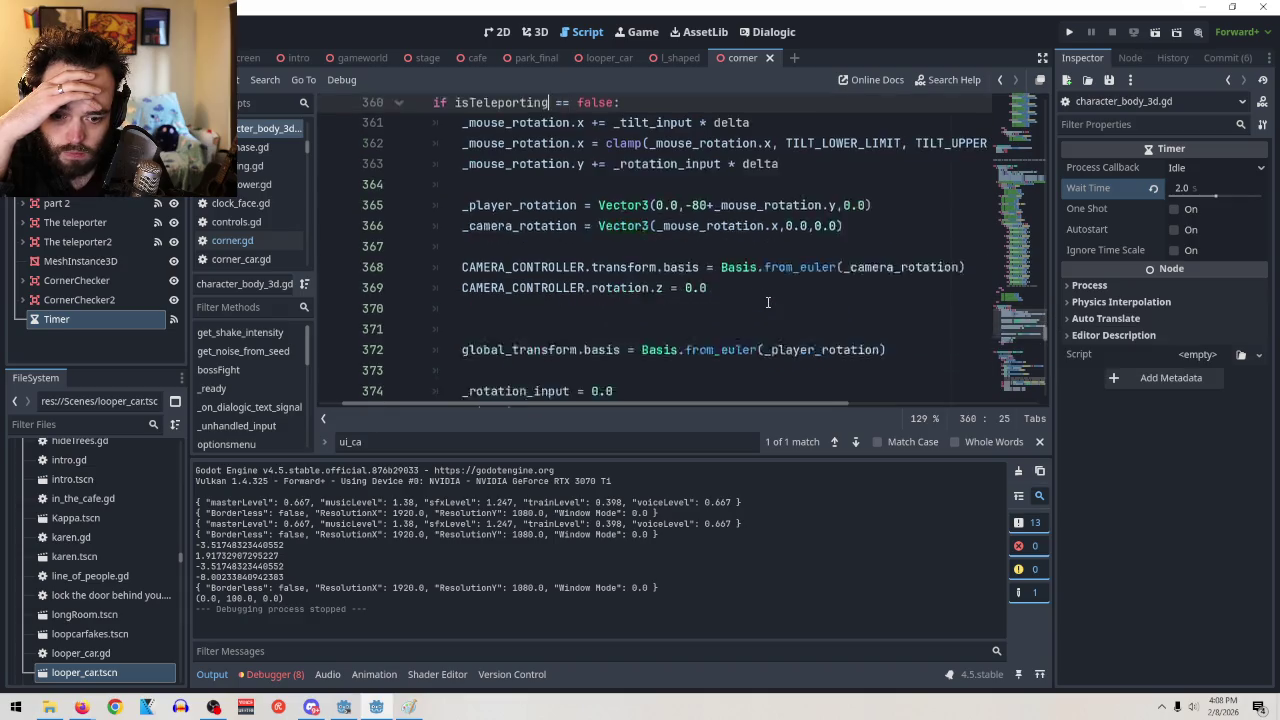
left_click(461, 338)
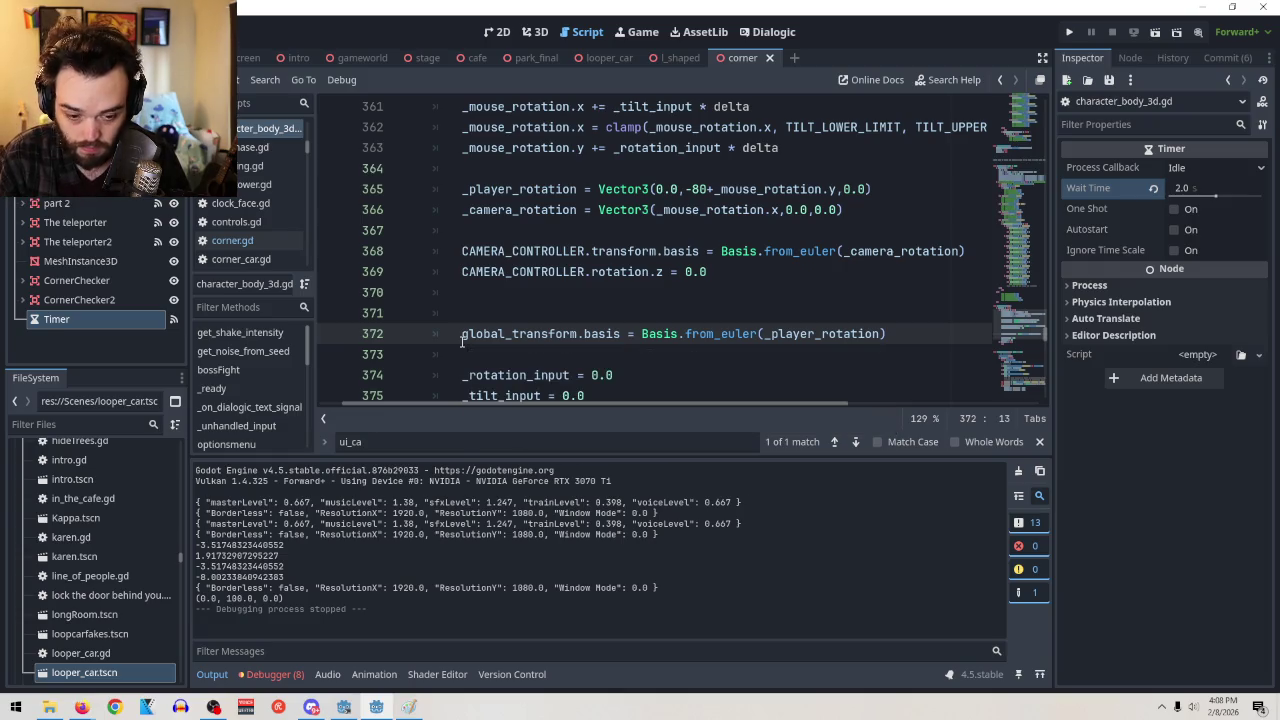
type("#")
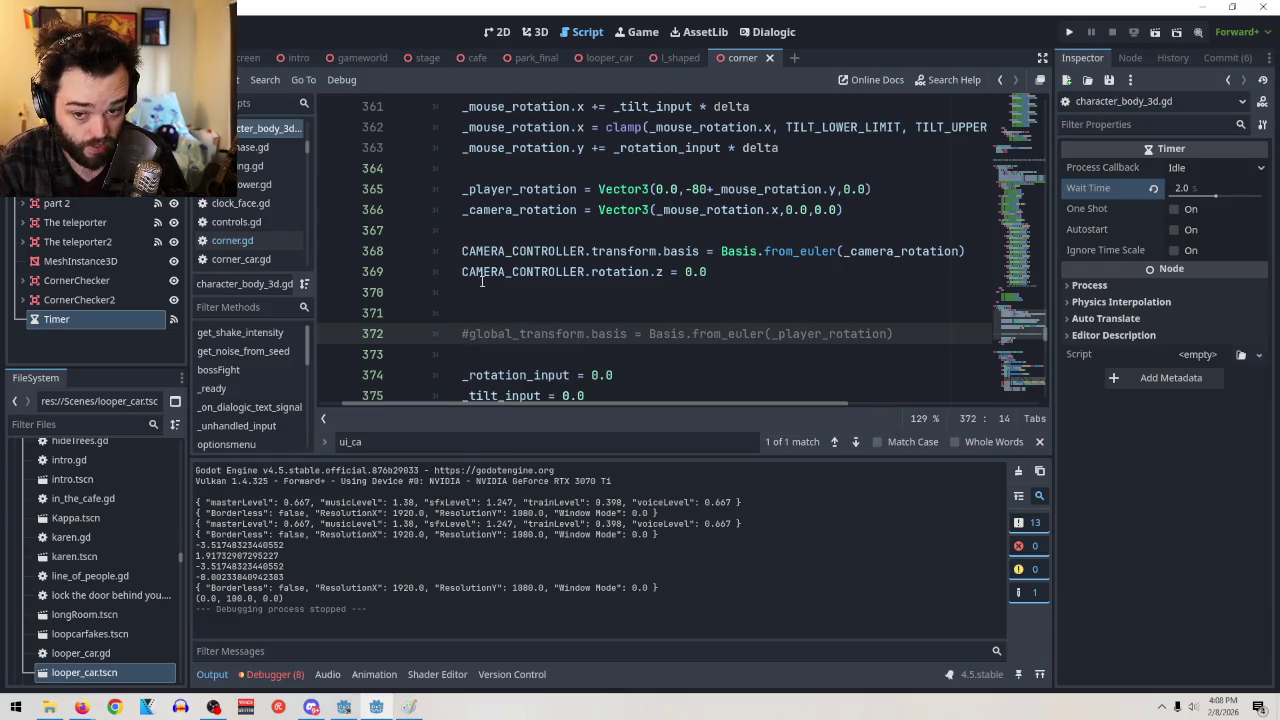
left_click(1155, 32)
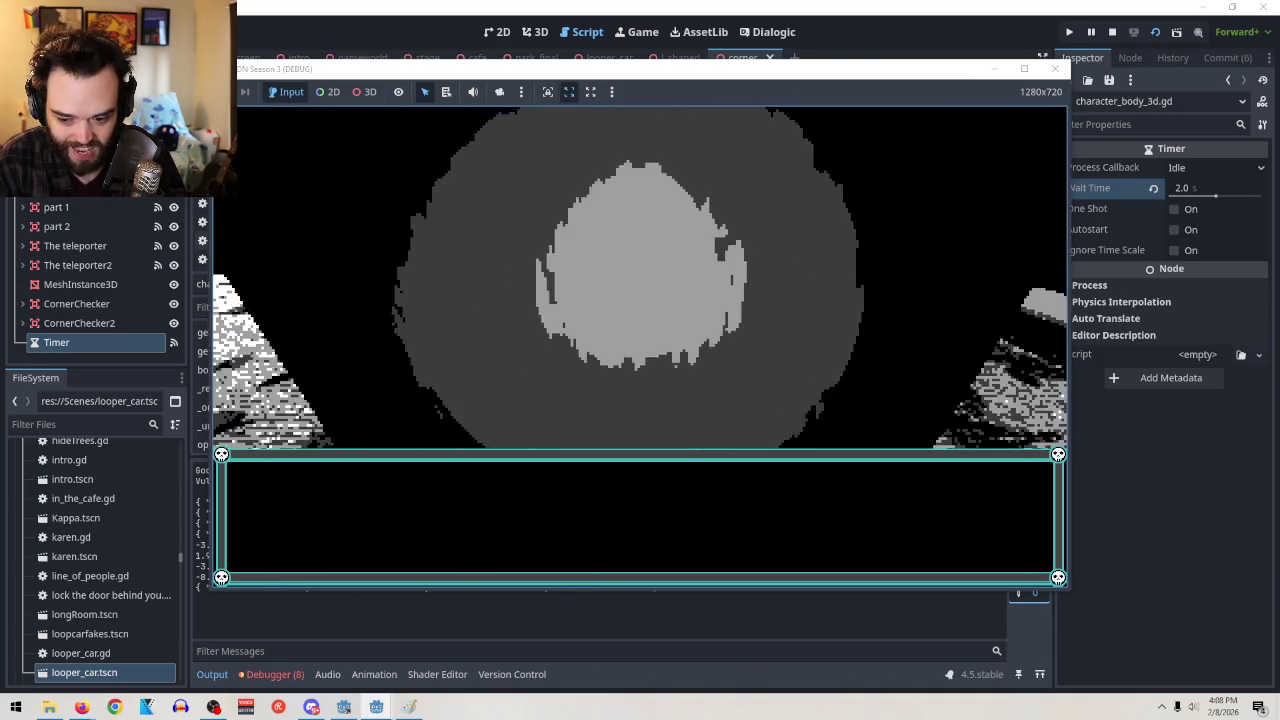
key("F8")
key("ctrl+k")
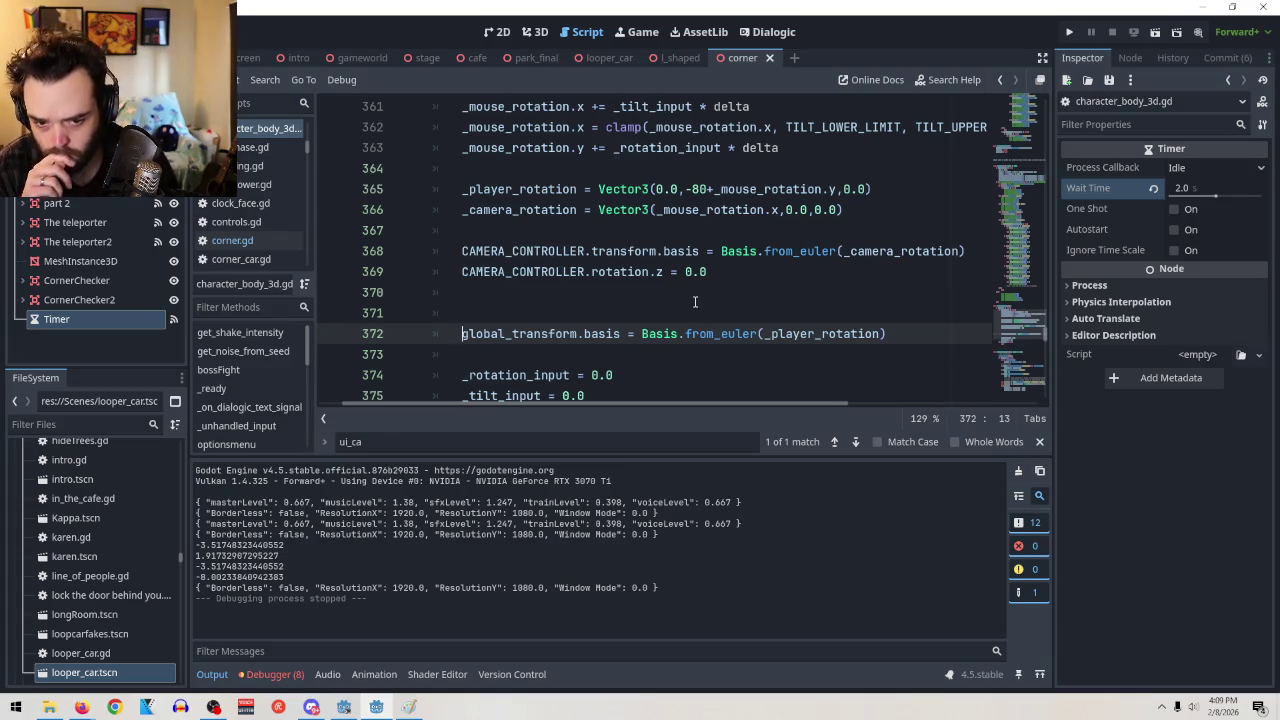
left_click(670, 210)
left_click(461, 211)
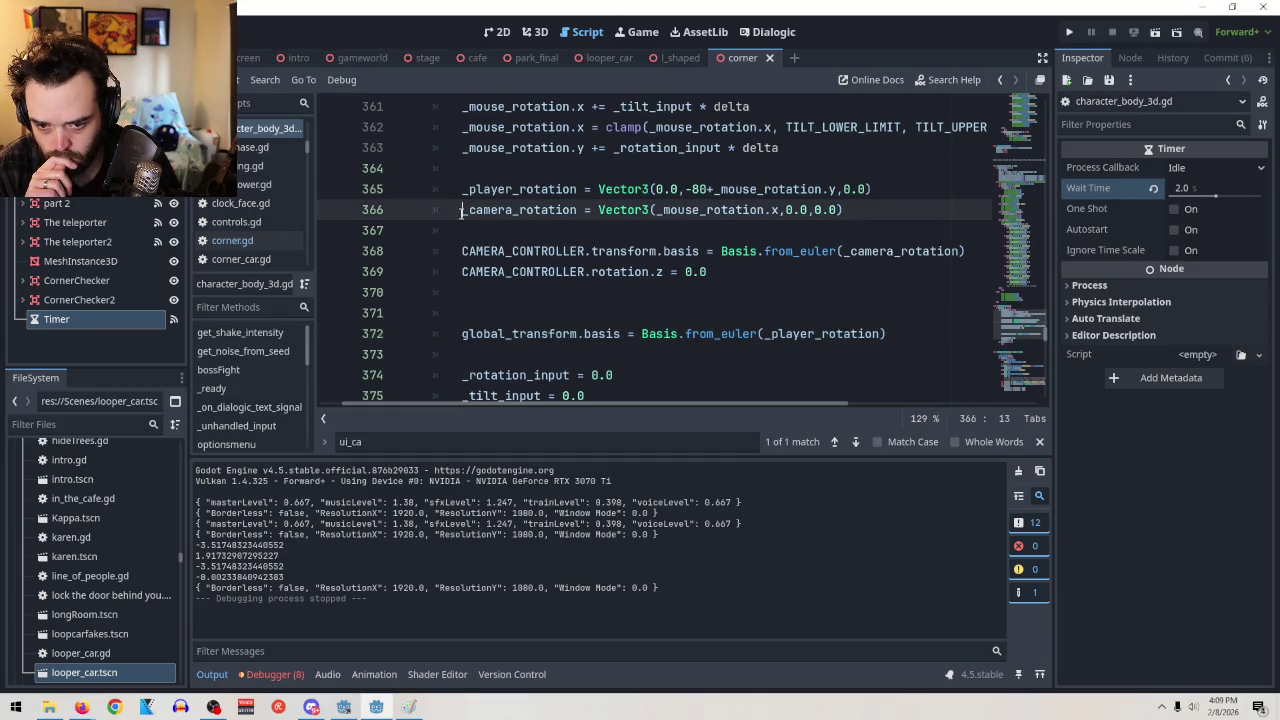
left_click(903, 204)
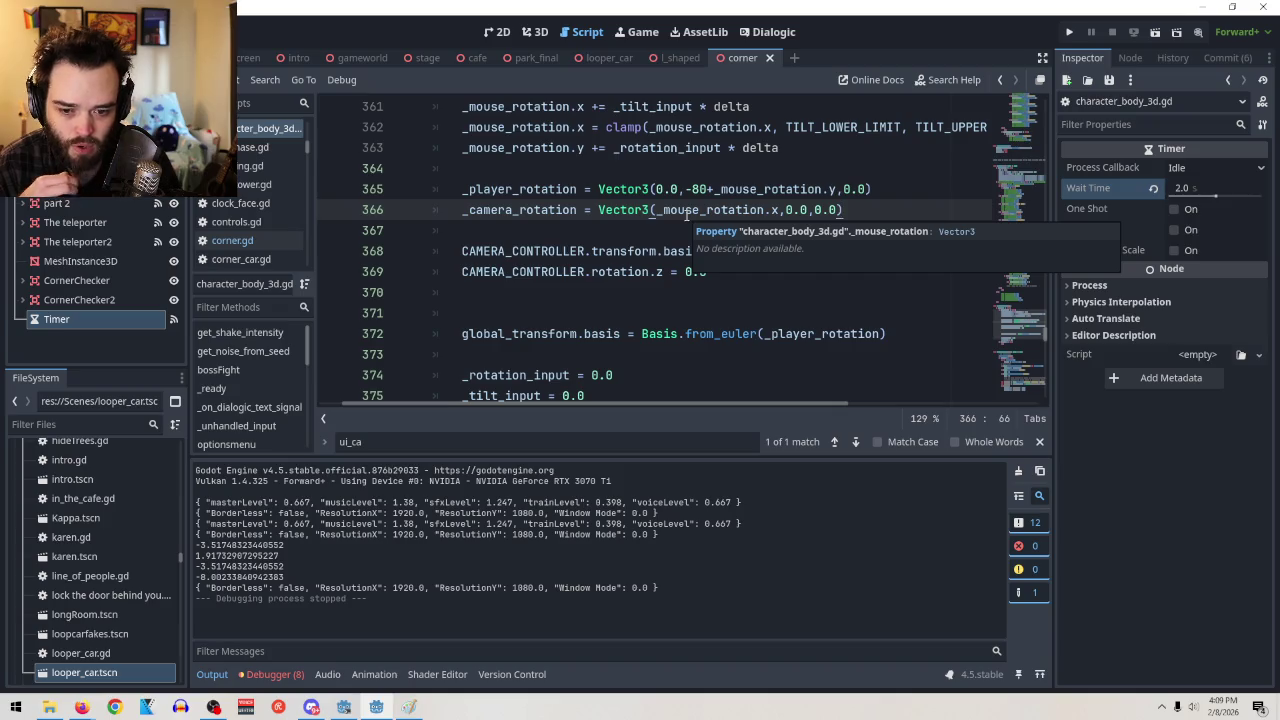
left_click(464, 214)
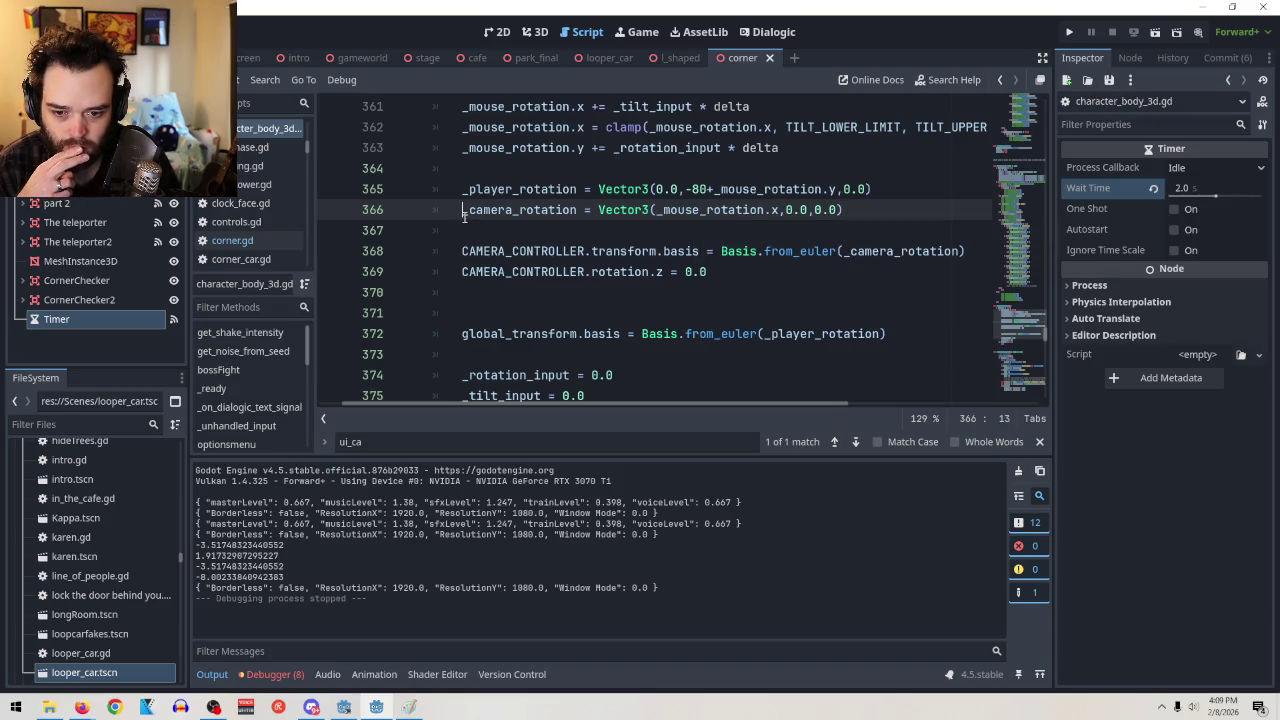
type("#")
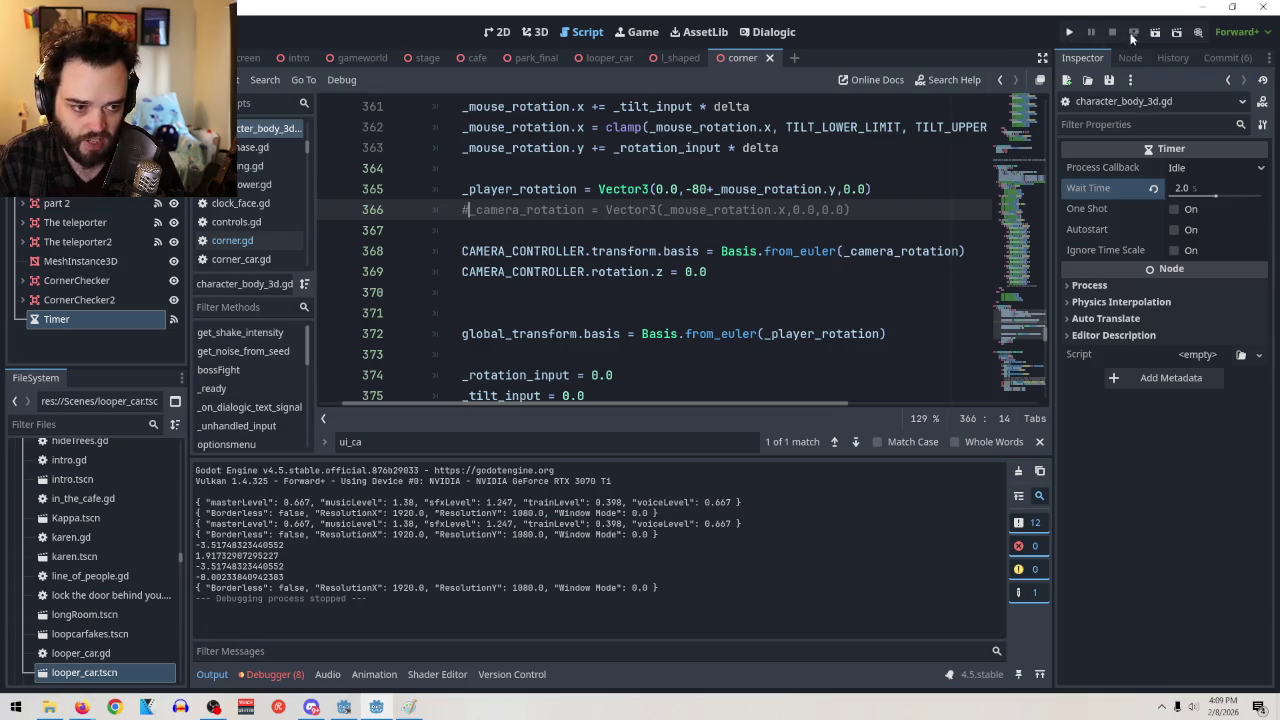
key("F5")
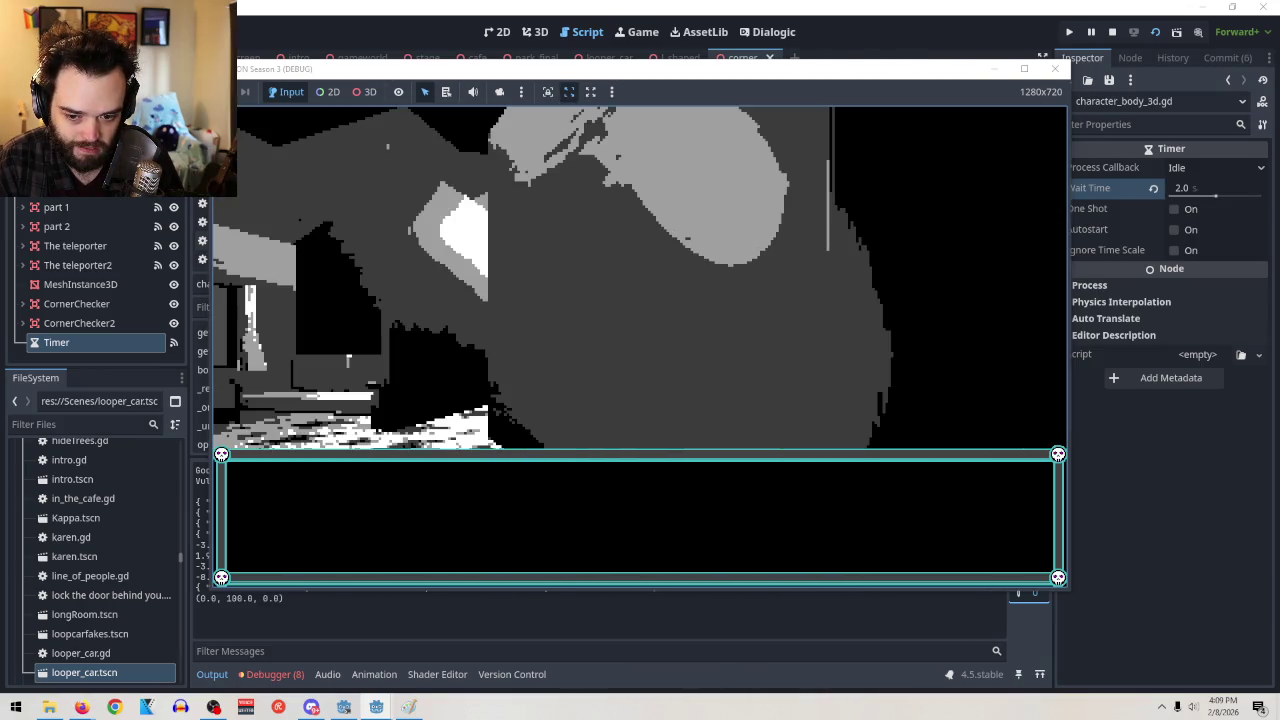
key("F8")
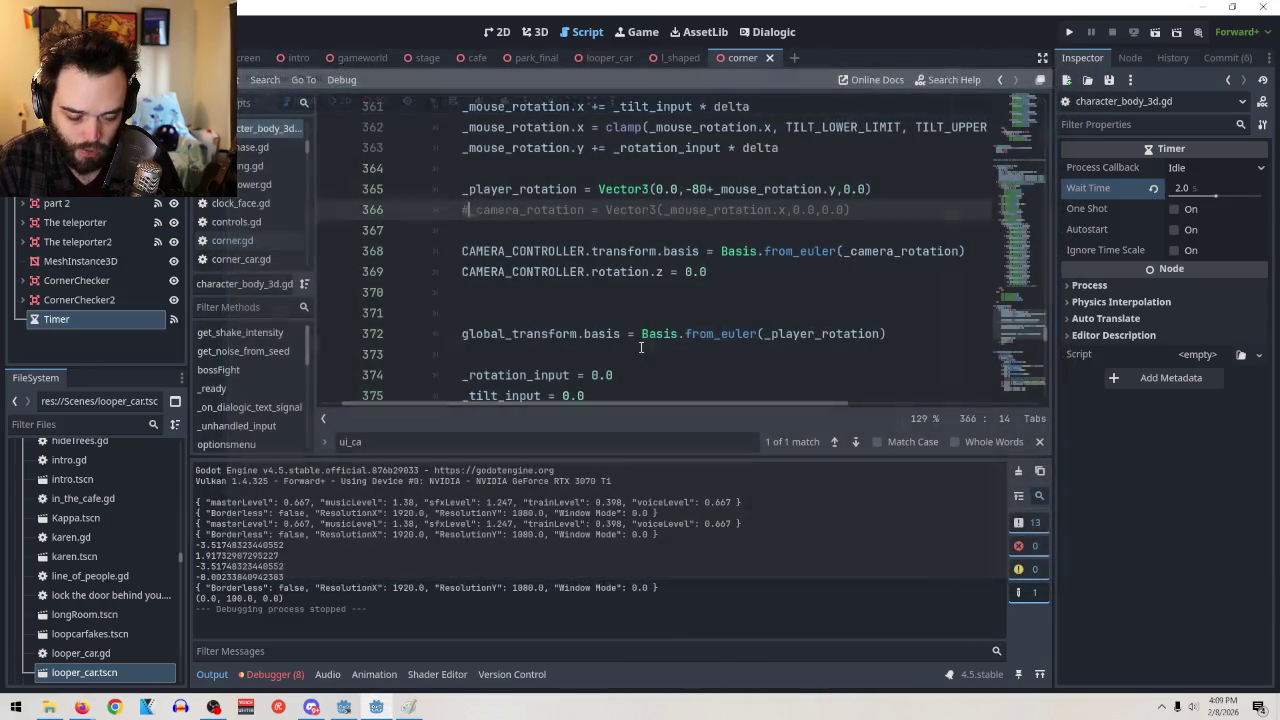
key("BackSpace")
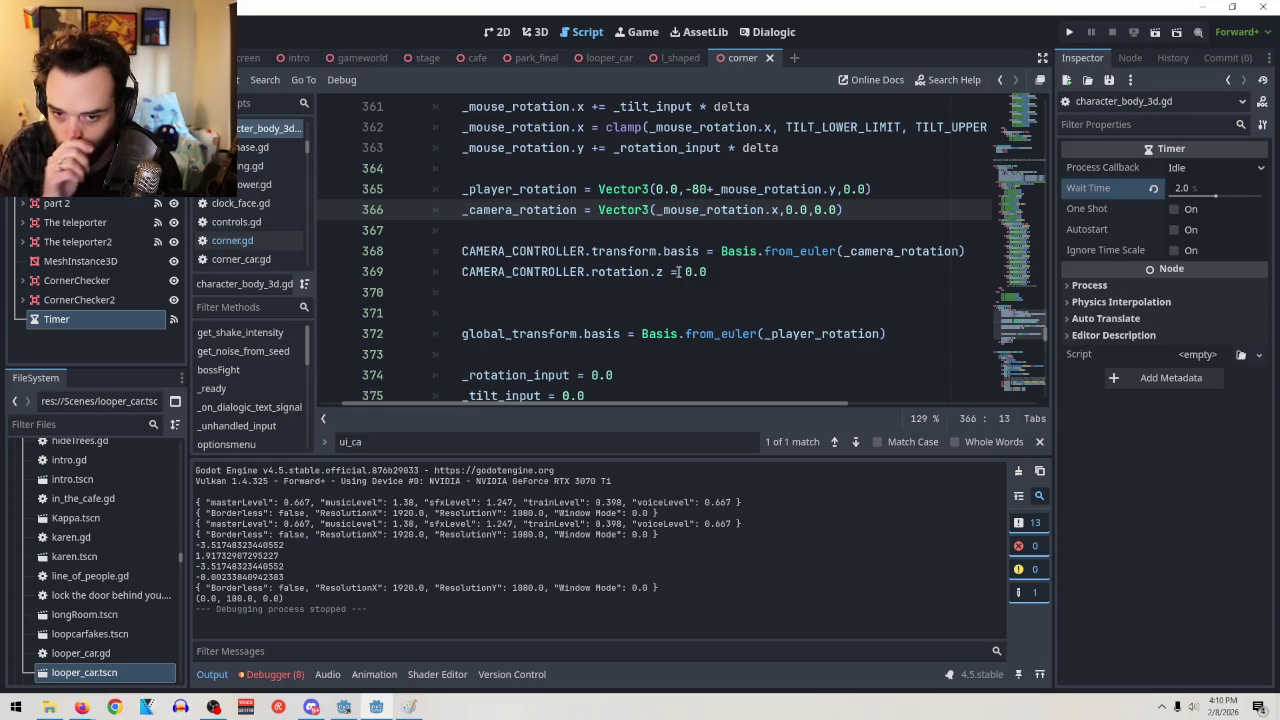
scroll(675, 270, "up", 2)
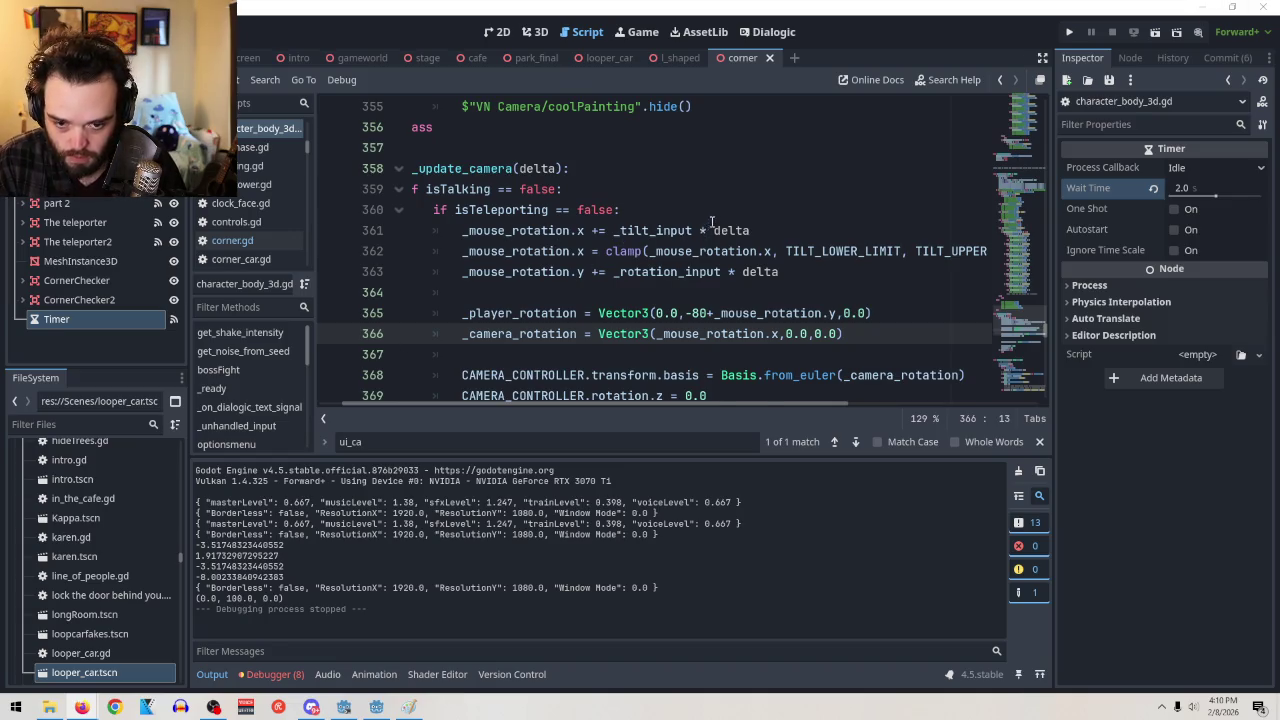
scroll(706, 230, "down", 1)
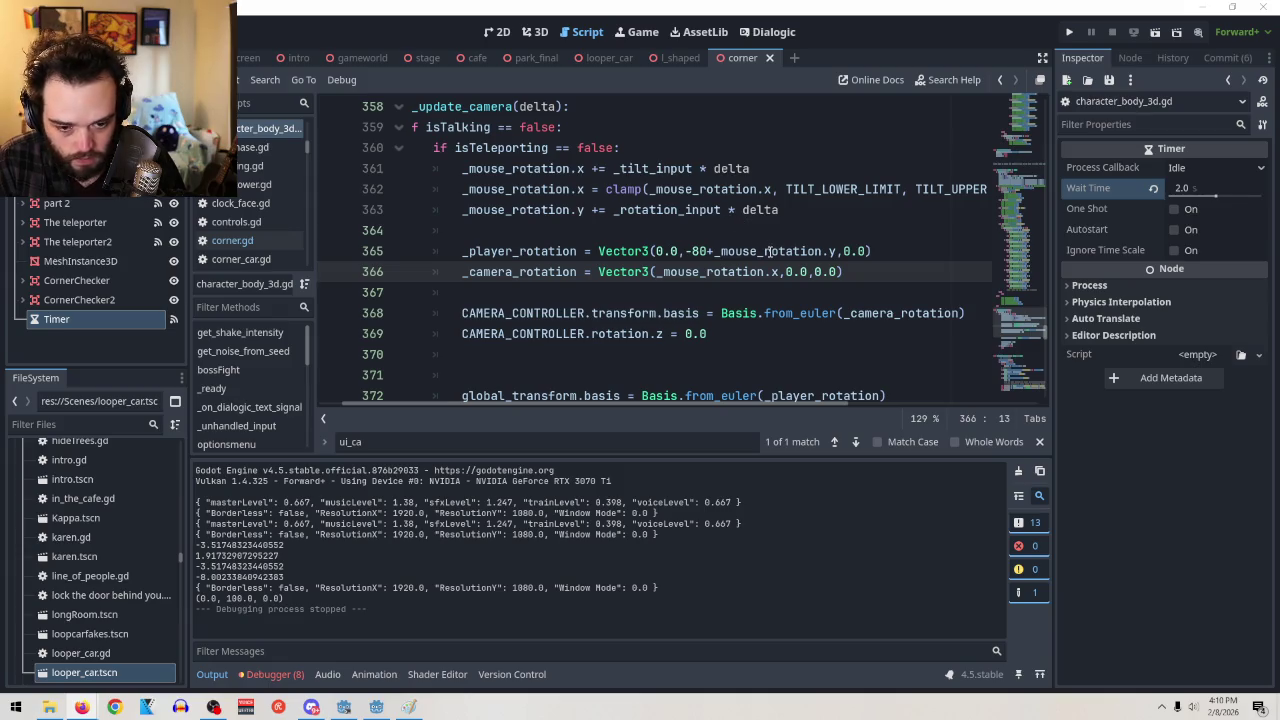
left_click_drag(779, 272, 656, 271)
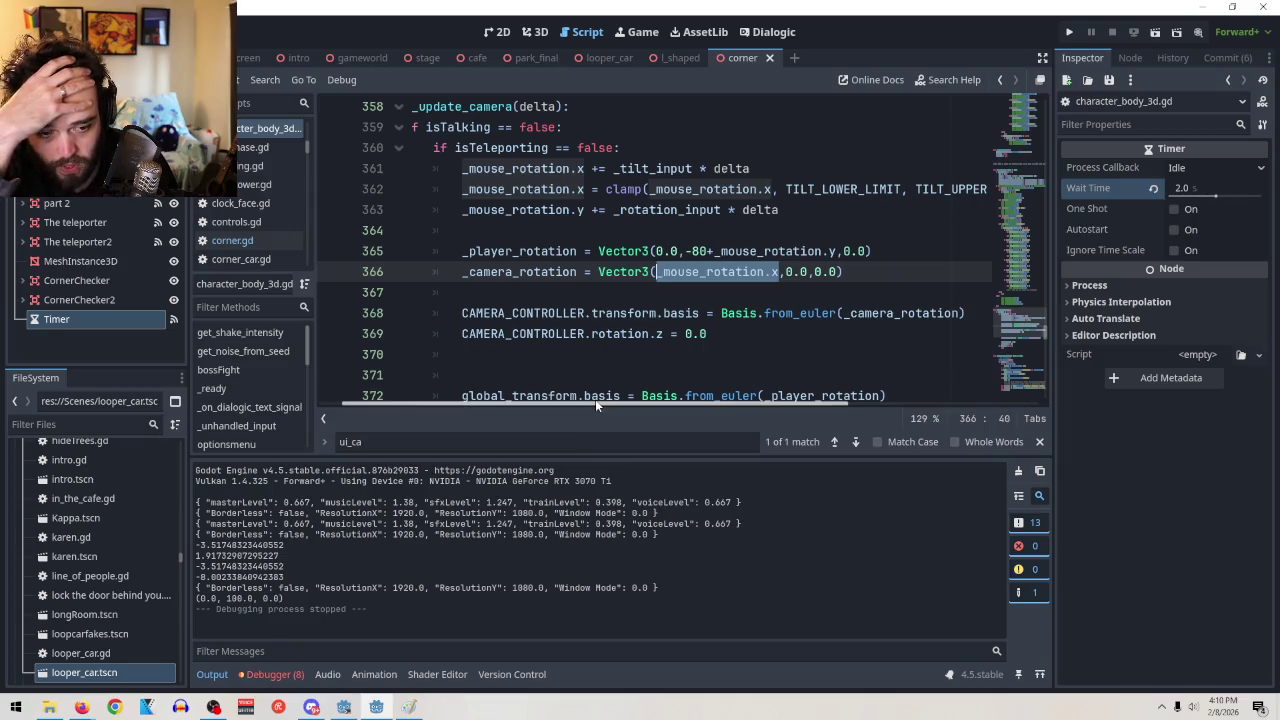
mouse_move(595, 399)
left_mouse_down()
mouse_move(700, 395)
mouse_move(624, 394)
mouse_move(664, 381)
mouse_move(577, 395)
left_mouse_up()
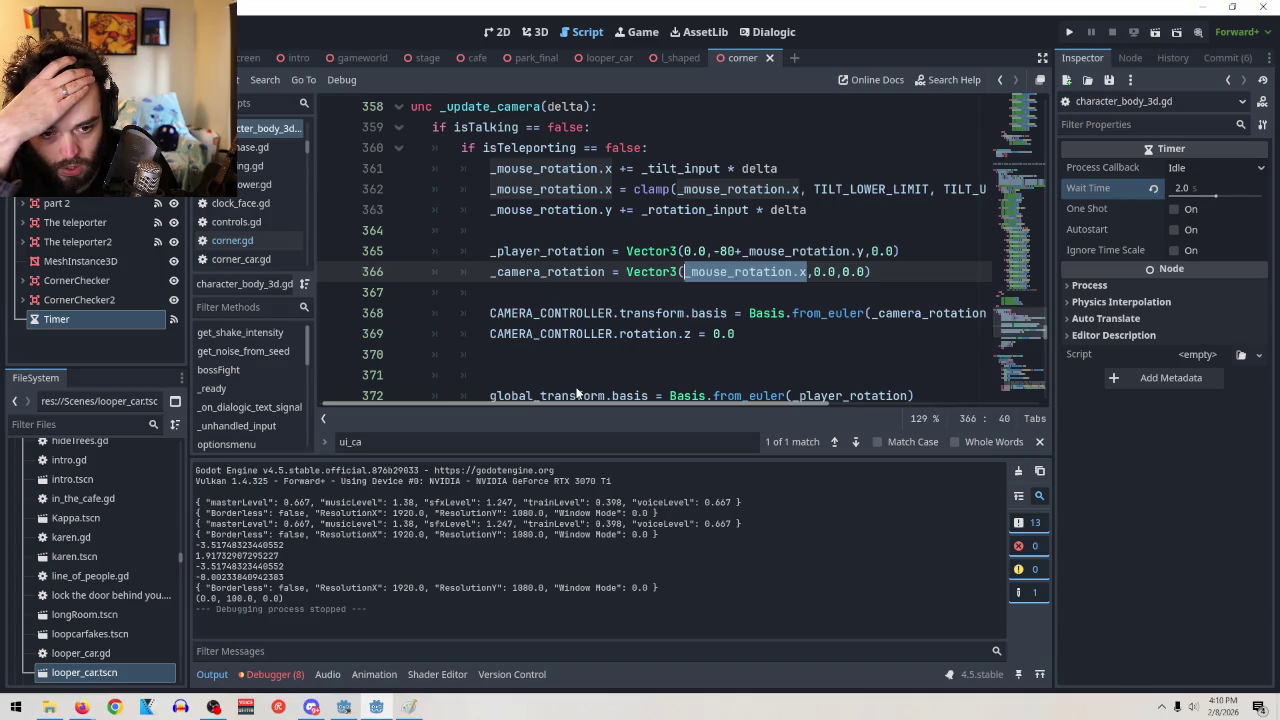
mouse_move(577, 389)
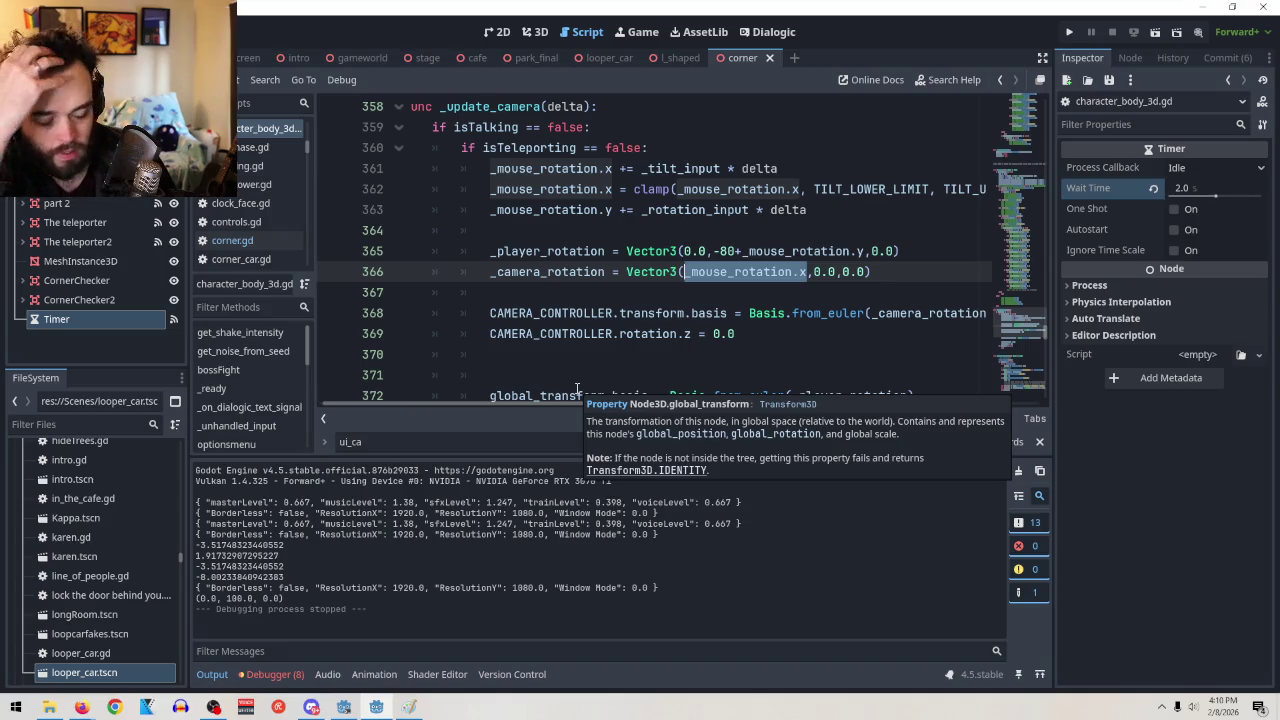
left_click(851, 207)
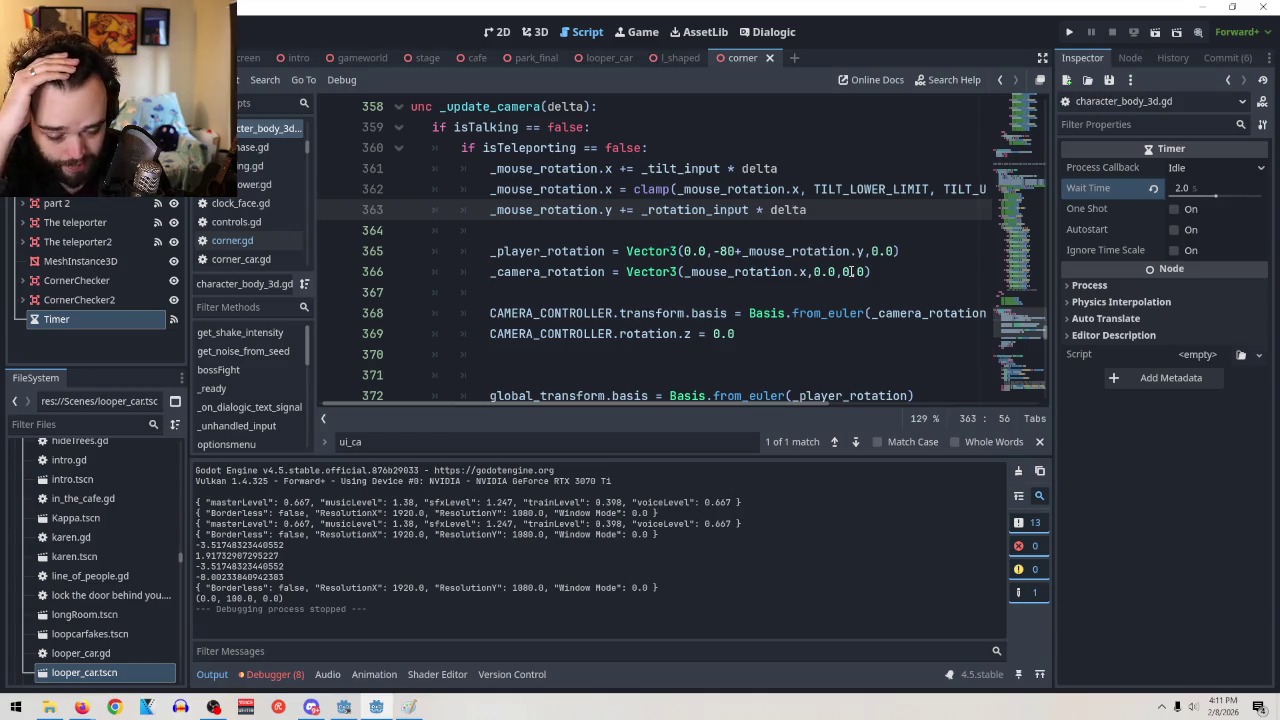
scroll(855, 275, "down", 2)
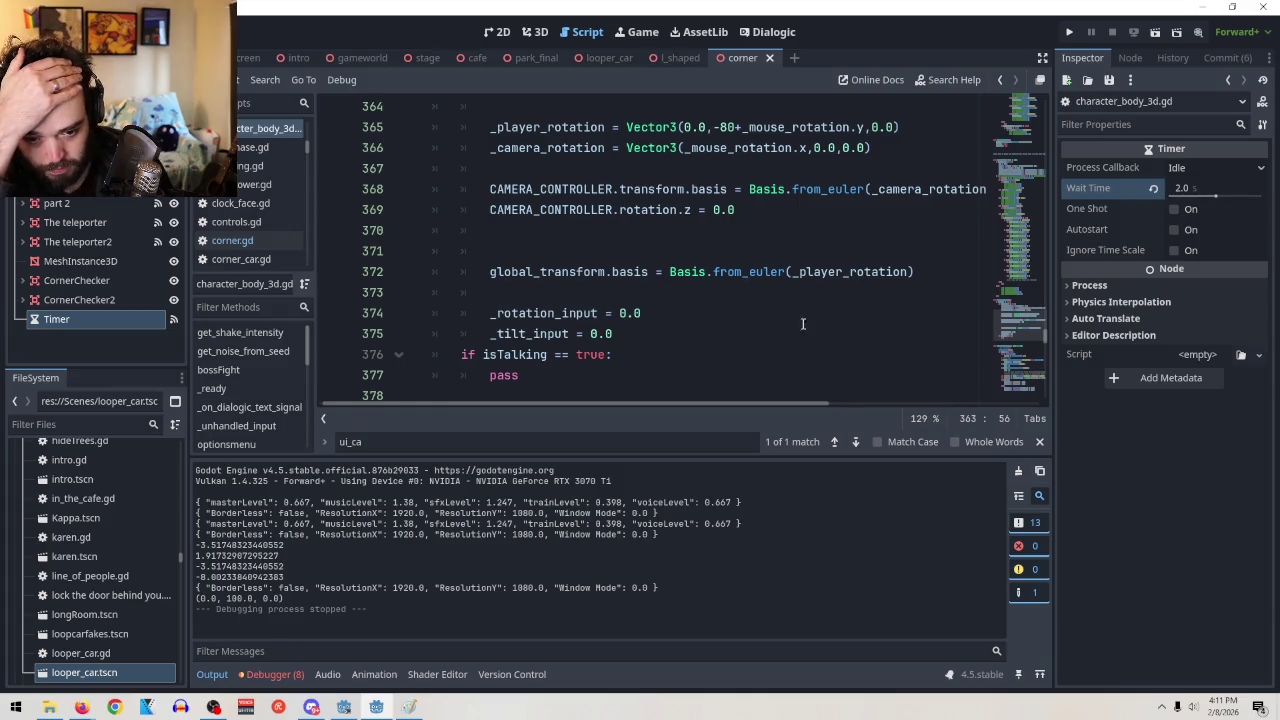
scroll(797, 349, "up", 2)
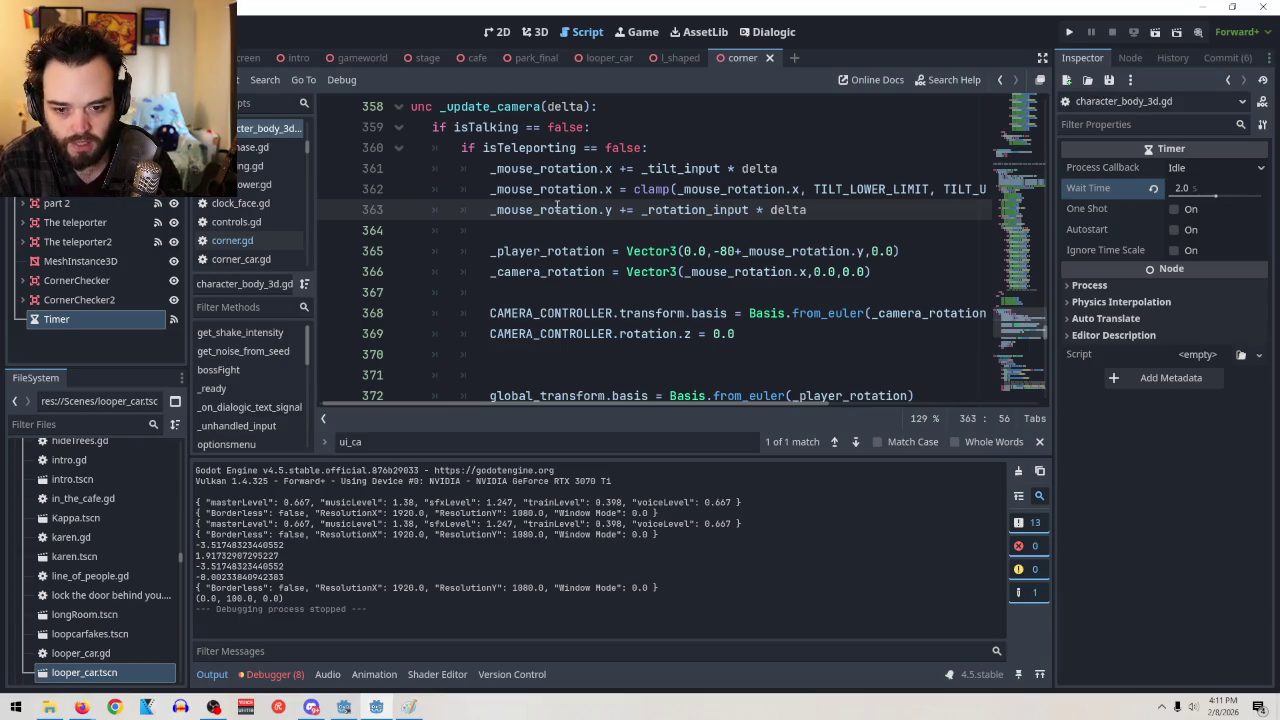
Rename isTeleporting to Teleported in the _update_camera check on line 360
left_click_drag(580, 147, 482, 147)
type("ed")
key("BackSpace")
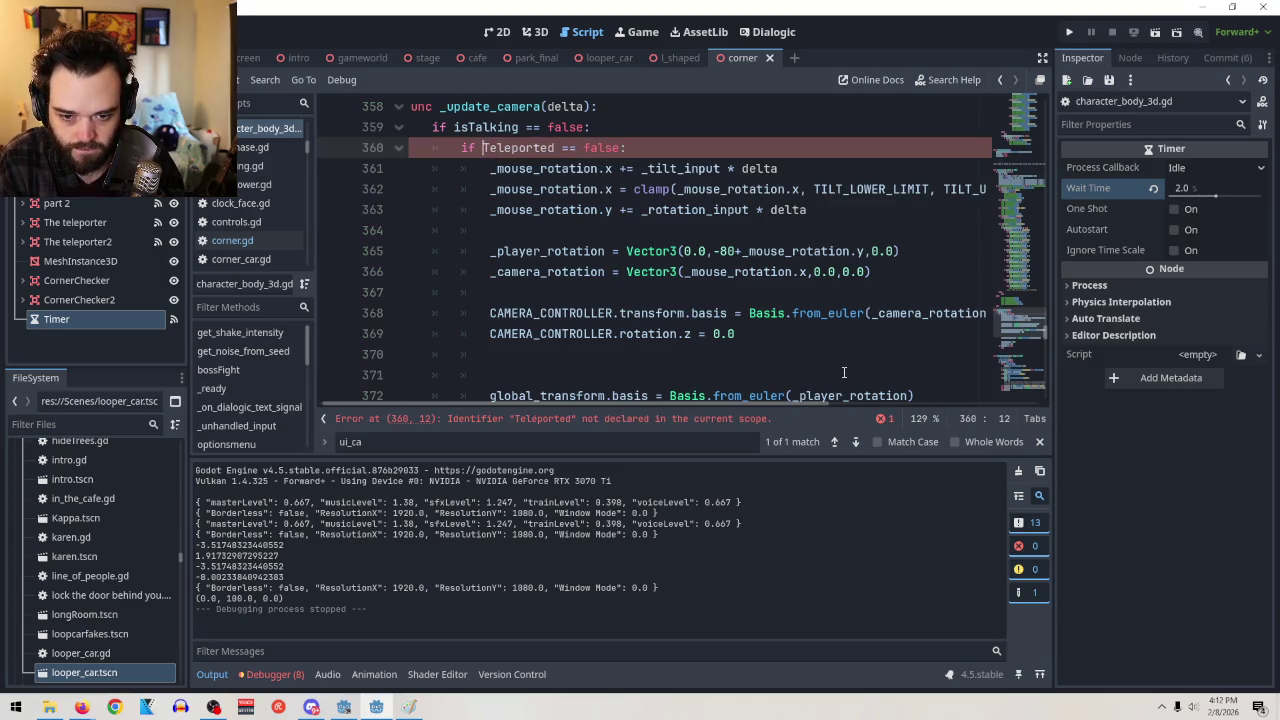
left_click_drag(555, 147, 483, 147)
key("ctrl+c")
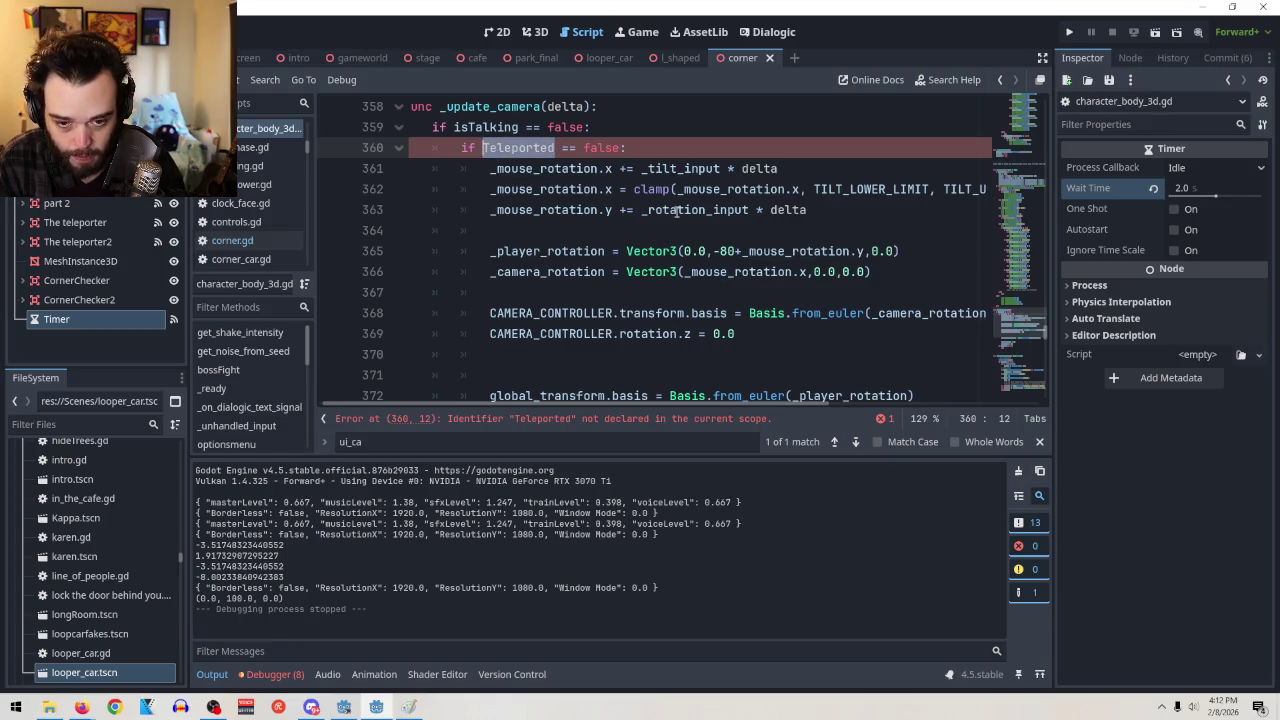
Replace the isTeleporting declaration on line 44 with Teleported
scroll(828, 310, "up", 10)
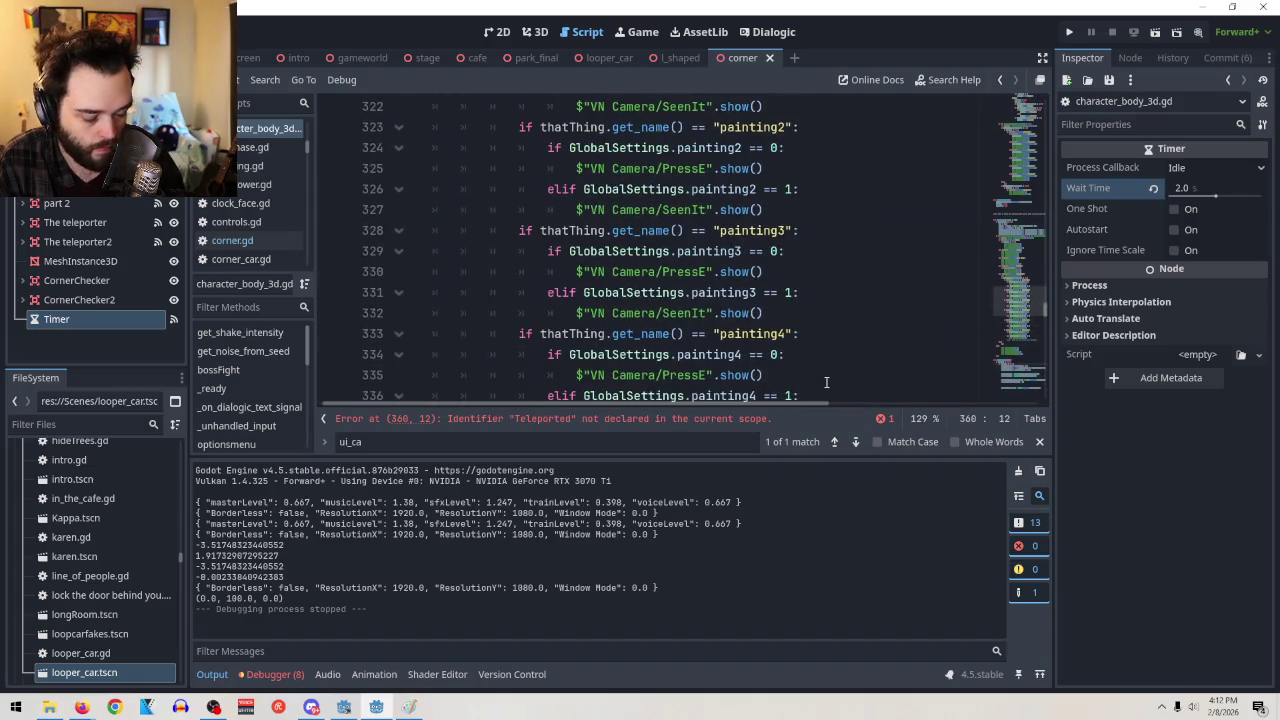
scroll(826, 365, "up", 20)
scroll(820, 390, "up", 20)
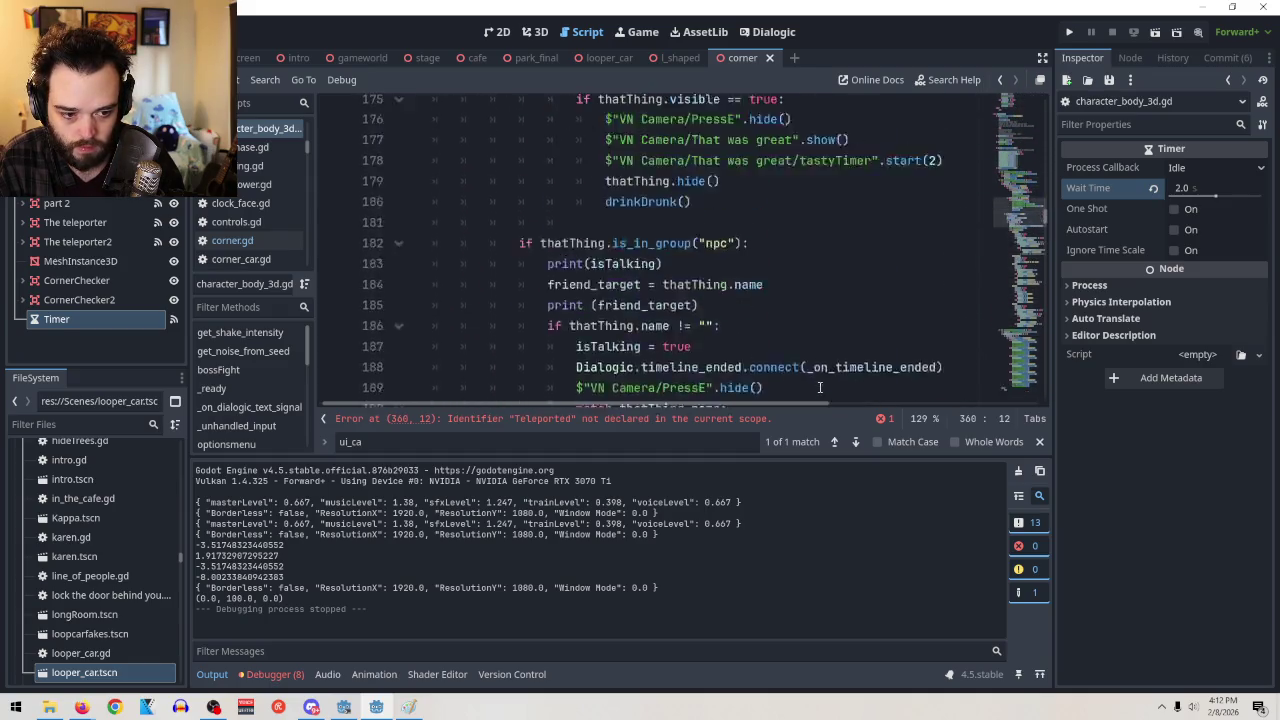
scroll(820, 387, "up", 15)
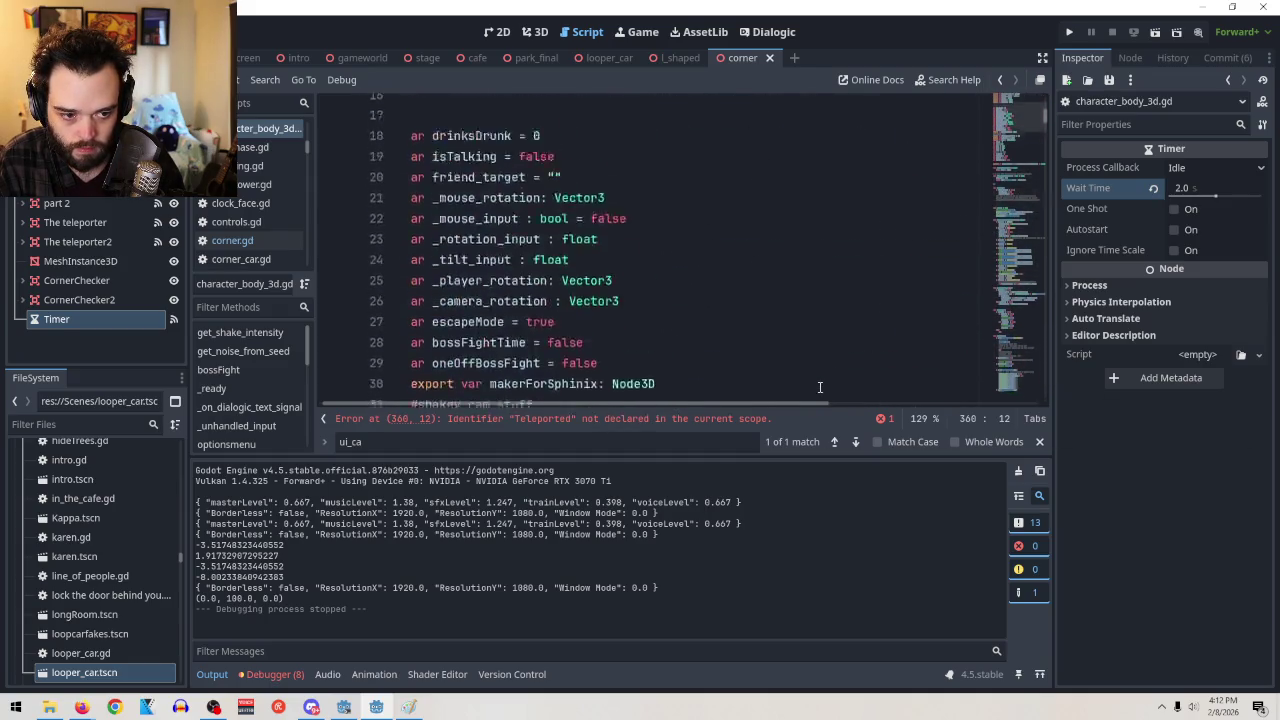
scroll(820, 386, "down", 13)
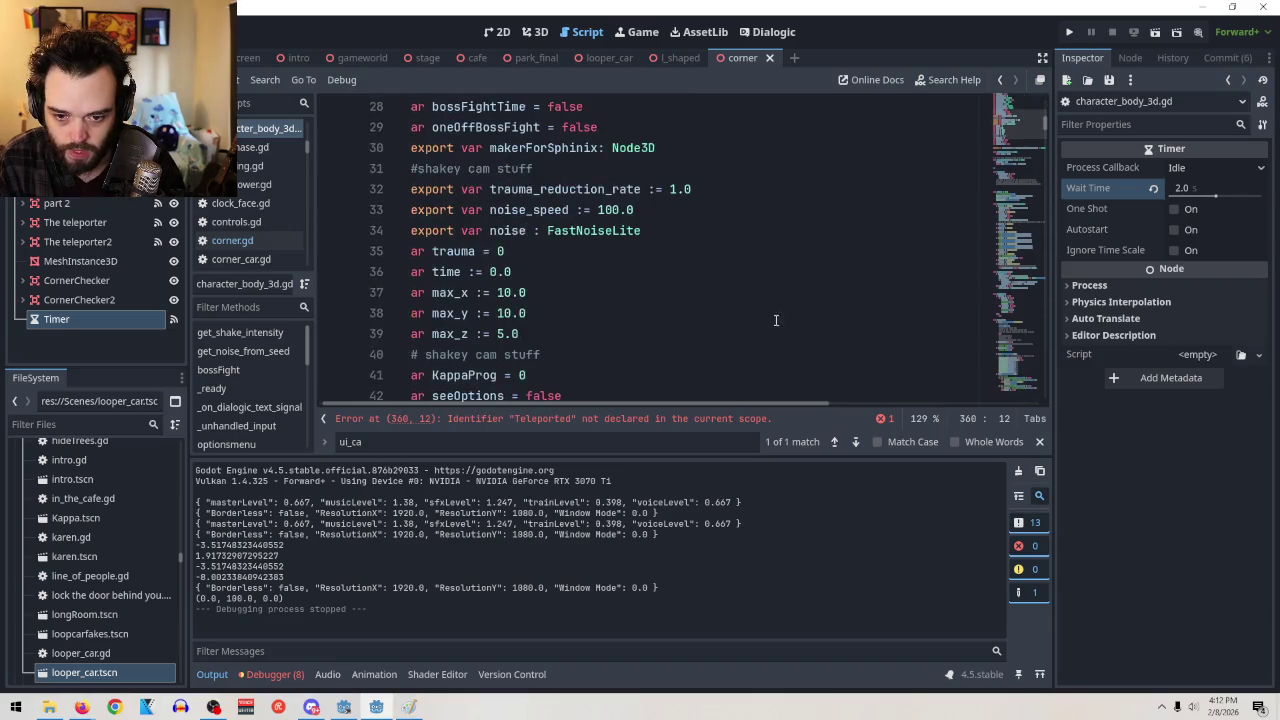
scroll(522, 261, "up", 1)
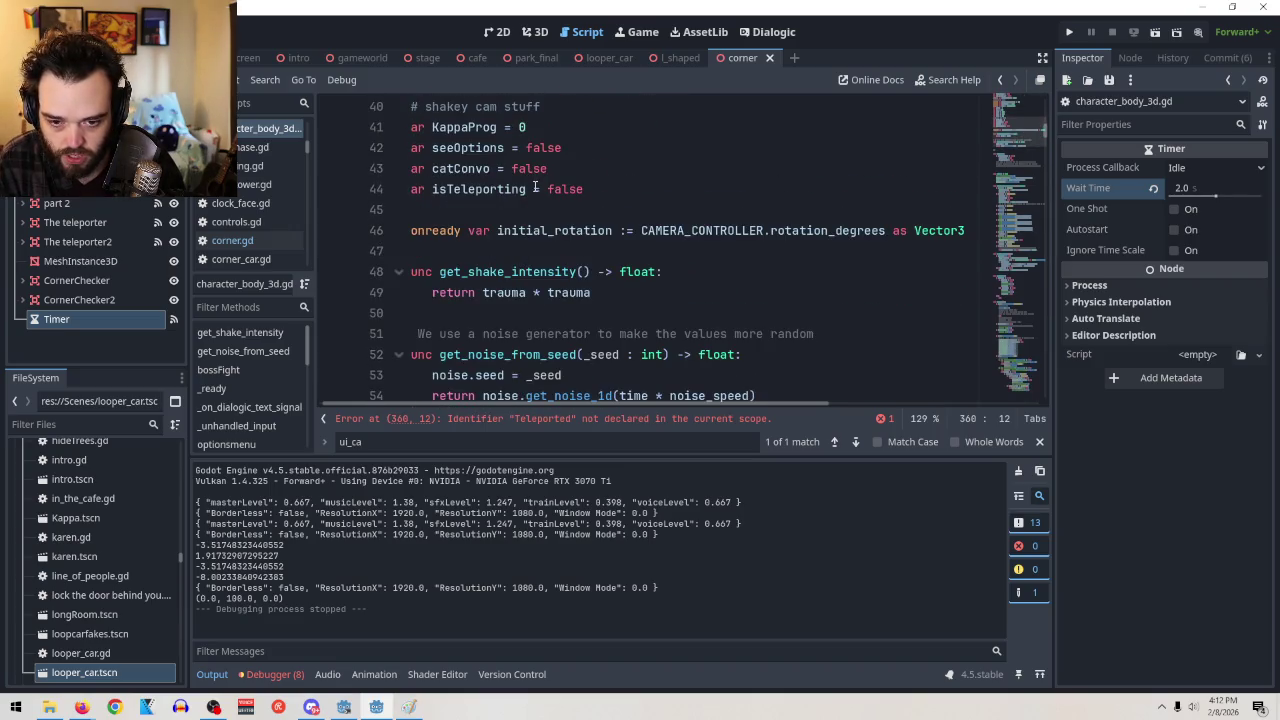
left_click_drag(531, 189, 437, 190)
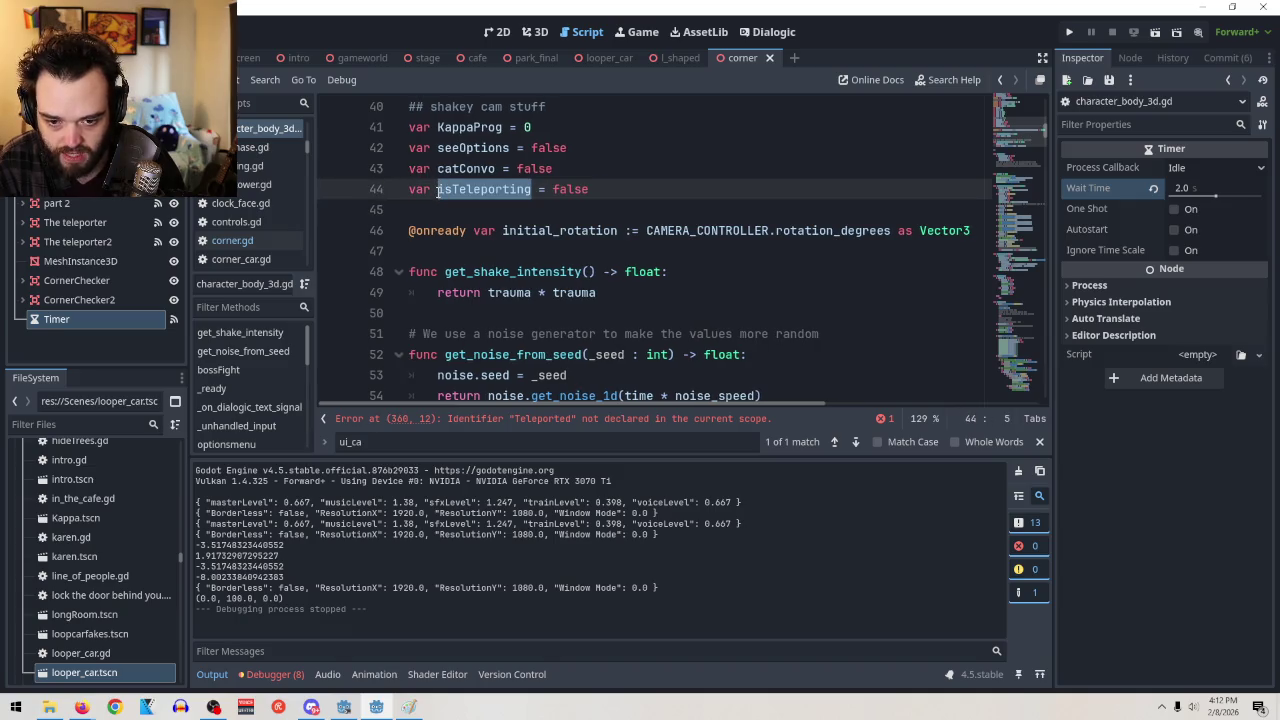
key("ctrl+v")
scroll(783, 258, "down", 15)
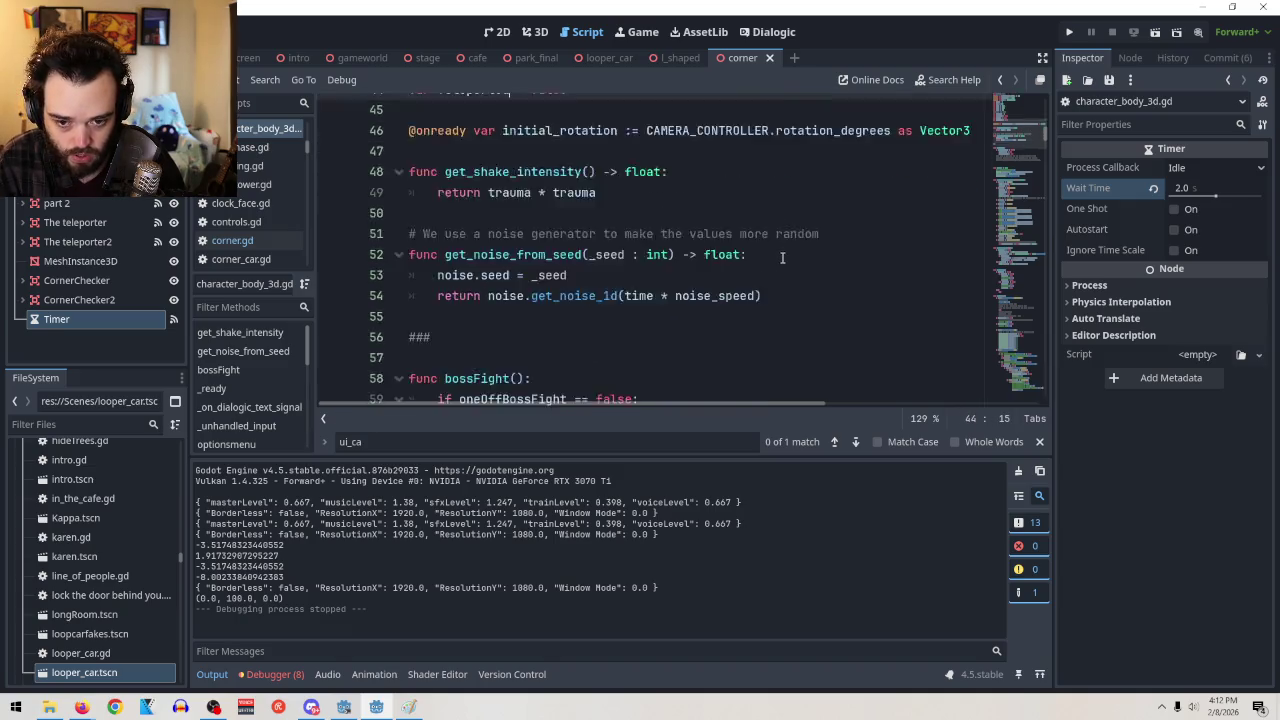
scroll(783, 258, "down", 20)
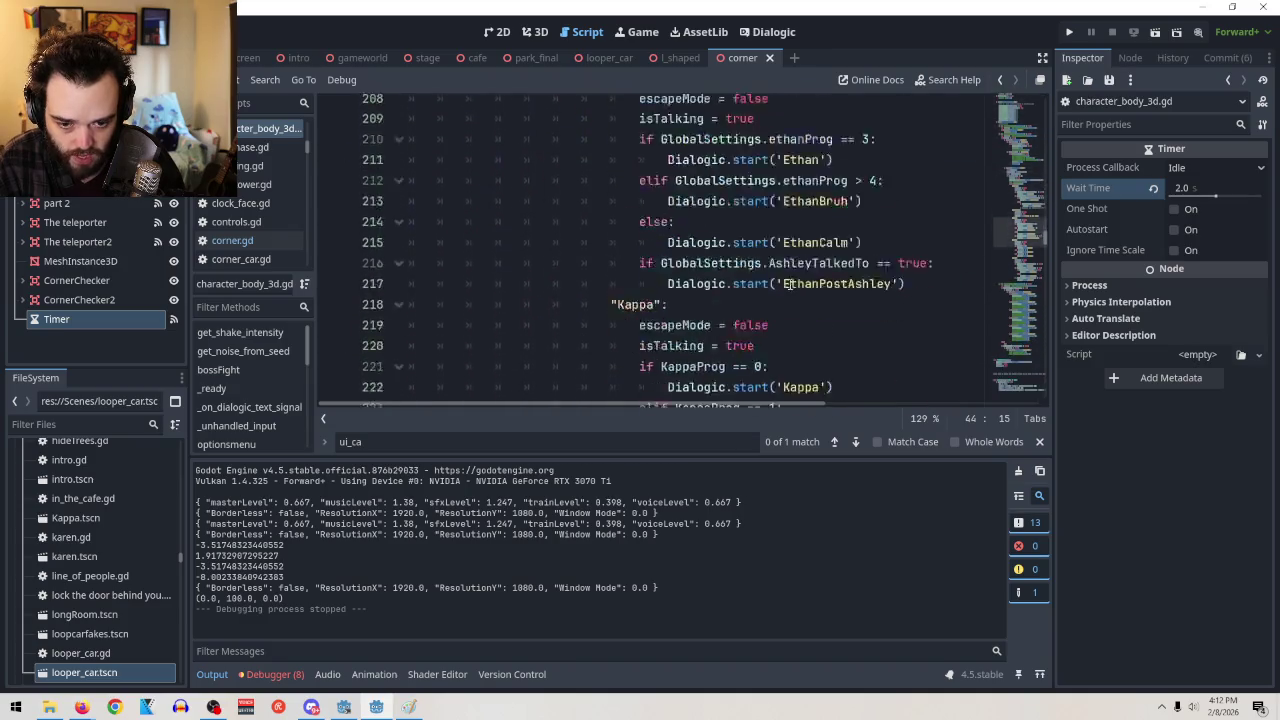
Scroll to _update_camera and select the 'if Teleported == false:' line
scroll(790, 288, "down", 20)
scroll(788, 286, "up", 11)
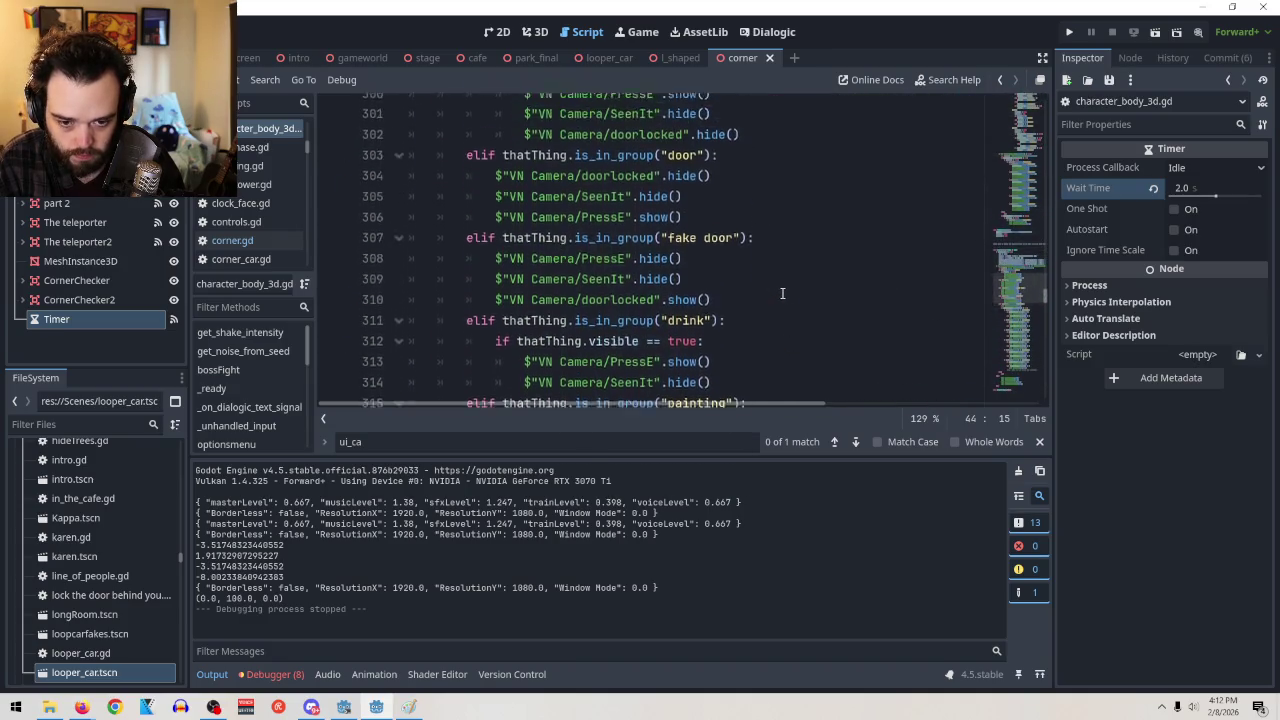
scroll(788, 286, "down", 20)
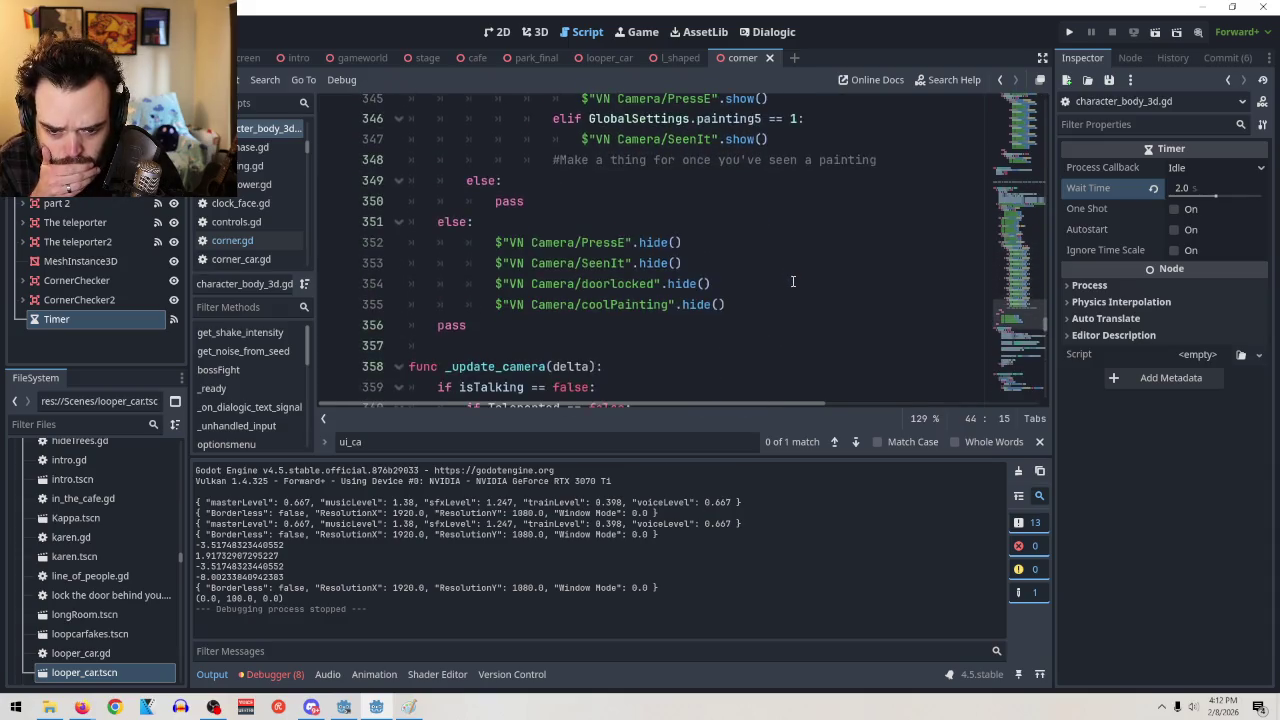
scroll(793, 287, "down", 2)
scroll(565, 138, "up", 1)
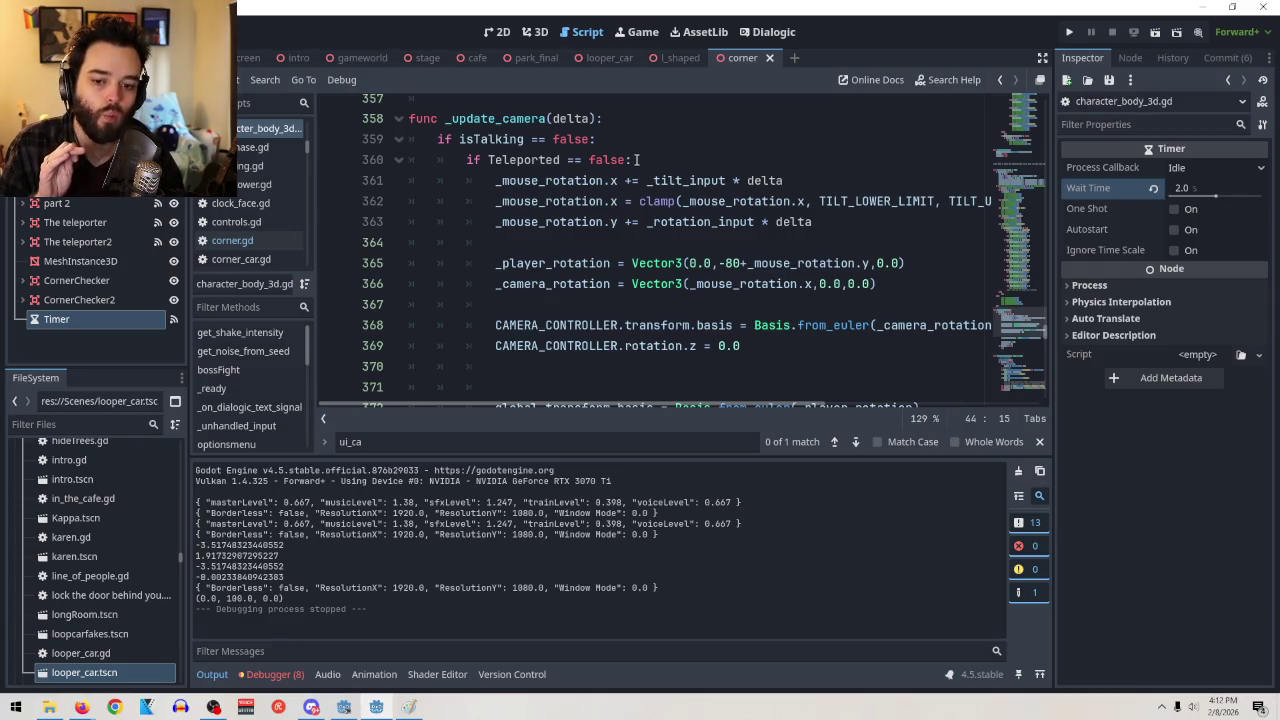
key("shift+Home")
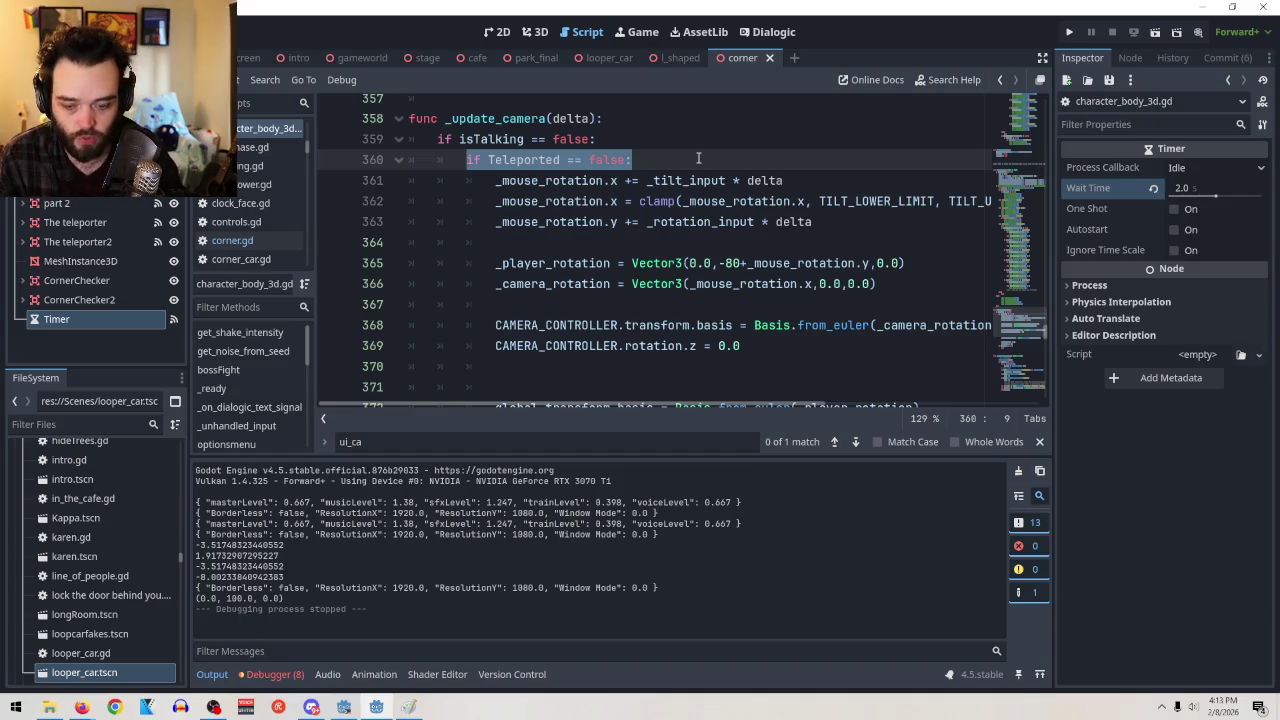
Delete the 'if Teleported == false:' line and dedent the first mouse-rotation lines one level
key("BackSpace")
key("BackSpace")
key("BackSpace")
key("BackSpace")
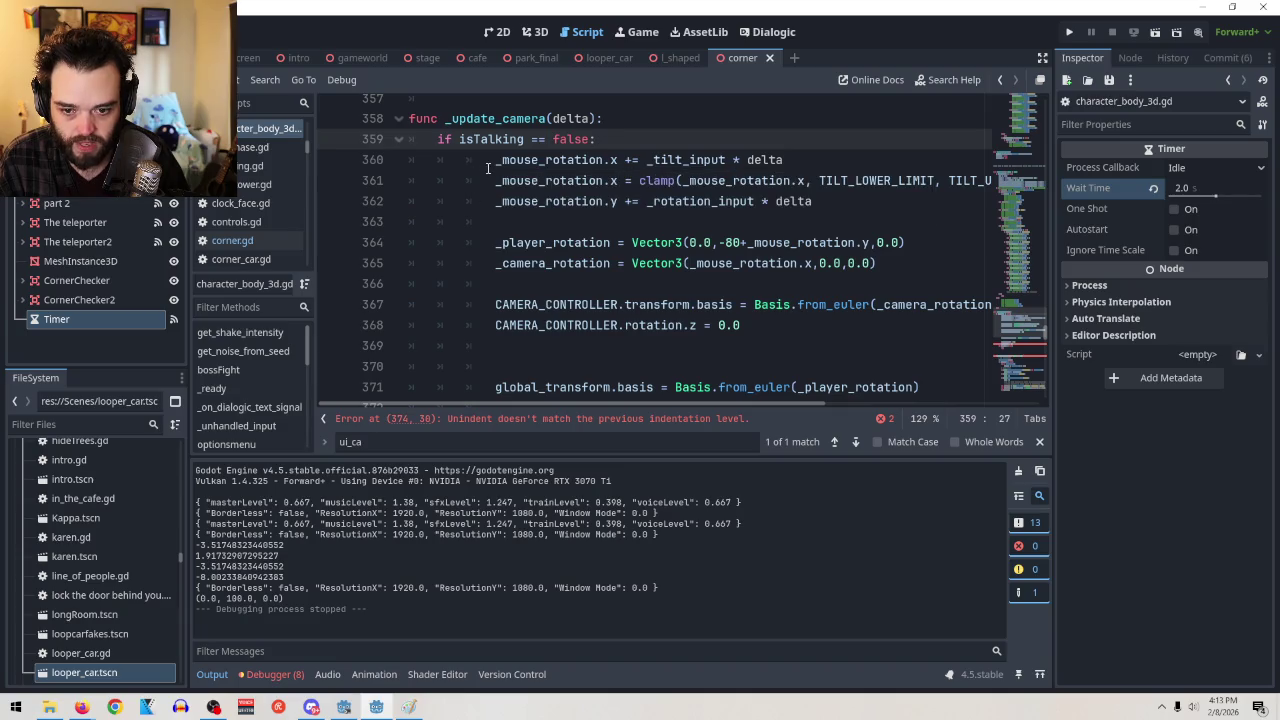
mouse_move(494, 159)
left_mouse_down()
mouse_move(490, 195)
mouse_move(492, 160)
left_mouse_up()
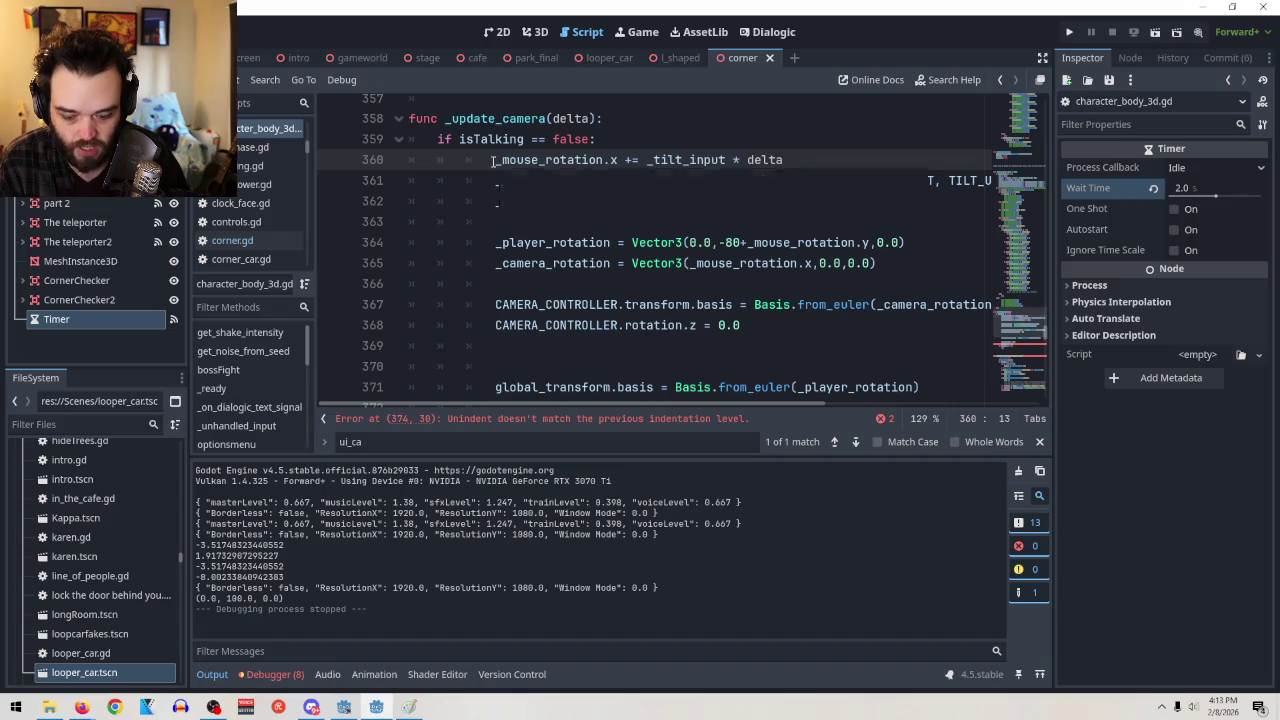
key("shift+Tab")
key("Down")
key("shift+Tab")
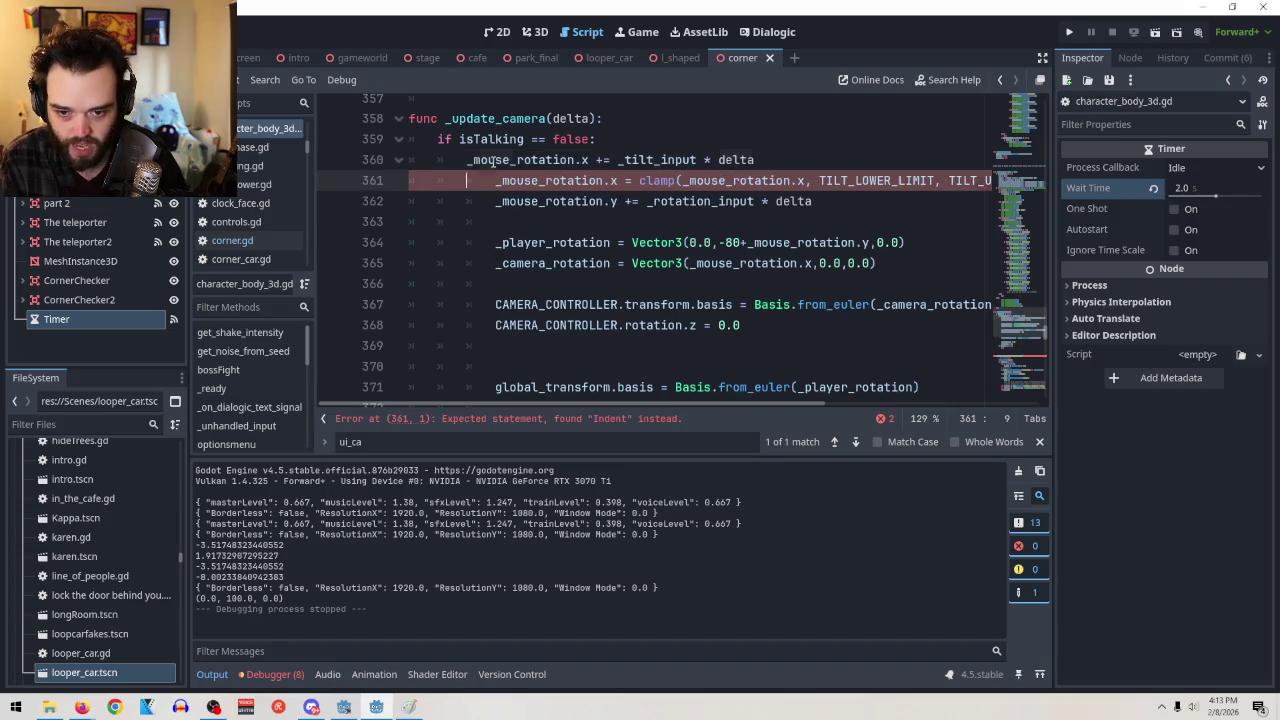
key("Down")
key("shift+Tab")
key("Down")
key("Down")
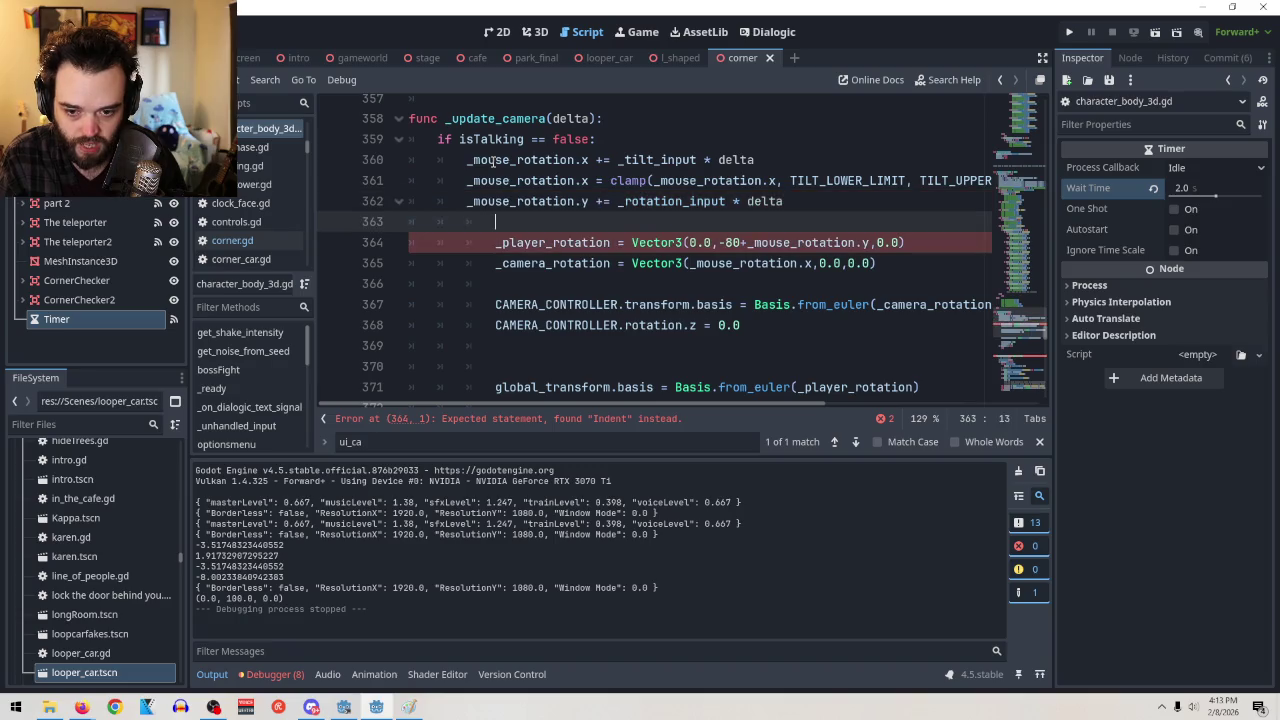
key("shift+Tab")
key("Down")
Dedent the _camera_rotation, CAMERA_CONTROLLER, global_transform and _tilt_input reset lines one level
key("shift+Tab")
key("Down")
key("Down")
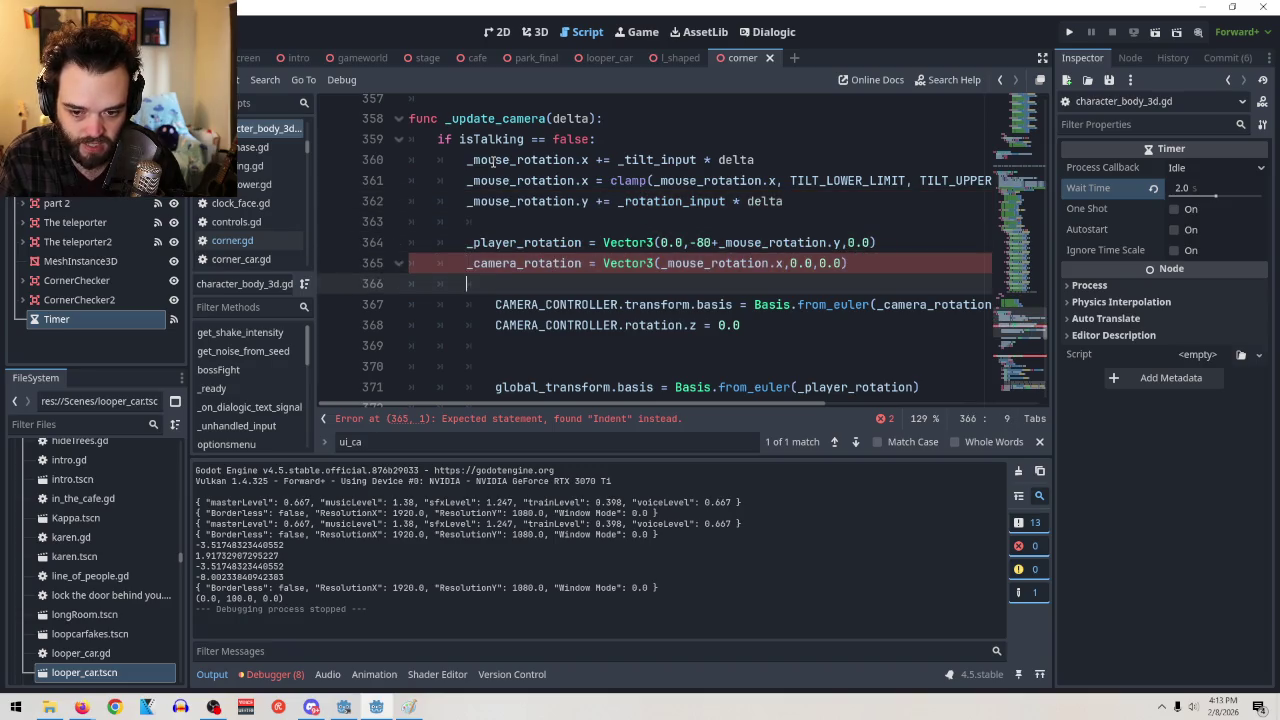
key("shift+Tab")
key("Down")
key("shift+Tab")
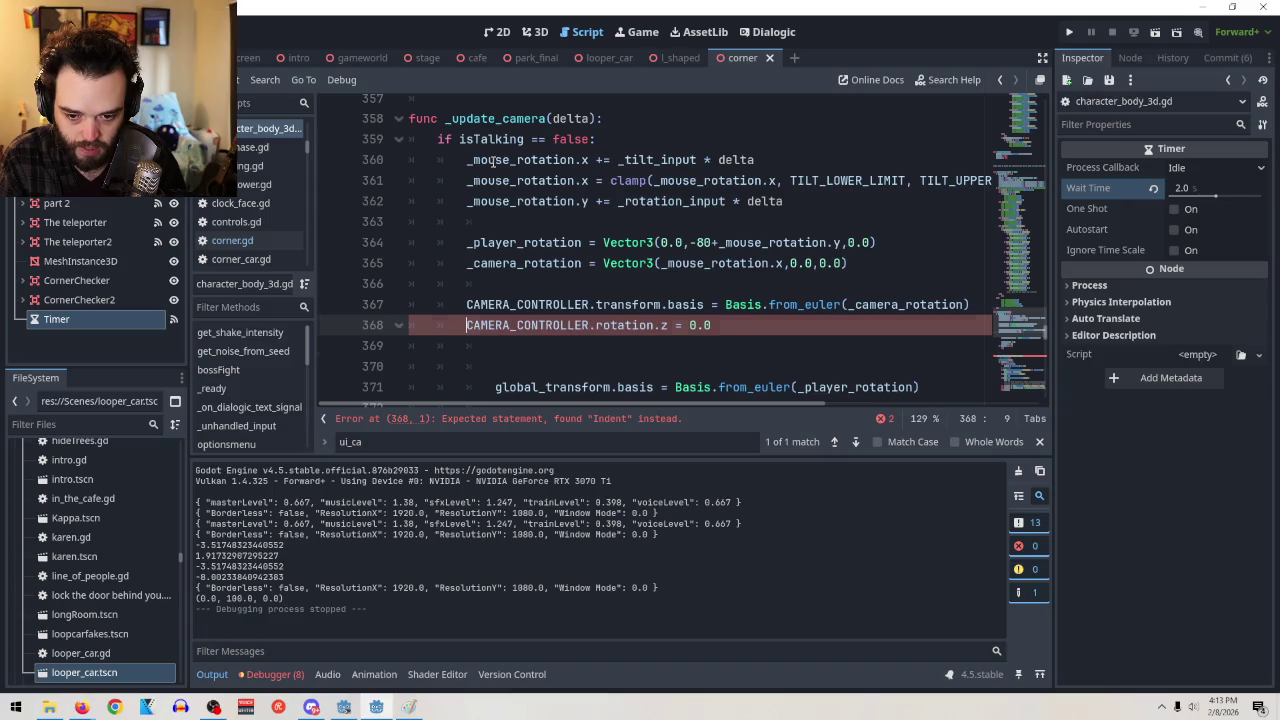
key("Down")
key("Down")
key("Down")
key("shift+Tab")
key("Down")
key("Down")
key("shift+Tab")
key("Down")
key("shift+Tab")
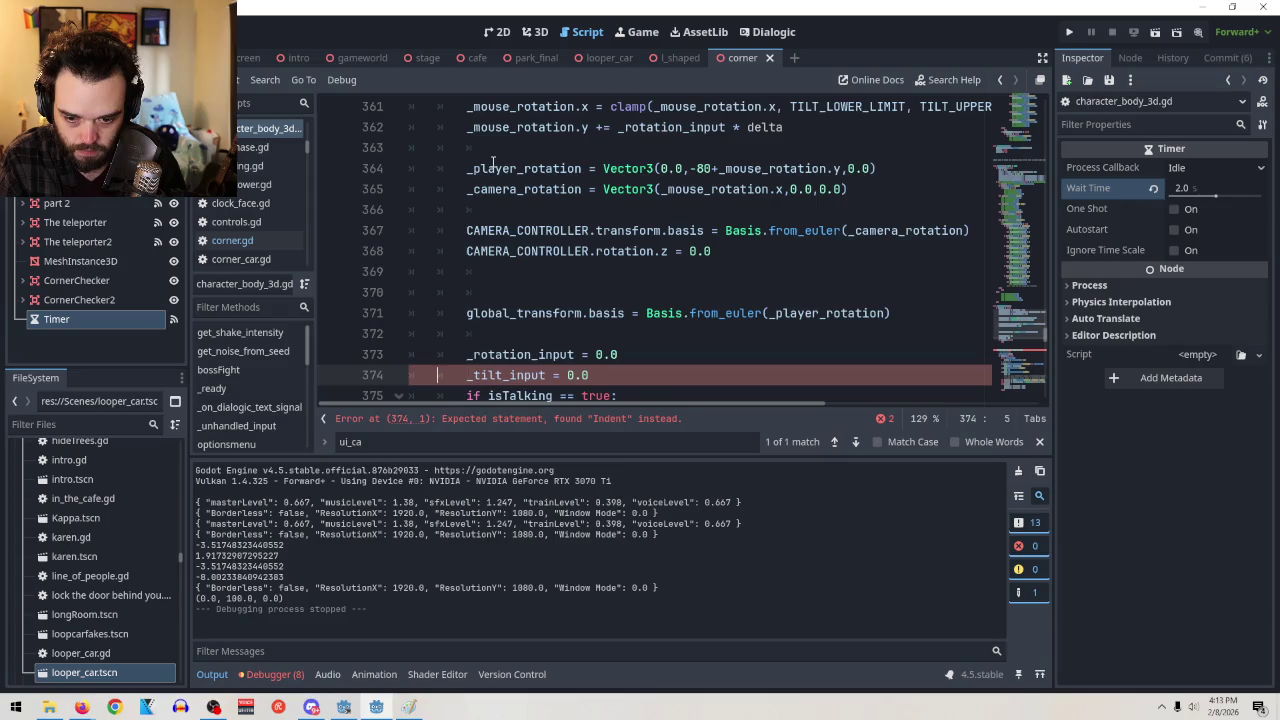
Move the 'if isTalking == true' check to function level and review the code above
key("Down")
key("Tab")
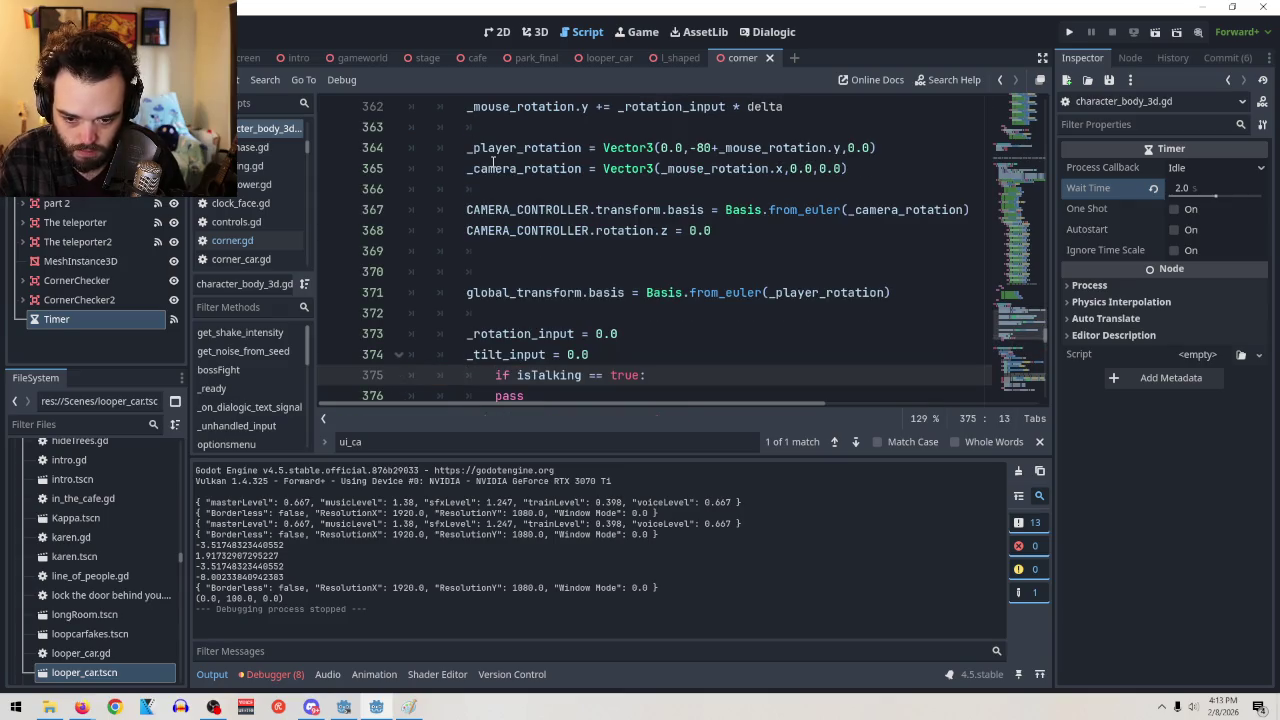
key("shift+Tab")
key("shift+Tab")
key("Down")
key("Down")
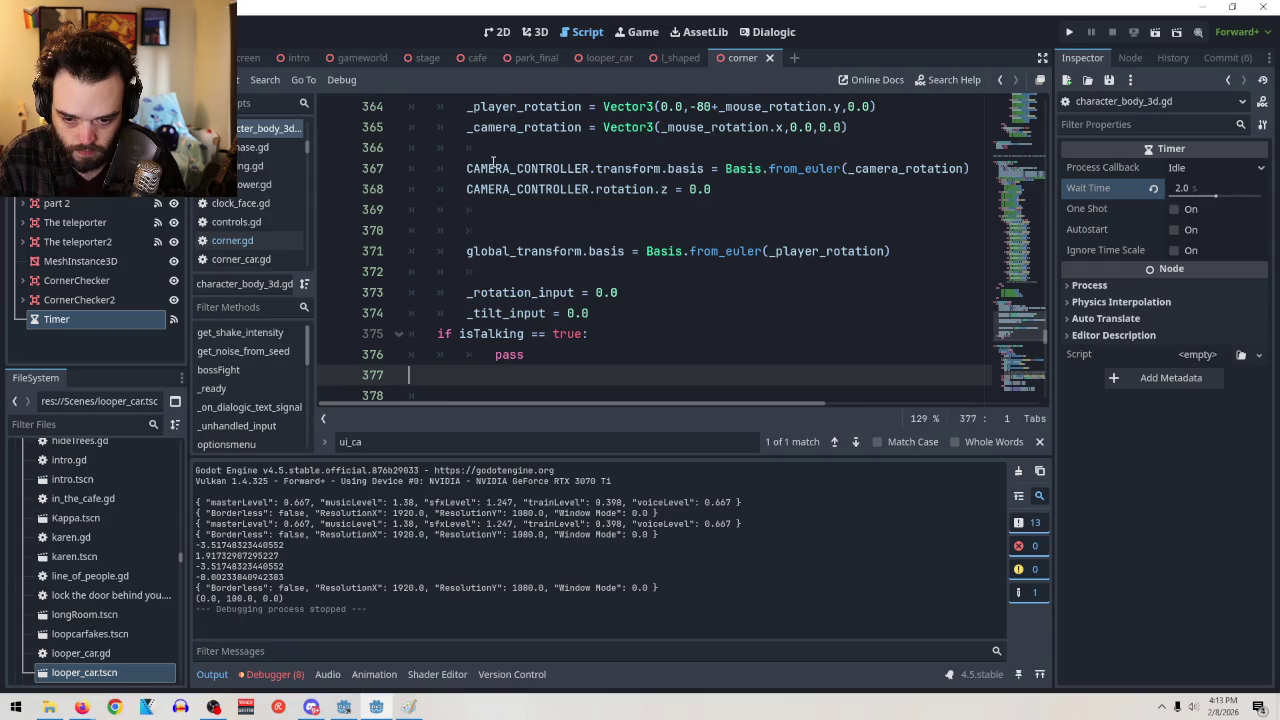
key("Up")
key("Up")
key("Up")
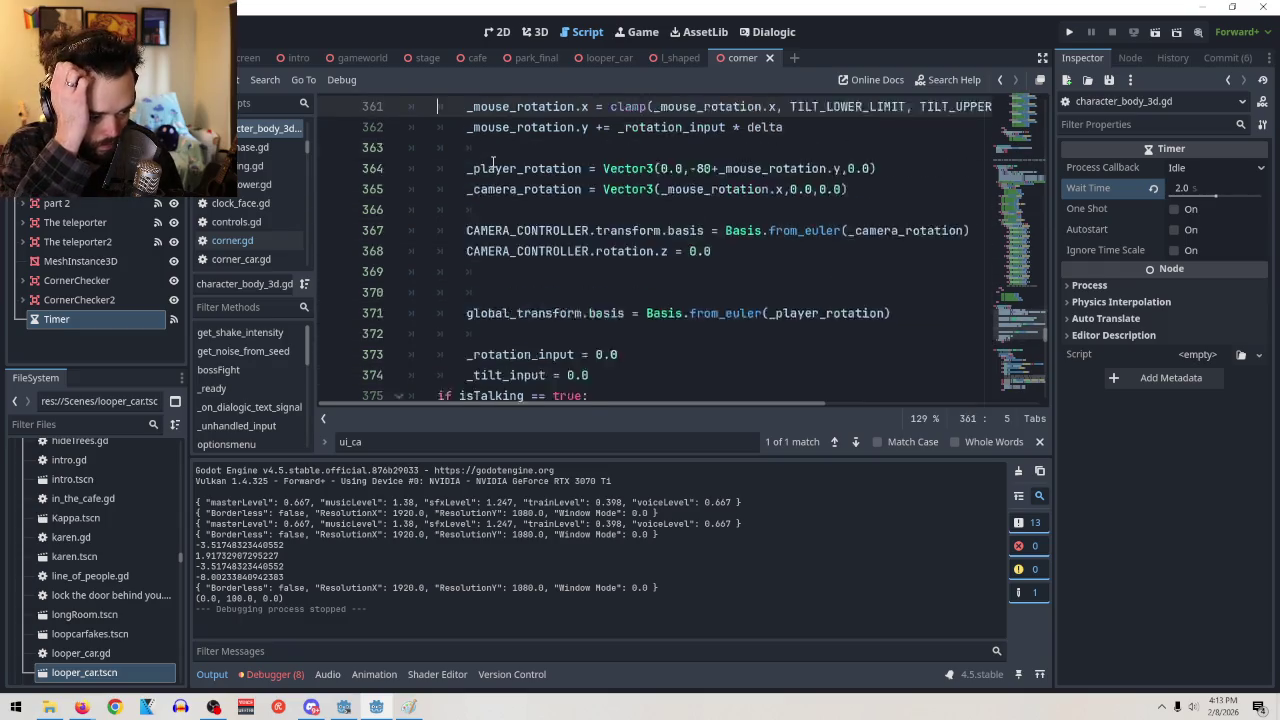
key("Up")
key("Up")
key("Up")
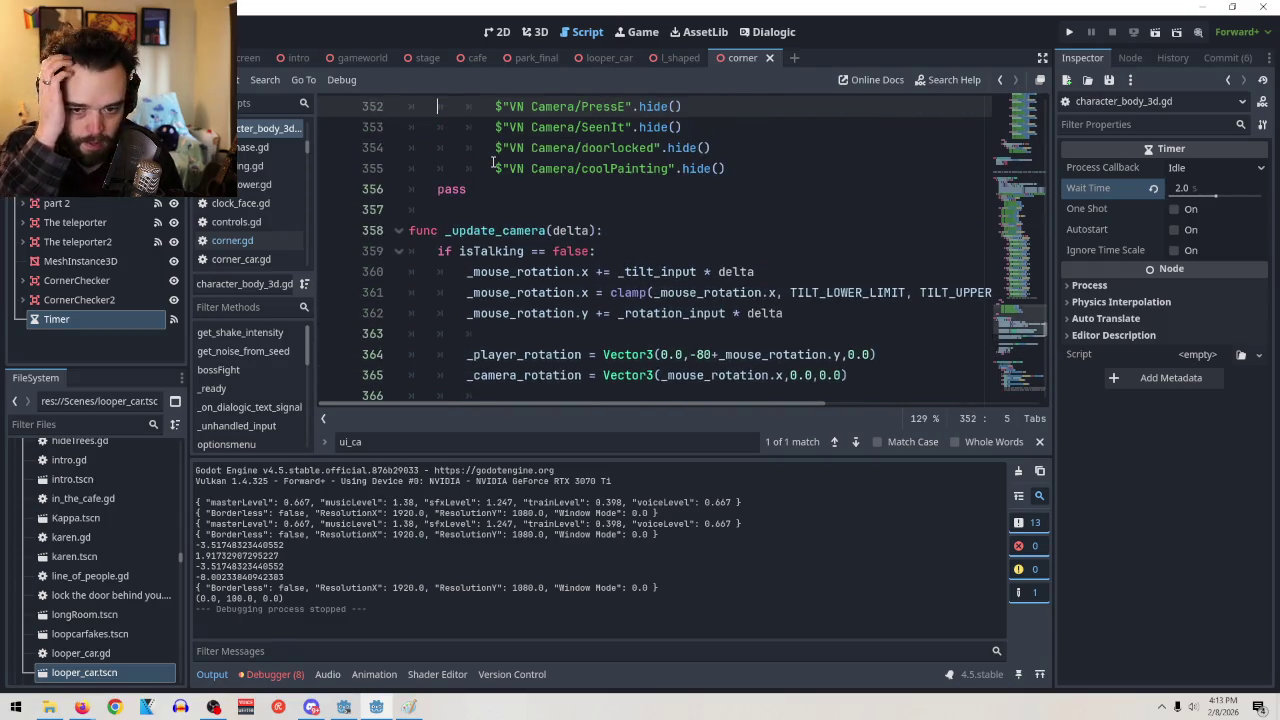
key("Down")
key("Down")
key("Down")
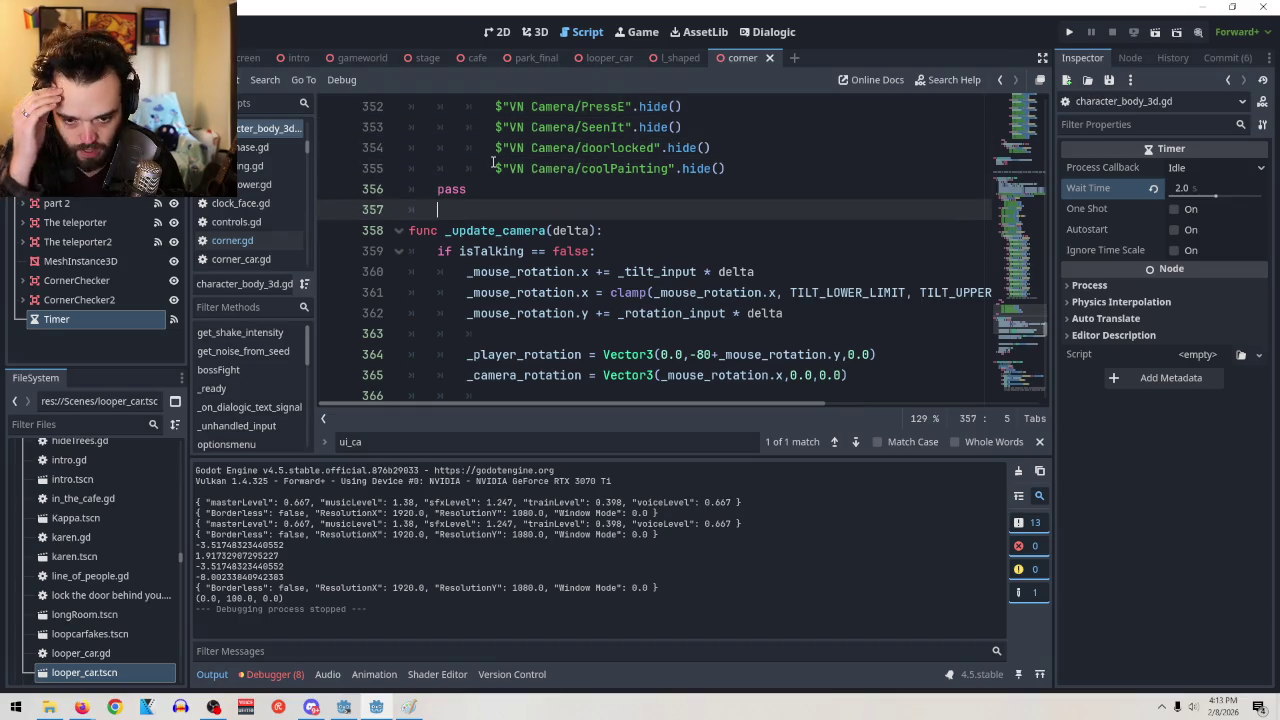
mouse_move(841, 289)
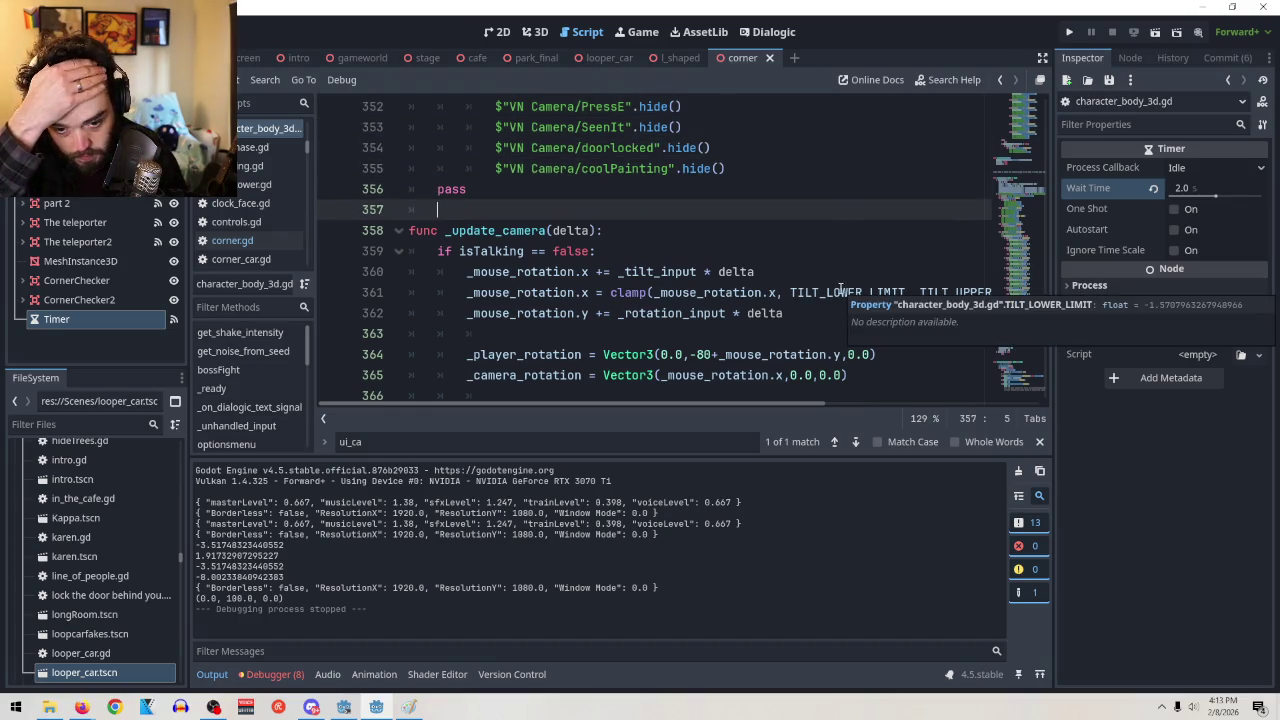
scroll(800, 337, "down", 2)
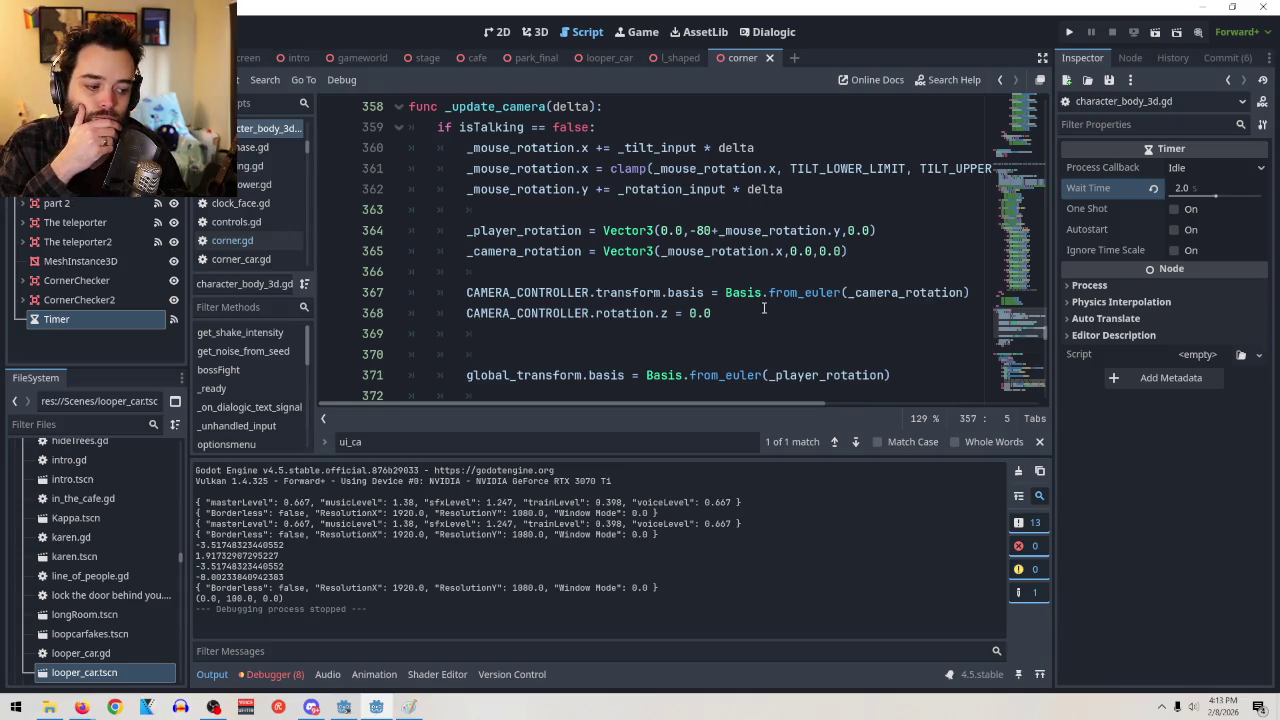
scroll(780, 295, "up", 2)
scroll(790, 286, "down", 2)
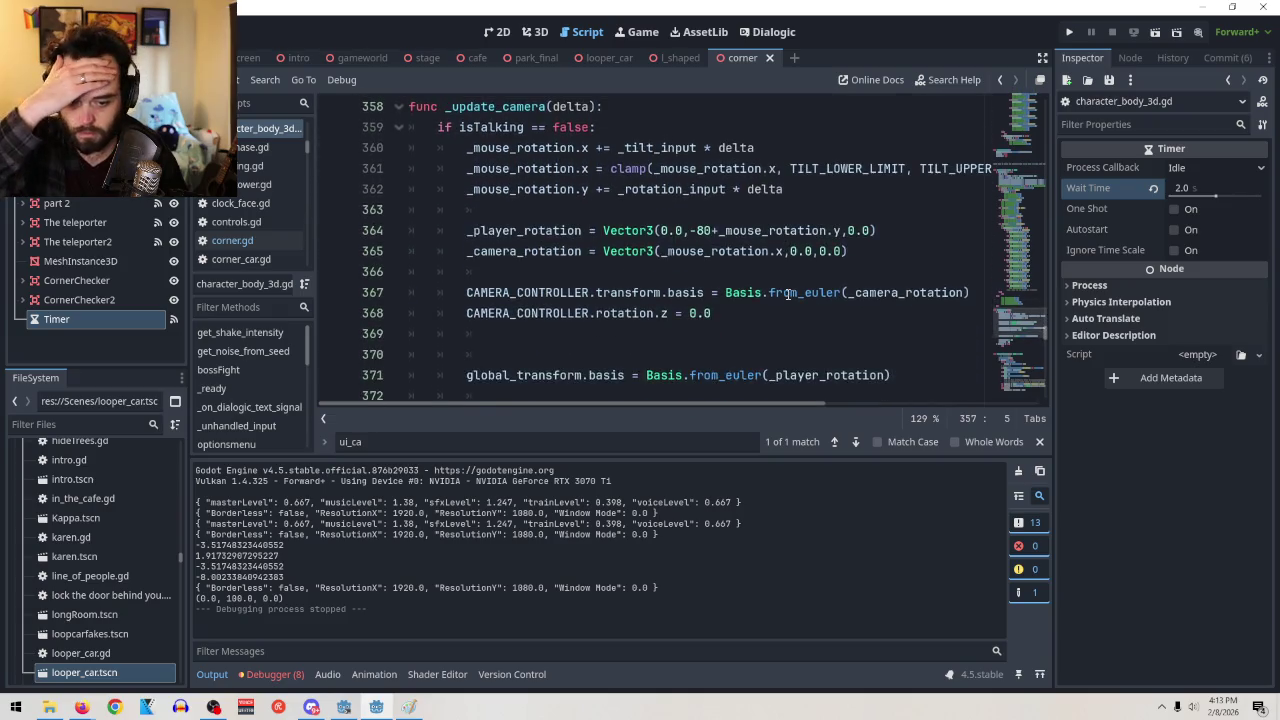
scroll(800, 275, "down", 2)
scroll(806, 290, "up", 2)
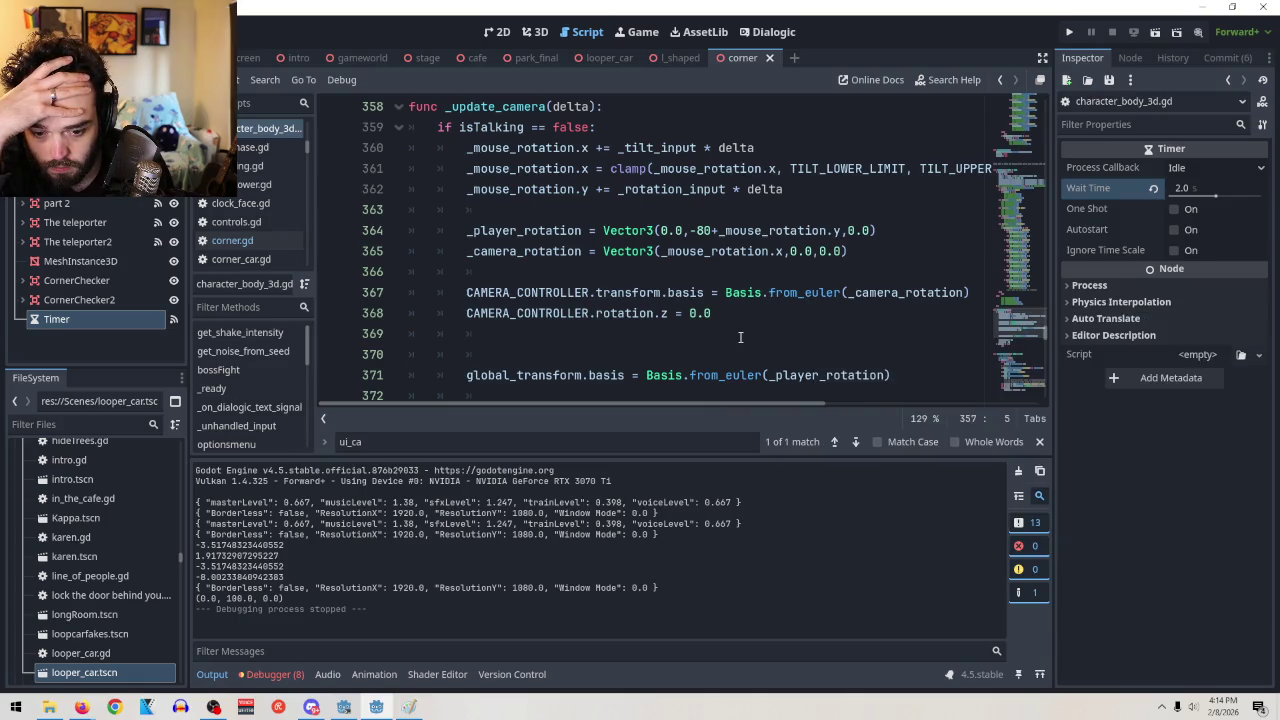
scroll(740, 337, "down", 2)
scroll(742, 337, "up", 3)
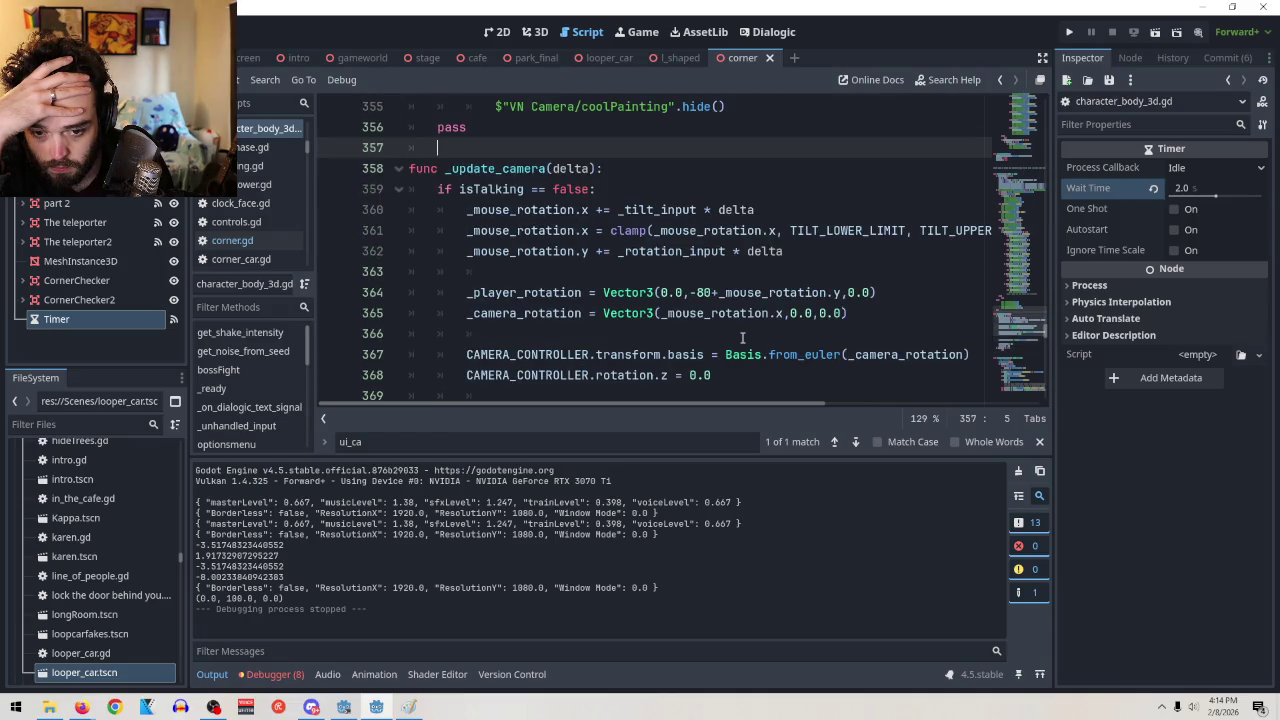
scroll(742, 338, "down", 3)
scroll(743, 344, "up", 2)
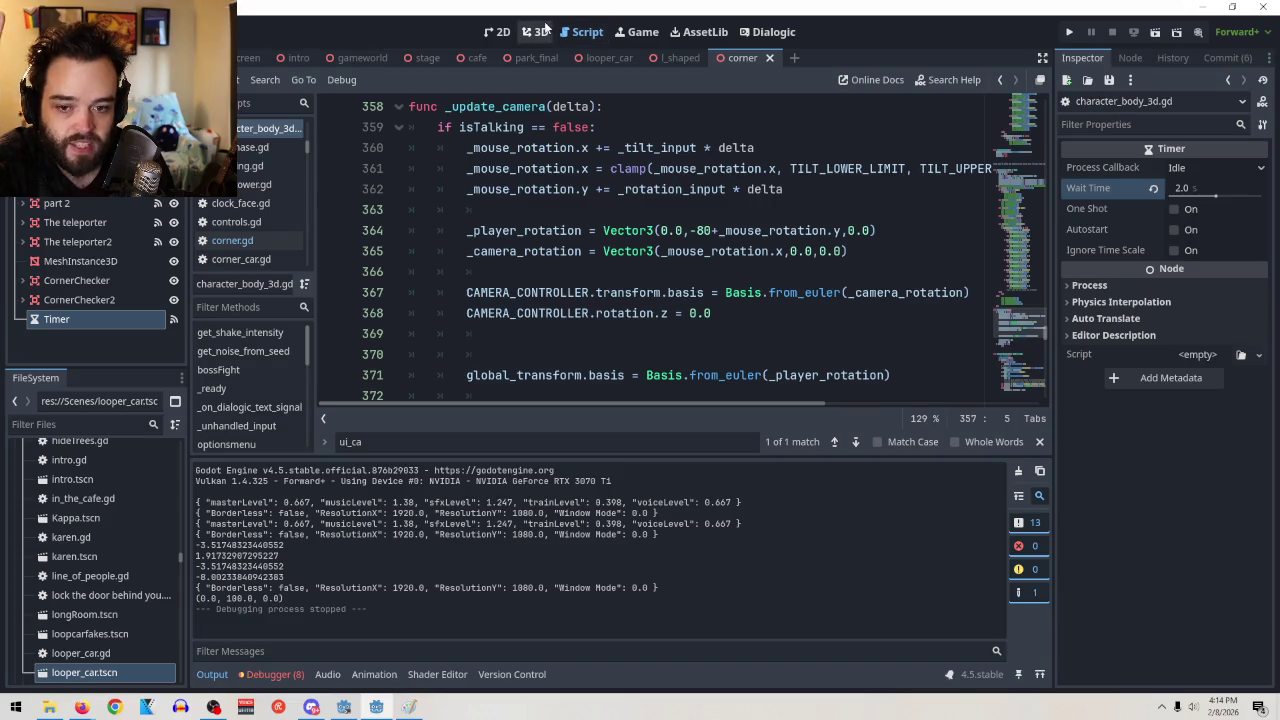
Look over the l_shaped and corner scripts, then bring up the Paint room sketch
left_click(679, 59)
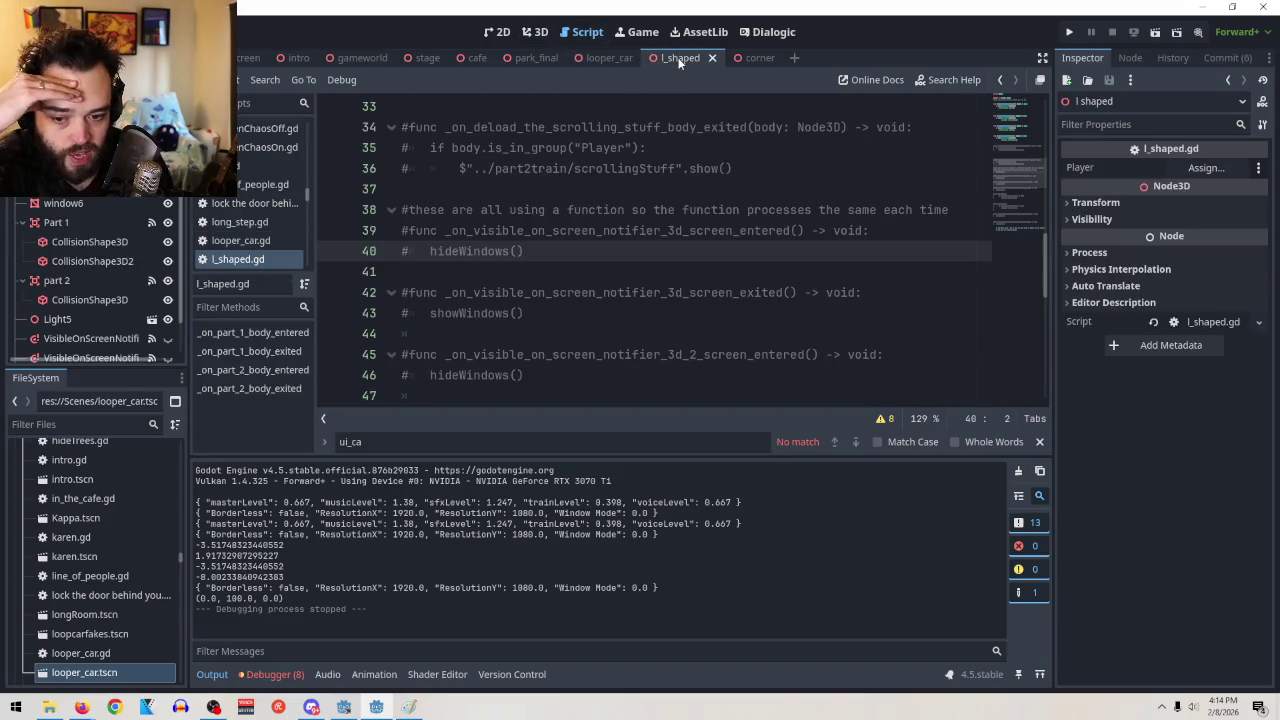
left_click(752, 62)
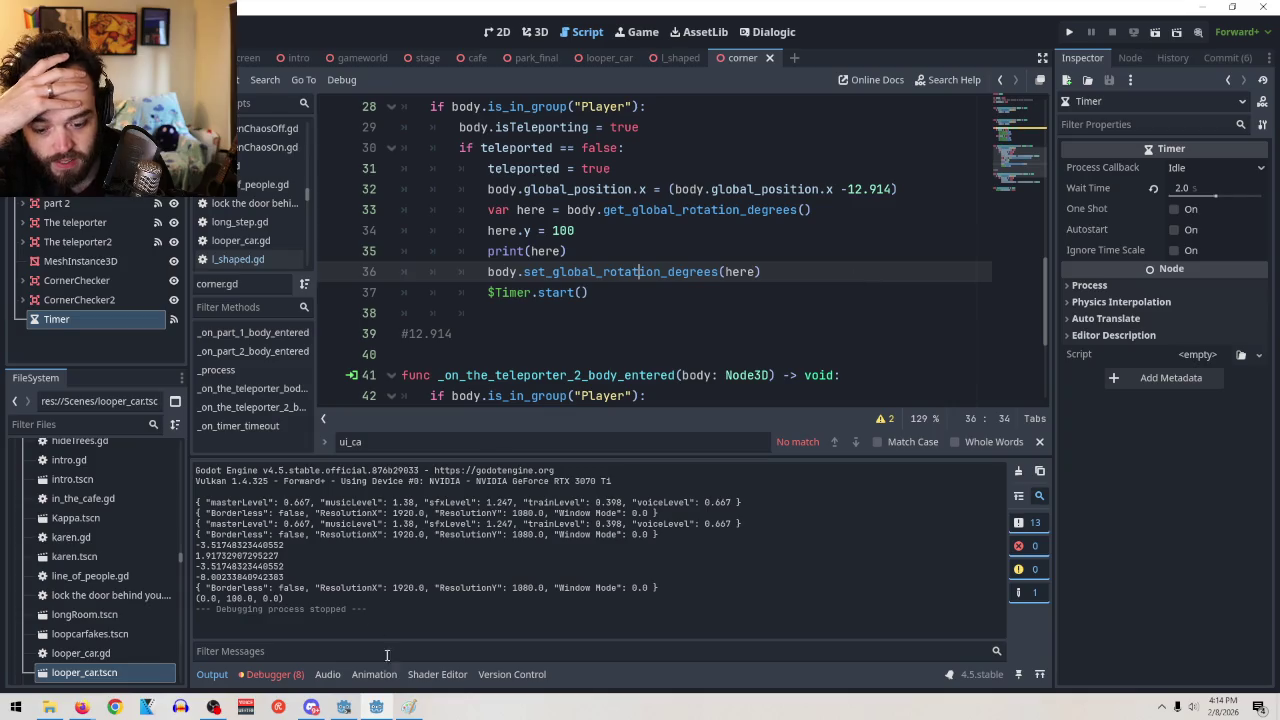
left_click(410, 707)
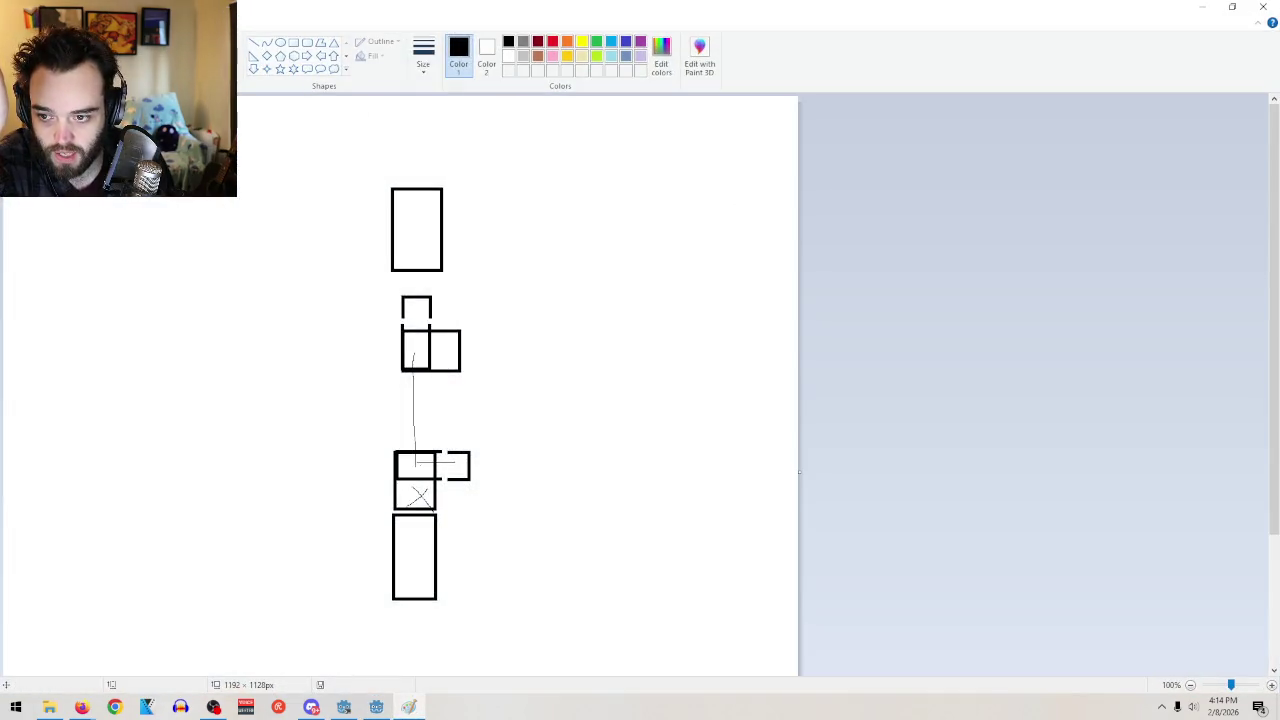
Delete the upper group of sketched rooms and the leftover vertical line
left_click_drag(549, 398, 229, 125)
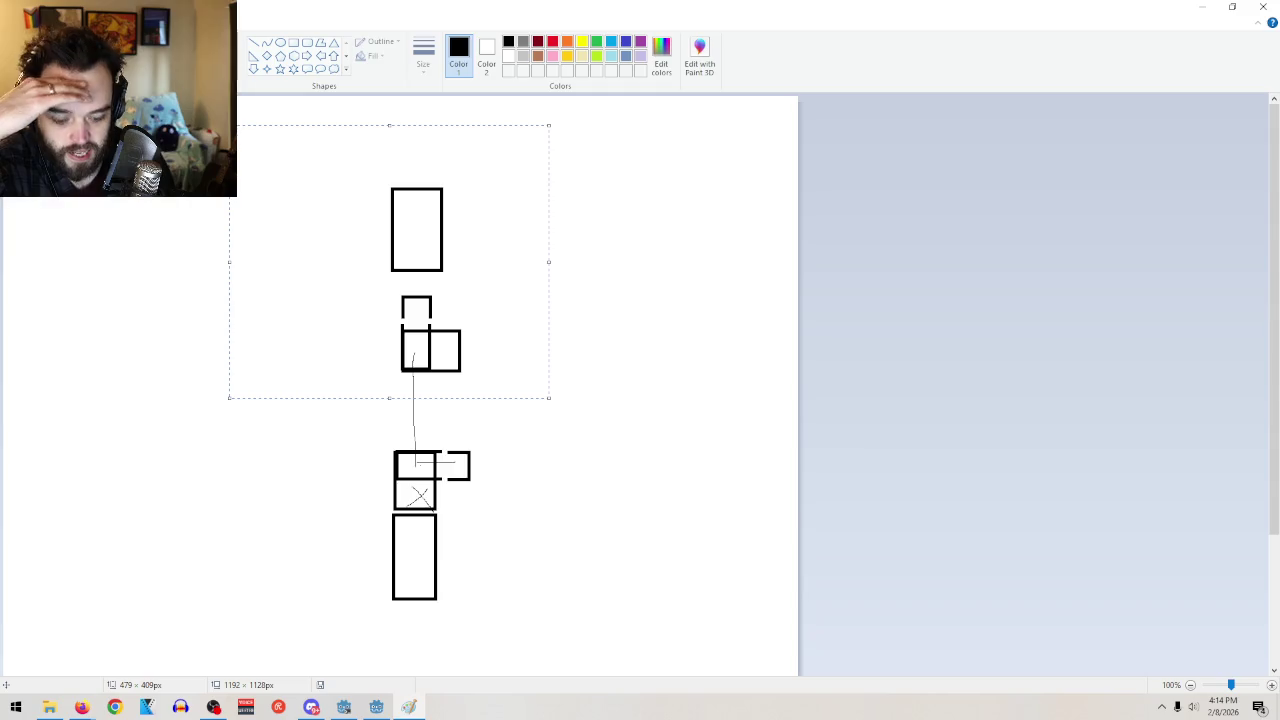
key("Delete")
left_click_drag(385, 369, 497, 444)
key("Delete")
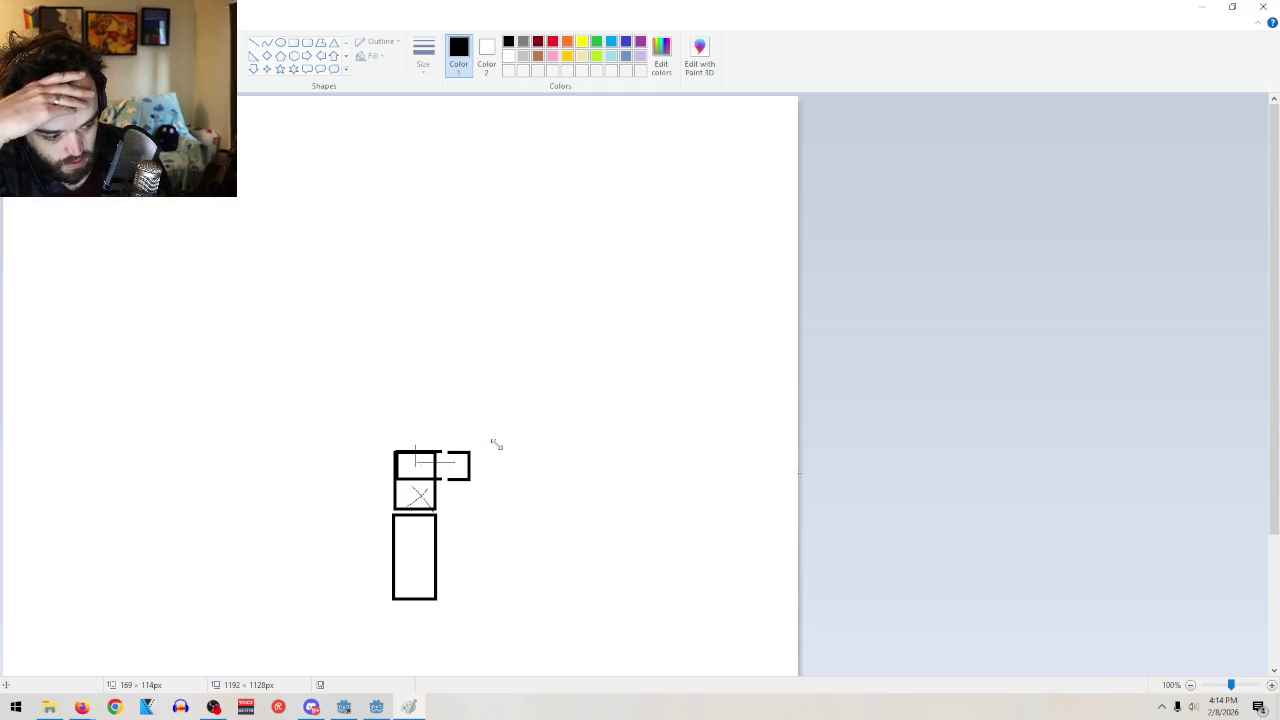
Paste a copy of the tall rectangle, move it upper right and turn it landscape
left_click_drag(479, 638, 364, 510)
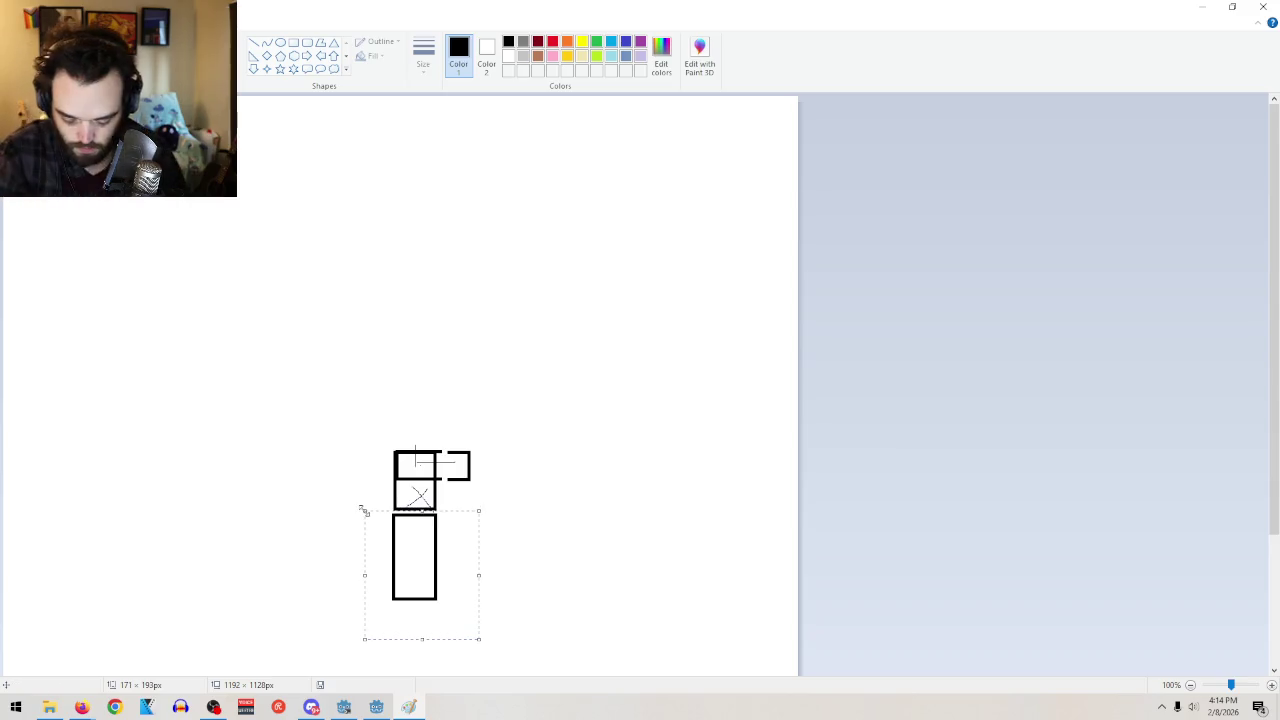
key("ctrl+v")
mouse_move(37, 146)
left_mouse_down()
mouse_move(637, 349)
mouse_move(607, 346)
mouse_move(574, 466)
mouse_move(537, 478)
left_mouse_up()
left_click(250, 176)
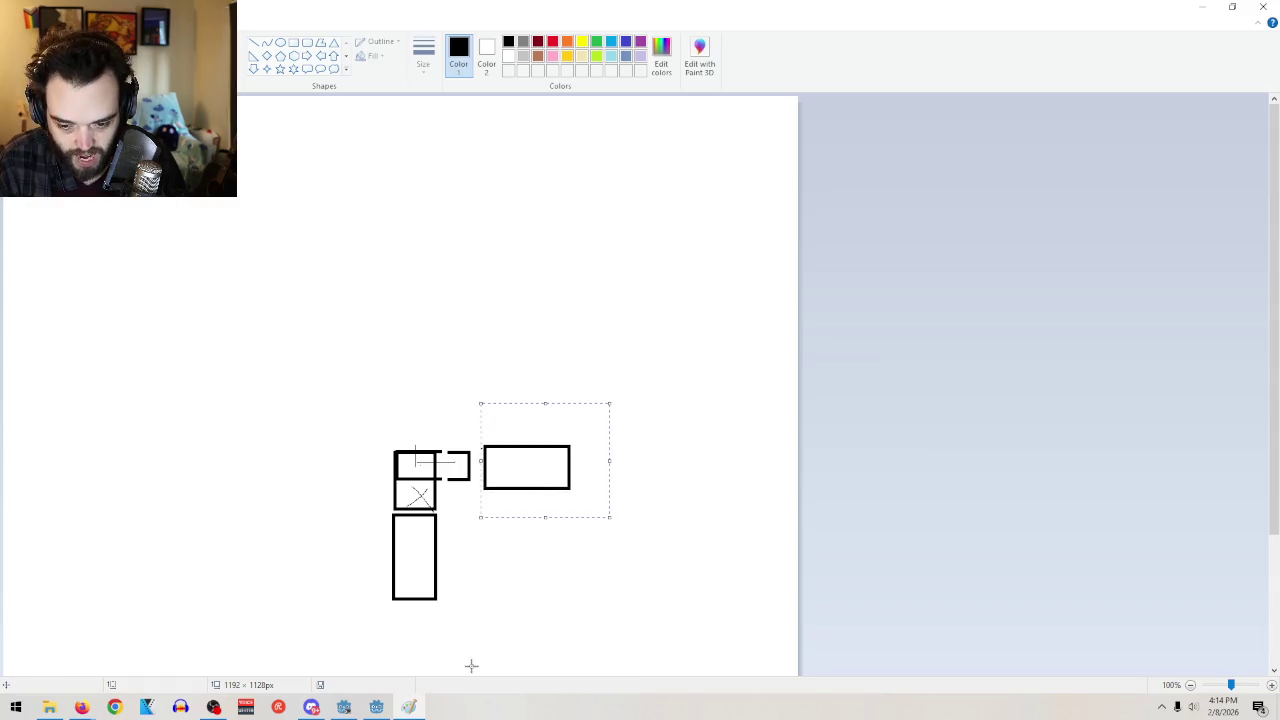
Erase the lower shapes, undo the erasure, and minimise Paint
mouse_move(471, 633)
left_mouse_down()
mouse_move(410, 524)
mouse_move(360, 481)
left_mouse_up()
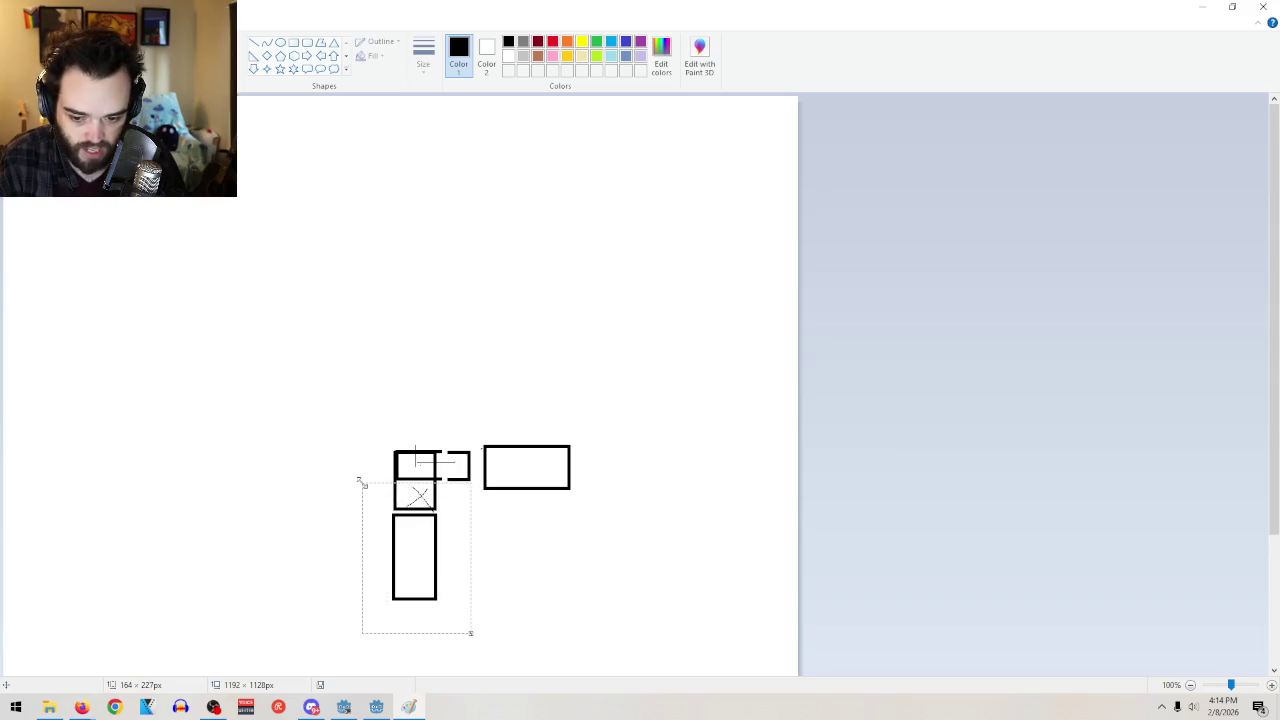
key("Delete")
key("ctrl+z")
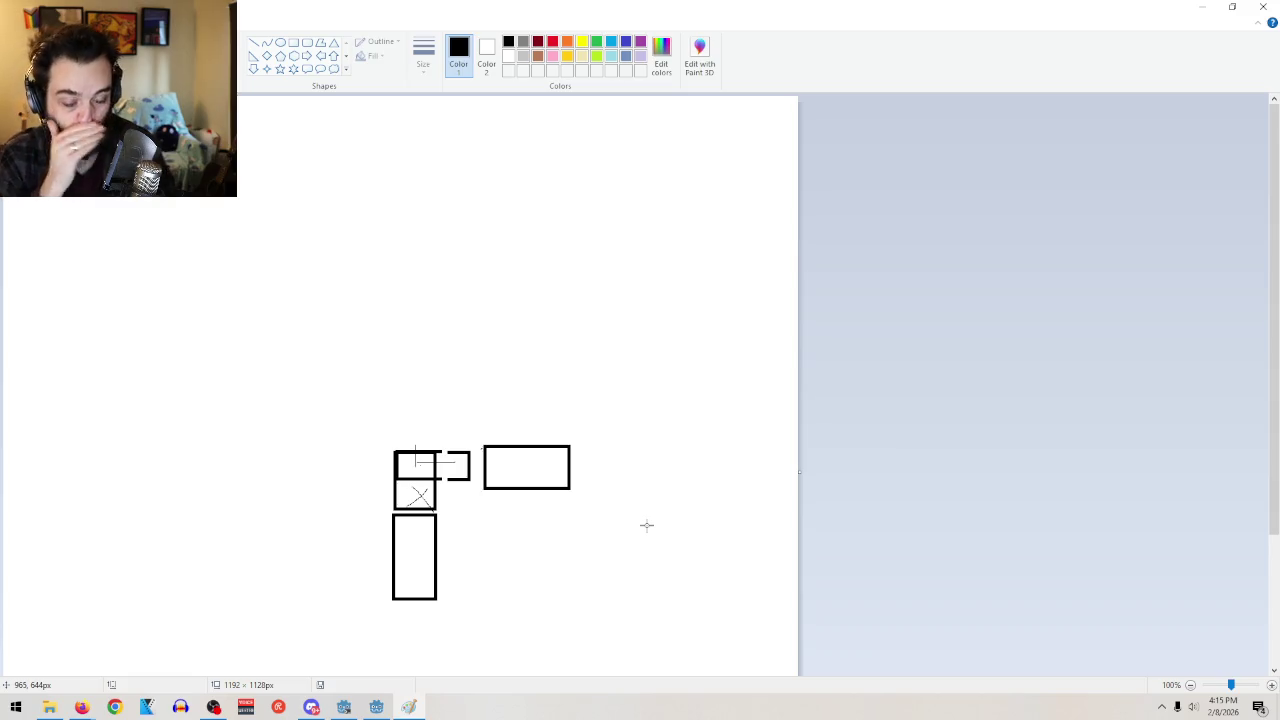
left_click(1201, 7)
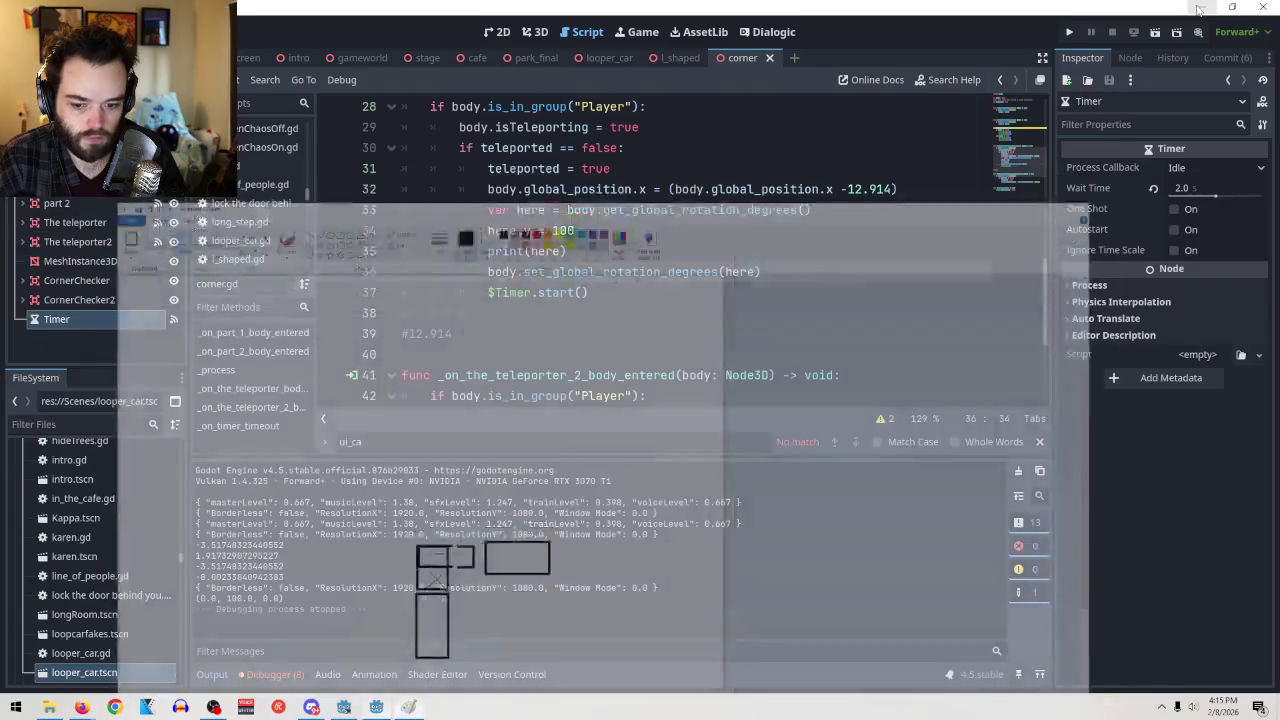
Flip between the l_shaped and corner scripts, then jump back to _update_camera in character_body_3d.gd
left_click(597, 272)
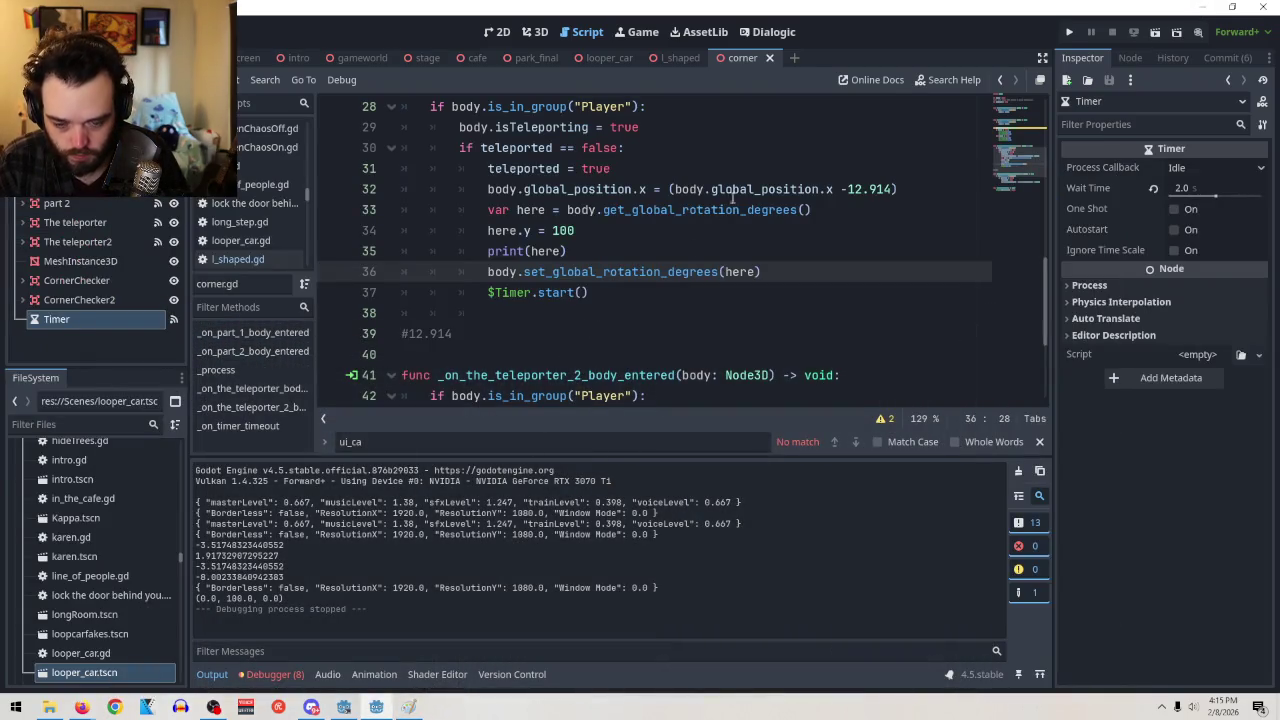
left_click(679, 57)
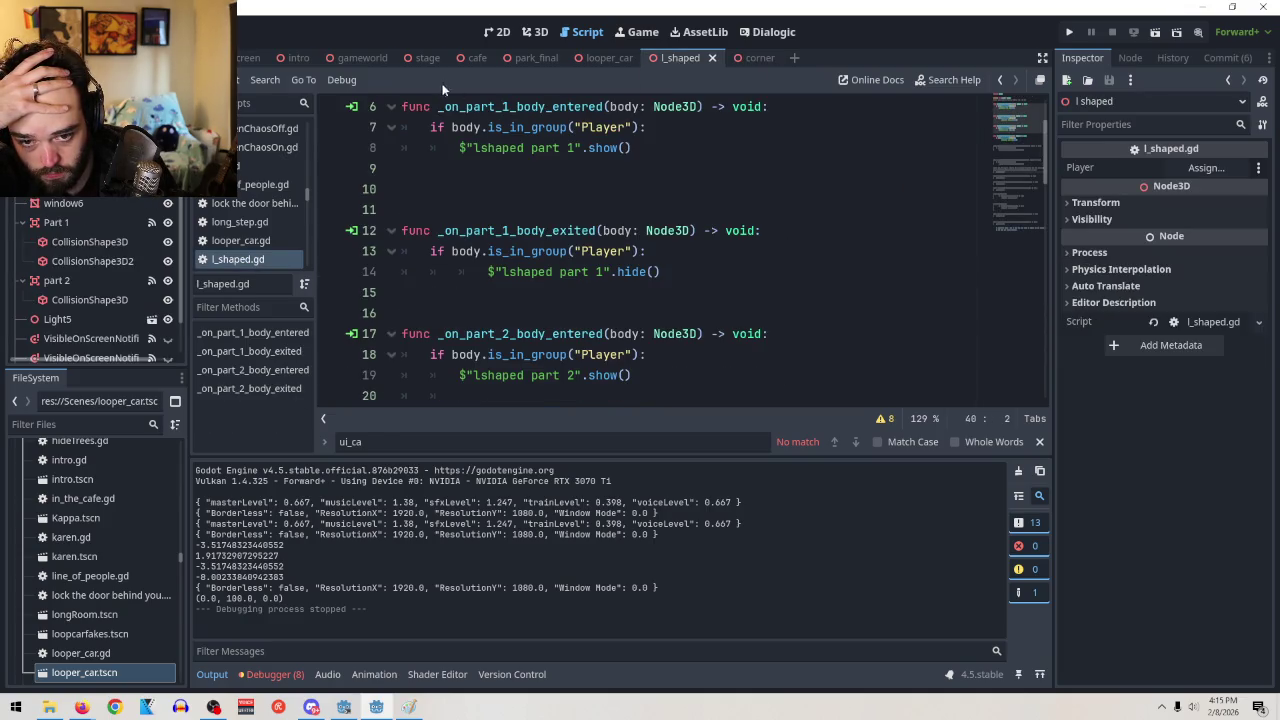
left_click(756, 58)
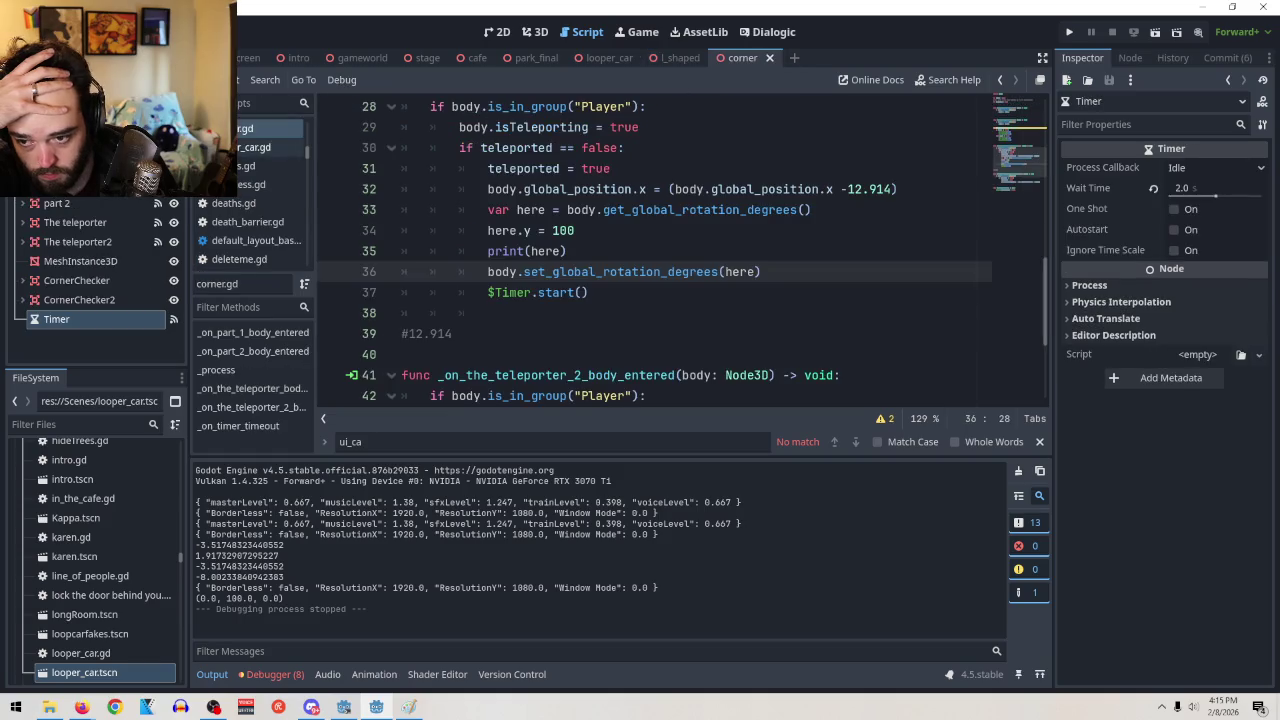
key("alt+Left")
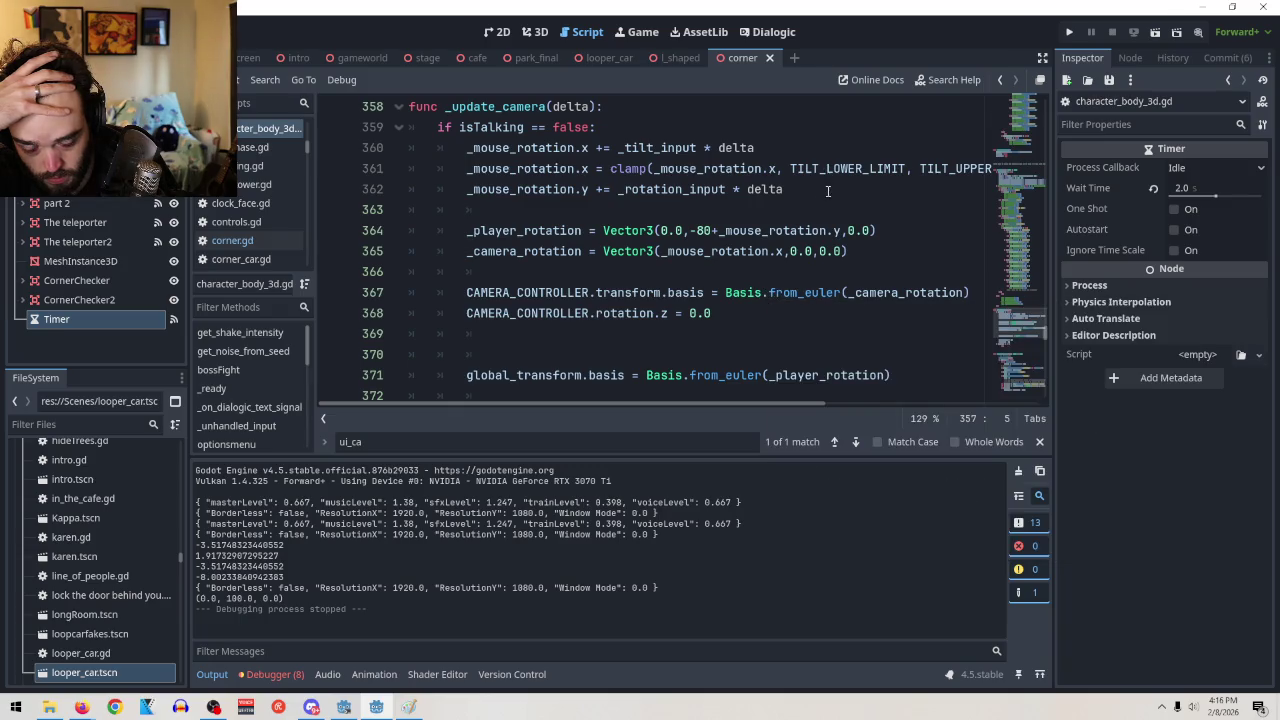
scroll(909, 245, "down", 3)
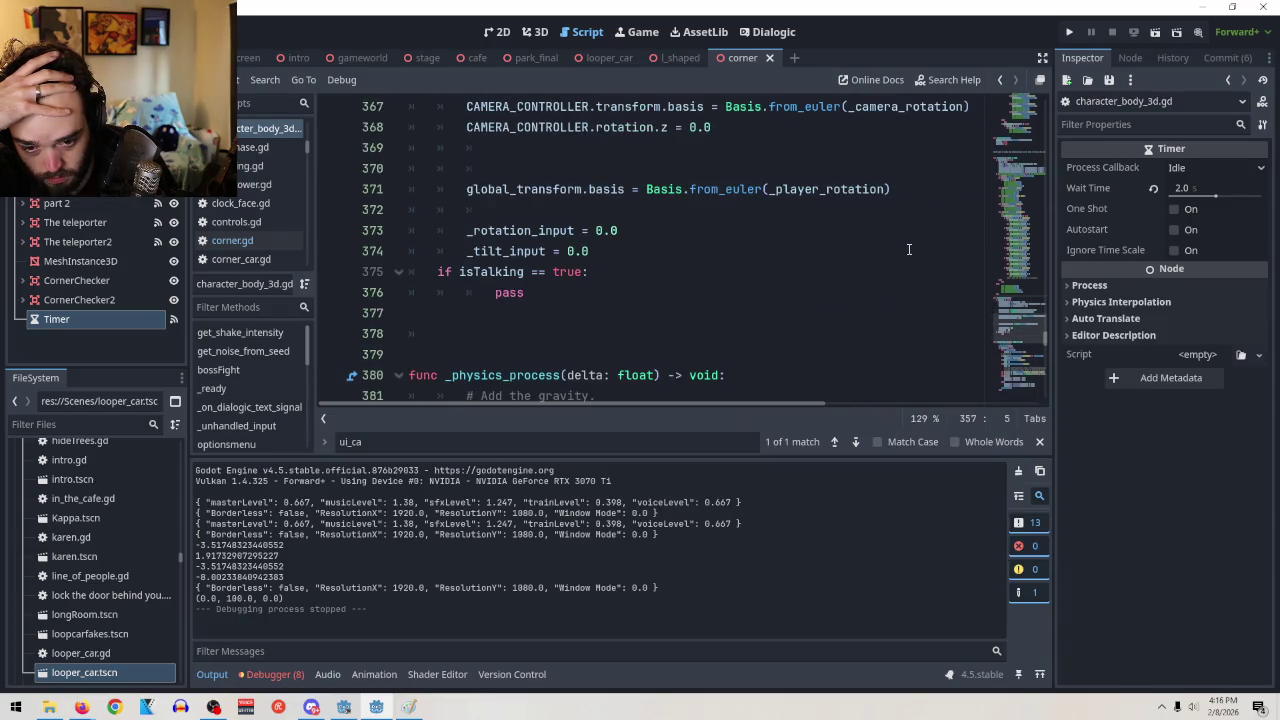
scroll(909, 249, "up", 1)
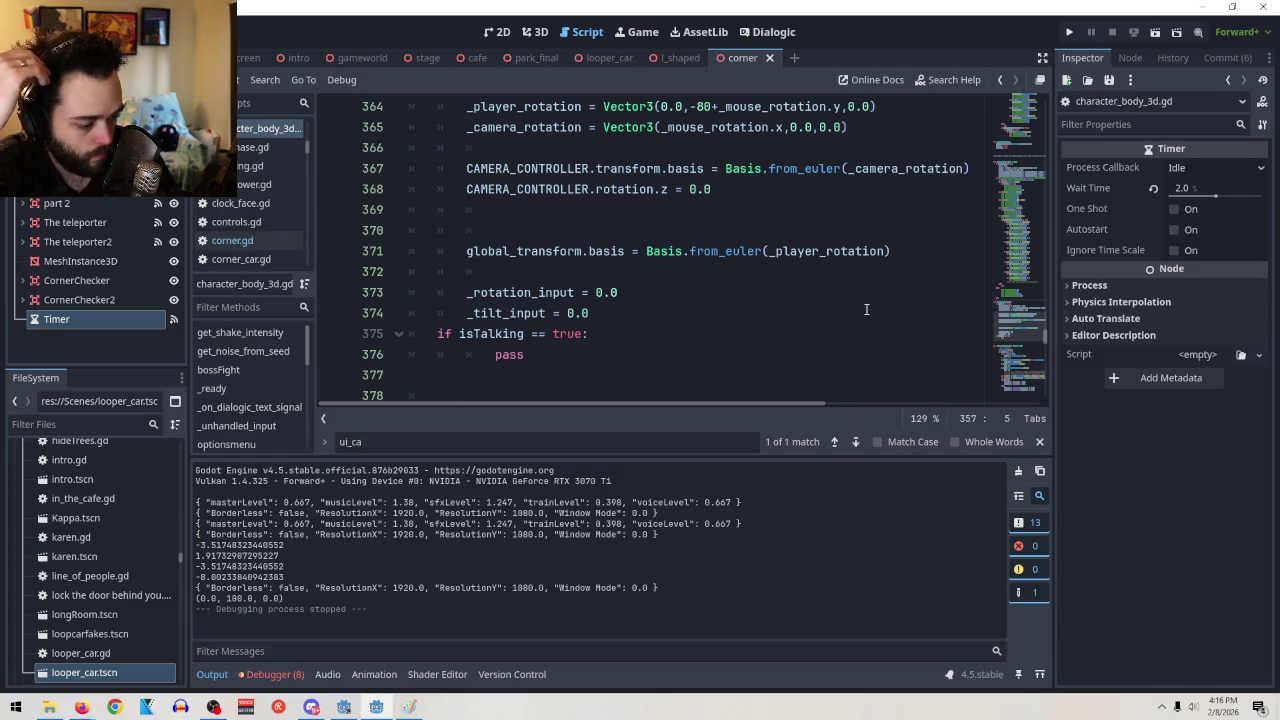
scroll(856, 364, "up", 2)
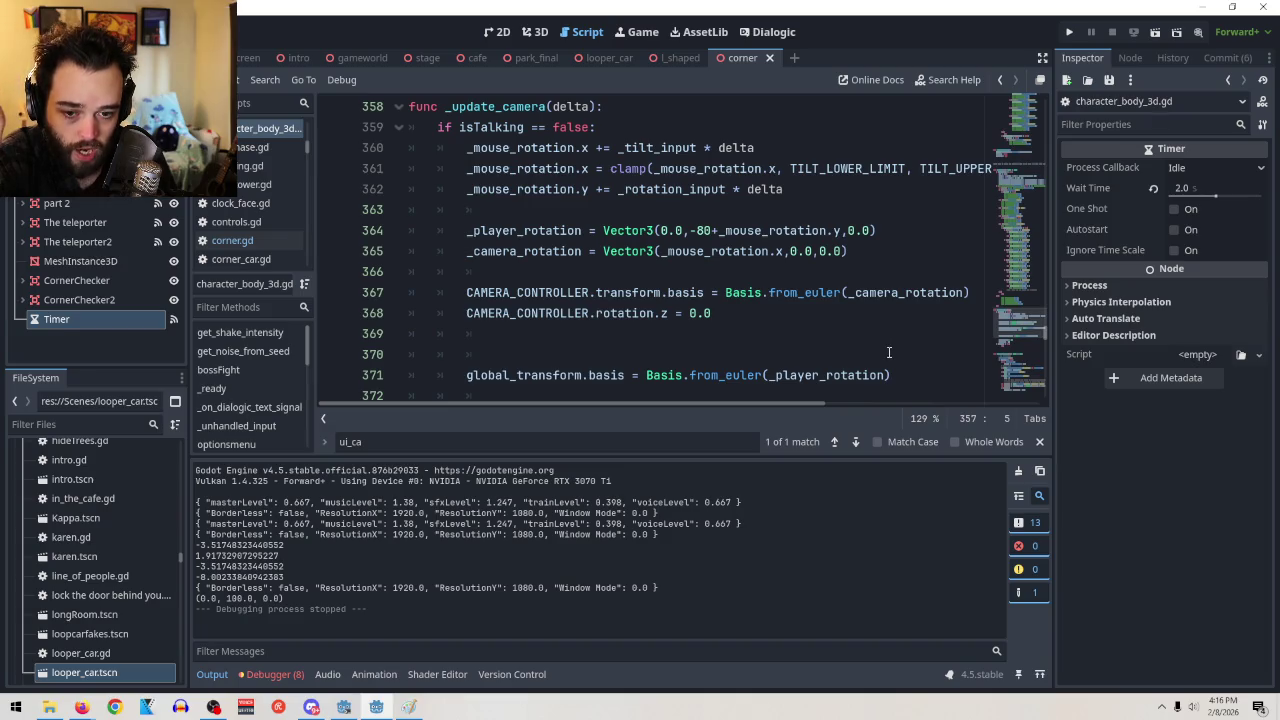
mouse_move(886, 370)
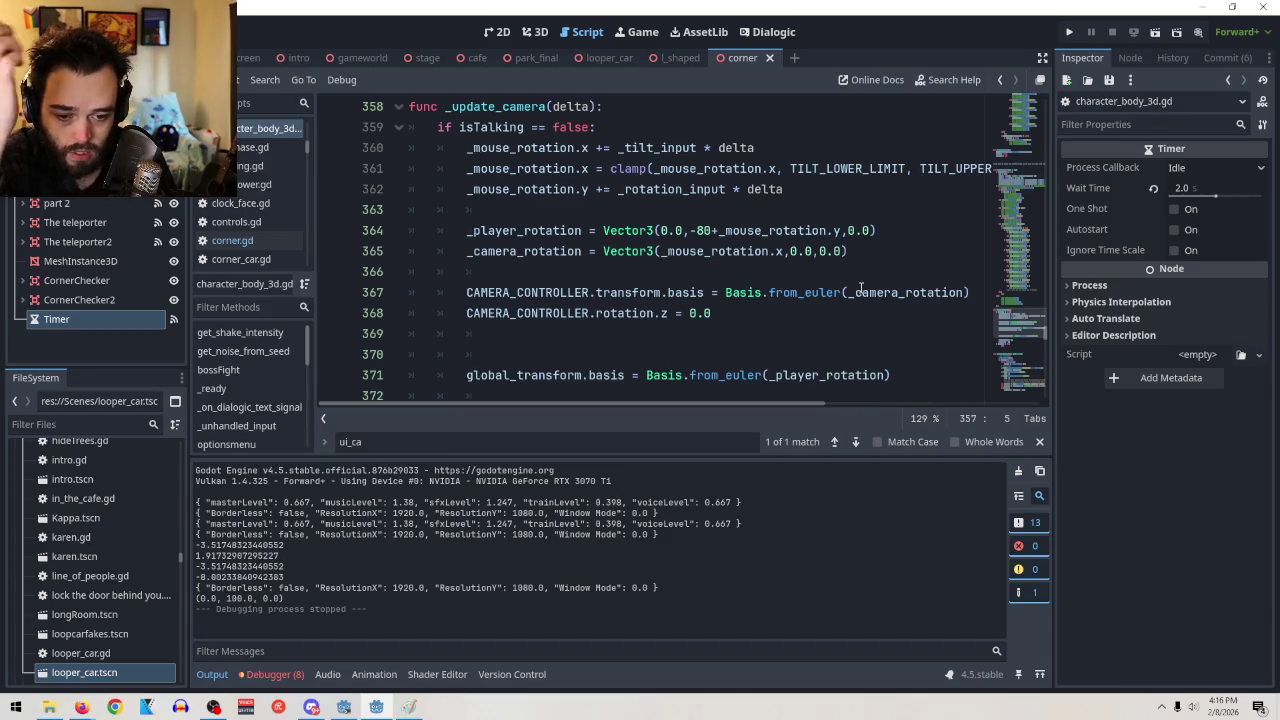
mouse_move(868, 293)
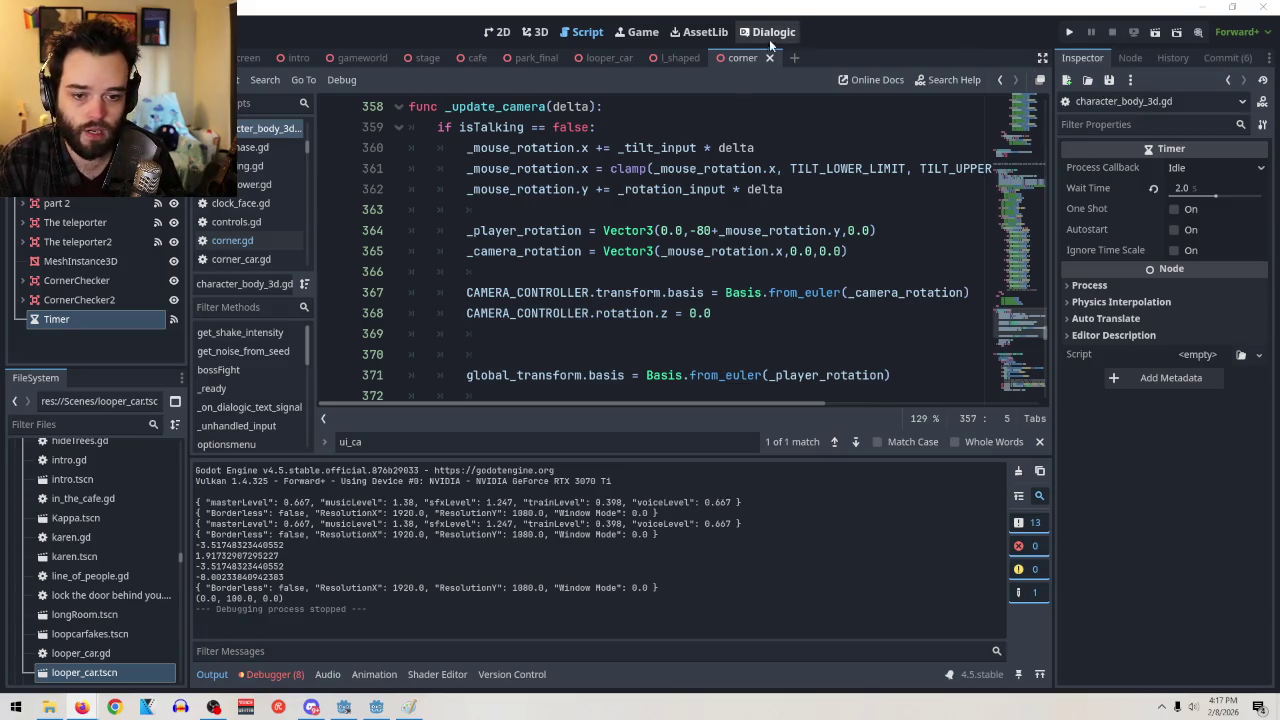
Test-run the scene, then rename isTeleporting on corner.gd line 29 to teleported
left_click(1155, 33)
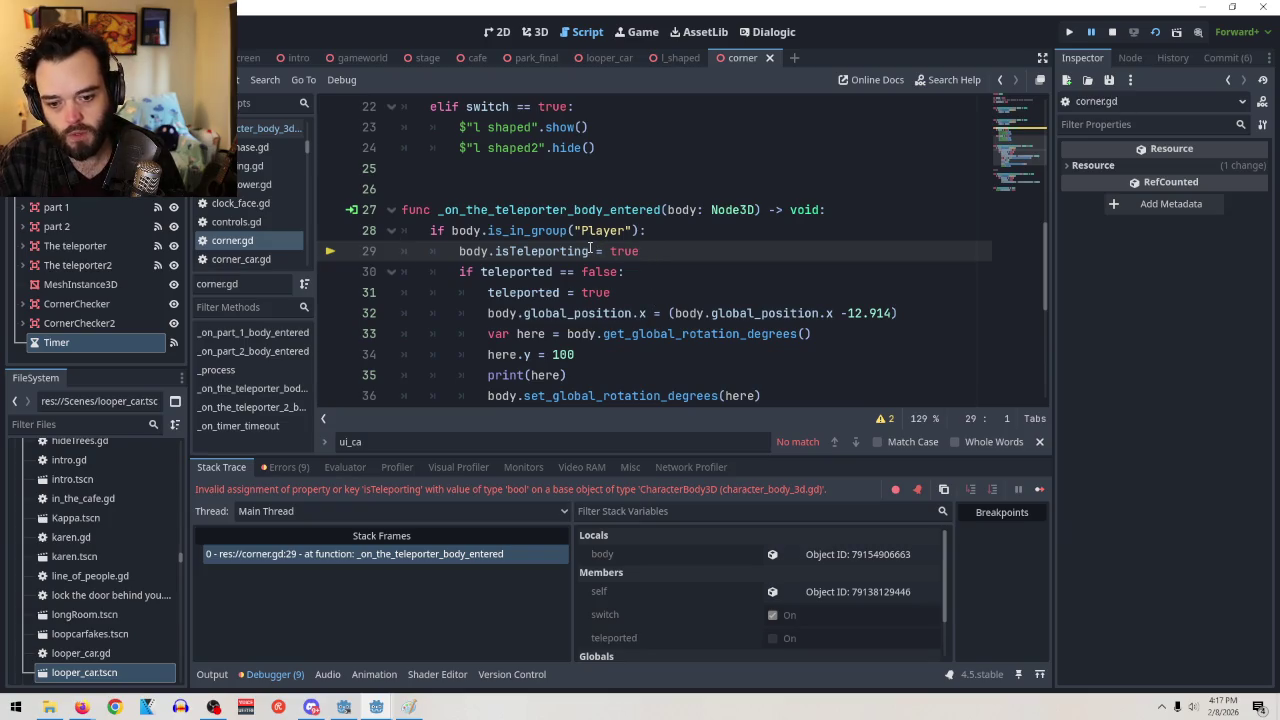
left_click_drag(590, 251, 495, 251)
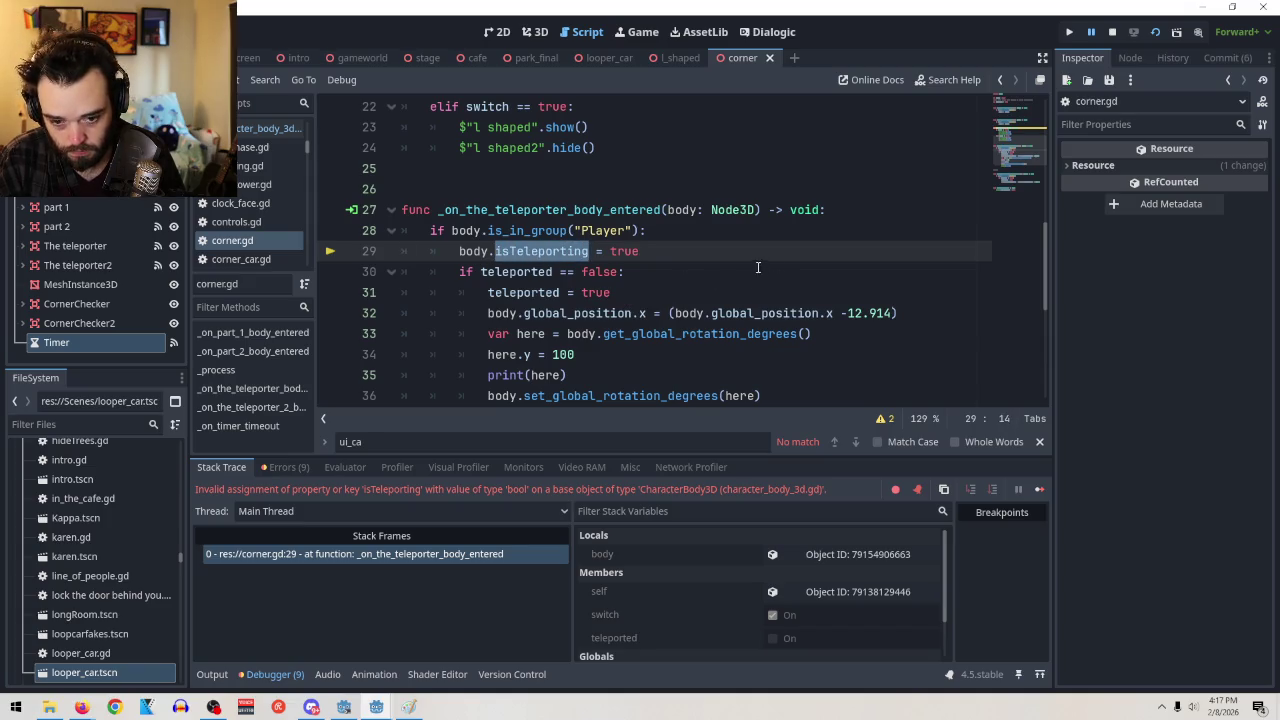
type("te")
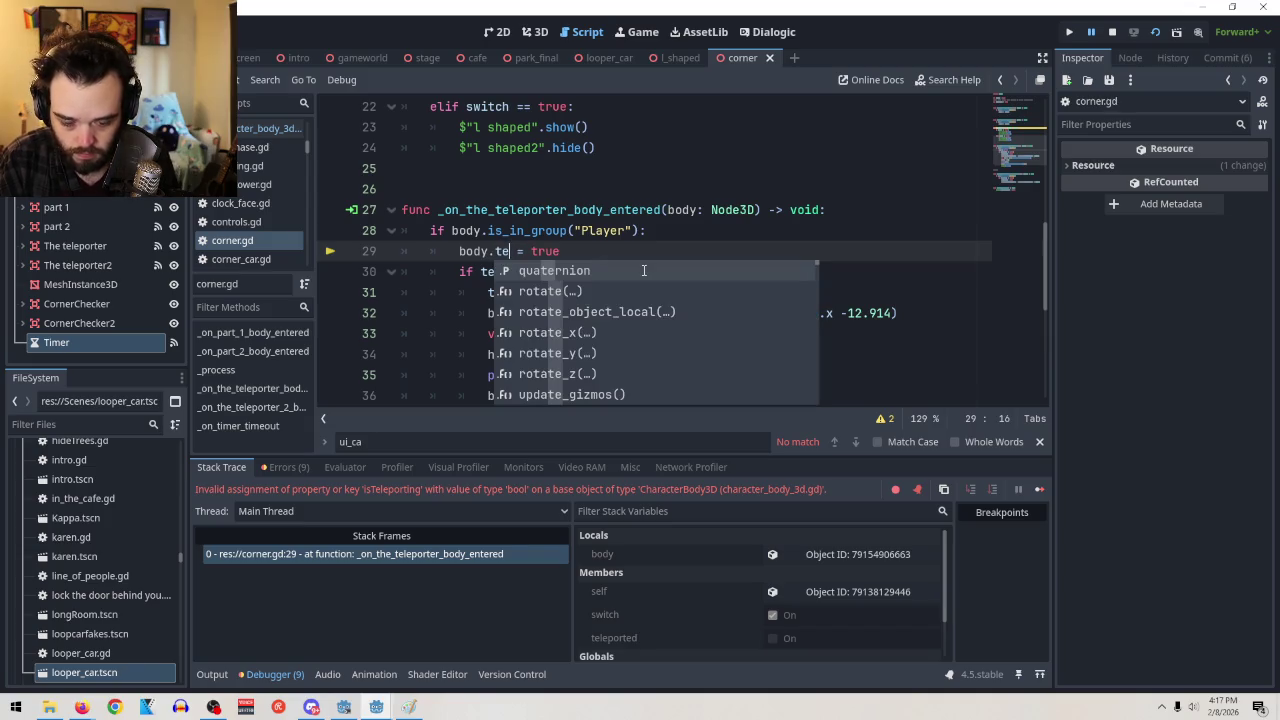
type("le")
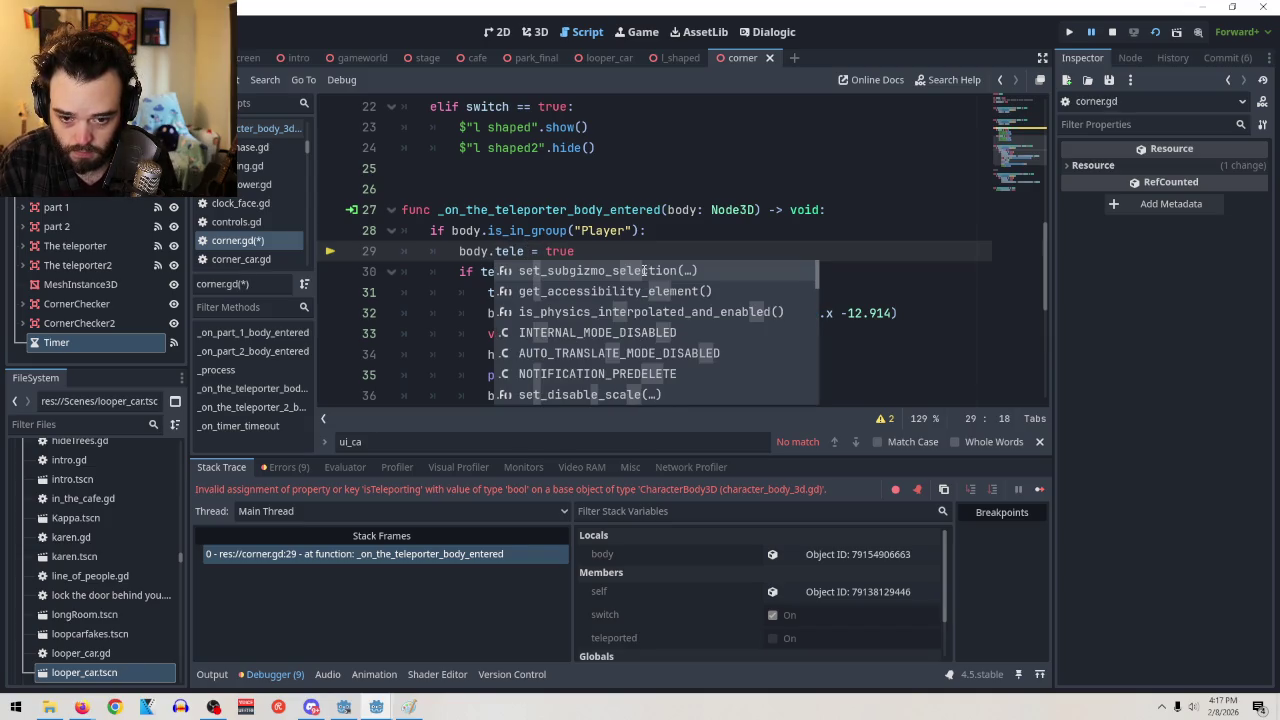
type("ported")
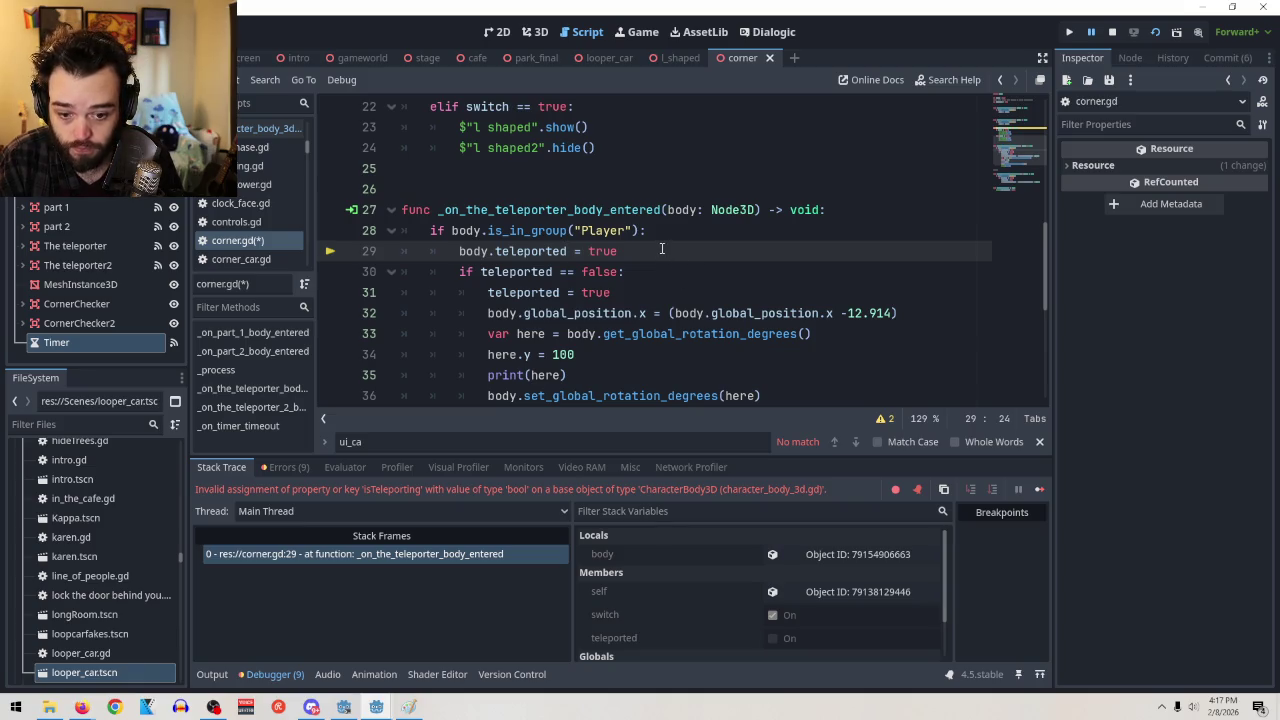
Orbit and zoom the 3D viewport to frame both white train cars at the corner
left_click(535, 31)
scroll(687, 274, "up", 5)
mouse_move(737, 416)
left_mouse_down()
mouse_move(779, 302)
mouse_move(568, 320)
left_mouse_up()
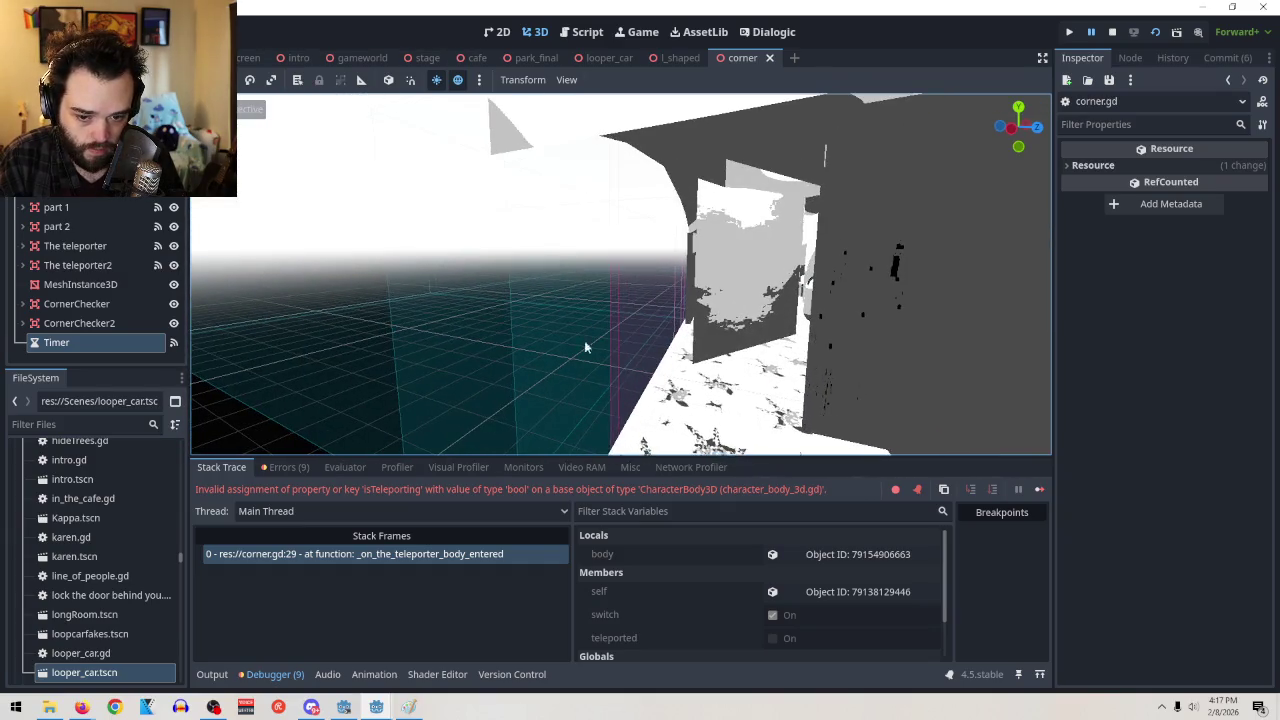
mouse_move(672, 399)
left_mouse_down()
mouse_move(760, 210)
mouse_move(971, 114)
mouse_move(663, 277)
mouse_move(585, 388)
mouse_move(645, 308)
left_mouse_up()
left_click_drag(878, 320, 478, 314)
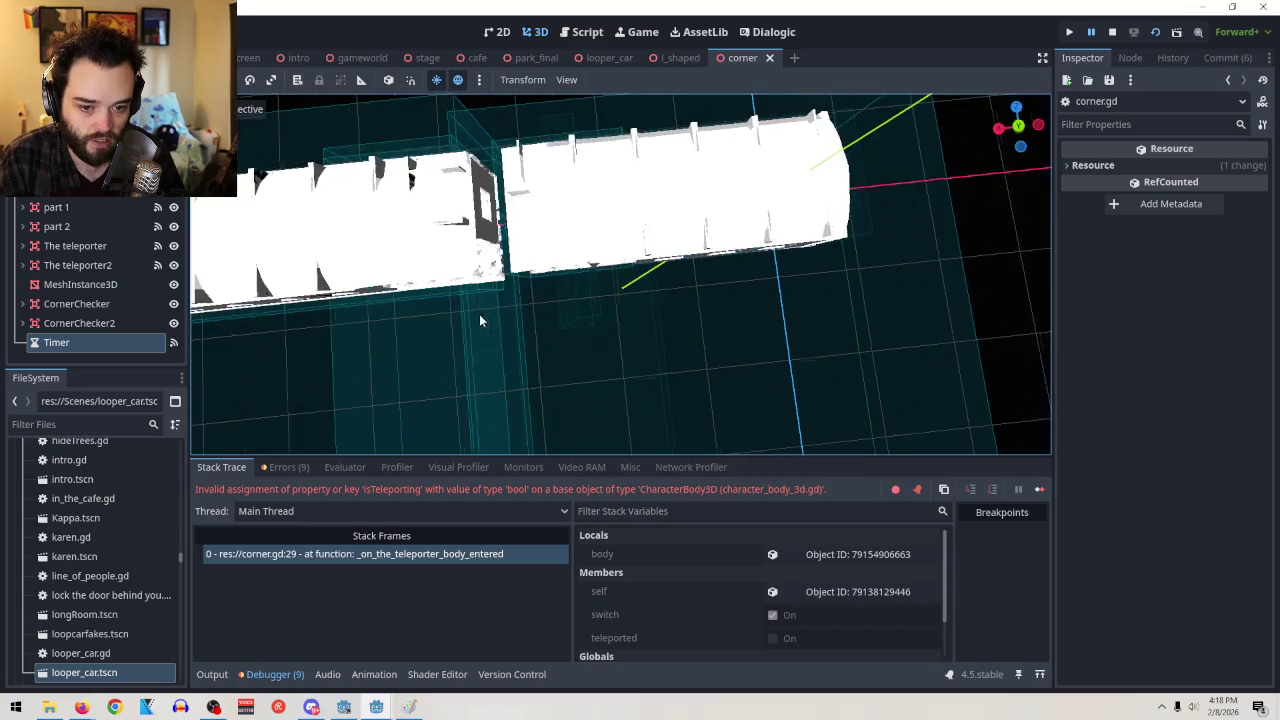
scroll(534, 296, "up", 3)
scroll(526, 286, "down", 2)
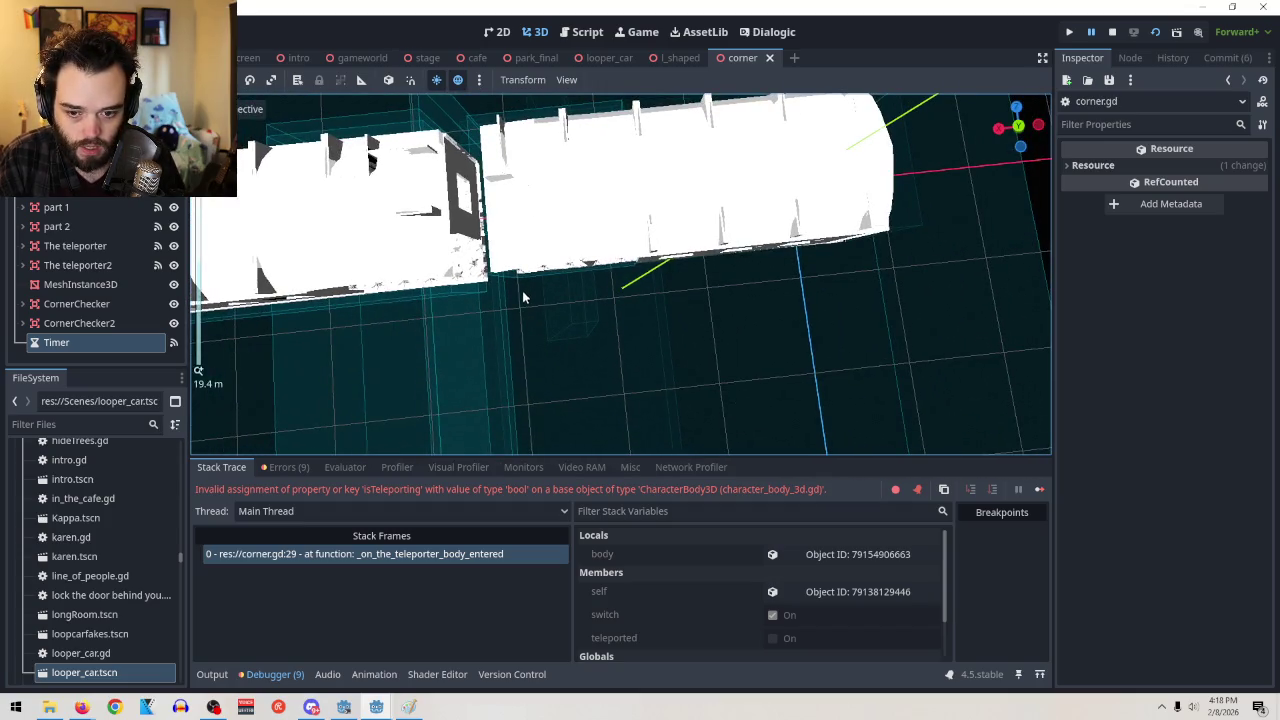
mouse_move(443, 334)
left_mouse_down()
mouse_move(934, 311)
mouse_move(741, 315)
mouse_move(600, 300)
mouse_move(1037, 217)
mouse_move(1018, 210)
left_mouse_up()
scroll(638, 295, "up", 3)
mouse_move(853, 196)
left_mouse_down()
mouse_move(650, 210)
mouse_move(640, 240)
mouse_move(652, 289)
left_mouse_up()
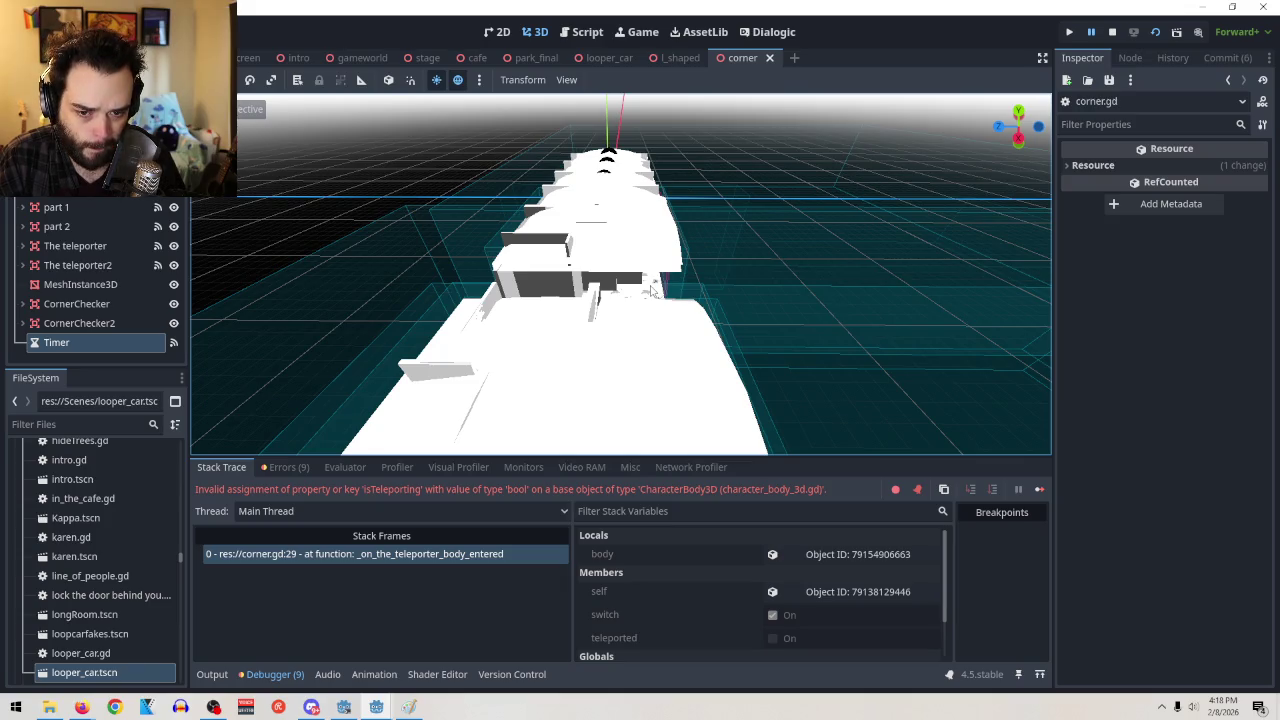
scroll(651, 288, "down", 5)
mouse_move(651, 288)
left_mouse_down()
mouse_move(331, 291)
mouse_move(751, 363)
mouse_move(545, 470)
left_mouse_up()
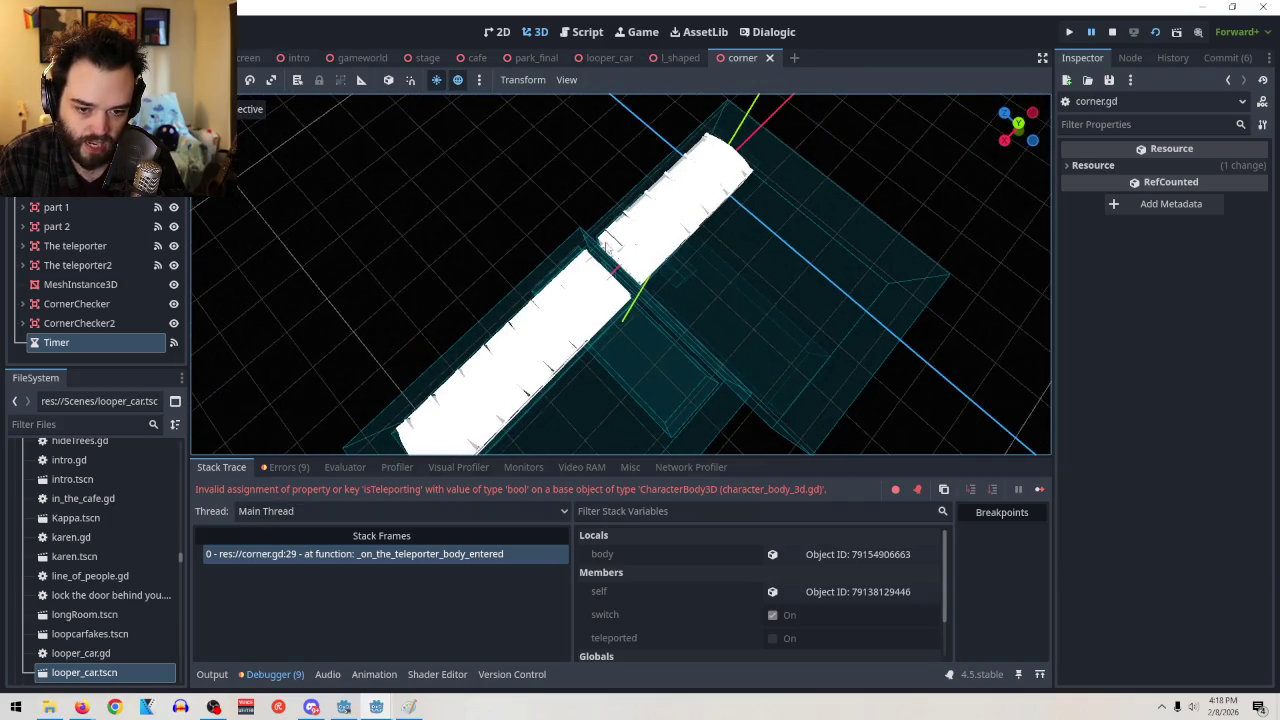
left_click_drag(806, 306, 656, 168)
left_click_drag(621, 252, 487, 286)
left_click_drag(650, 272, 684, 268)
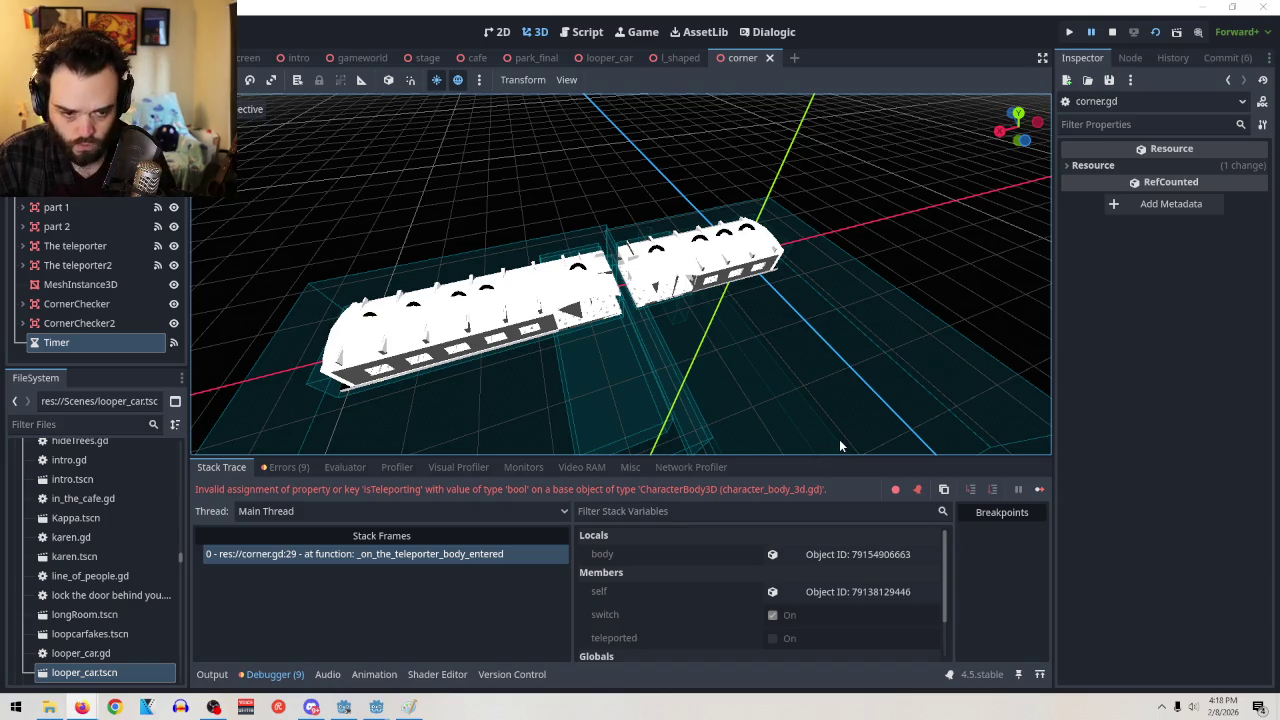
Scroll to the end of character_body_3d.gd and add blank lines after line 462
left_click(587, 32)
scroll(862, 358, "down", 15)
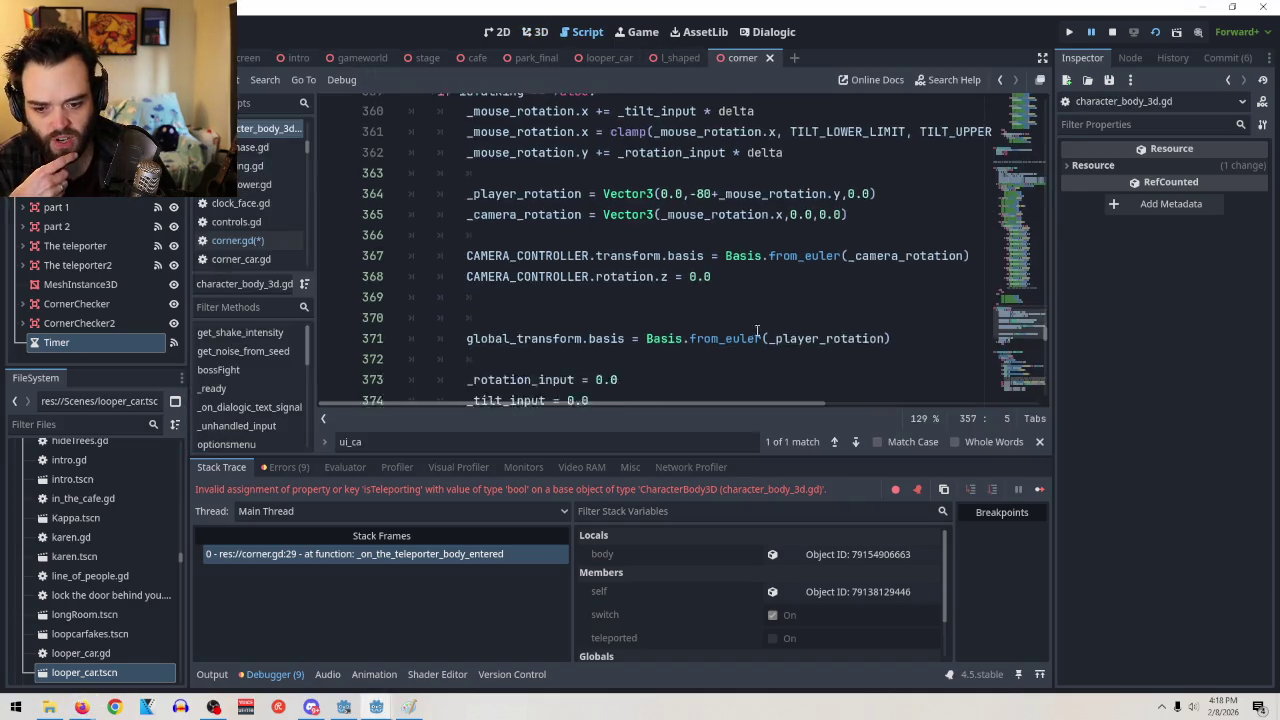
scroll(862, 358, "down", 4)
left_click(842, 354)
key("Return")
key("Return")
key("BackSpace")
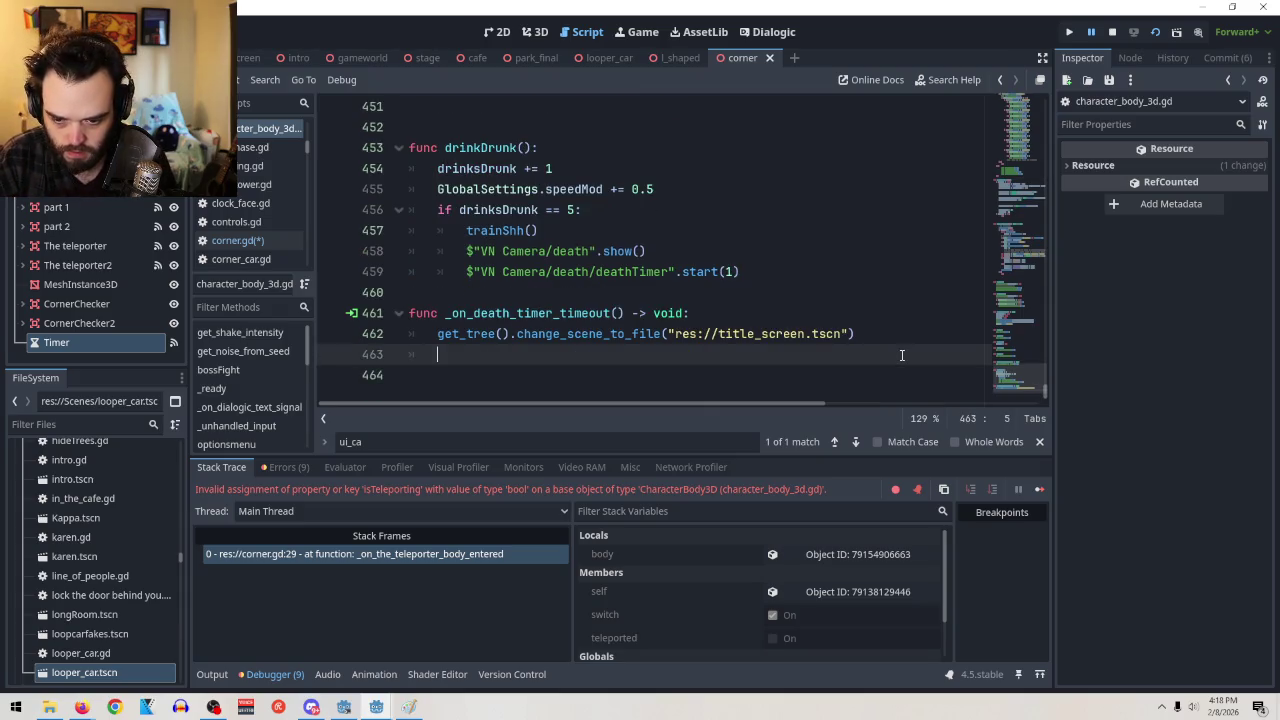
key("Return")
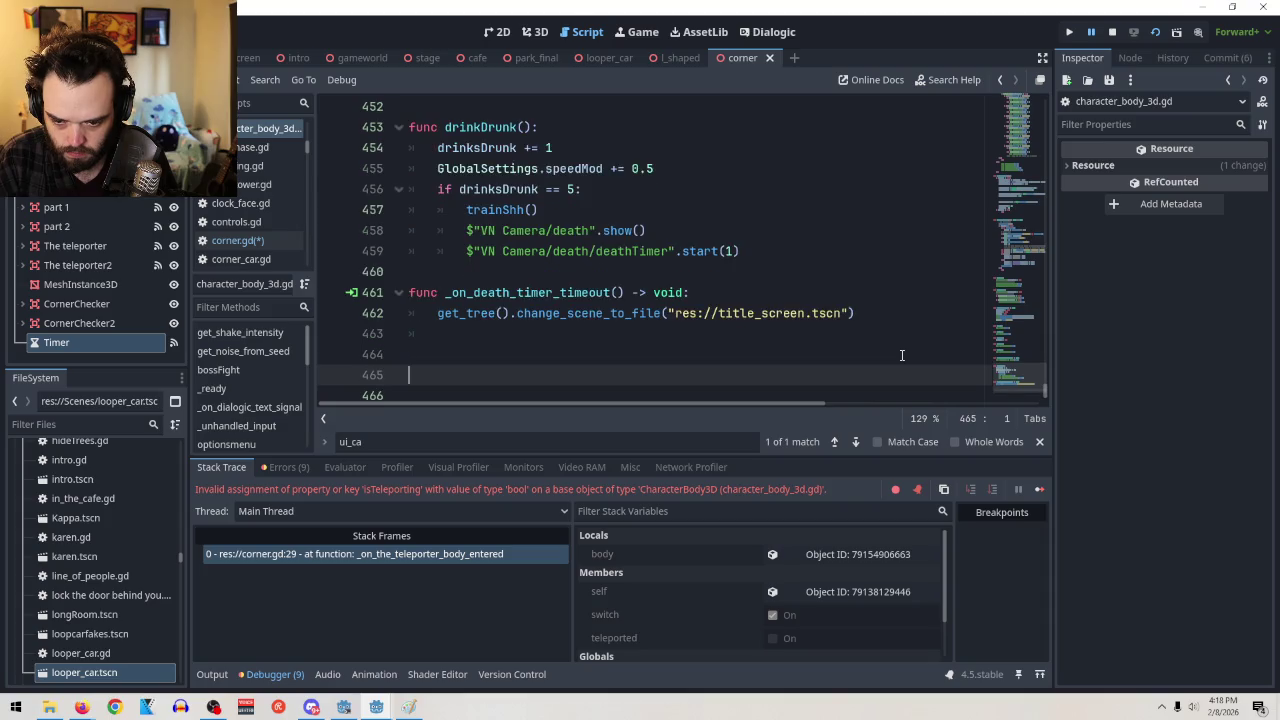
Paste func rotate_camera(angle: float) -> void: with its _mouse_position.x body on an indented line
type("unc rotate_camera(angle: float) -> void: _mouse_position.x += angle")
key("Home")
type("f")
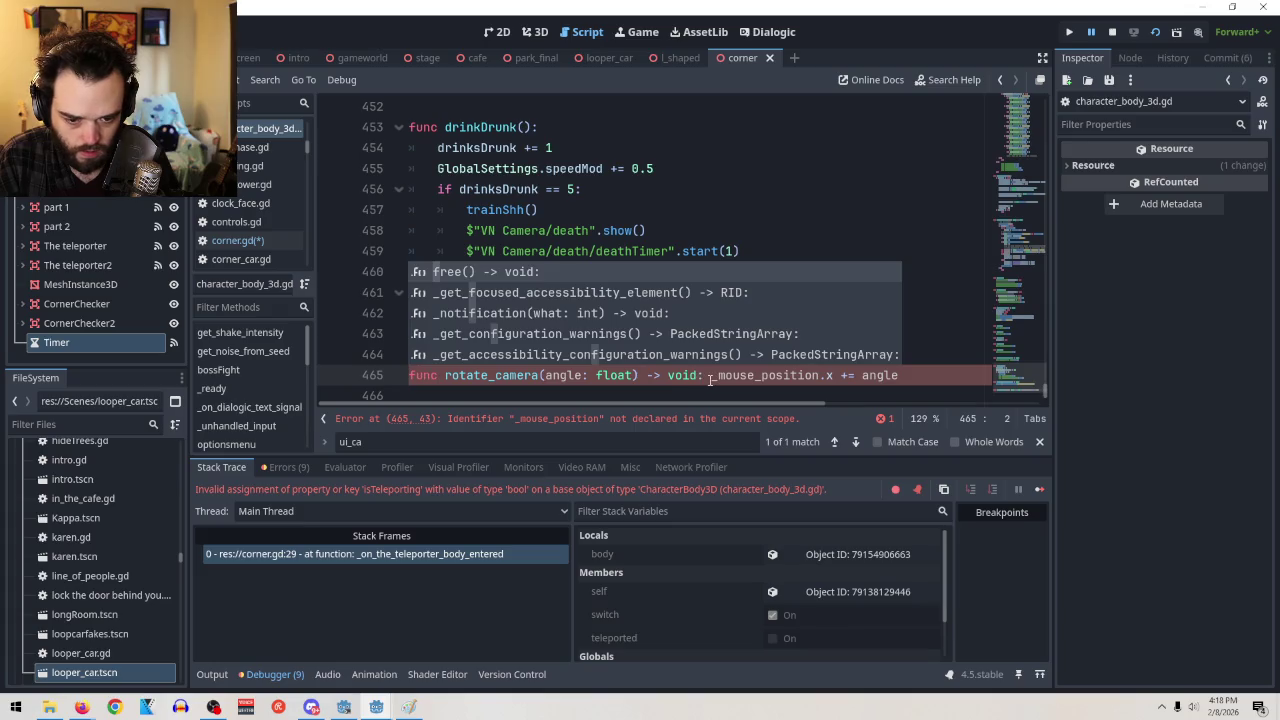
left_click(710, 380)
key("Return")
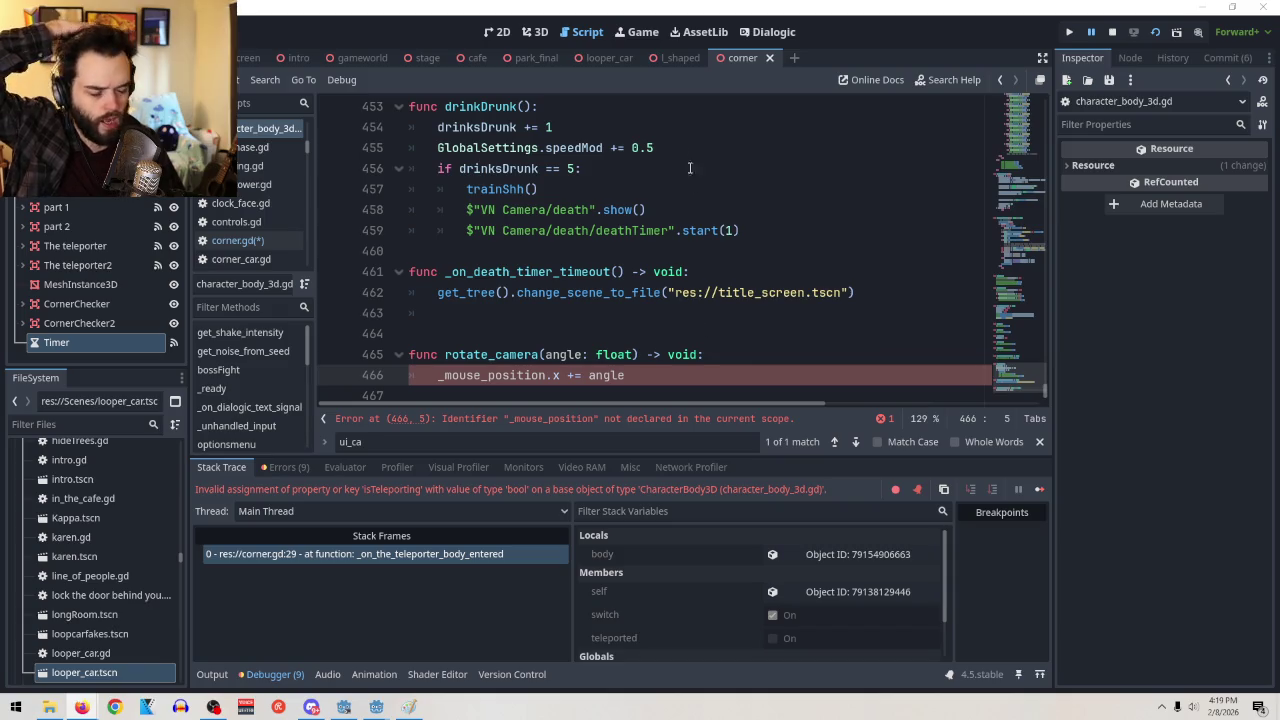
left_click(537, 31)
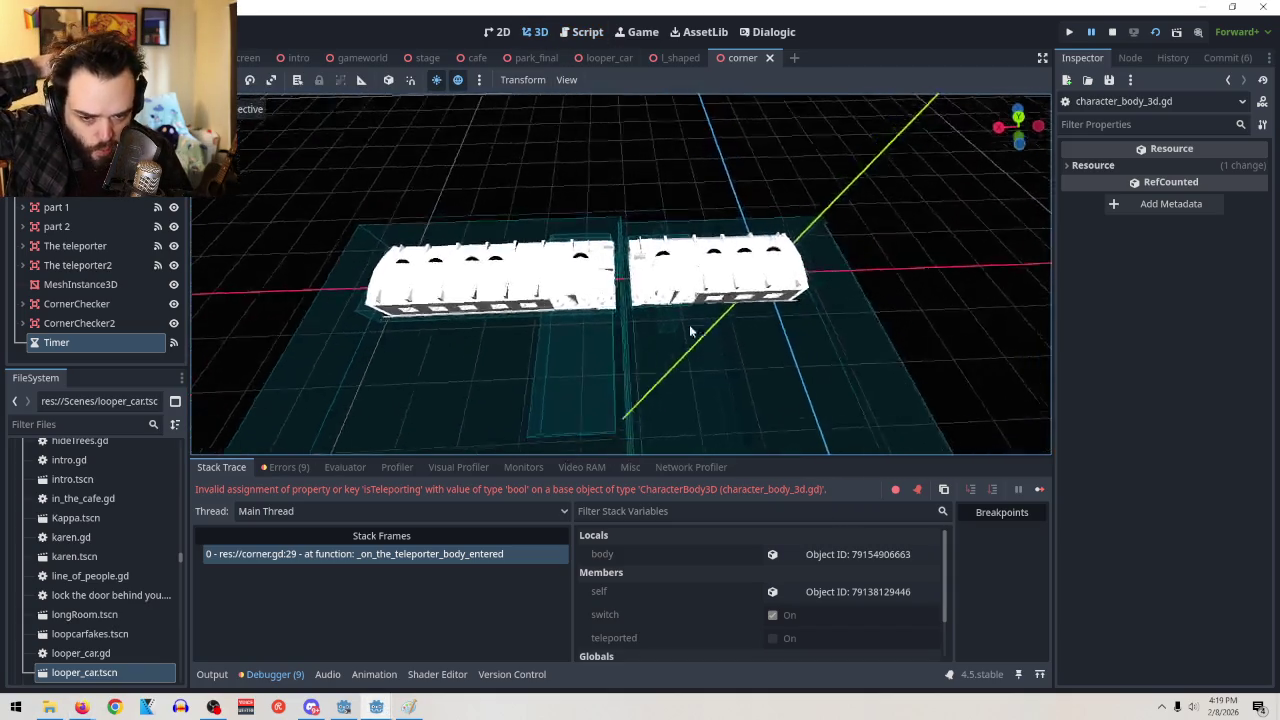
Temporarily show lshaped part 1 and orbit around the L-shaped corner meshes, then hide it
mouse_move(697, 366)
left_mouse_down()
mouse_move(704, 340)
mouse_move(882, 332)
left_mouse_up()
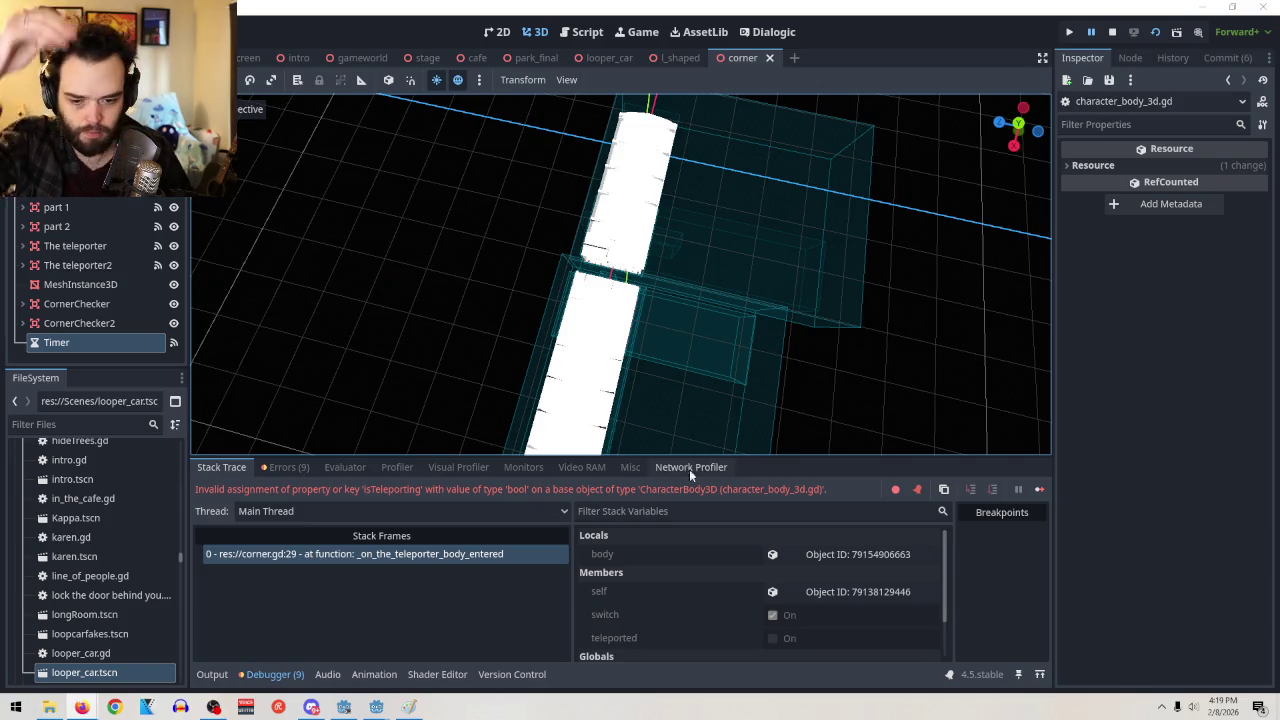
left_click_drag(740, 250, 703, 244)
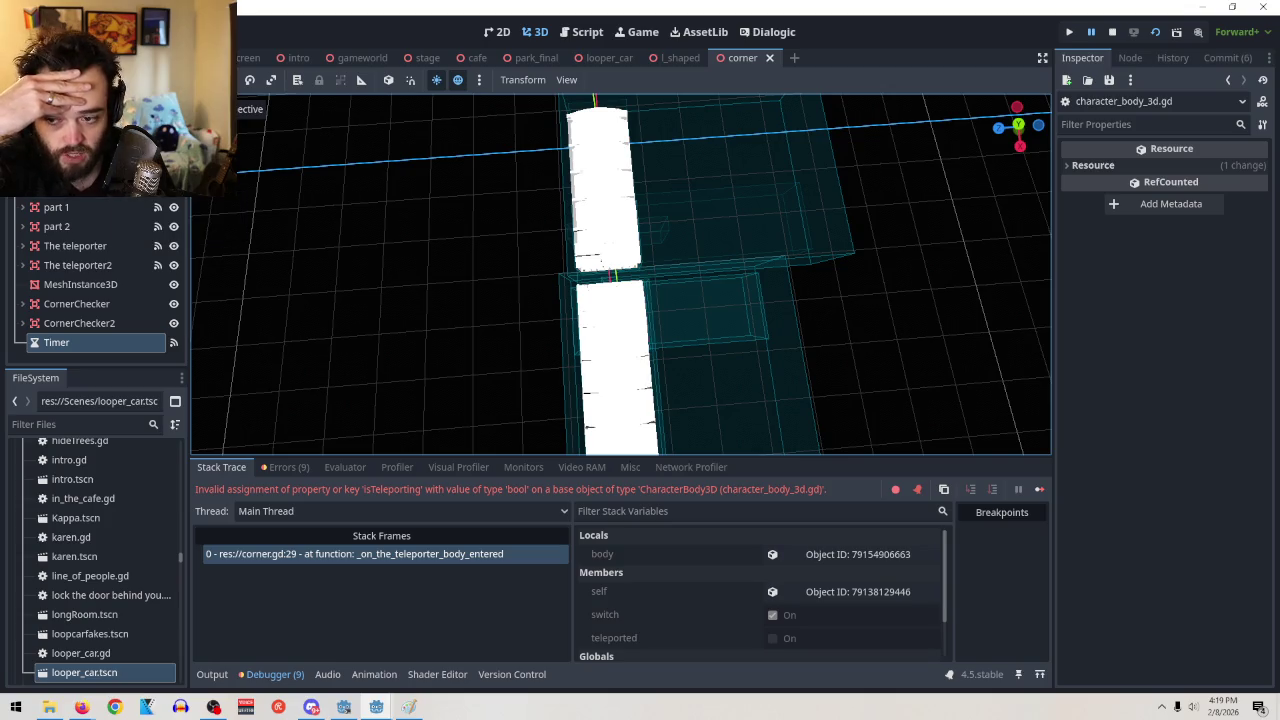
scroll(150, 260, "up", 5)
left_click(167, 227)
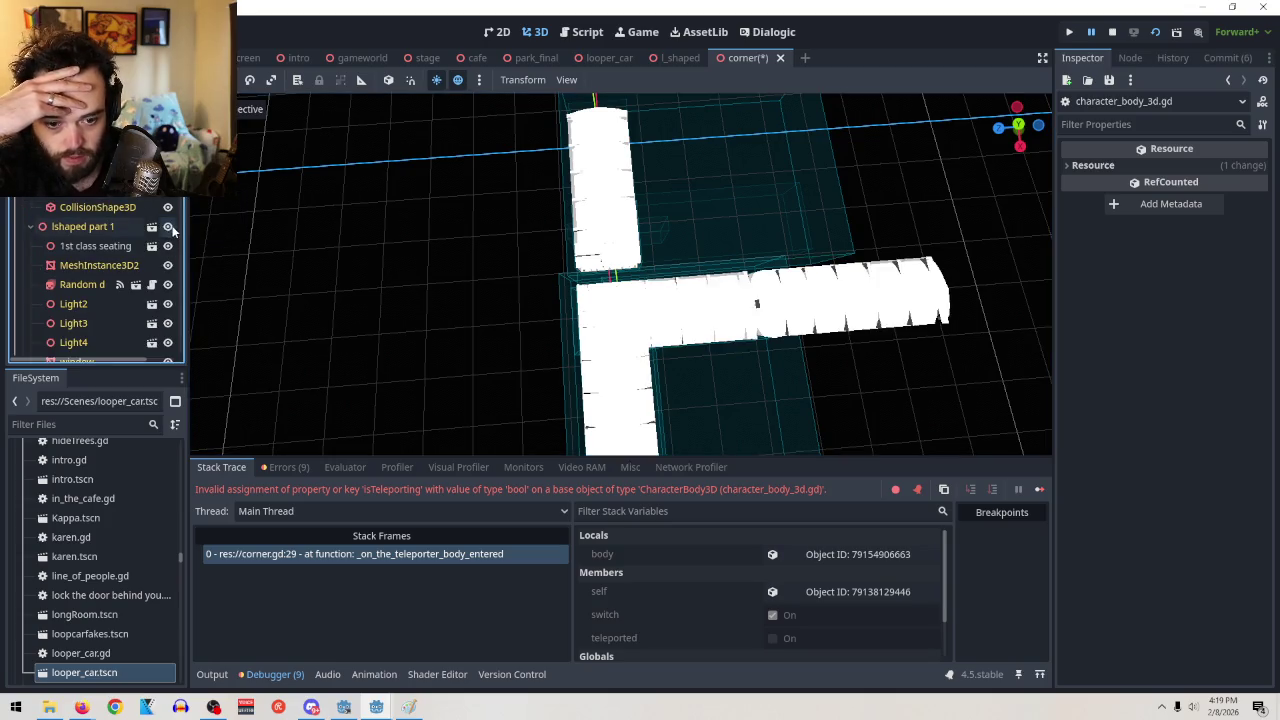
scroll(621, 347, "down", 3)
left_click_drag(621, 347, 571, 371)
left_click_drag(762, 388, 590, 232)
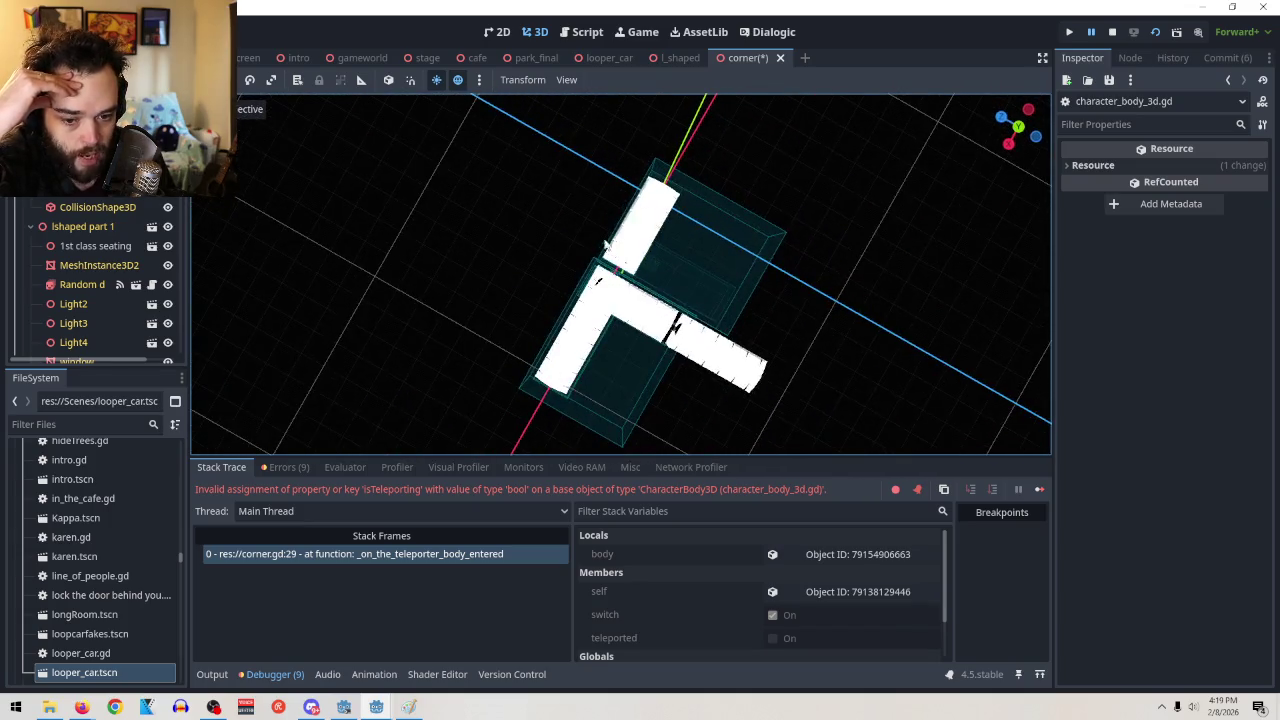
mouse_move(703, 296)
left_mouse_down()
mouse_move(674, 354)
mouse_move(758, 256)
left_mouse_up()
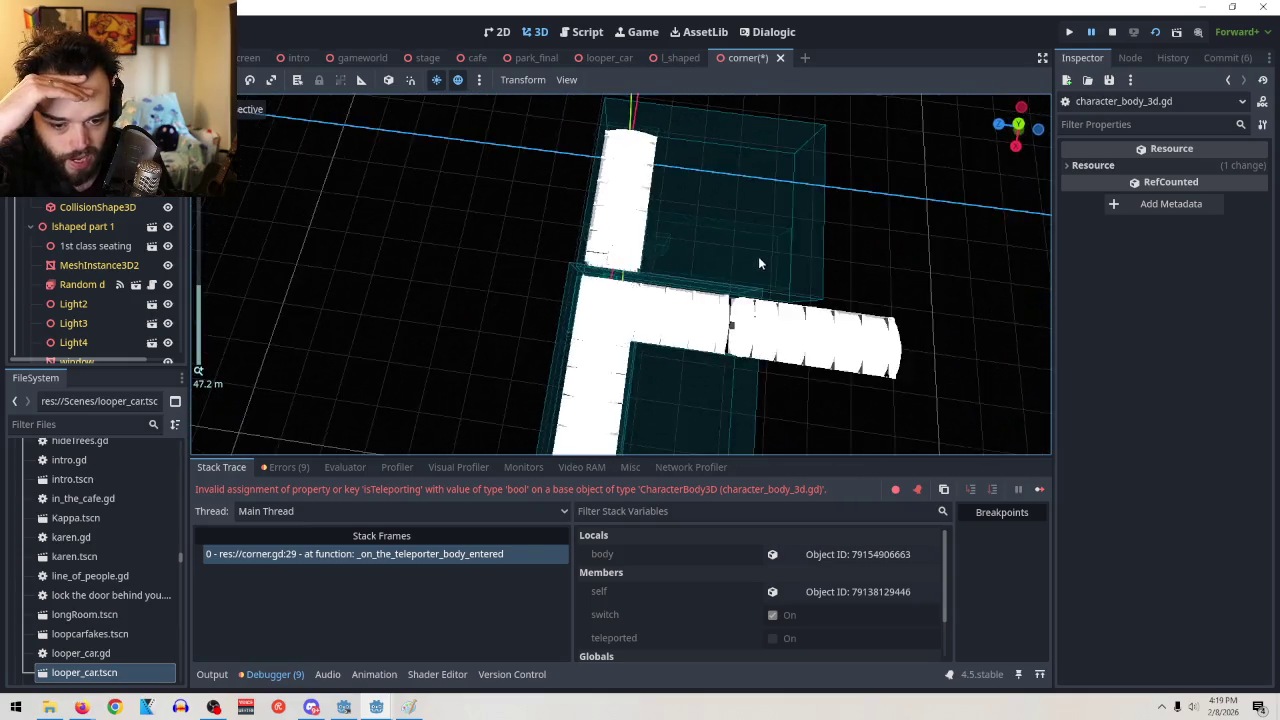
left_click(167, 226)
Zoom out on the white corridor mesh and return to the script editor
mouse_move(828, 471)
left_mouse_down()
mouse_move(862, 222)
mouse_move(766, 363)
left_mouse_up()
scroll(766, 363, "down", 2)
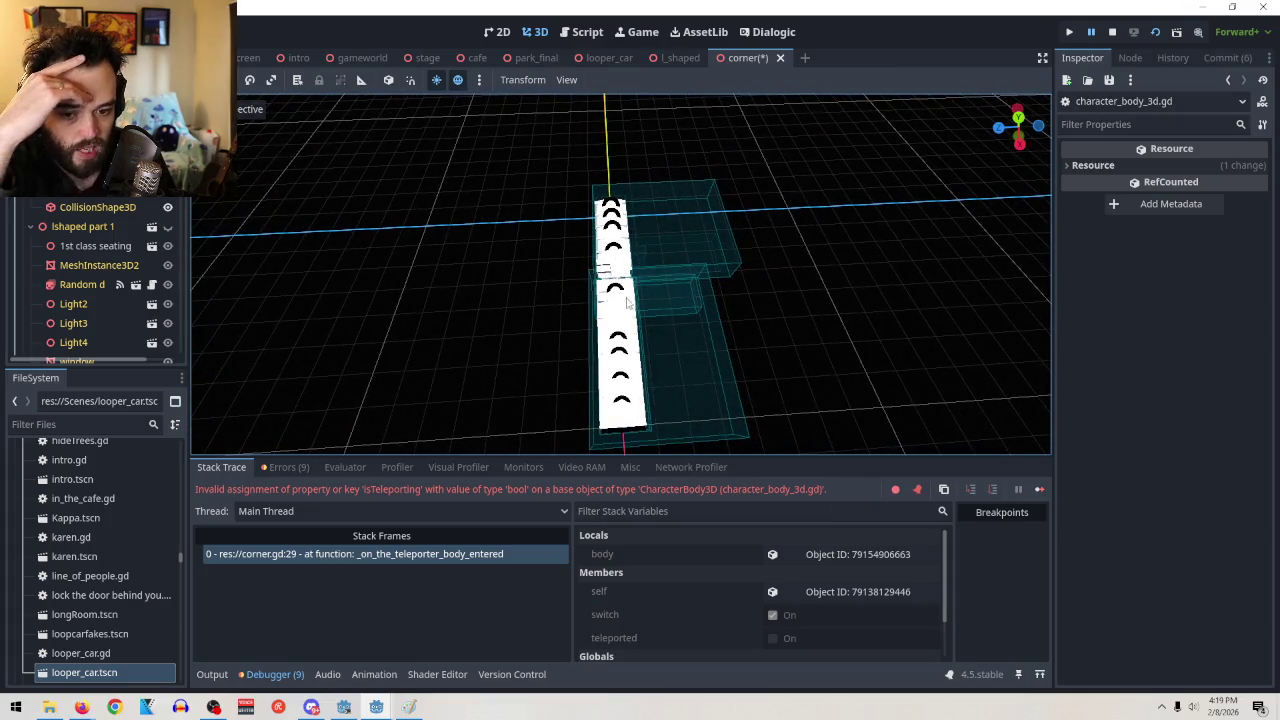
scroll(631, 265, "up", 8)
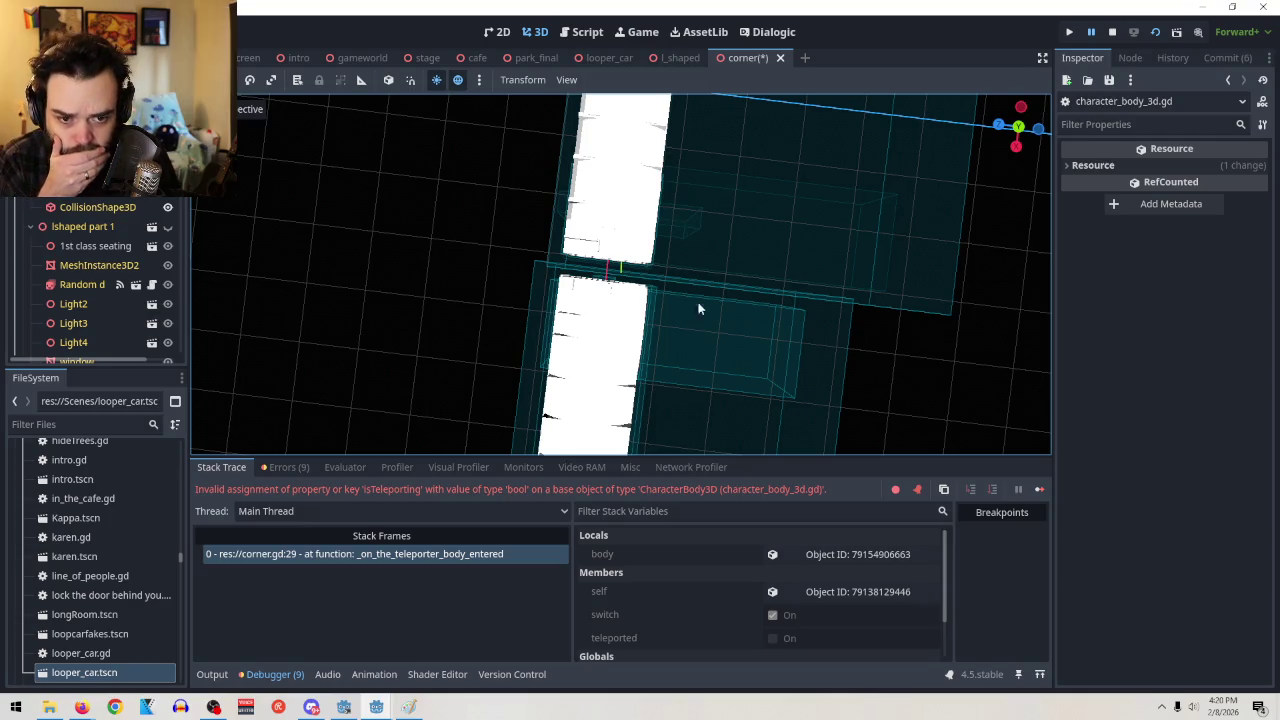
key("ctrl+F3")
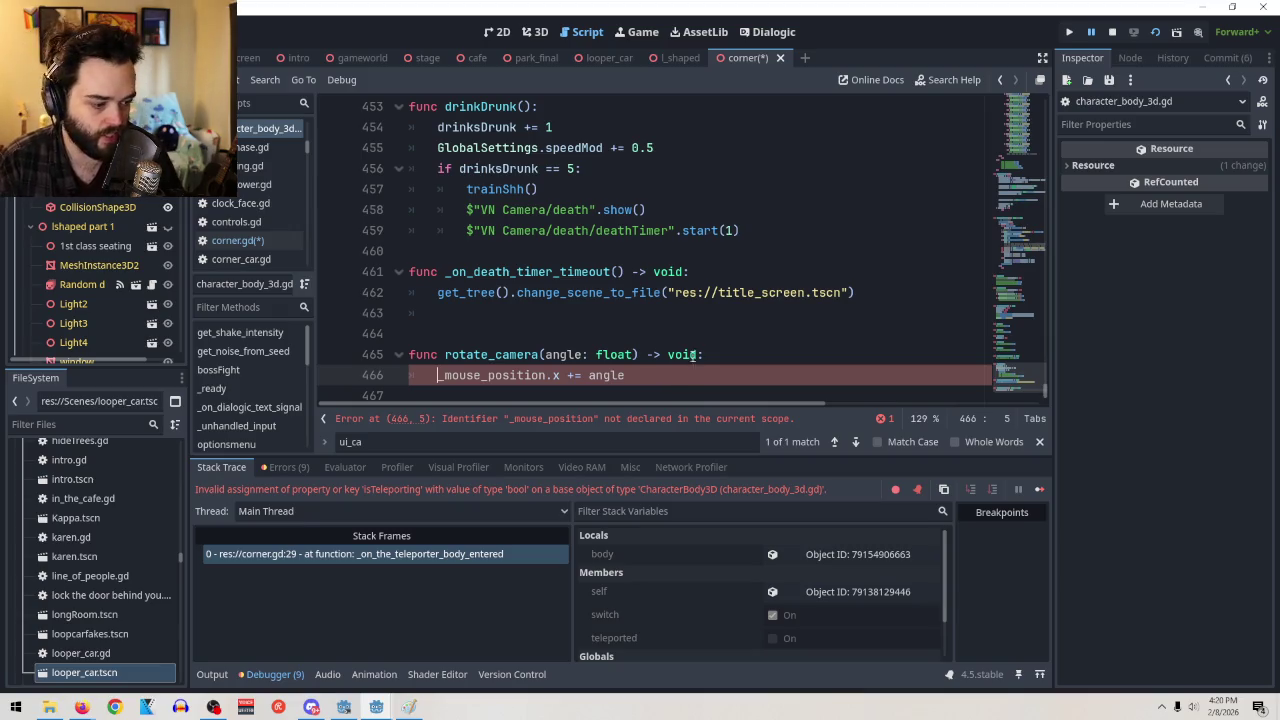
Scroll through character_body_3d.gd and inspect the _mouse_rotation update on line 360
scroll(698, 300, "up", 14)
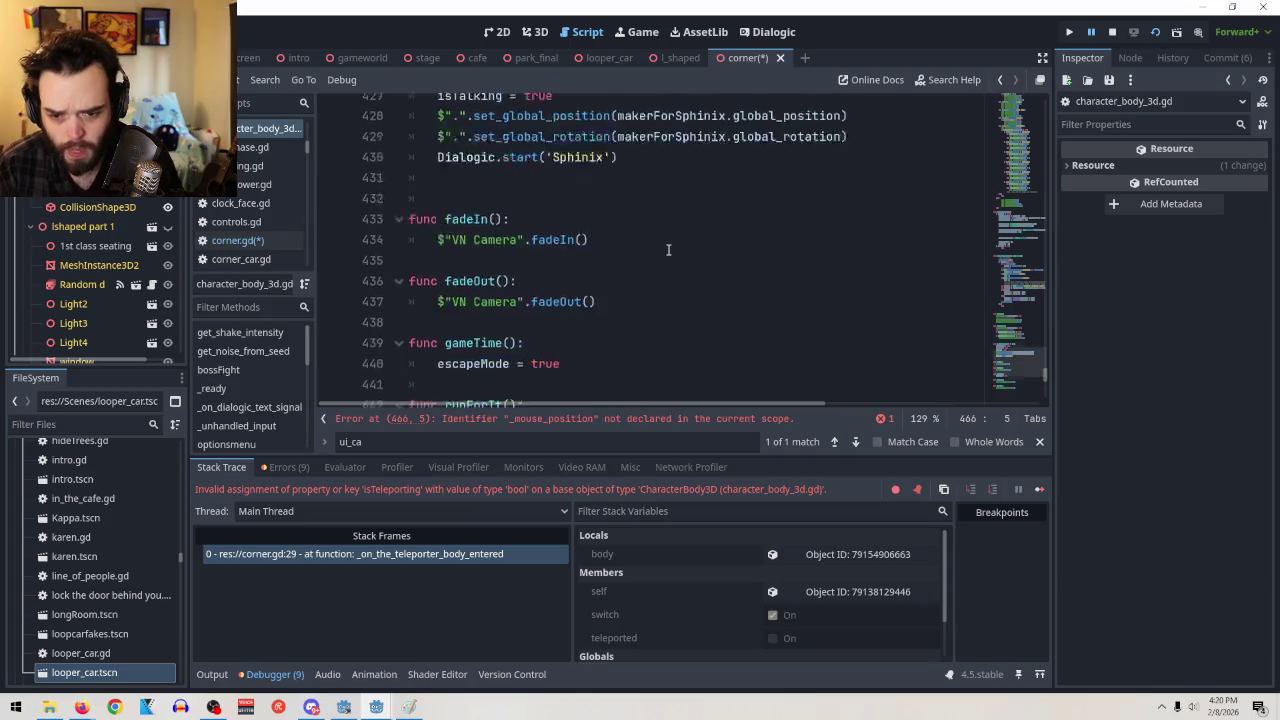
scroll(722, 285, "up", 10)
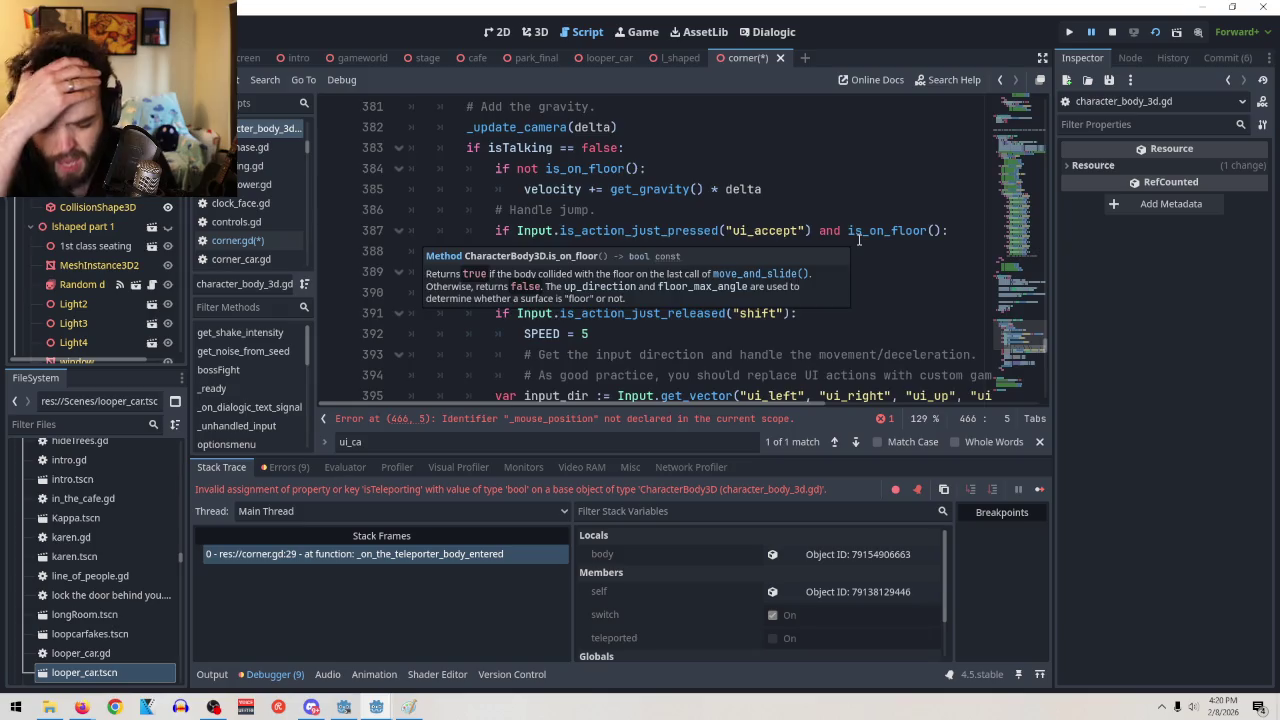
scroll(860, 250, "down", 2)
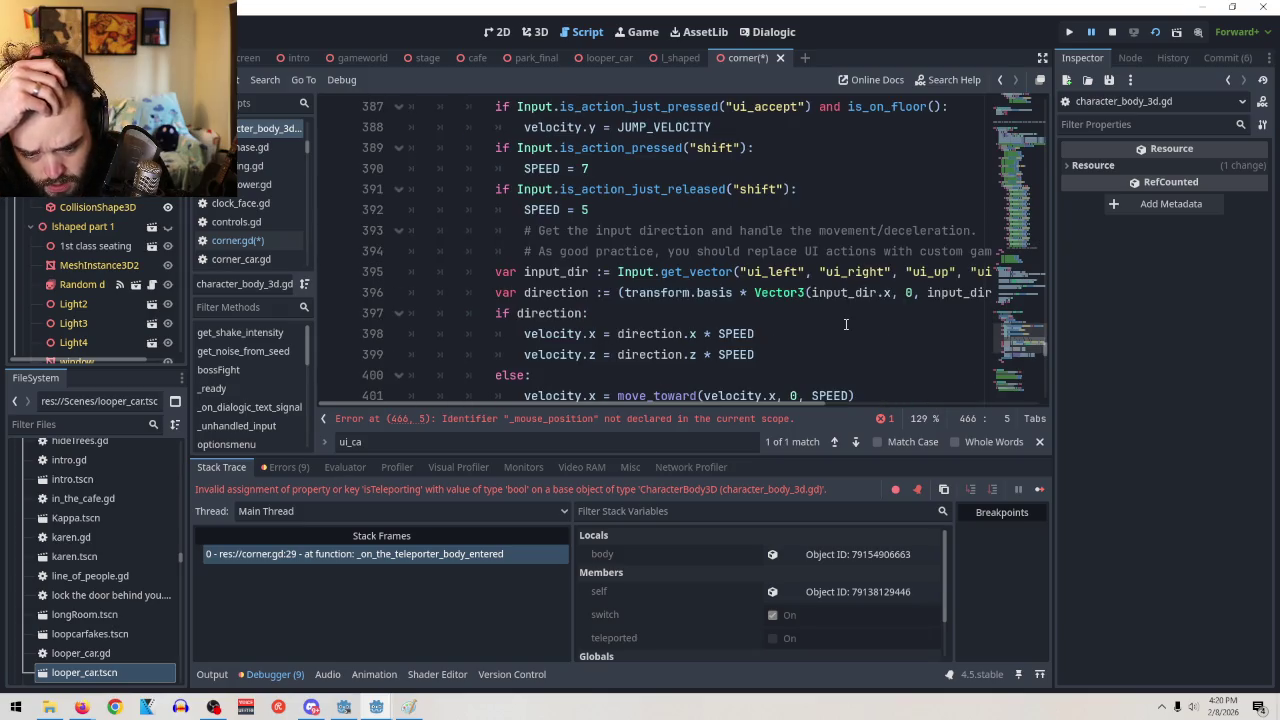
scroll(845, 324, "up", 12)
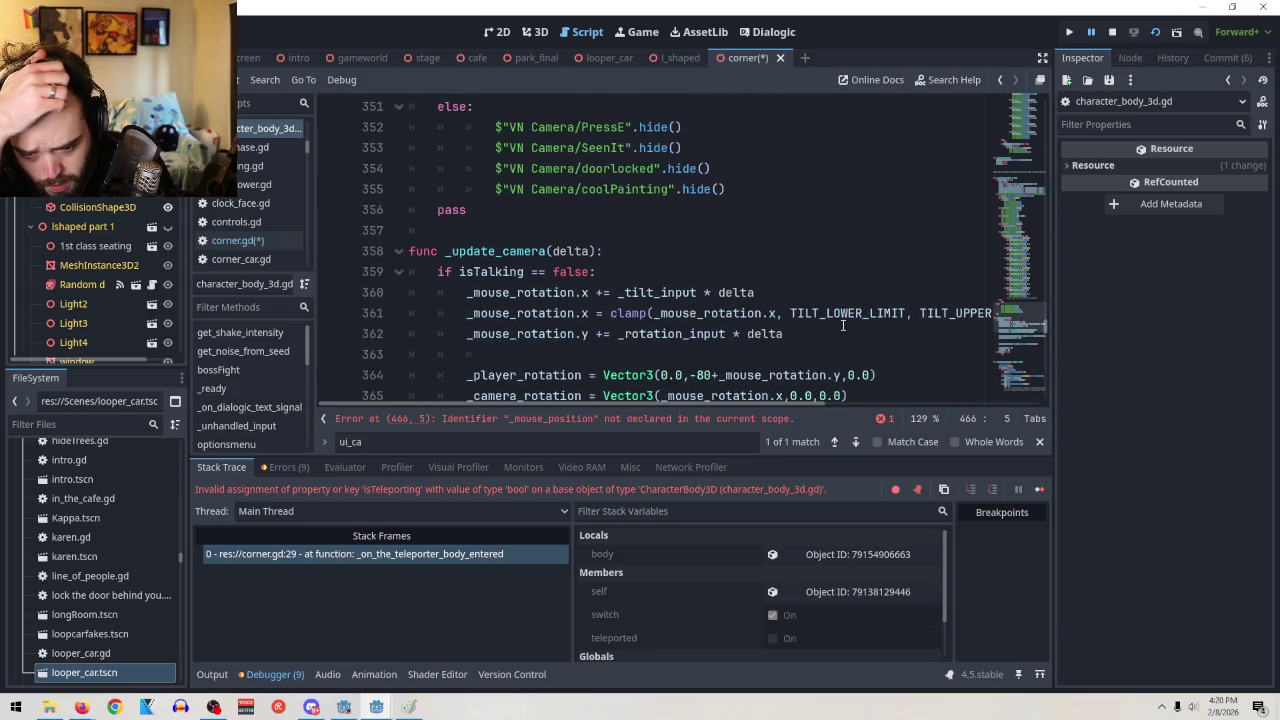
scroll(843, 324, "down", 2)
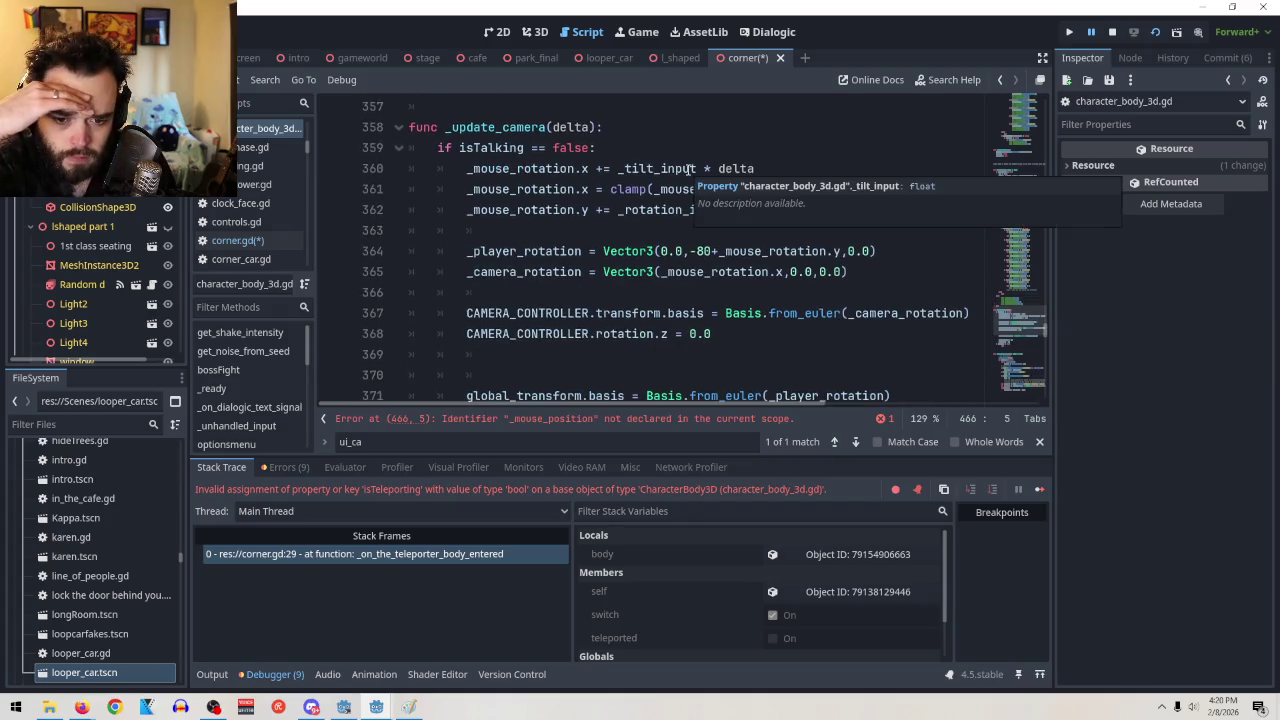
left_click(503, 170)
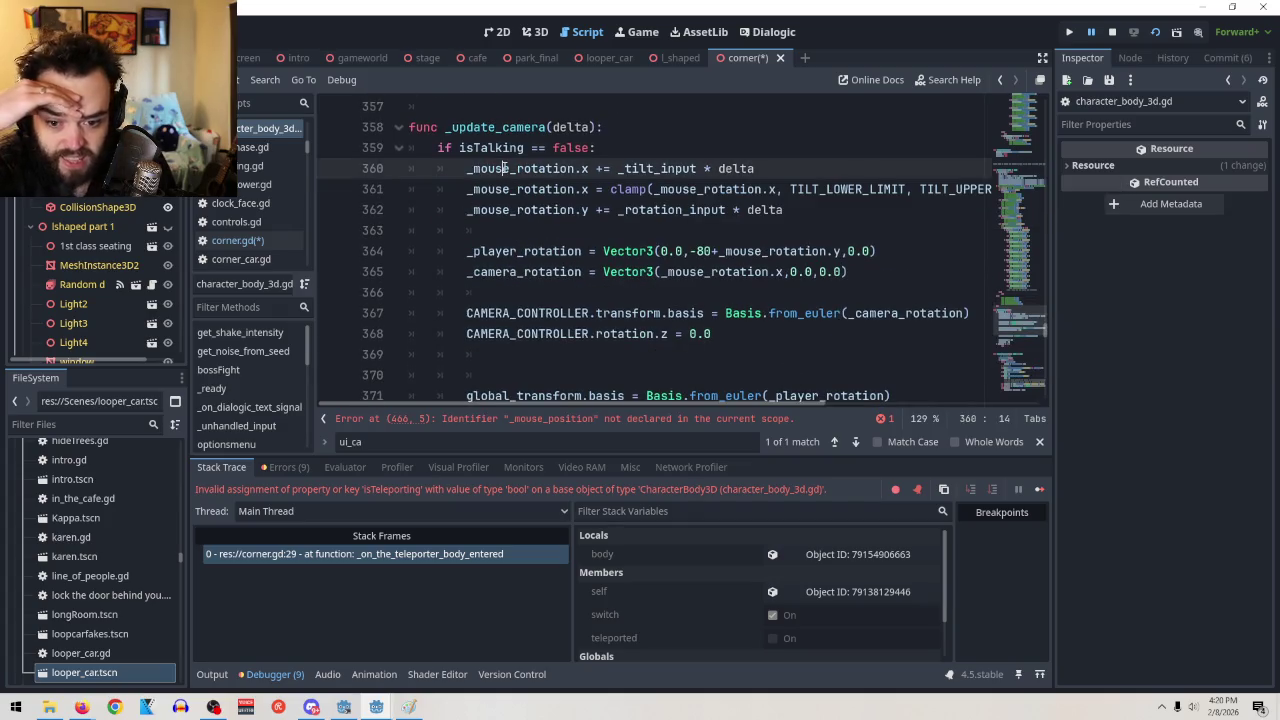
scroll(737, 362, "down", 4)
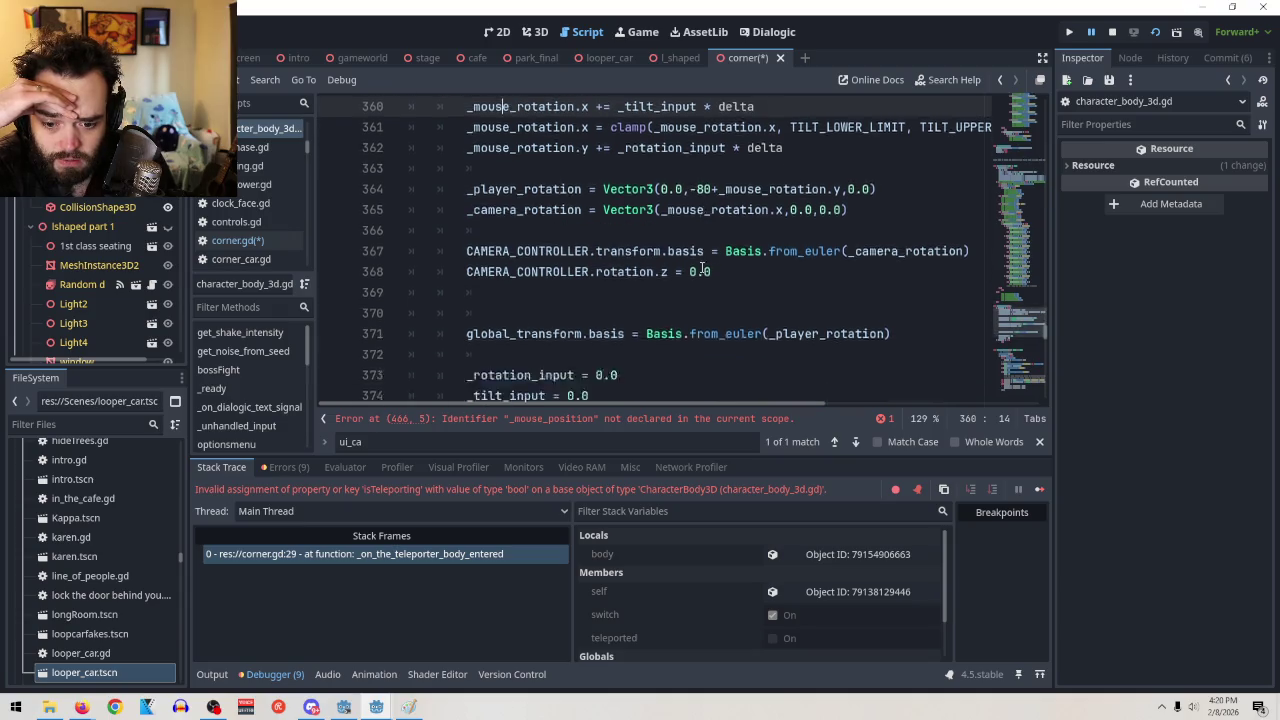
scroll(700, 265, "up", 4)
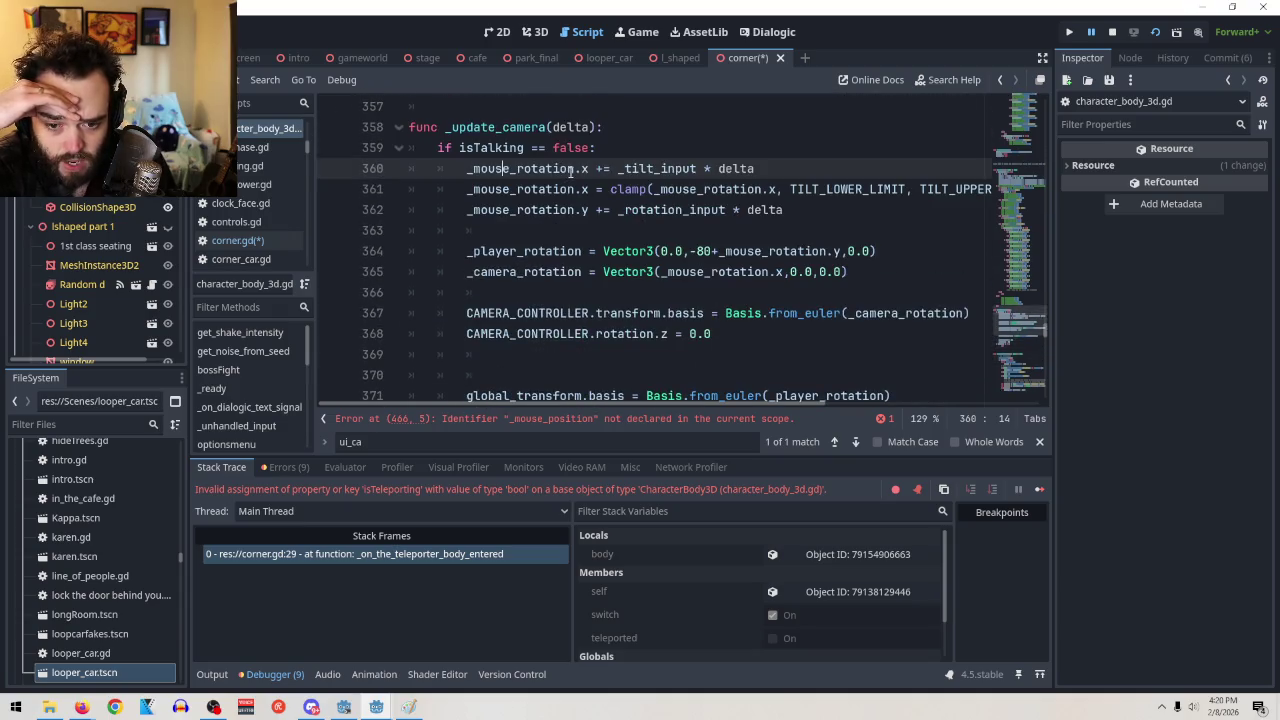
mouse_move(565, 171)
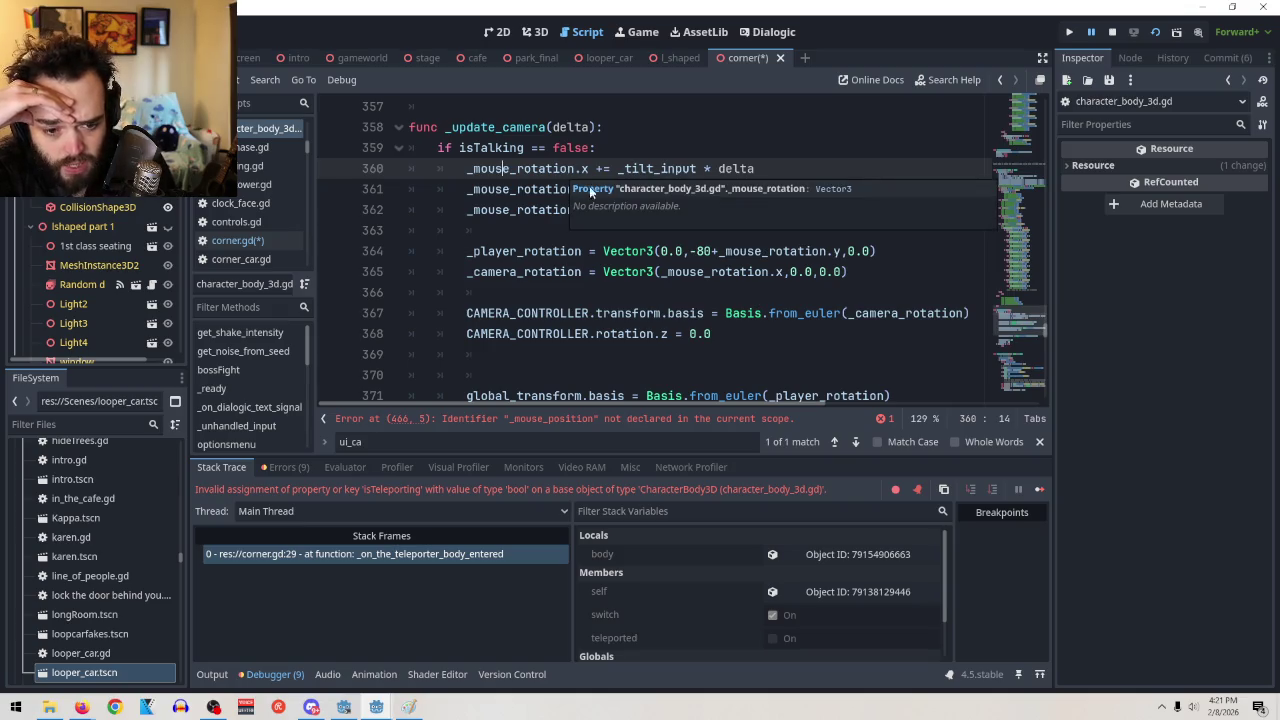
scroll(683, 238, "down", 20)
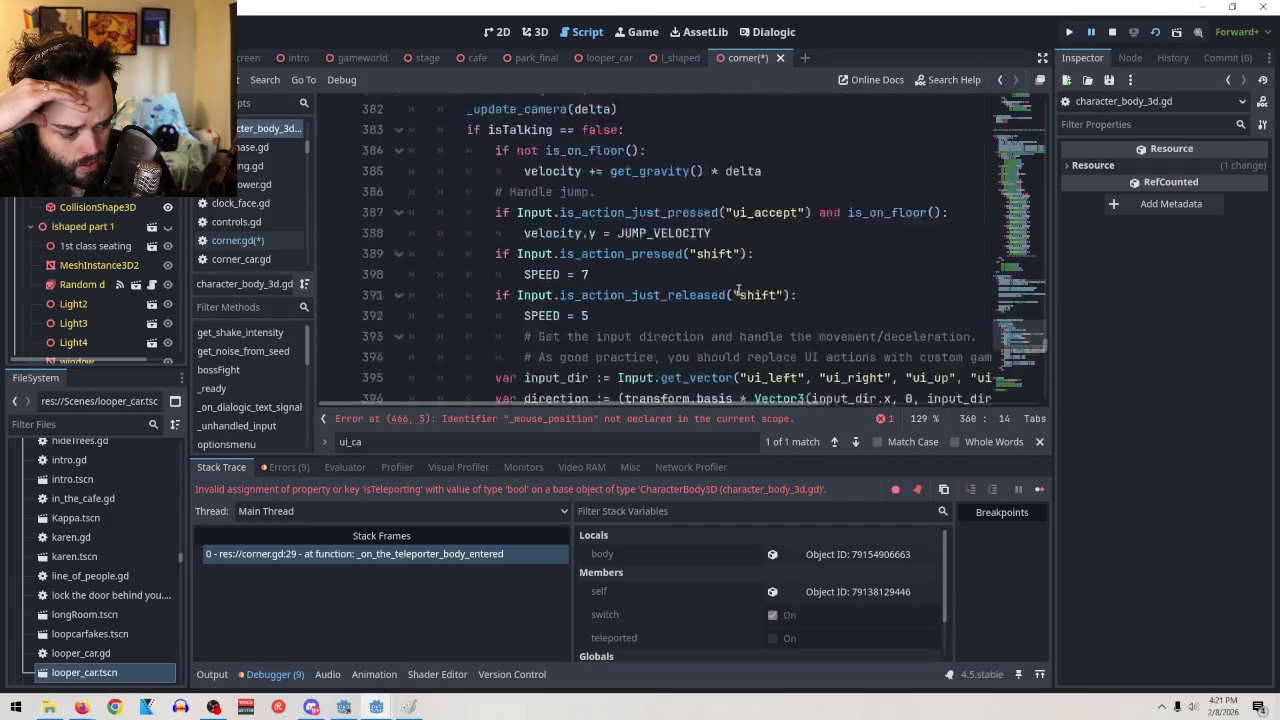
scroll(743, 293, "down", 6)
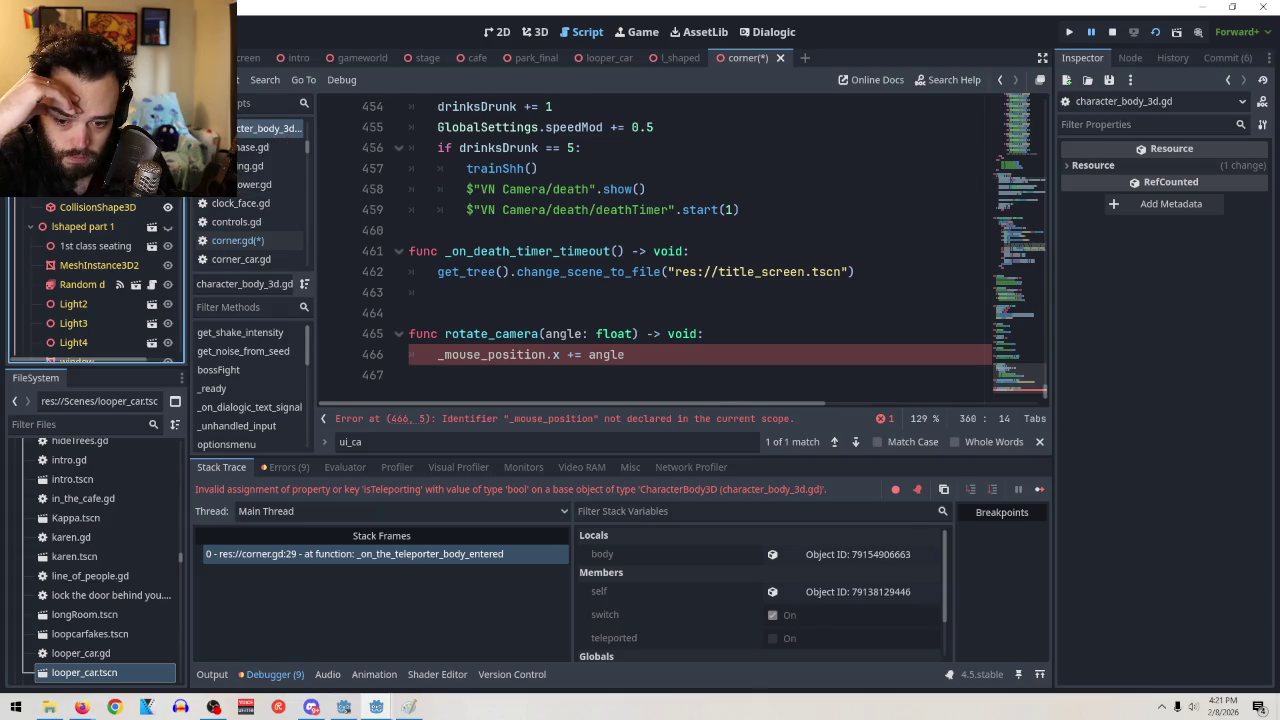
Delete the 'body.teleported = true' line from corner.gd
left_click(238, 240)
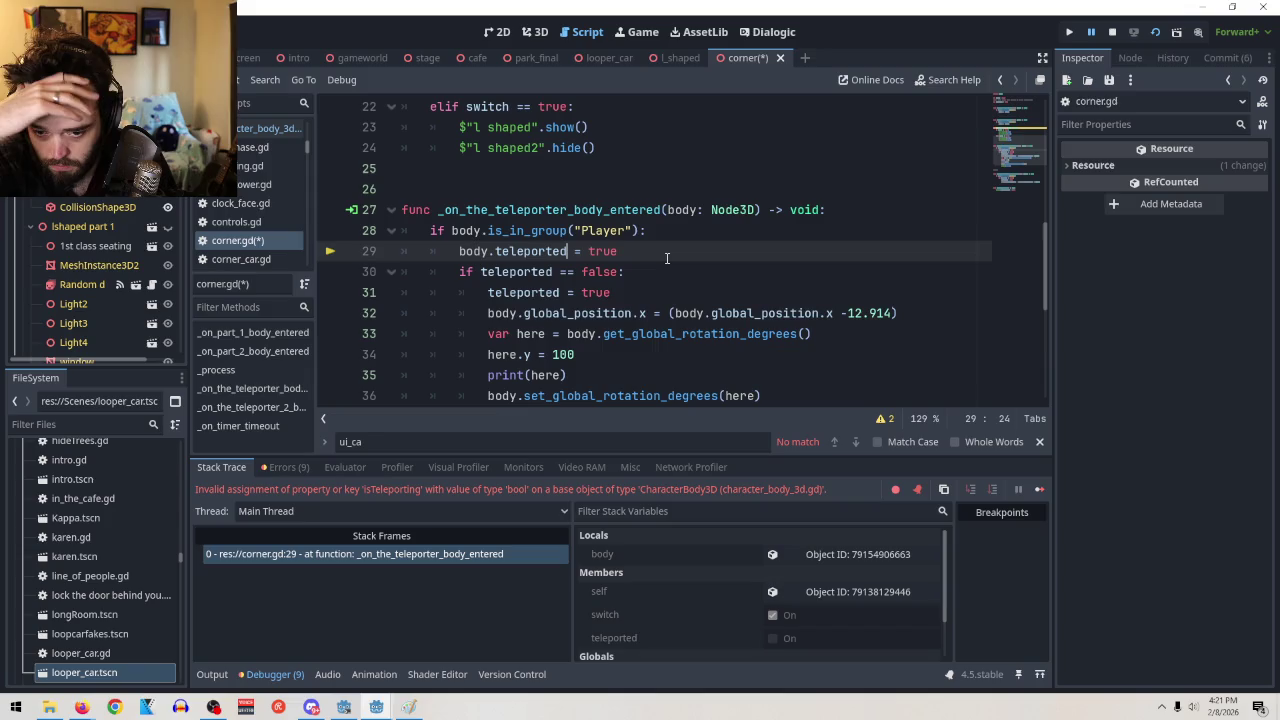
left_click_drag(654, 255, 354, 259)
key("BackSpace")
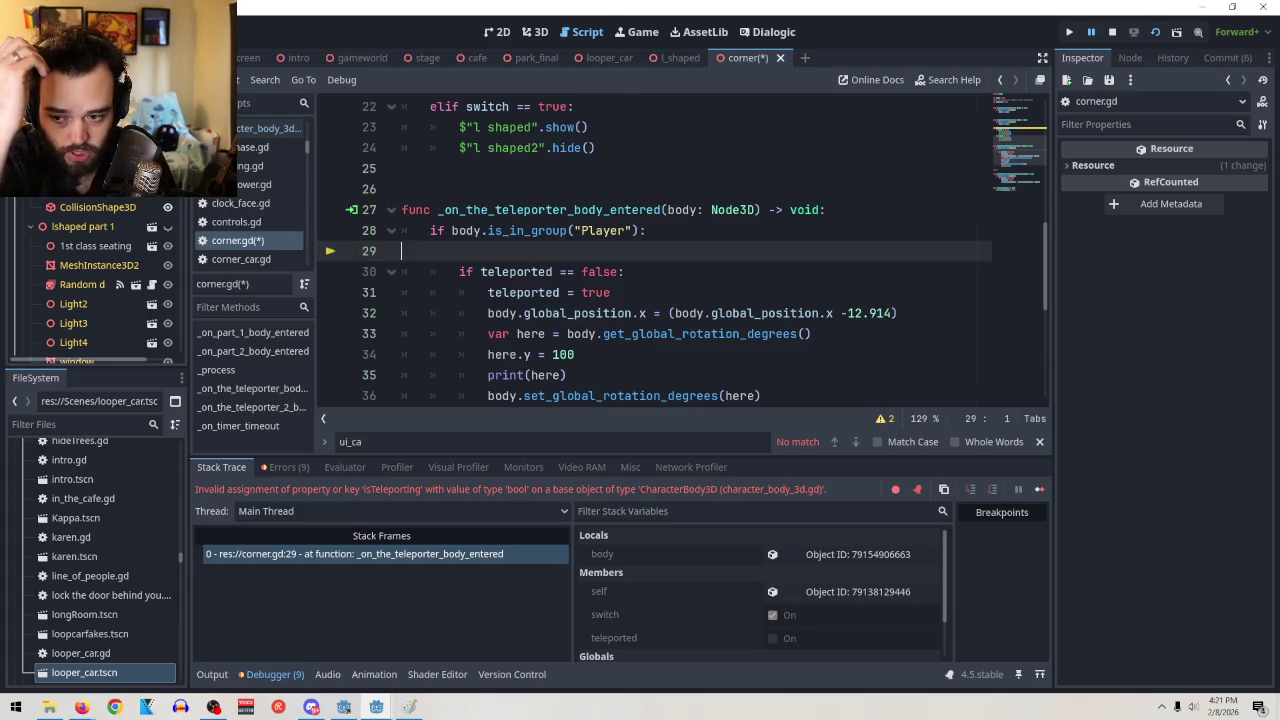
Delete the 'var Teleported = false' declaration from character_body_3d.gd
key("F5")
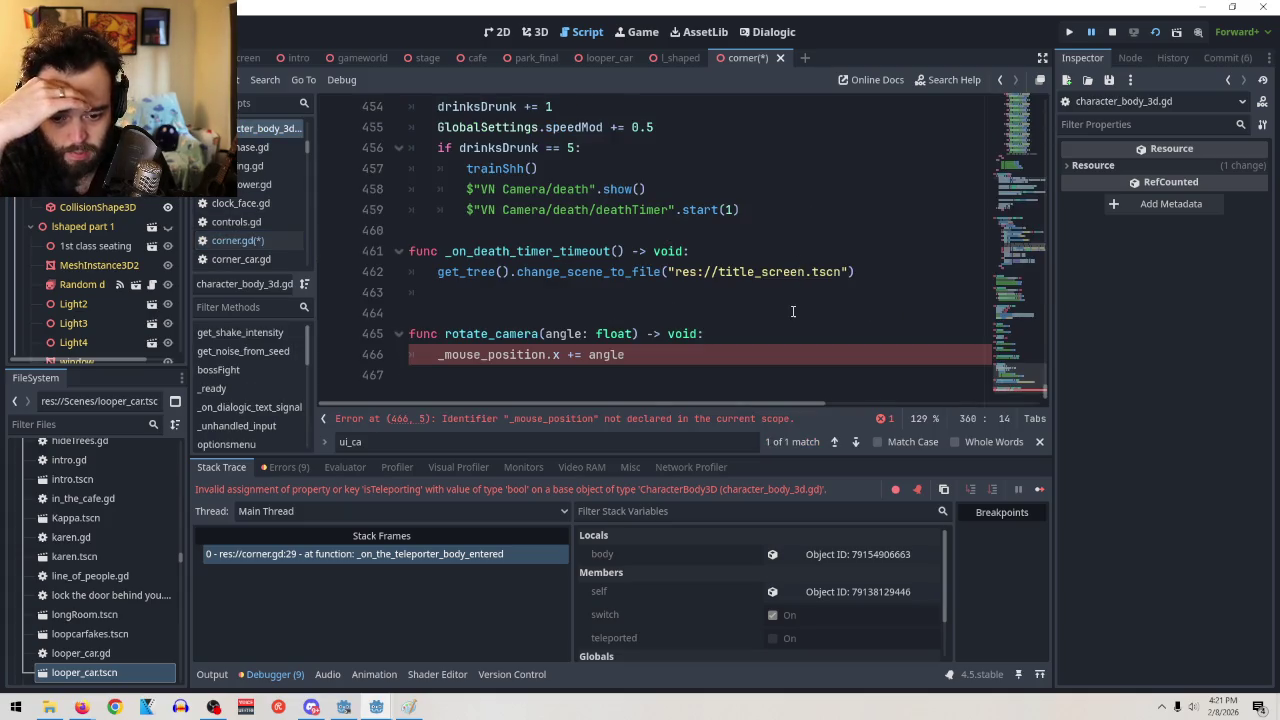
scroll(793, 305, "up", 20)
scroll(793, 296, "up", 20)
scroll(793, 296, "up", 20)
scroll(794, 287, "up", 6)
scroll(640, 230, "down", 10)
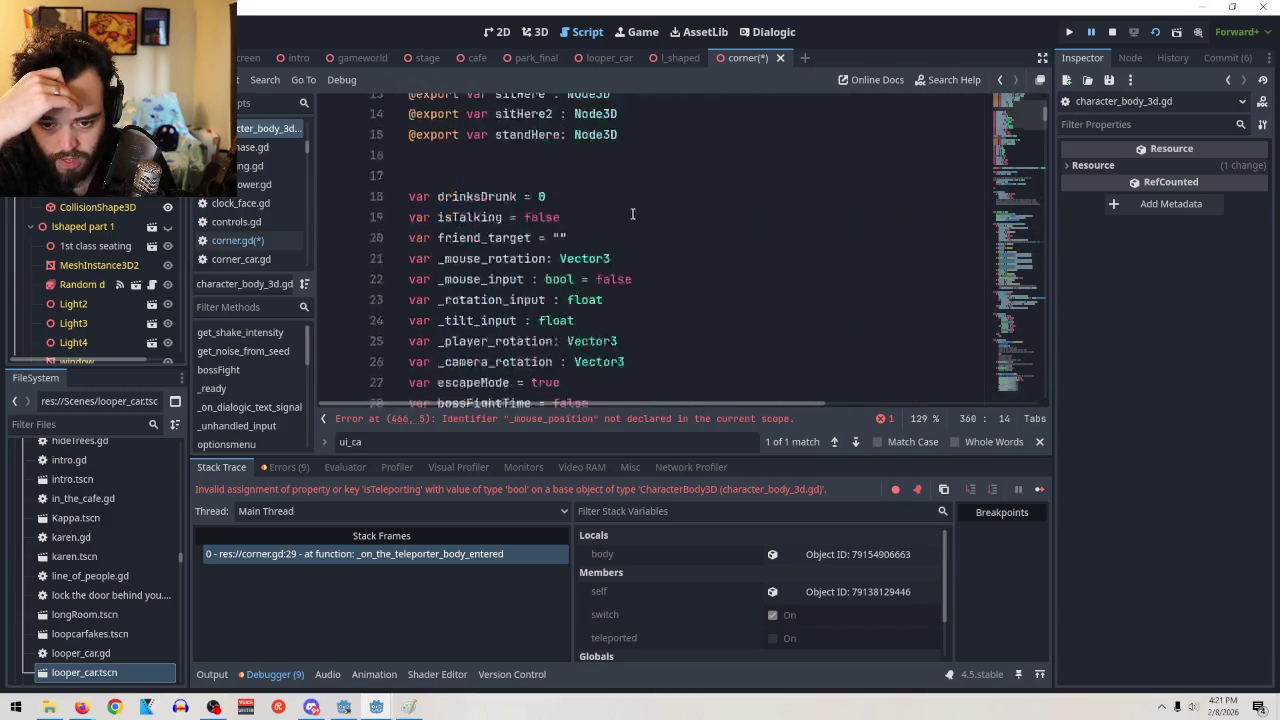
scroll(626, 244, "up", 2)
left_click_drag(587, 190, 296, 189)
key("BackSpace")
key("BackSpace")
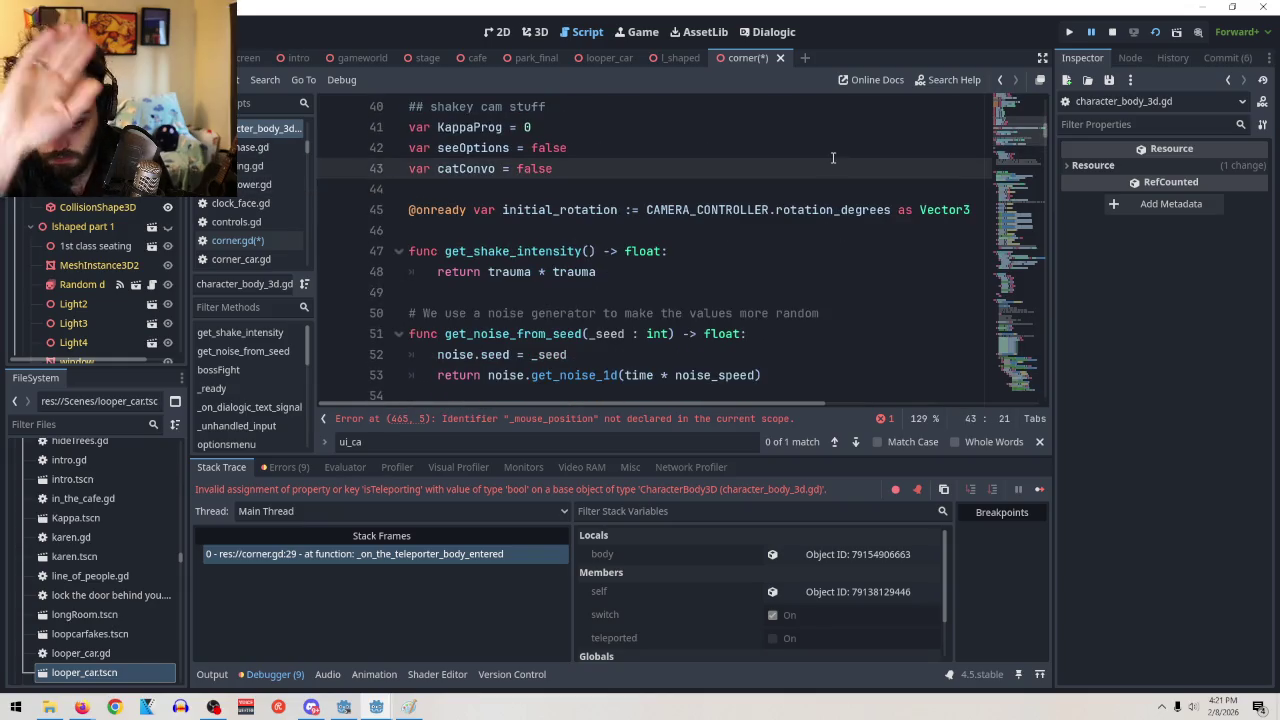
Remove the leftover empty line 29 and reopen character_body_3d.gd
scroll(803, 259, "down", 12)
scroll(803, 259, "down", 20)
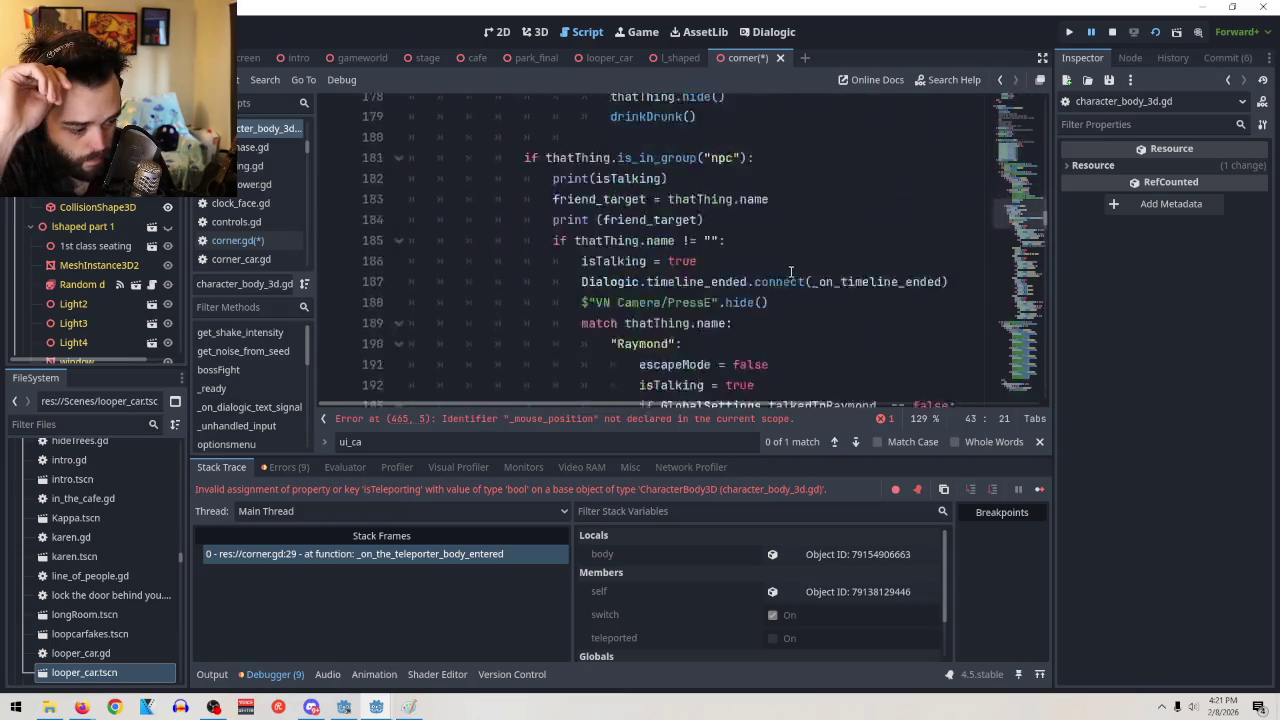
scroll(803, 282, "down", 20)
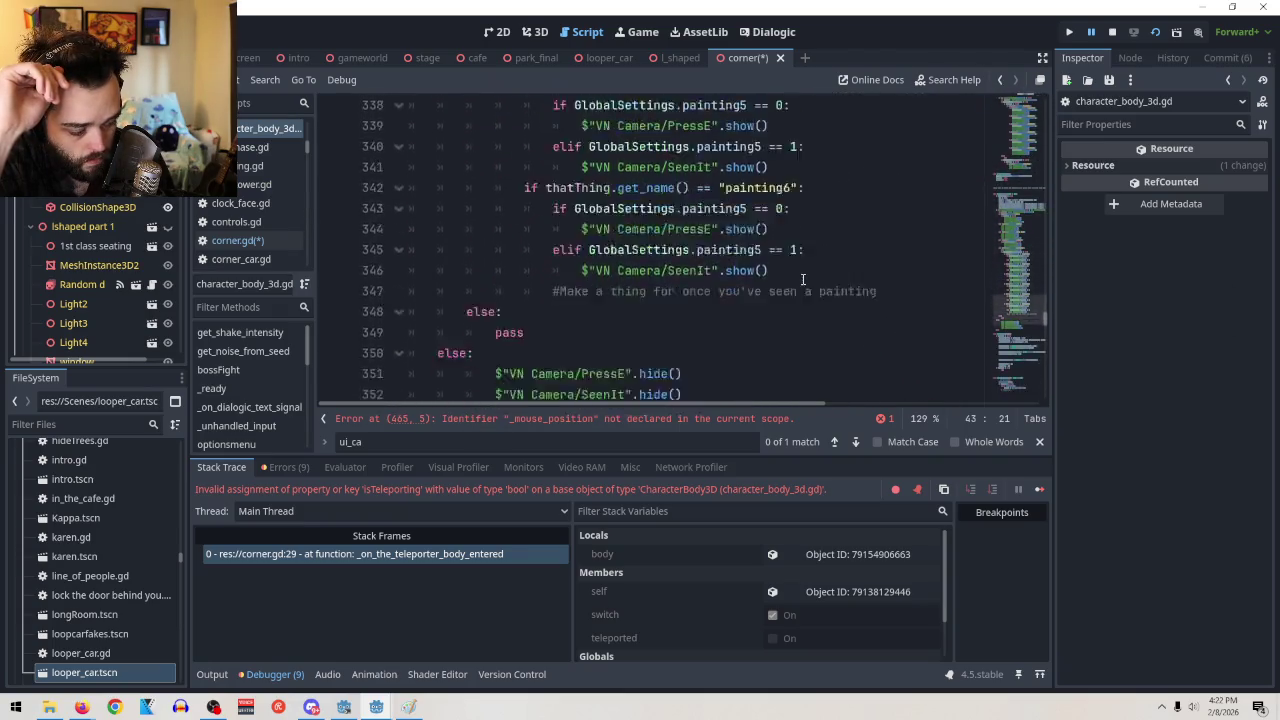
scroll(803, 280, "down", 12)
scroll(803, 280, "up", 2)
scroll(803, 280, "down", 2)
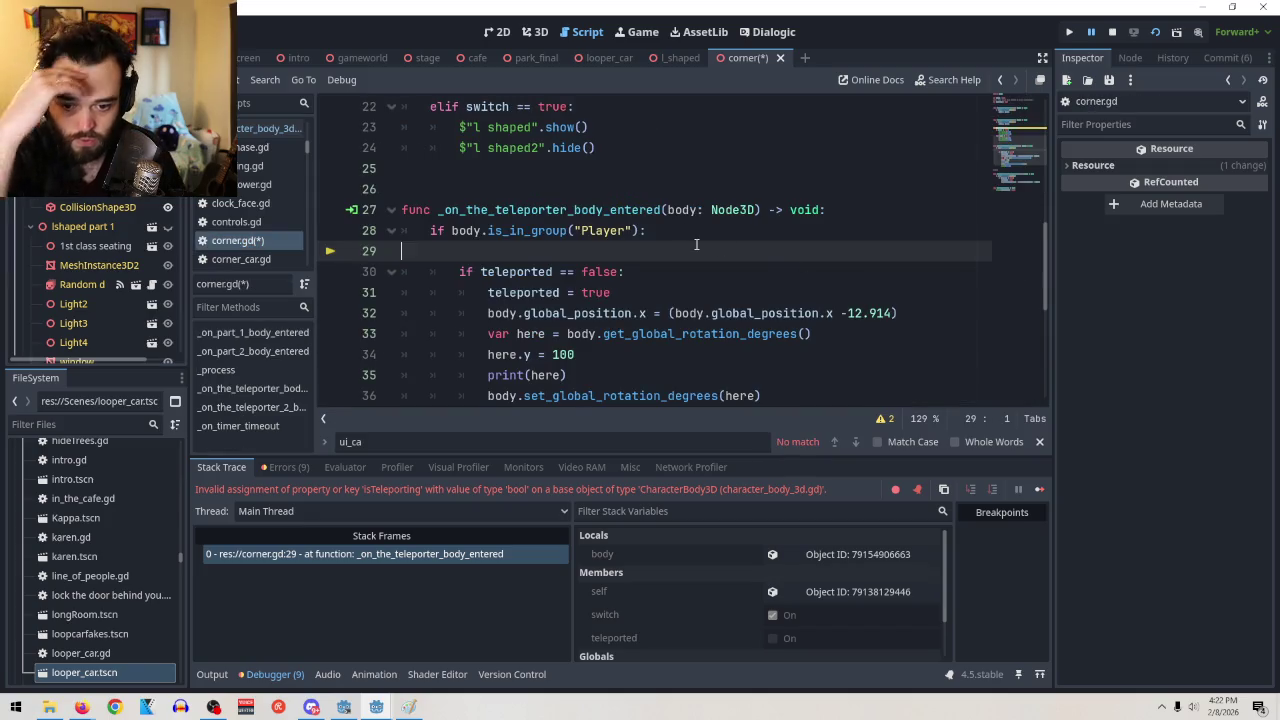
key("BackSpace")
scroll(663, 250, "down", 2)
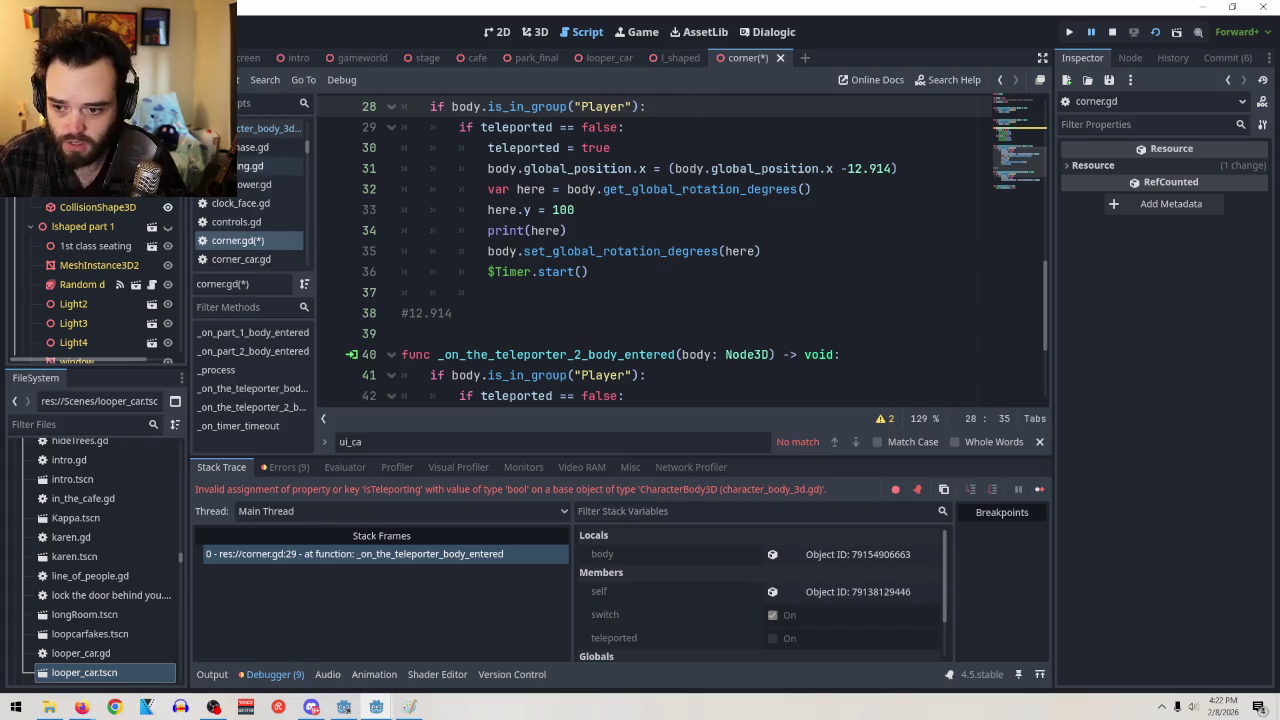
left_click(268, 128)
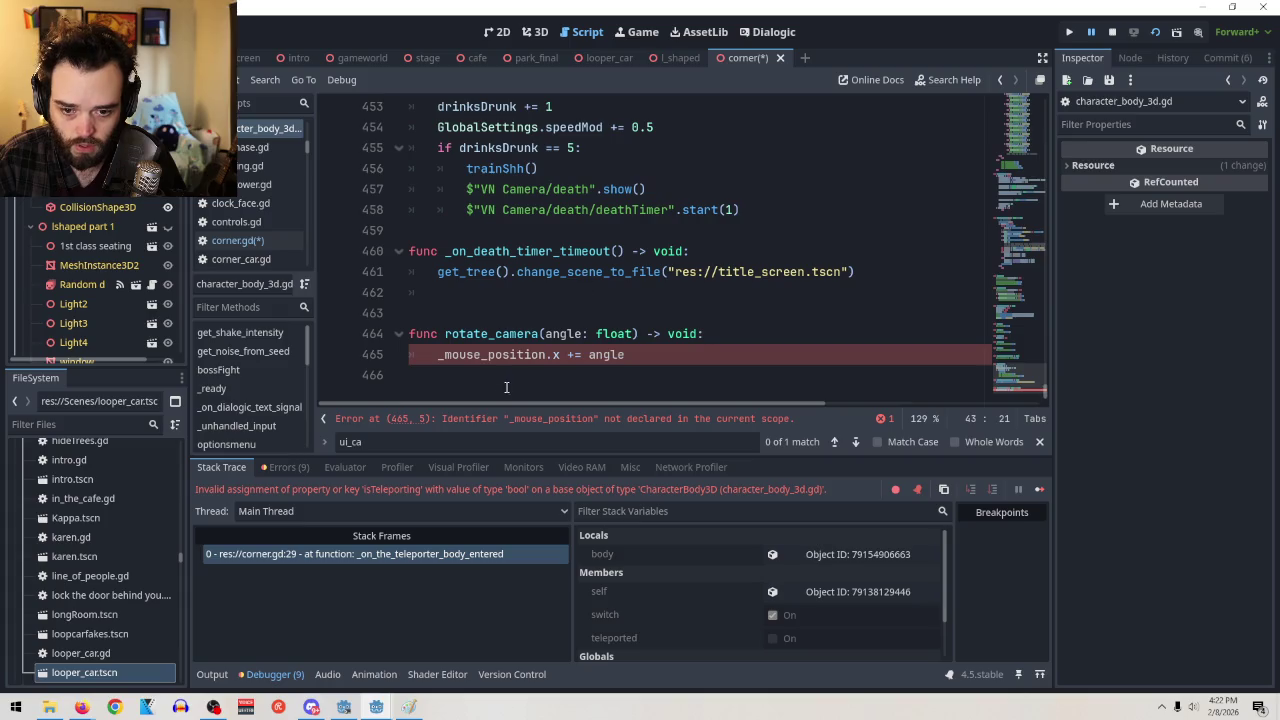
On line 465 of character_body_3d.gd, change the axis from _mouse_position.x to _mouse_position.y
left_click(563, 354)
key("BackSpace")
type("y")
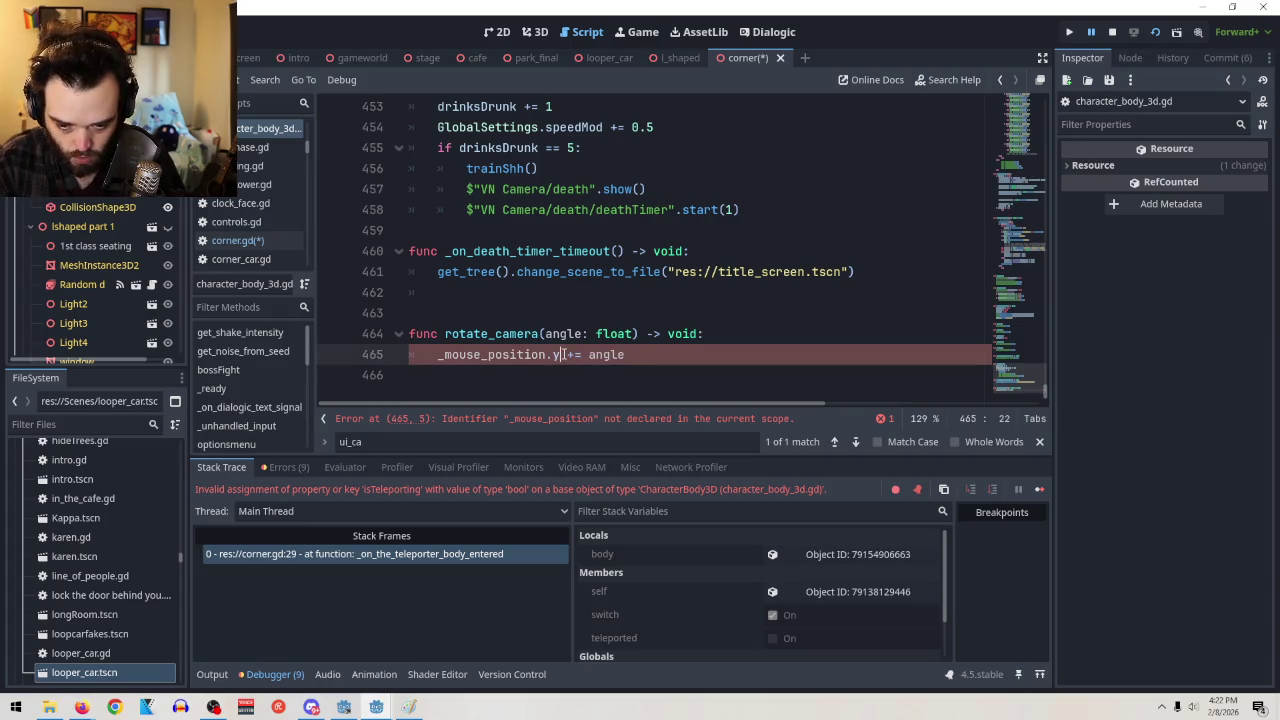
Review the surrounding character_body_3d.gd code, then return to the corner.gd script
scroll(751, 296, "up", 5)
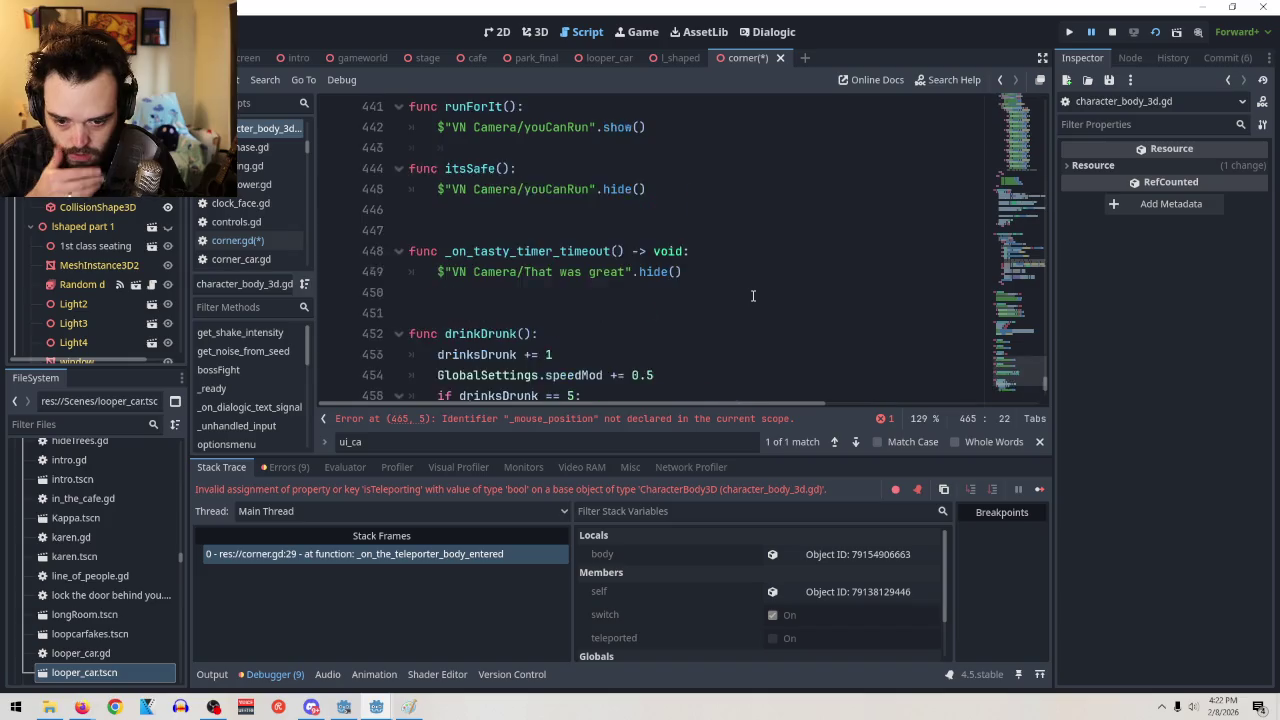
scroll(754, 299, "down", 5)
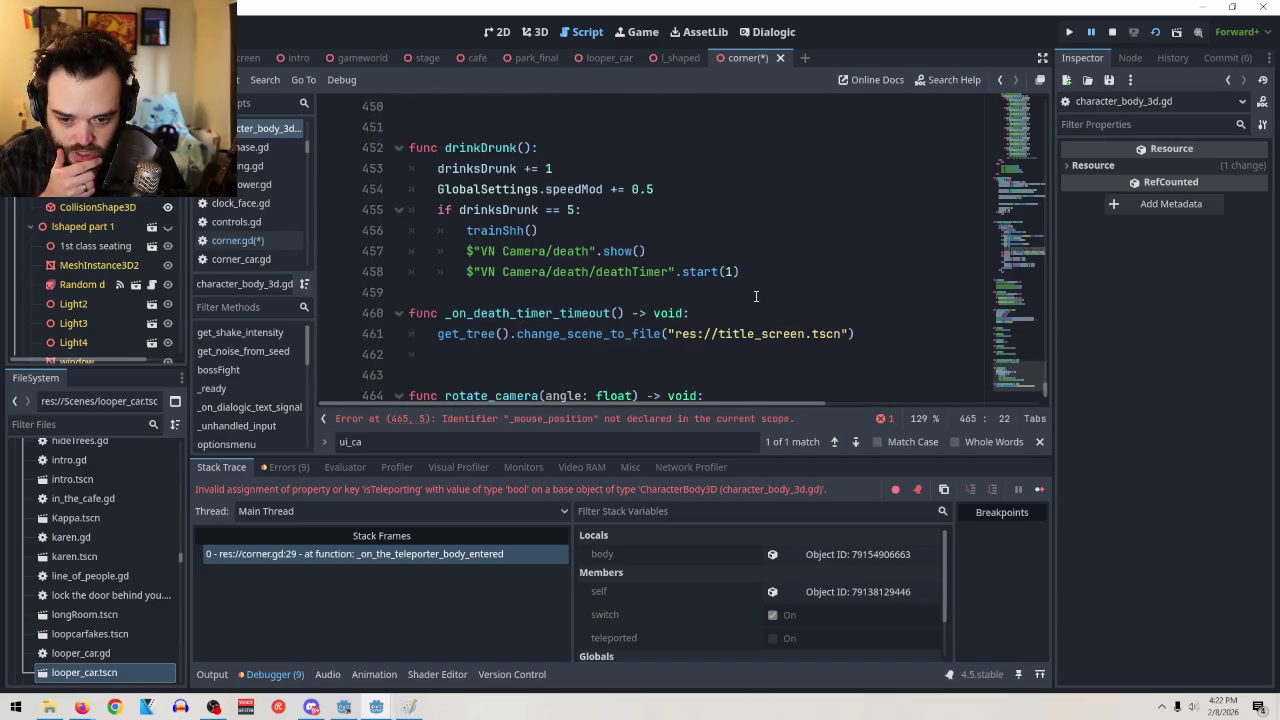
scroll(754, 305, "up", 15)
scroll(760, 314, "up", 10)
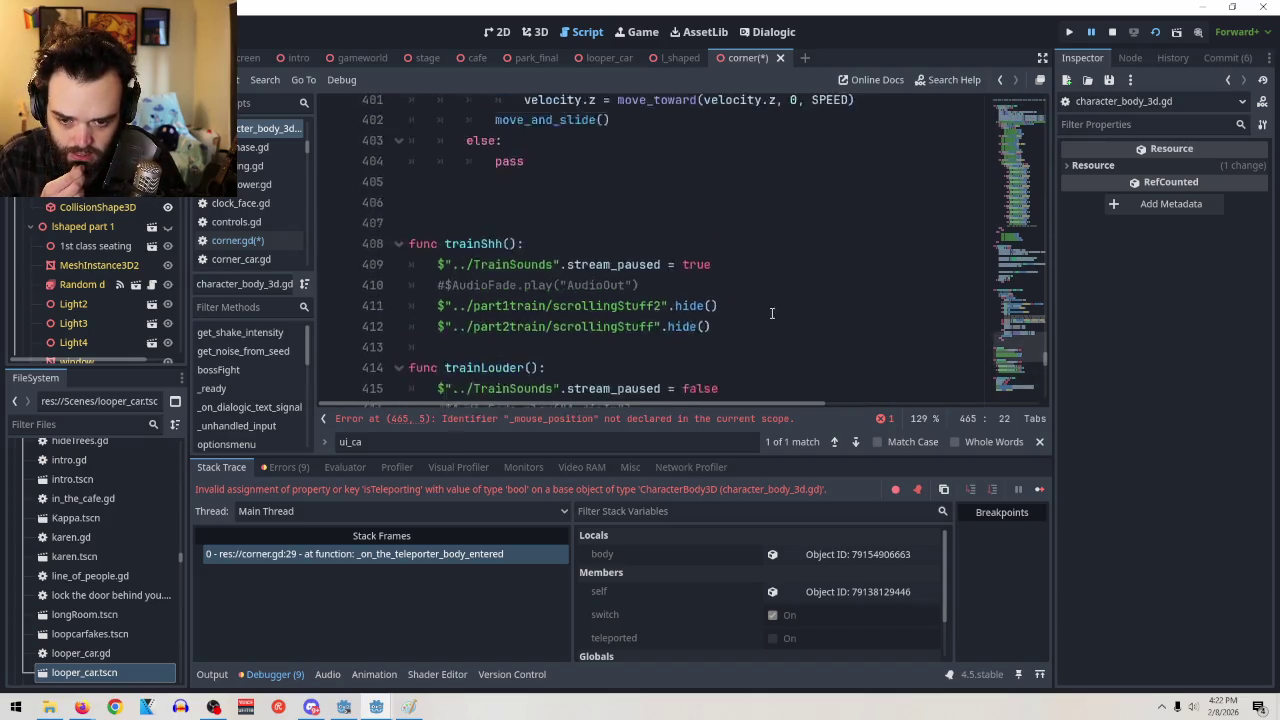
scroll(794, 318, "up", 5)
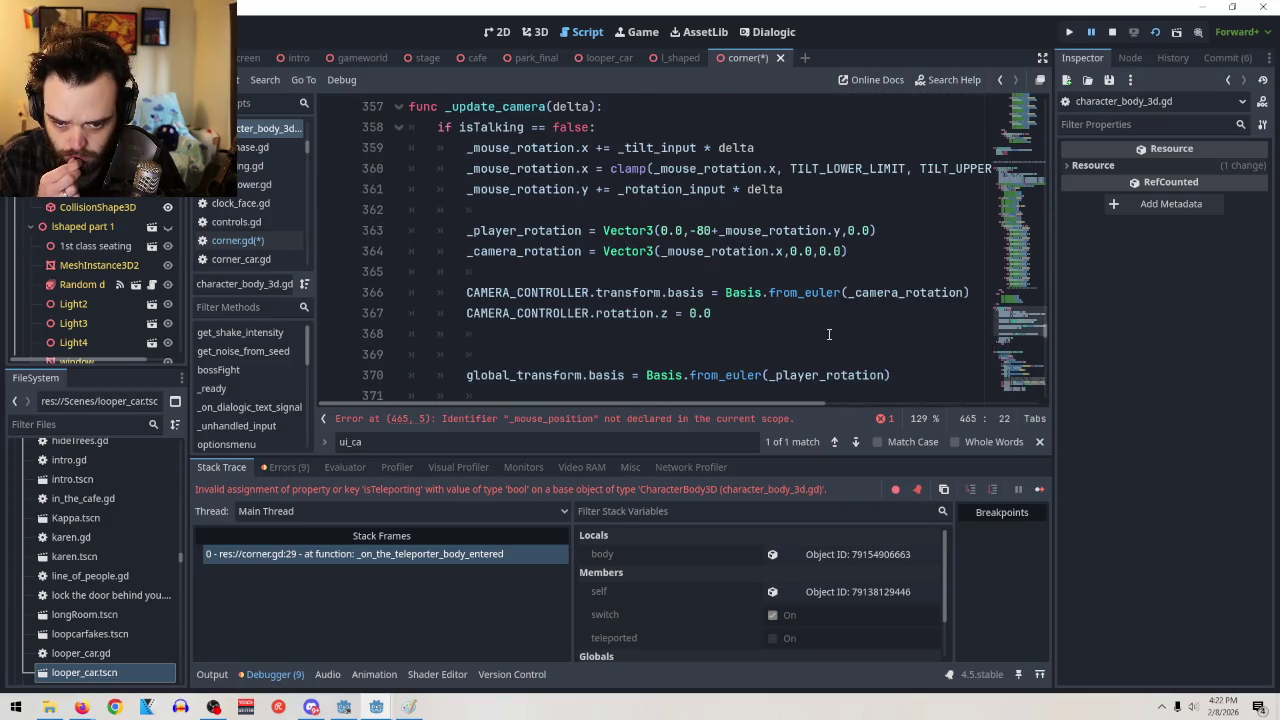
scroll(829, 331, "down", 20)
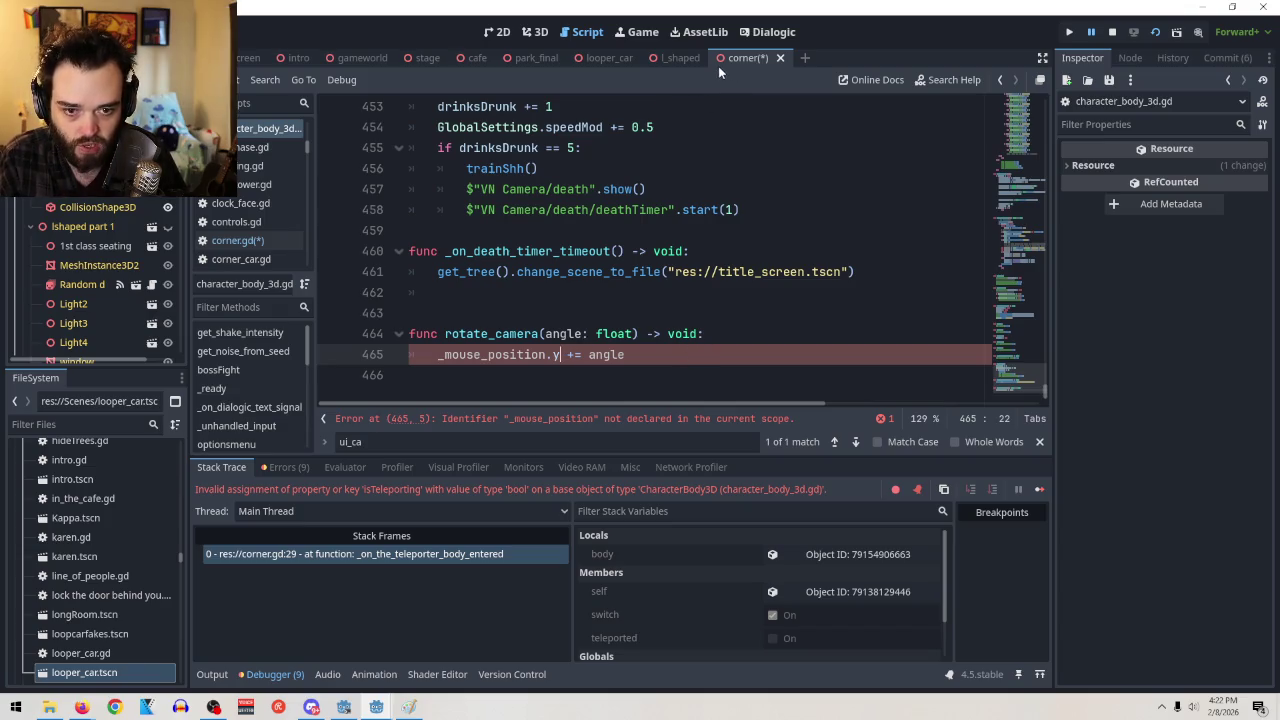
key("alt+Left")
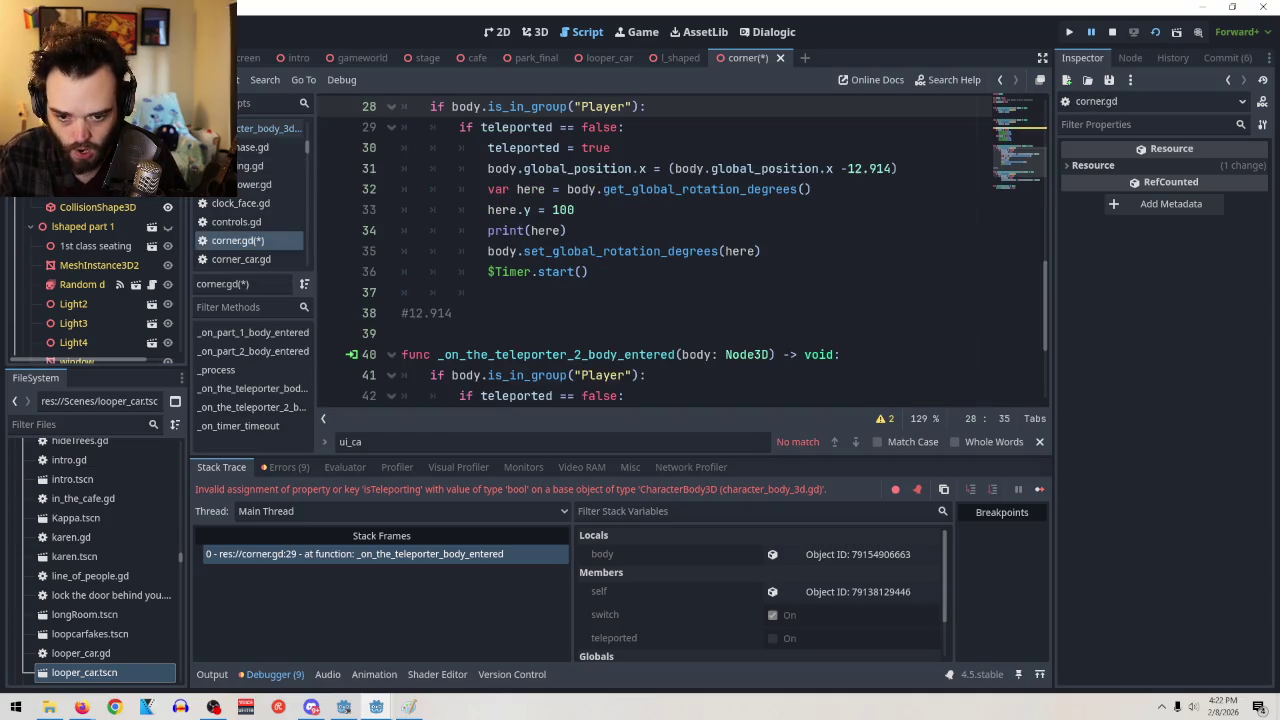
Comment out the var here and here.y = 100 lines, keeping line 31's position shift active
scroll(785, 265, "down", 3)
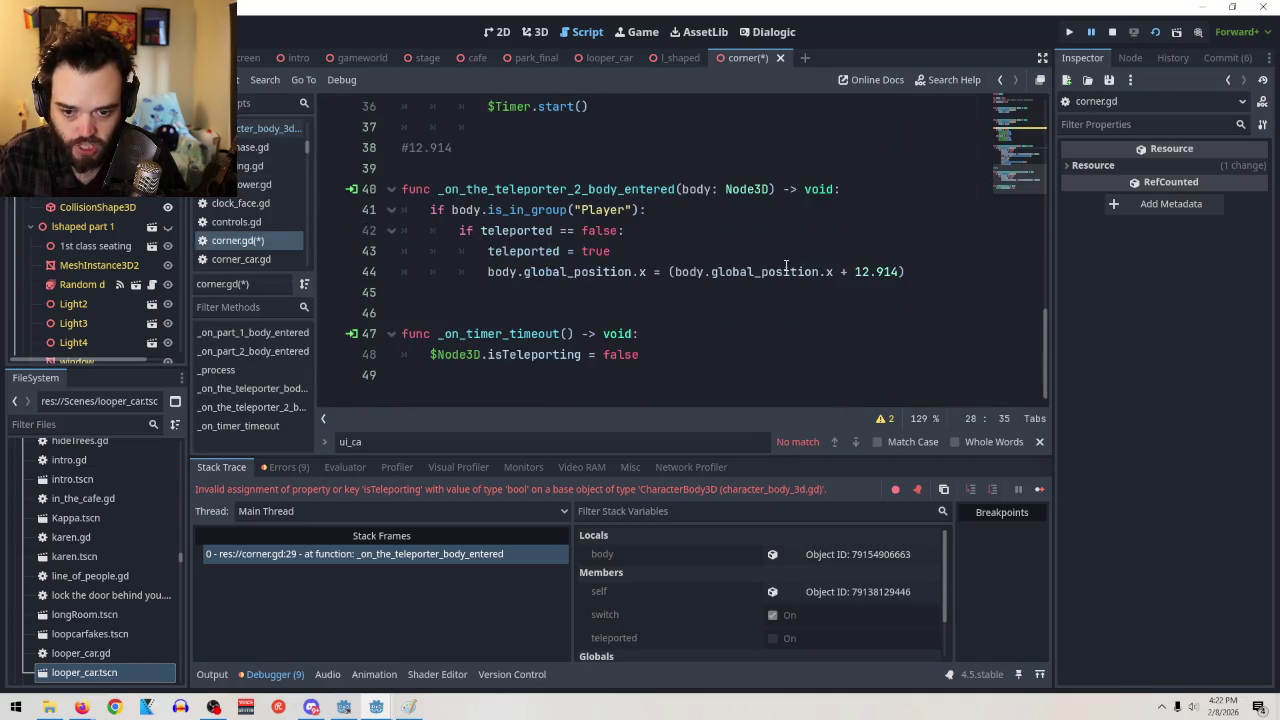
scroll(718, 335, "up", 4)
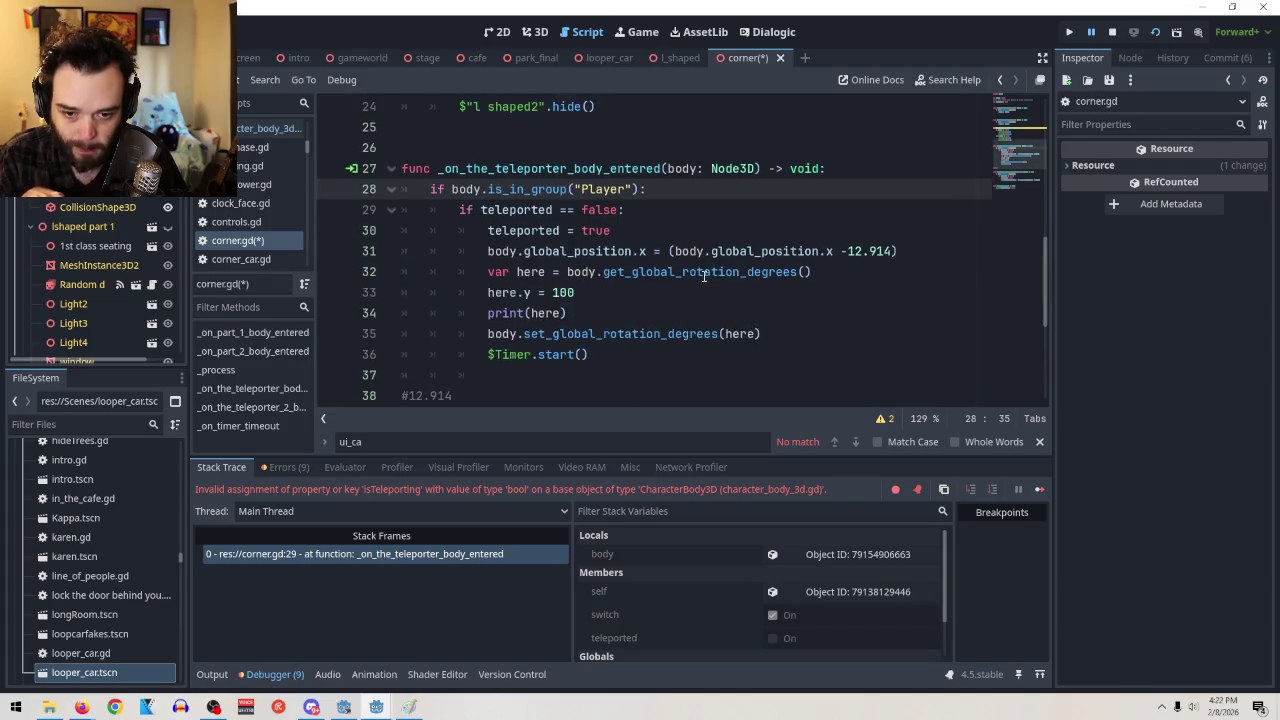
left_click(489, 254)
key("ctrl+k")
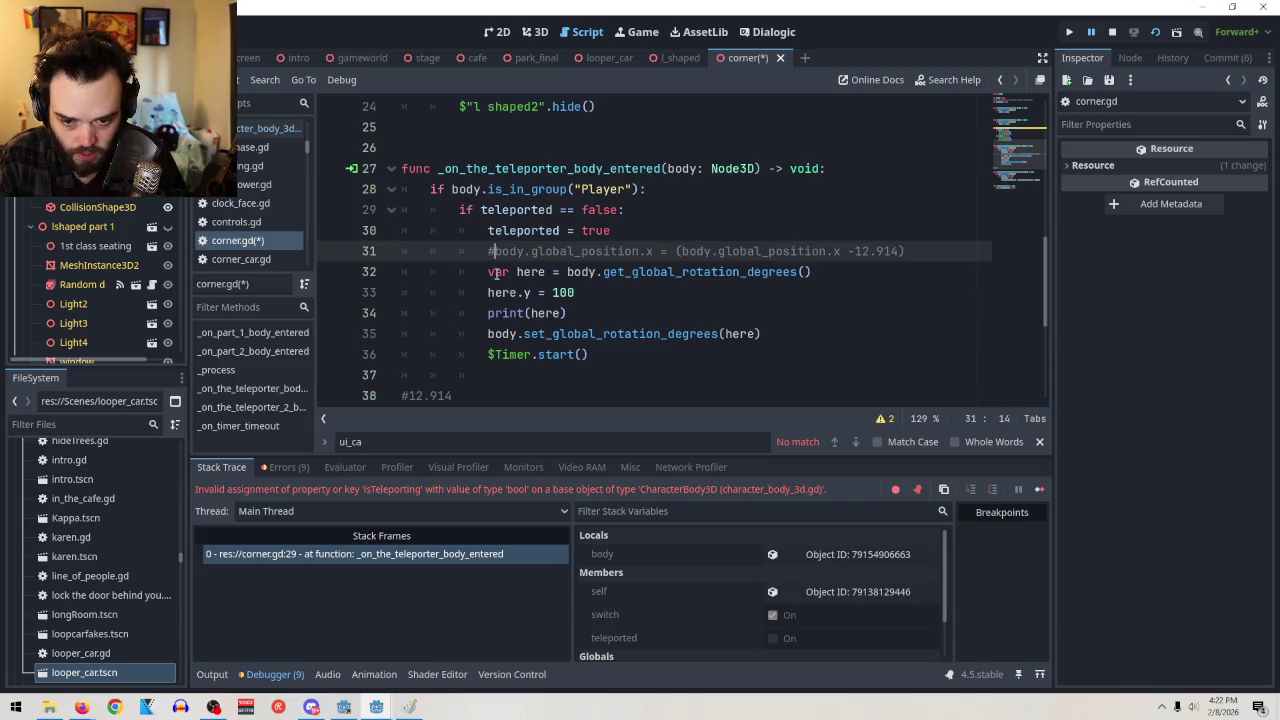
key("Down")
key("ctrl+k")
key("Down")
key("ctrl+k")
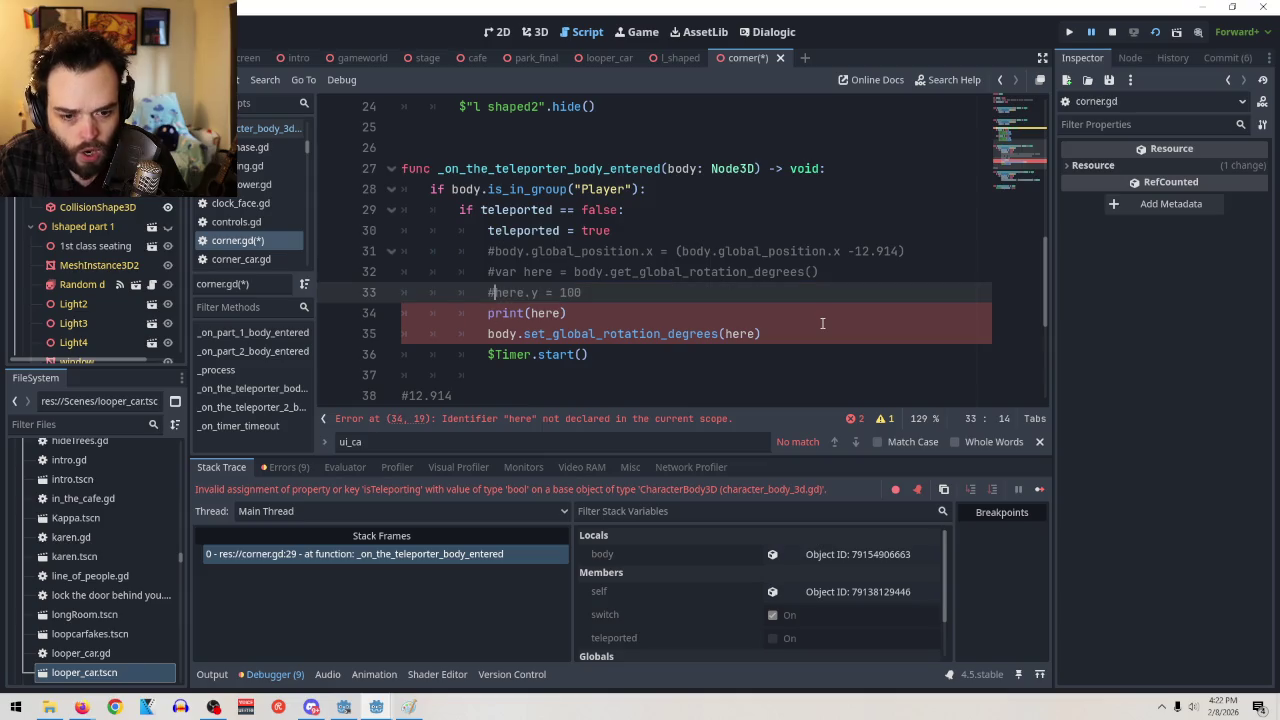
key("Up")
key("Up")
key("ctrl+k")
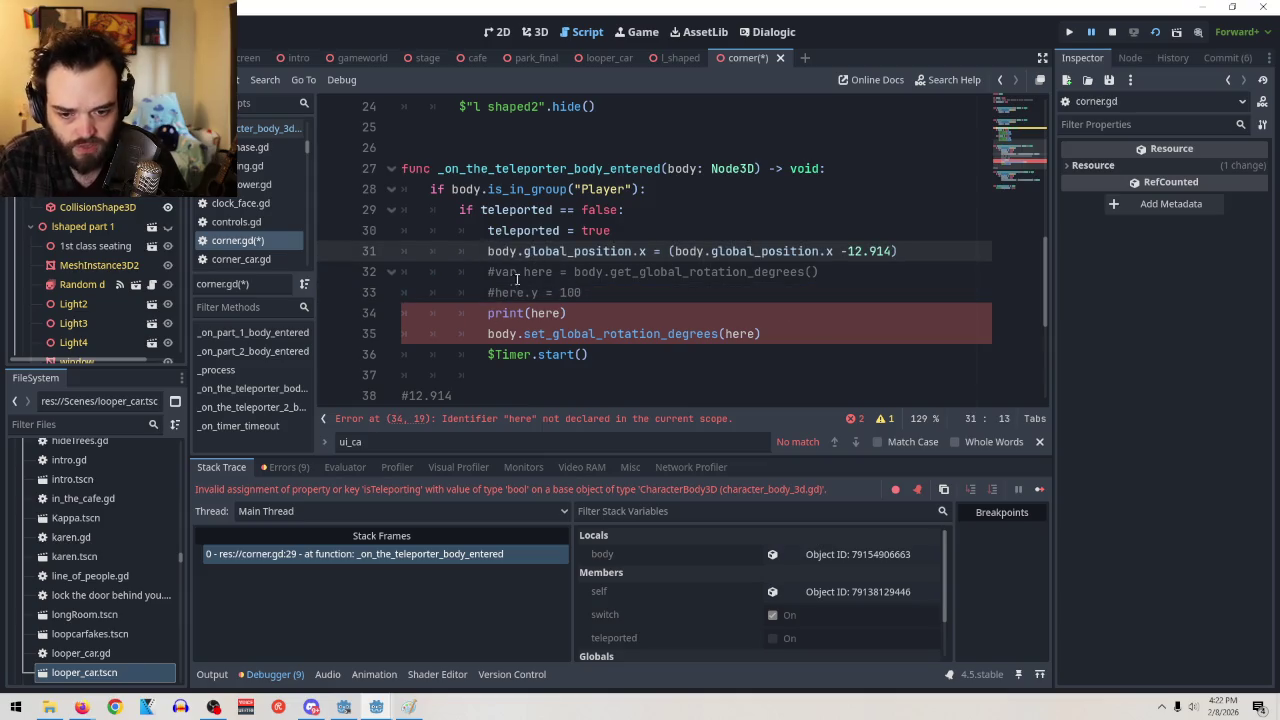
Comment out the set_global_rotation_degrees, $Timer.start() and print(here) lines
left_click(489, 313)
left_click(488, 334)
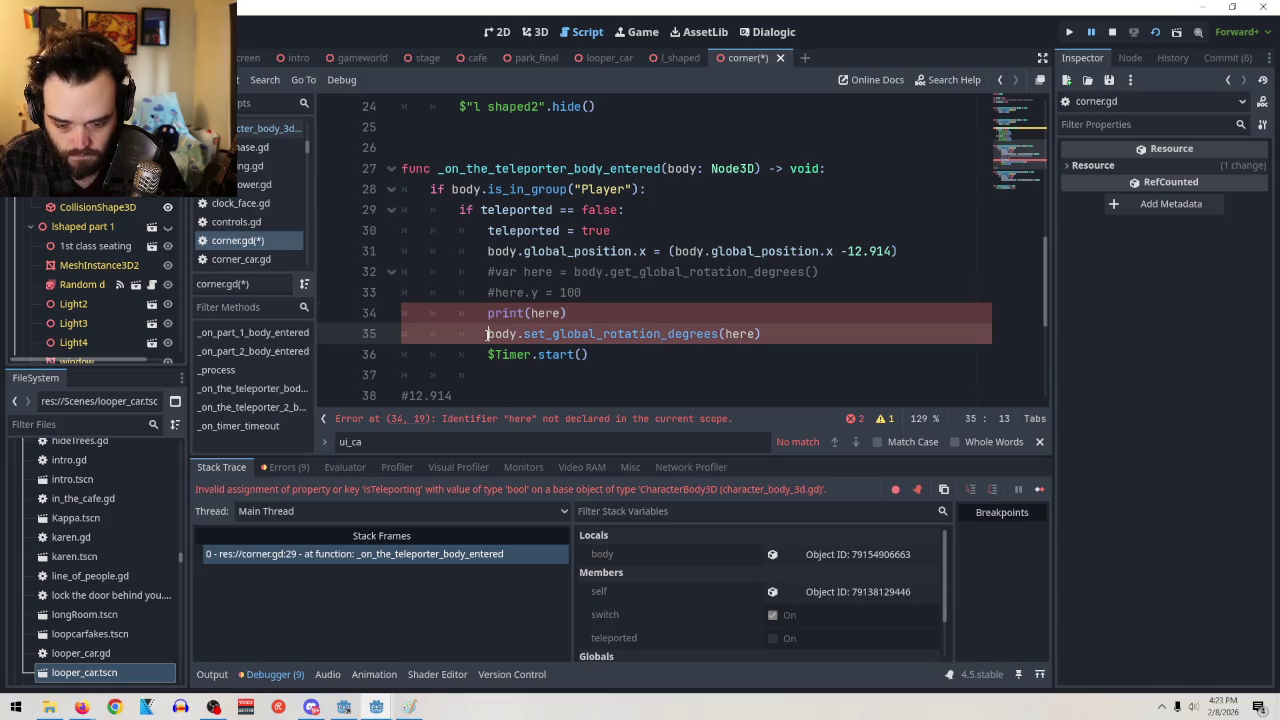
key("ctrl+k")
left_click(489, 354)
key("ctrl+k")
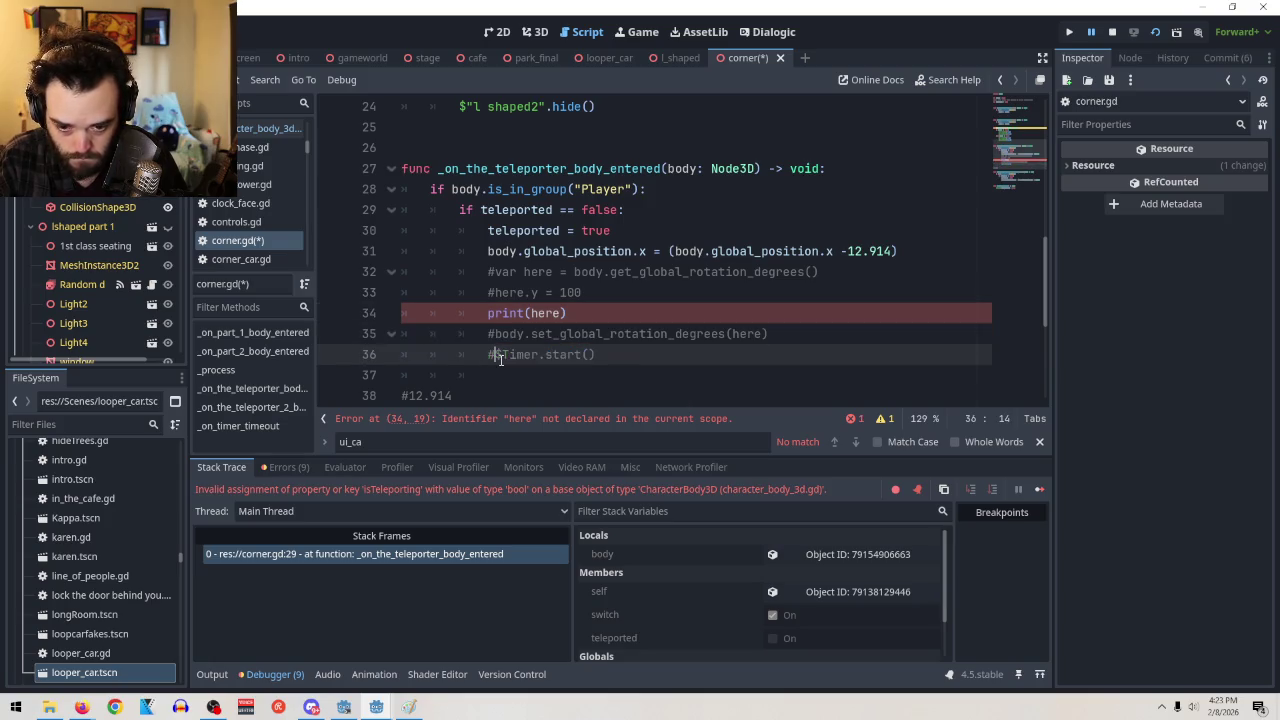
left_click(487, 313)
key("ctrl+k")
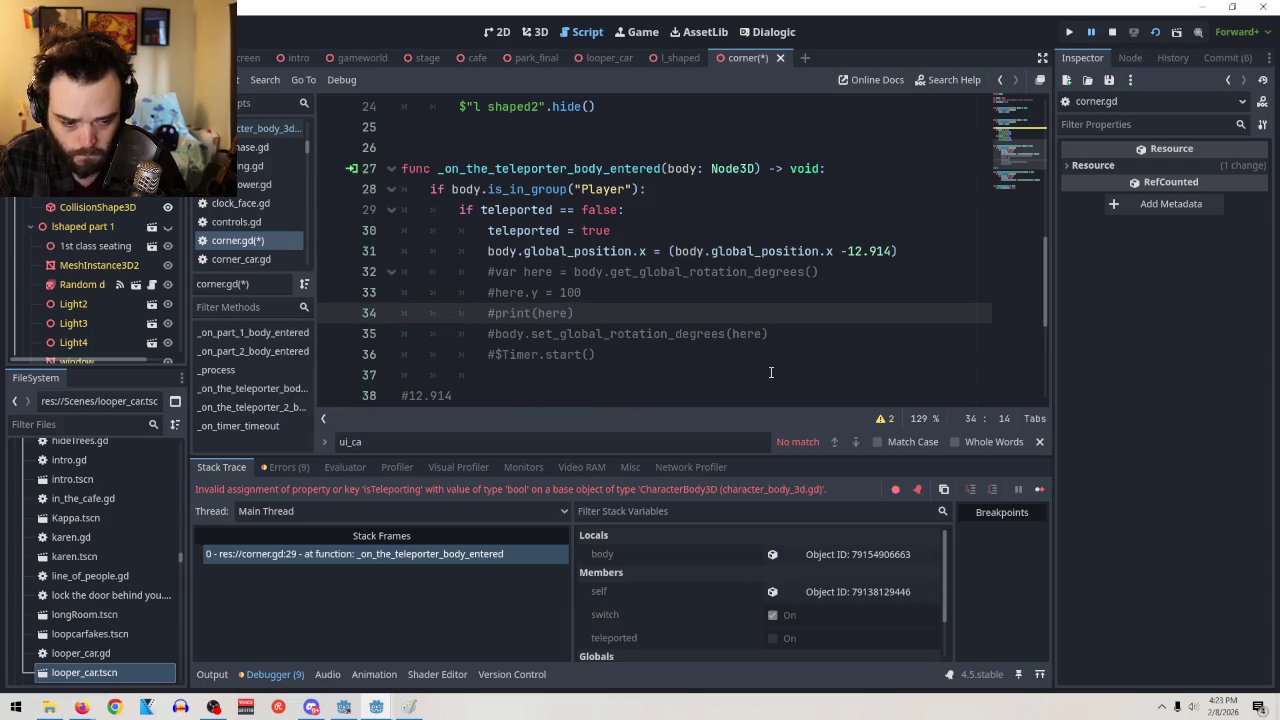
Add body.rotate_camera(90) below line 31 by pasting the rotate_camera signature and trimming it down
left_click(903, 251)
key("Return")
type("body")
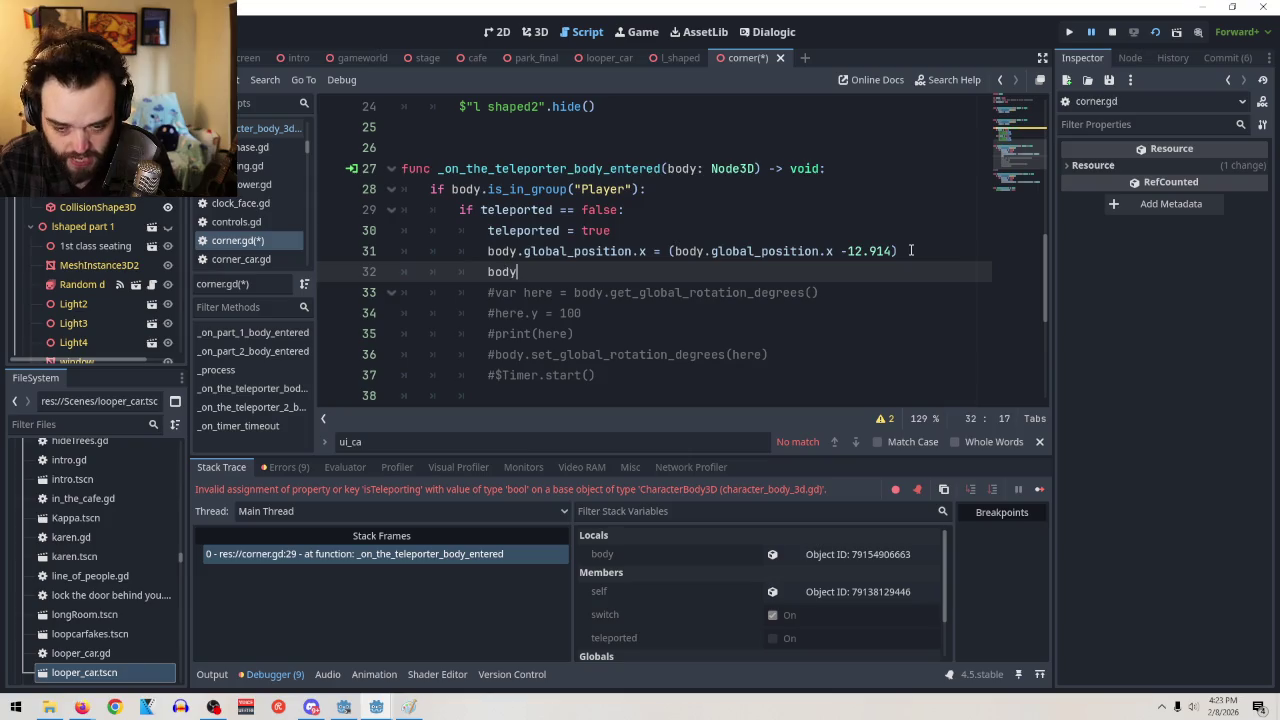
type(".")
type("unc rotate_camera(angle: float) -> void: _mouse_position.x += angle")
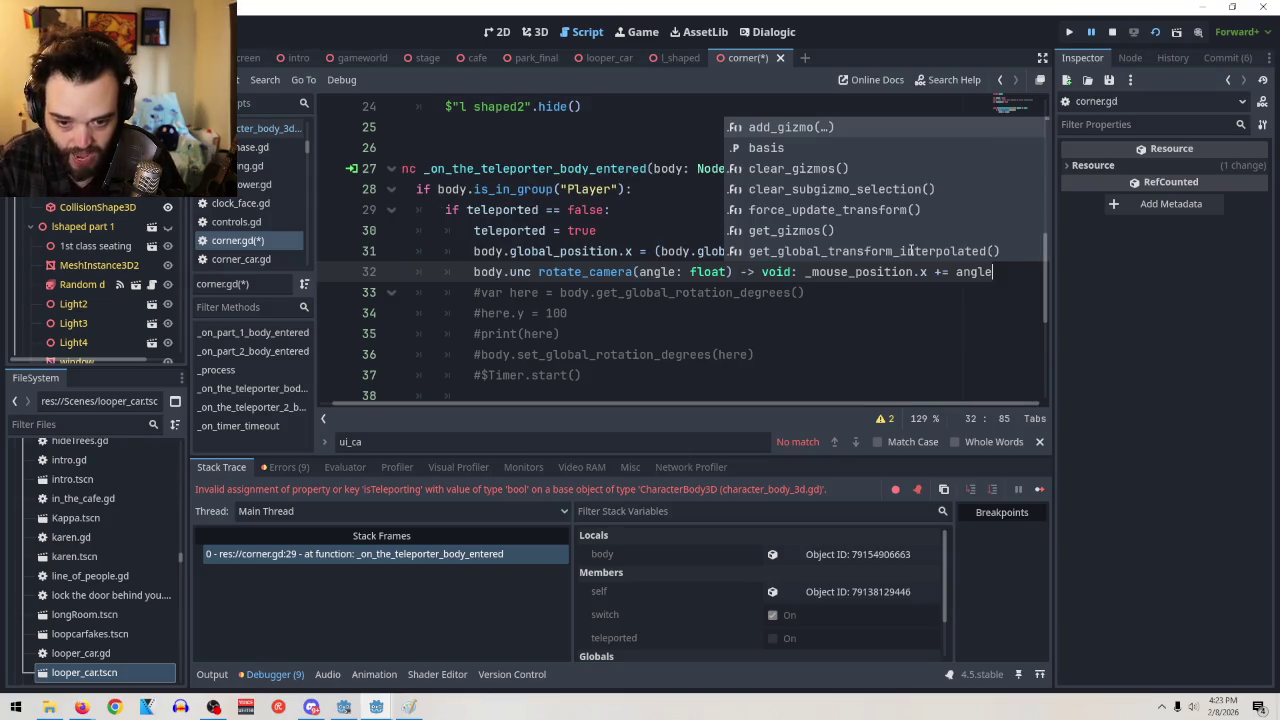
left_click(538, 271)
key("BackSpace")
key("BackSpace")
key("BackSpace")
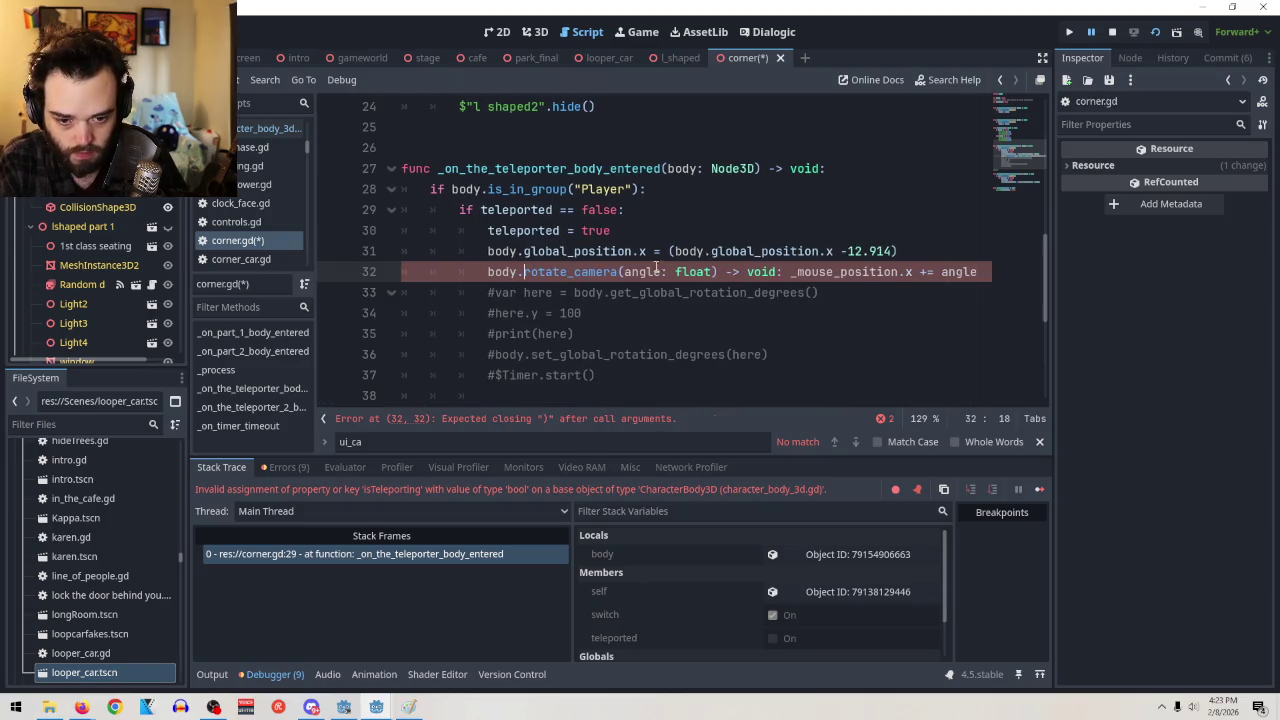
left_click_drag(624, 271, 712, 271)
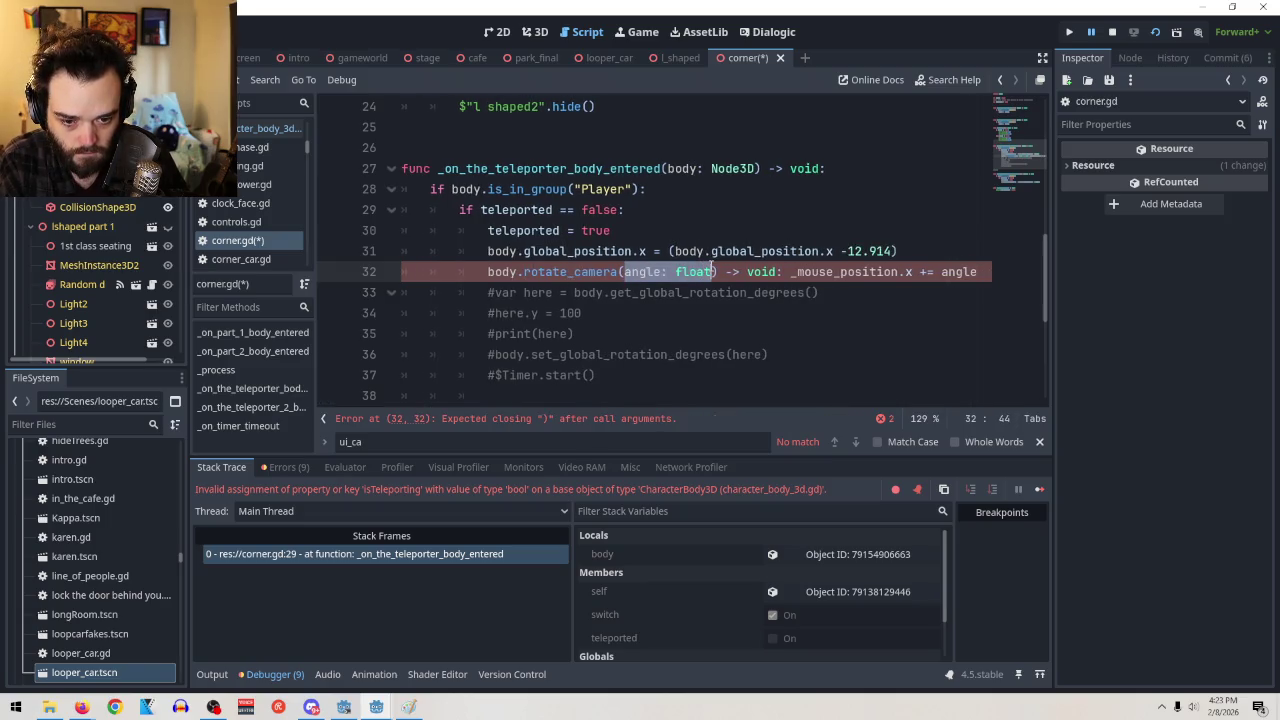
type("9")
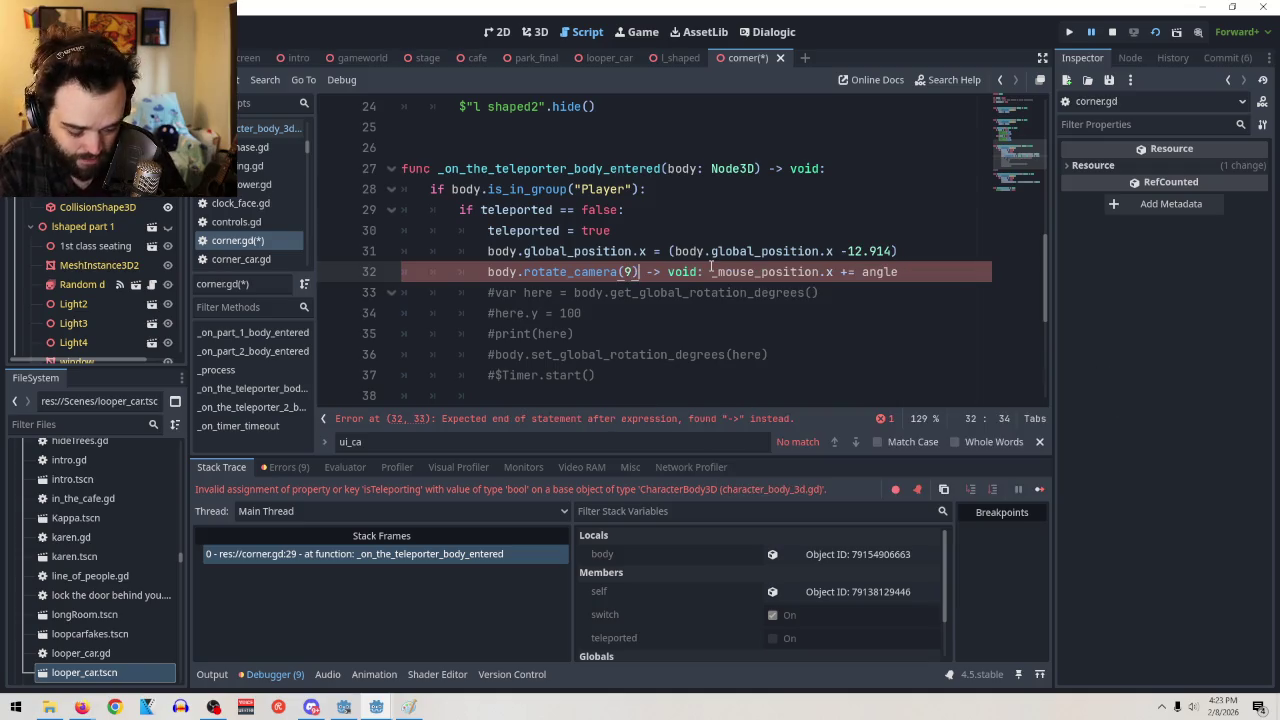
type("0")
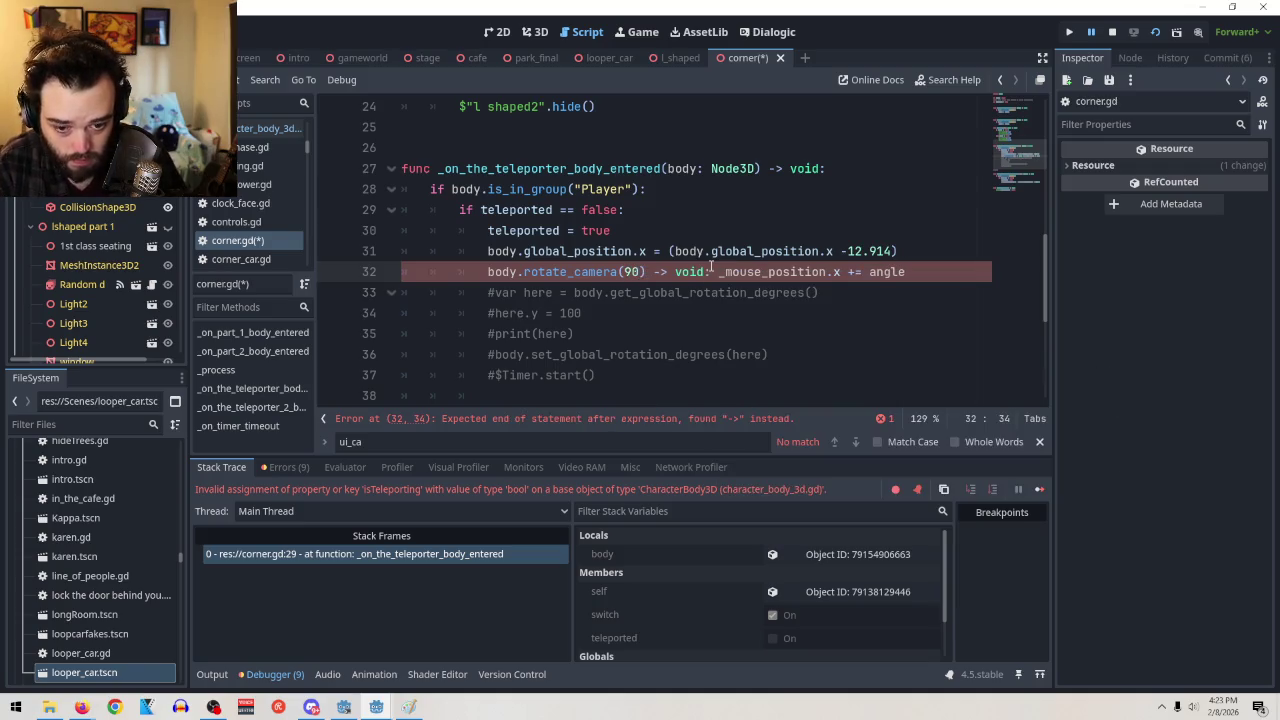
left_click_drag(649, 271, 911, 271)
key("BackSpace")
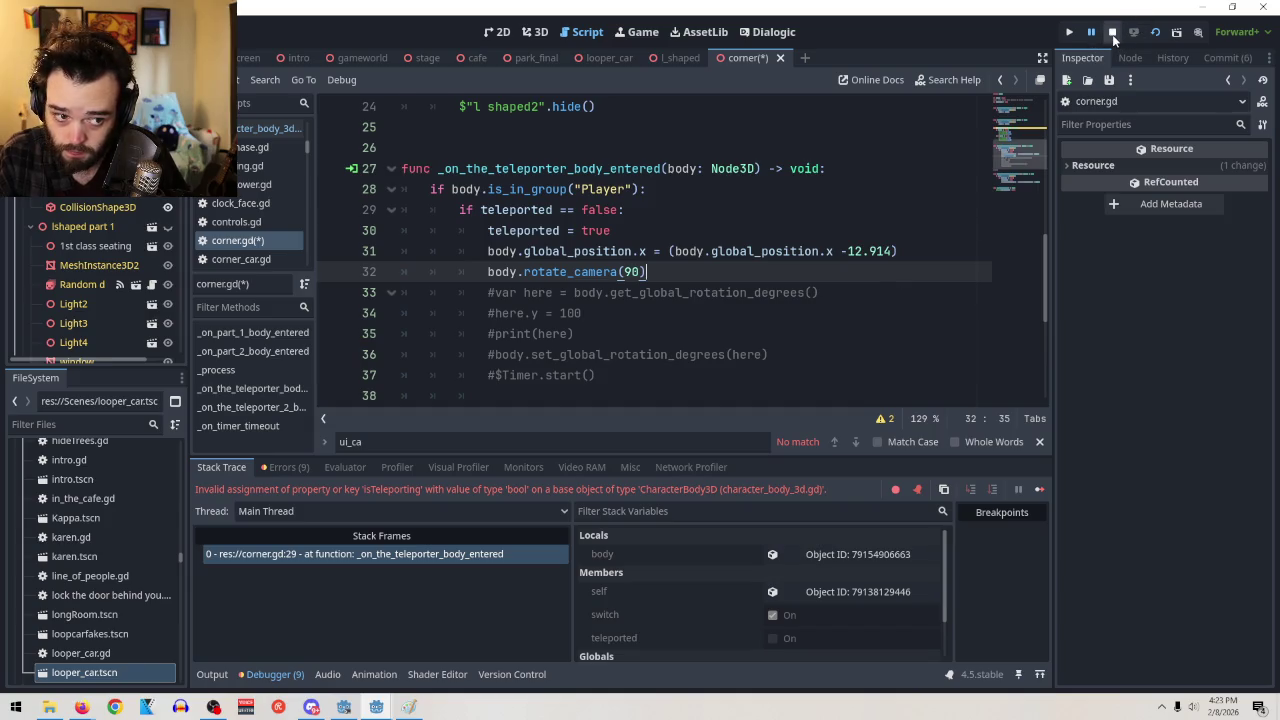
Stop the debug session and rerun the current scene, which halts at line 465
left_click(1112, 34)
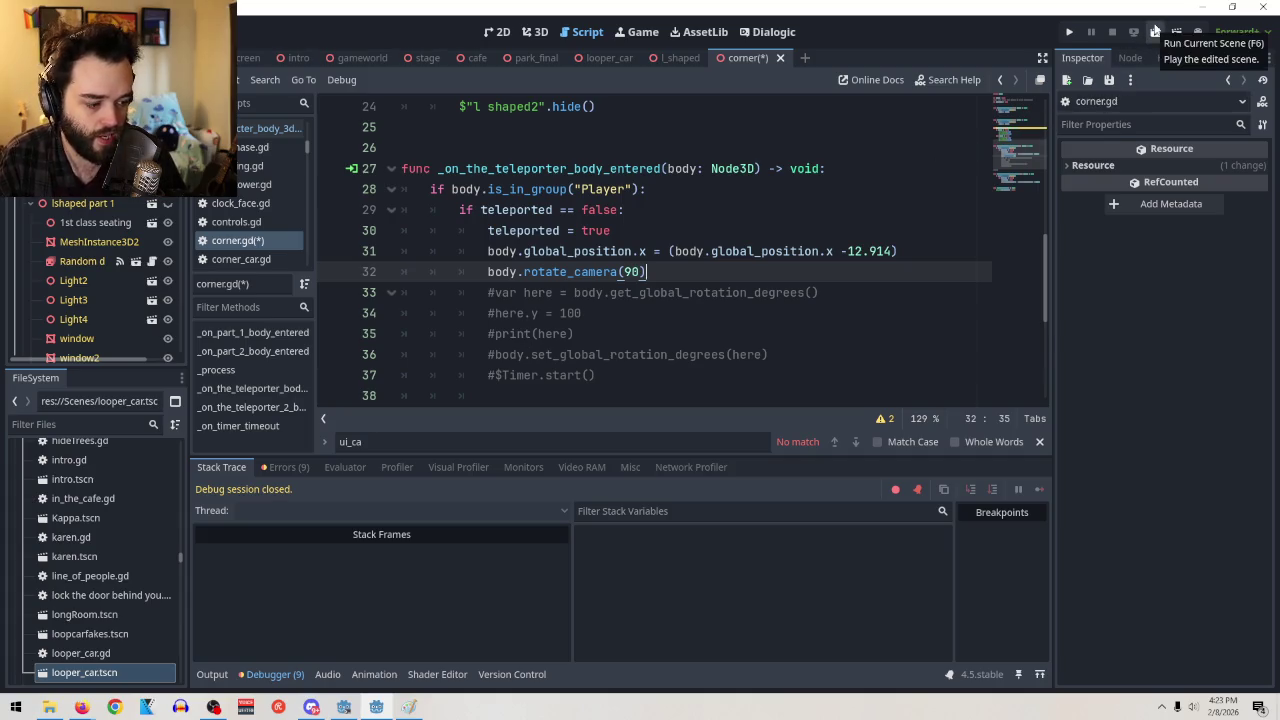
left_click(1153, 38)
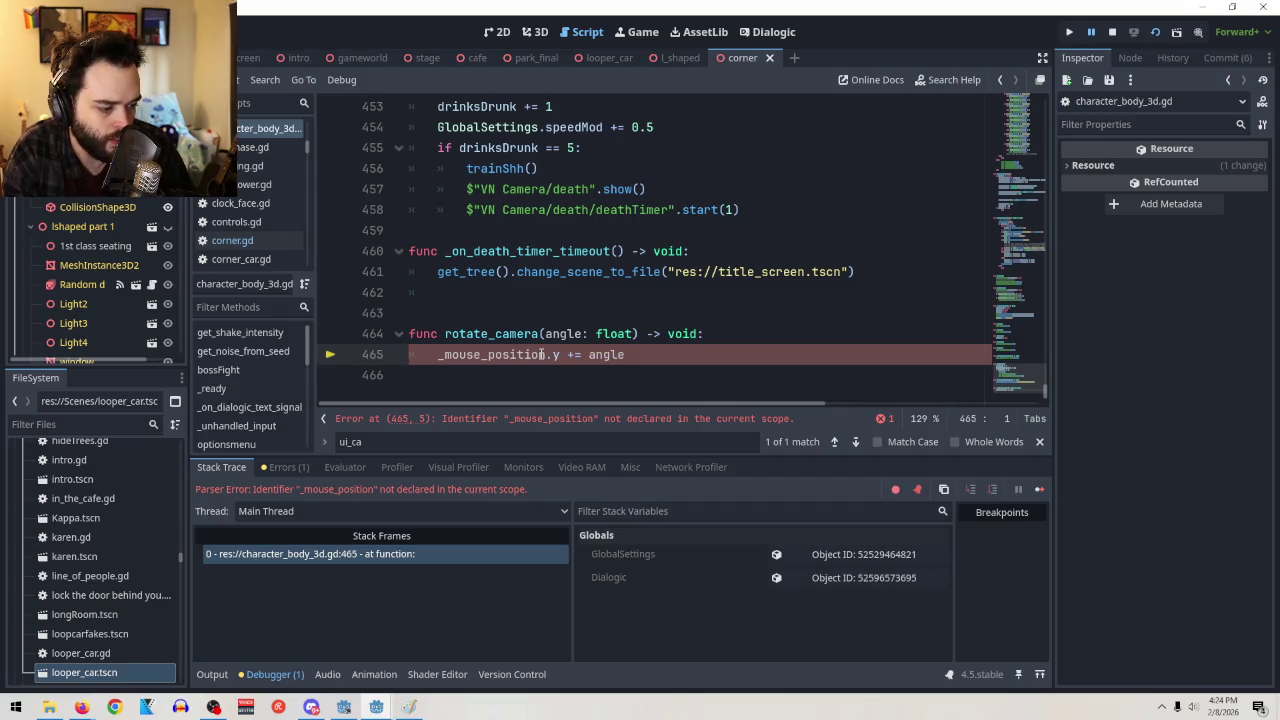
On line 465, rename _mouse_position to _mouse_rotation in rotate_camera
left_click_drag(547, 360, 492, 361)
key("BackSpace")
key("BackSpace")
type("rotation")
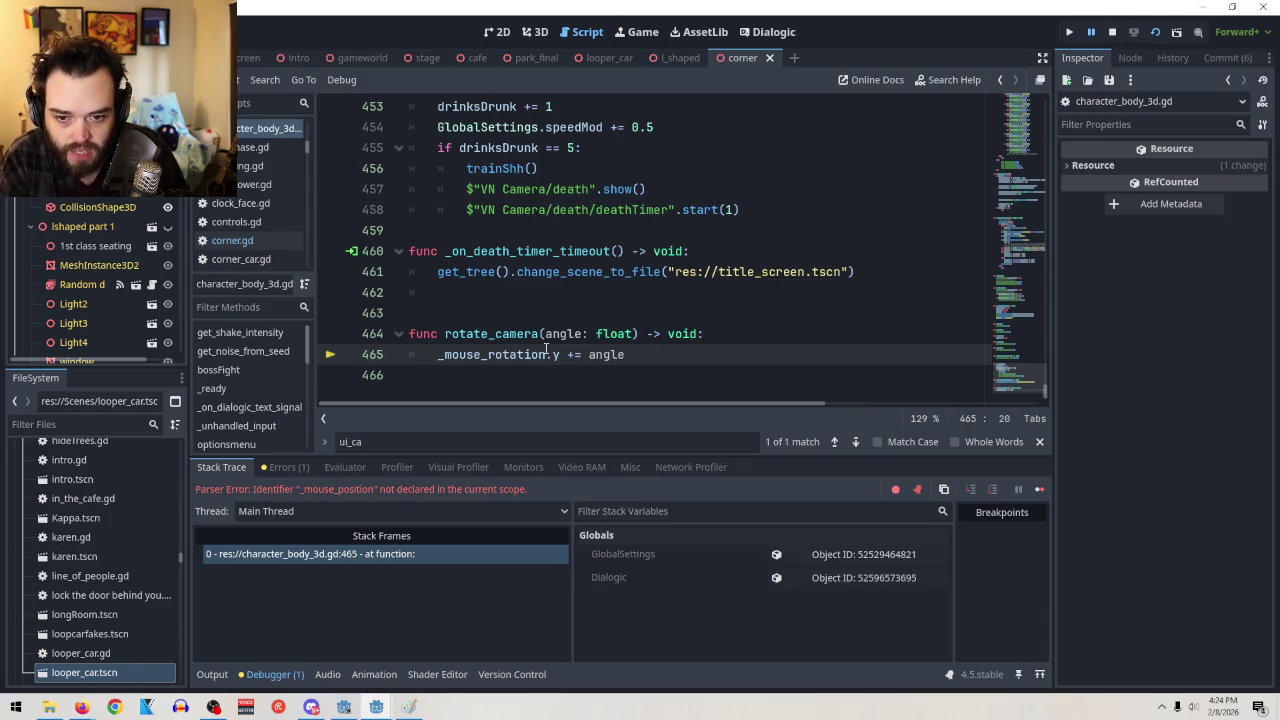
Stop the halted session and test-run the current scene twice, closing the game each time
left_click(1113, 32)
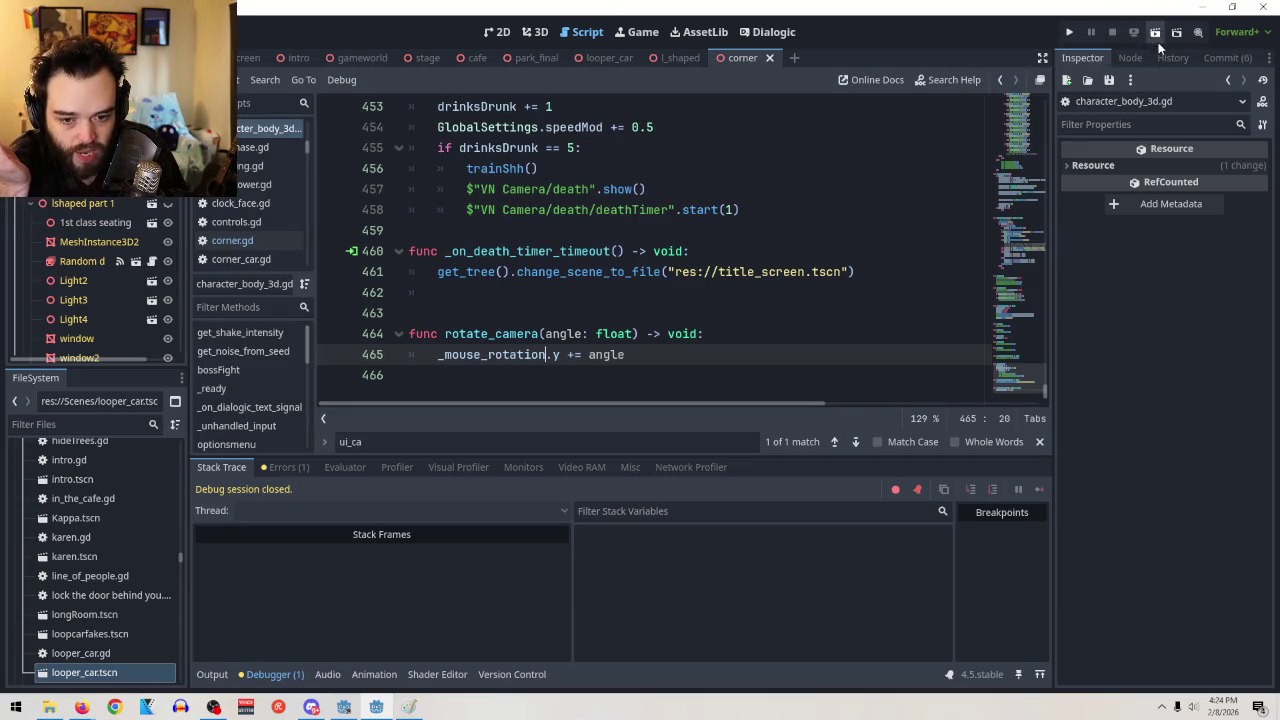
left_click(1157, 36)
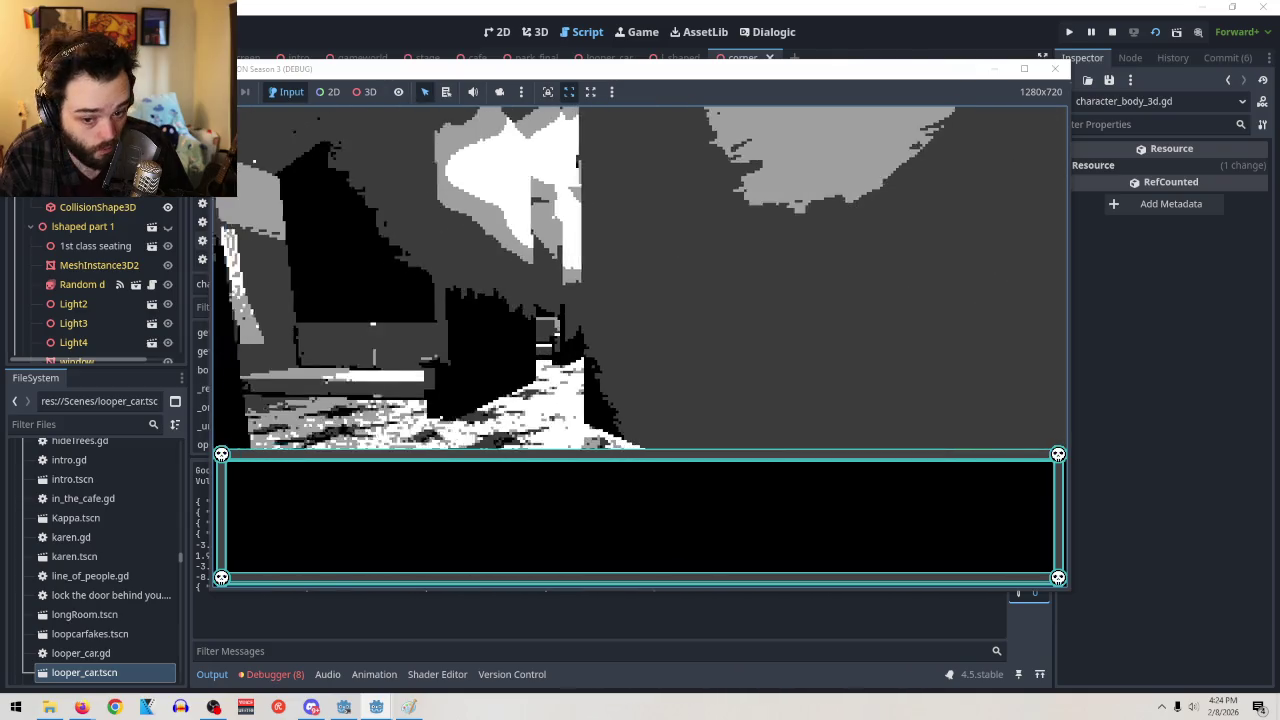
key("Escape")
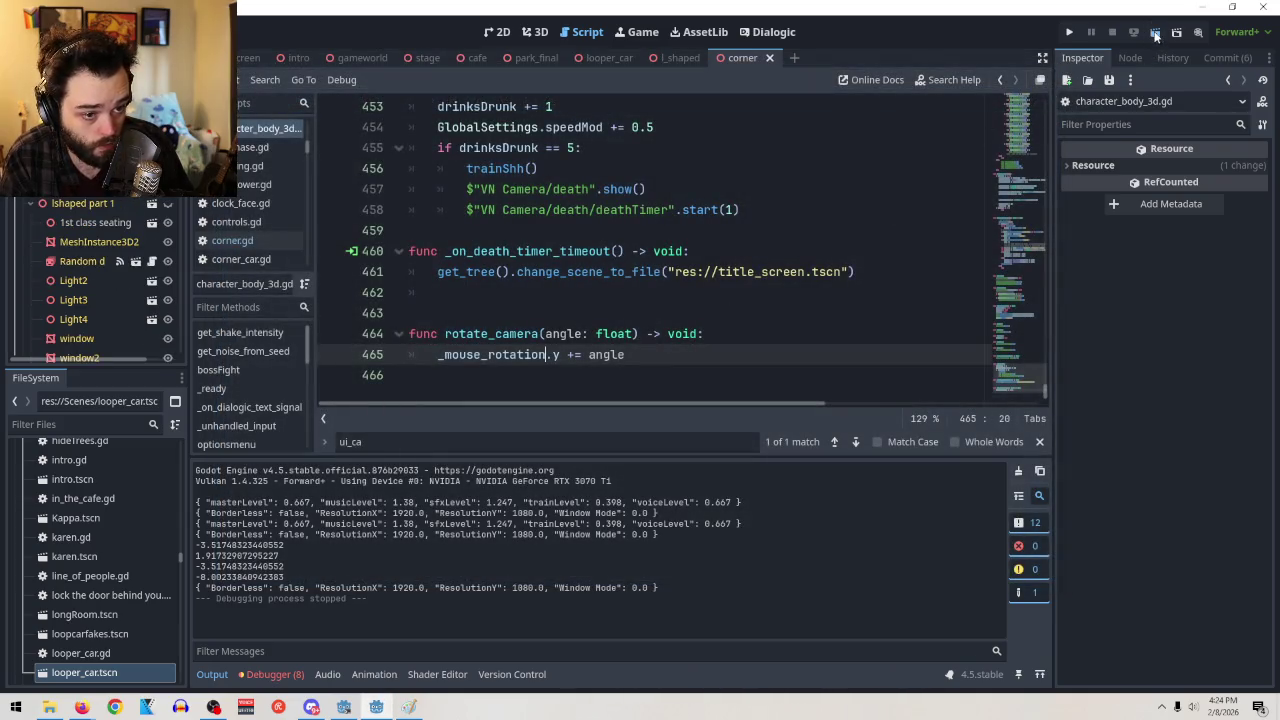
left_click(1155, 33)
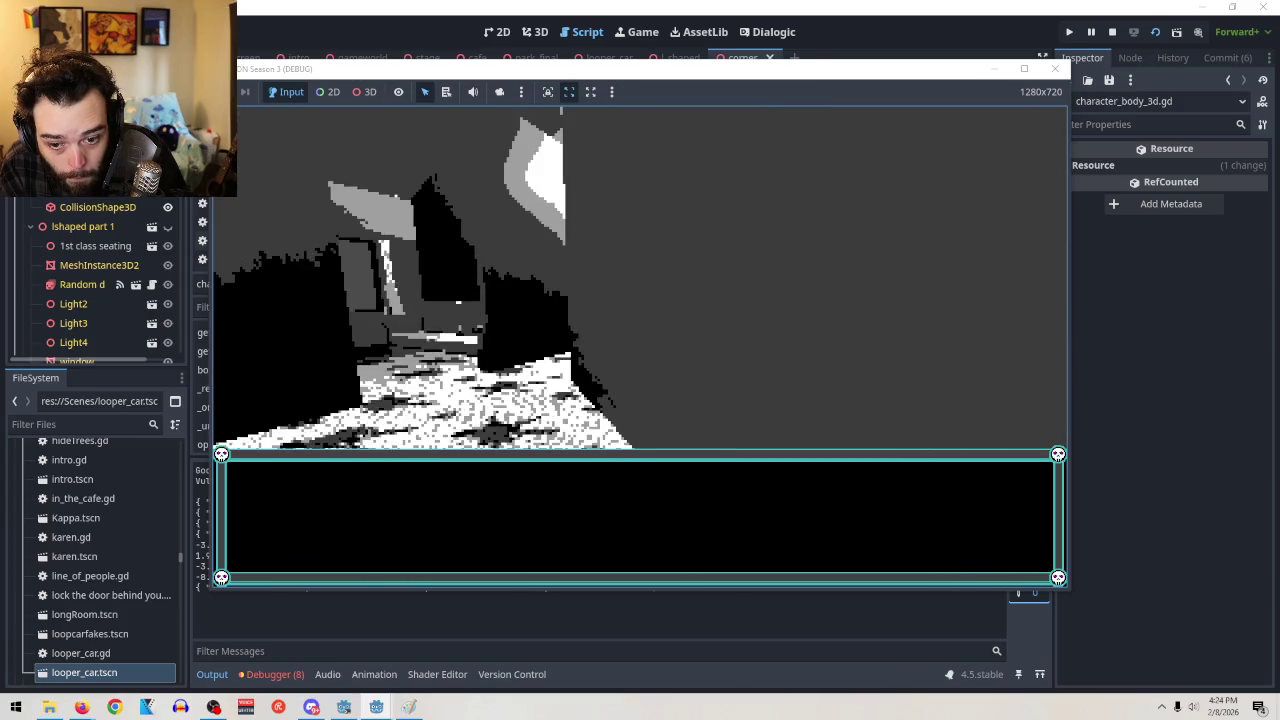
key("F8")
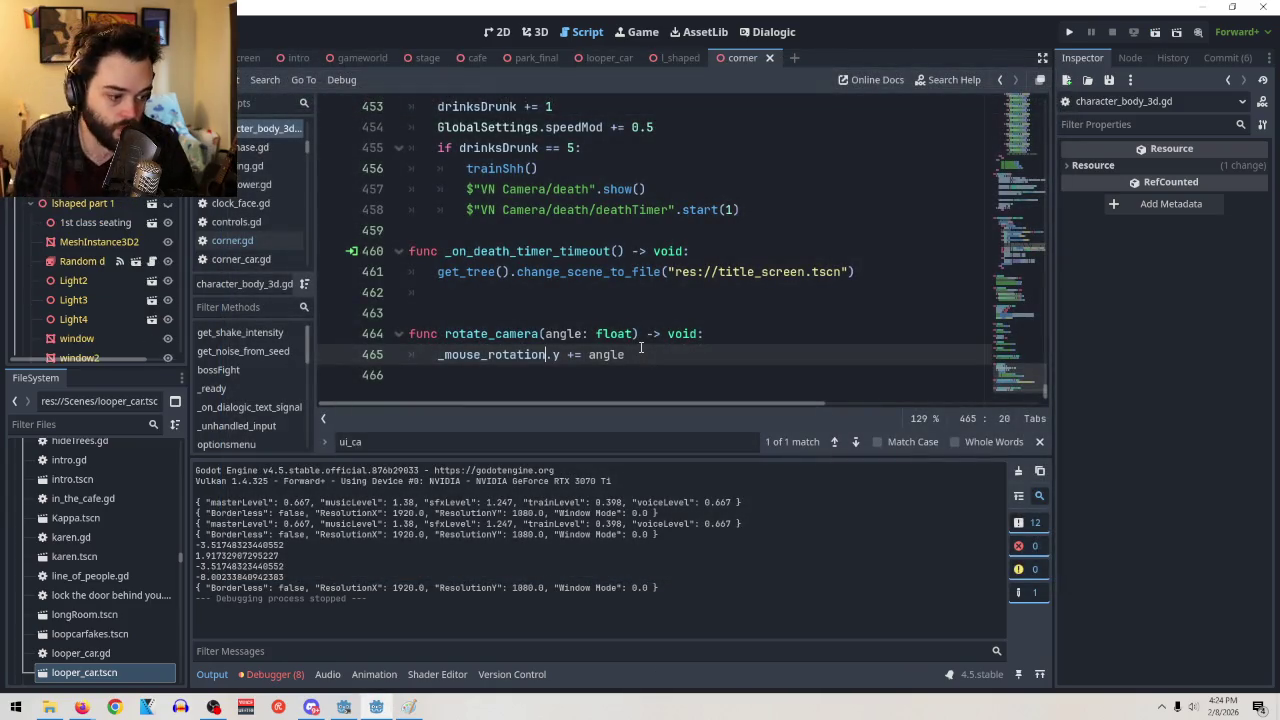